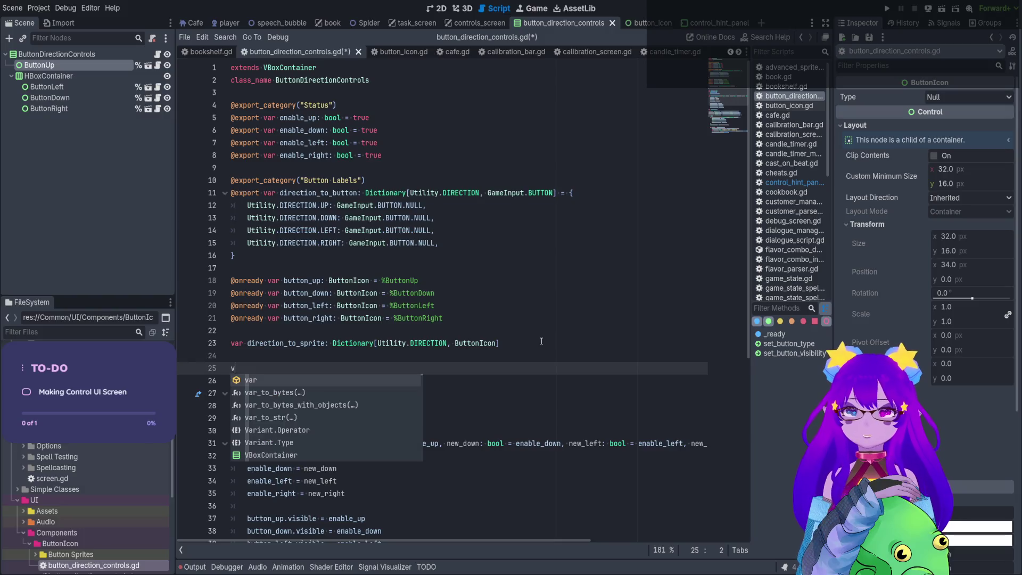
Replace the stray v on line 25 with const PRESET_PLAYER_CONTROLS.
{"action": "key", "text": "BackSpace"}
{"action": "type", "text": "const "}
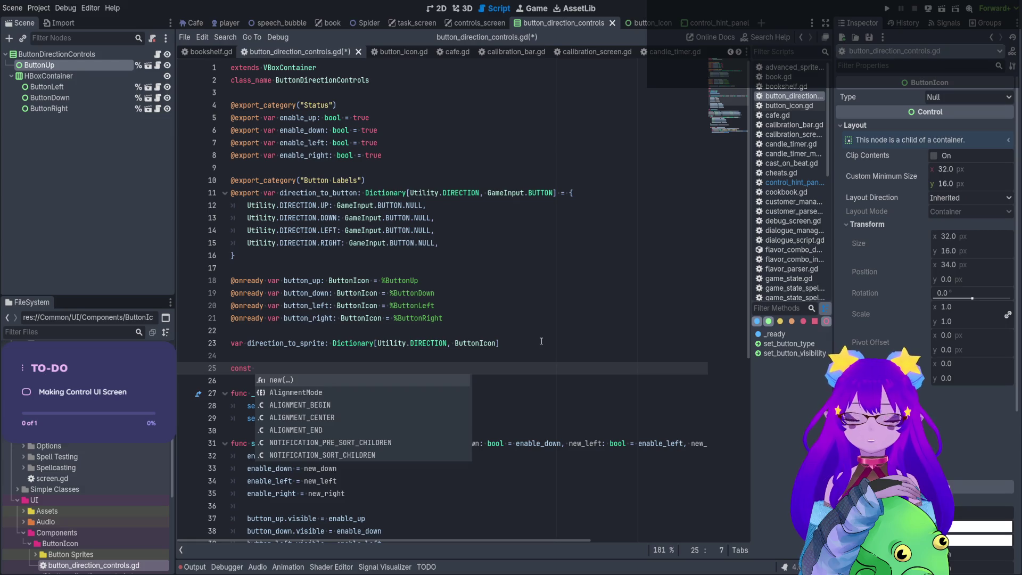
{"action": "type", "text": "PRESET"}
{"action": "key", "text": "Escape"}
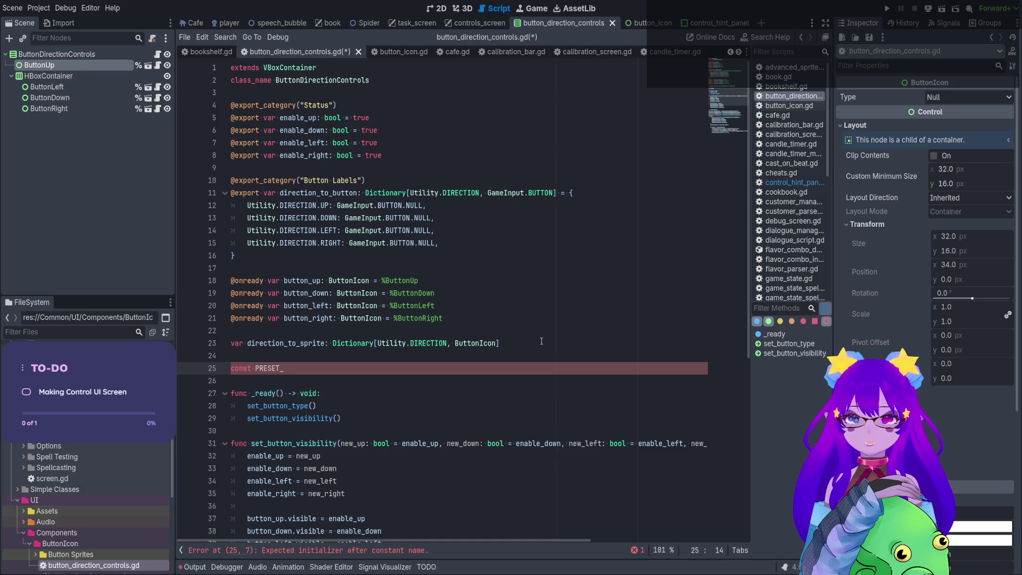
{"action": "type", "text": "P"}
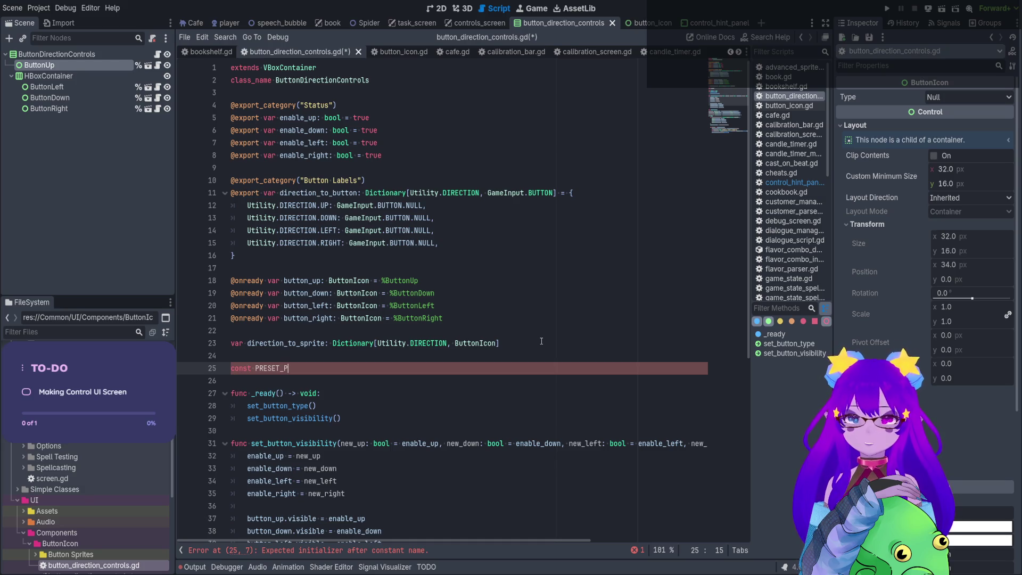
{"action": "type", "text": "LAYER_CONTROLS"}
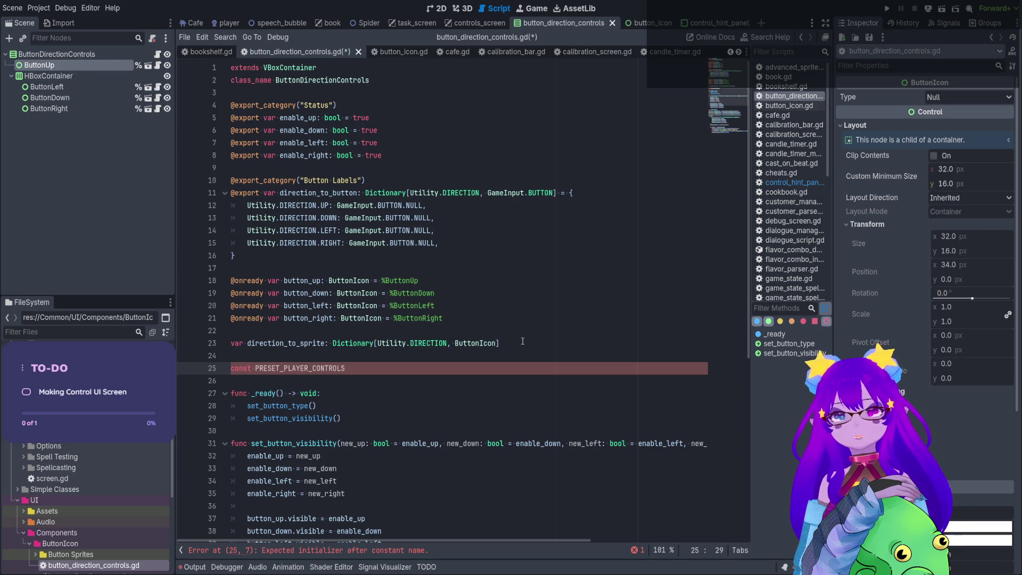
{"action": "left_click_drag", "start_coordinate": [532, 192], "coordinate": [425, 230]}
{"action": "left_click", "coordinate": [415, 230]}
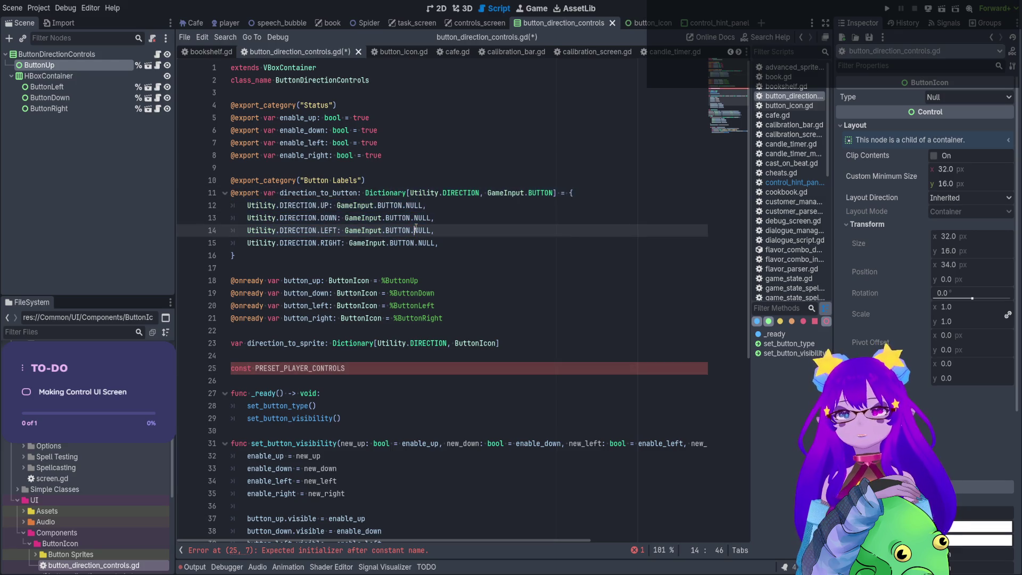
{"action": "left_click_drag", "start_coordinate": [245, 255], "coordinate": [215, 195]}
{"action": "key", "text": "ctrl+c"}
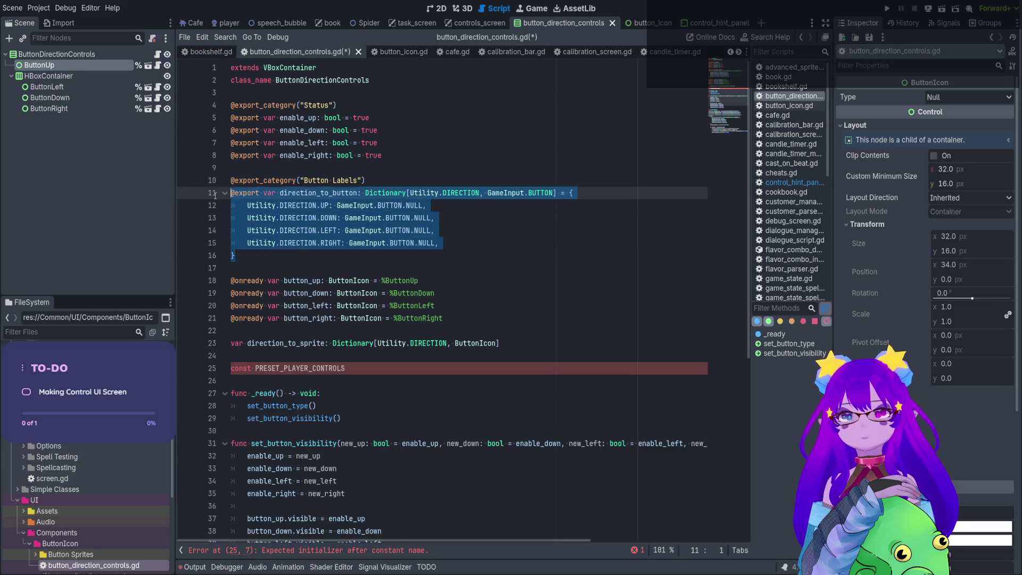
{"action": "left_click", "coordinate": [381, 367]}
{"action": "scroll", "coordinate": [386, 367], "scroll_direction": "down", "scroll_amount": 2}
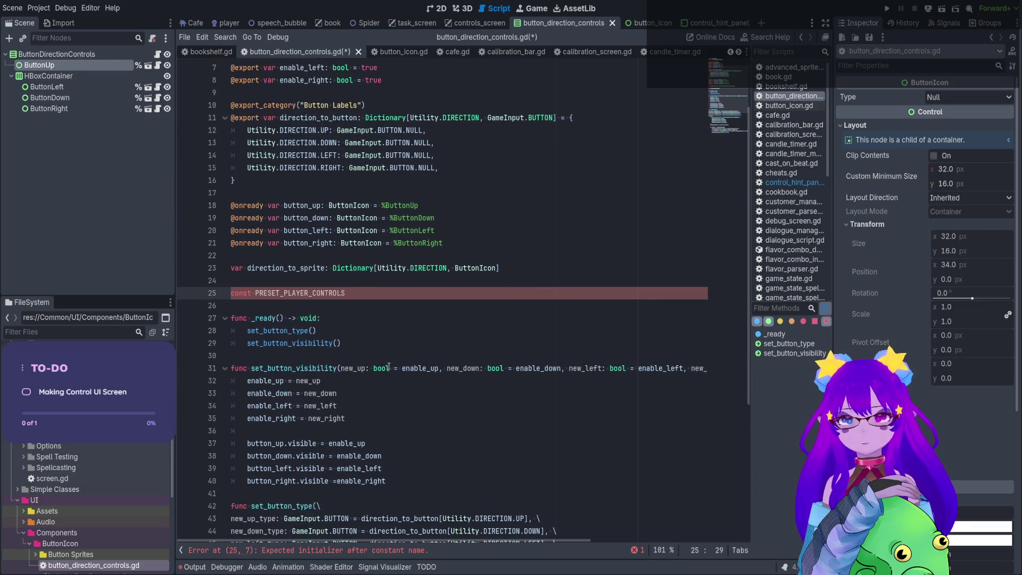
{"action": "key", "text": "ctrl+v"}
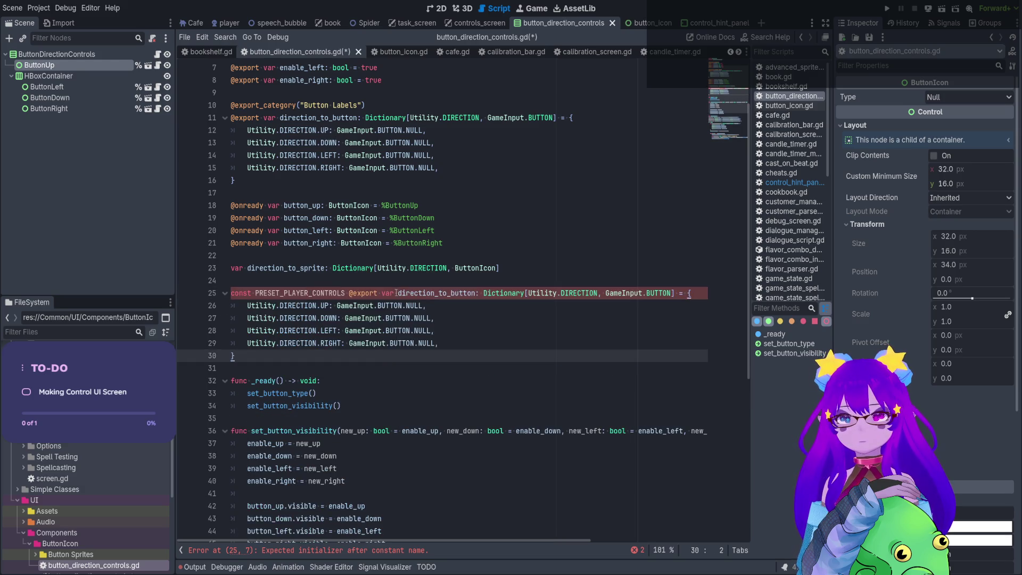
{"action": "left_click", "coordinate": [476, 294]}
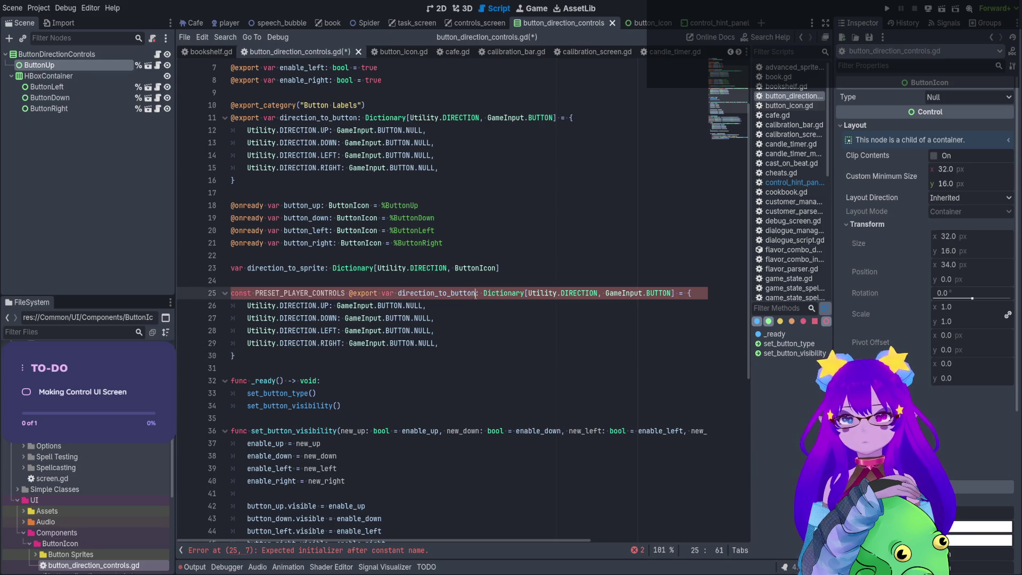
{"action": "left_click_drag", "start_coordinate": [476, 294], "coordinate": [349, 294]}
{"action": "key", "text": "BackSpace"}
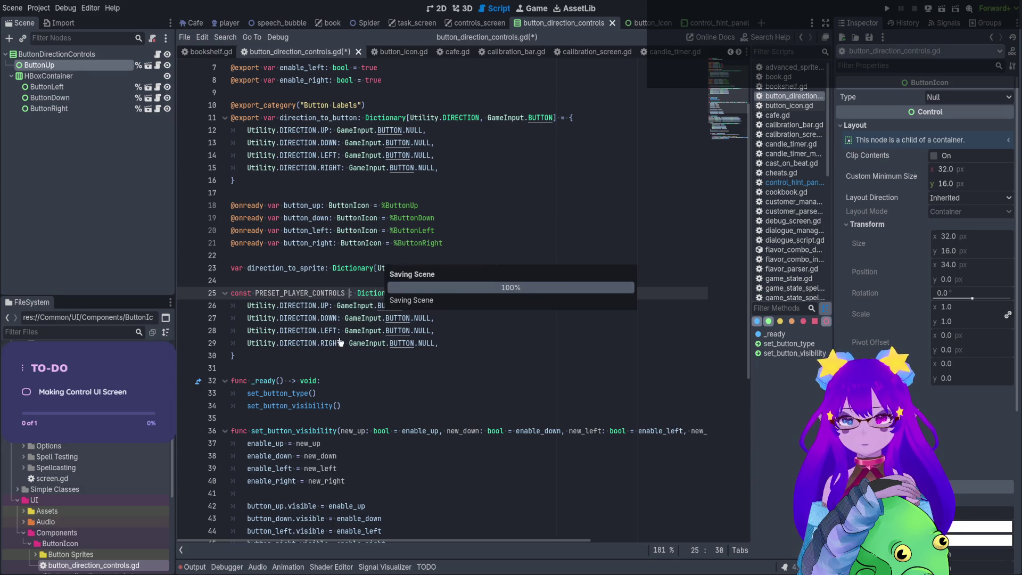
{"action": "key", "text": "ctrl+s"}
Move the caret to the end of the _ready function.
{"action": "left_click", "coordinate": [314, 293]}
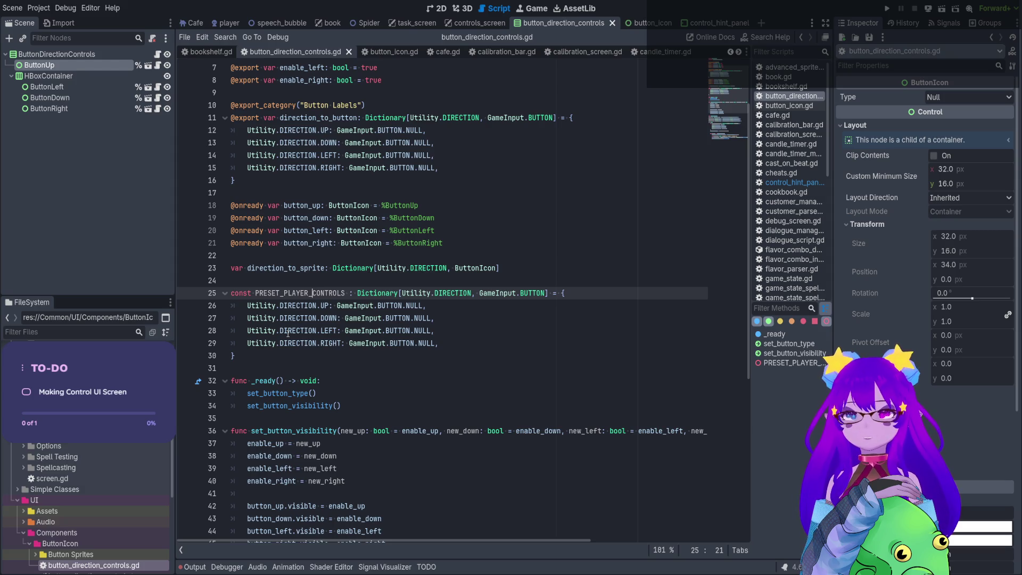
{"action": "scroll", "coordinate": [292, 332], "scroll_direction": "down", "scroll_amount": 7}
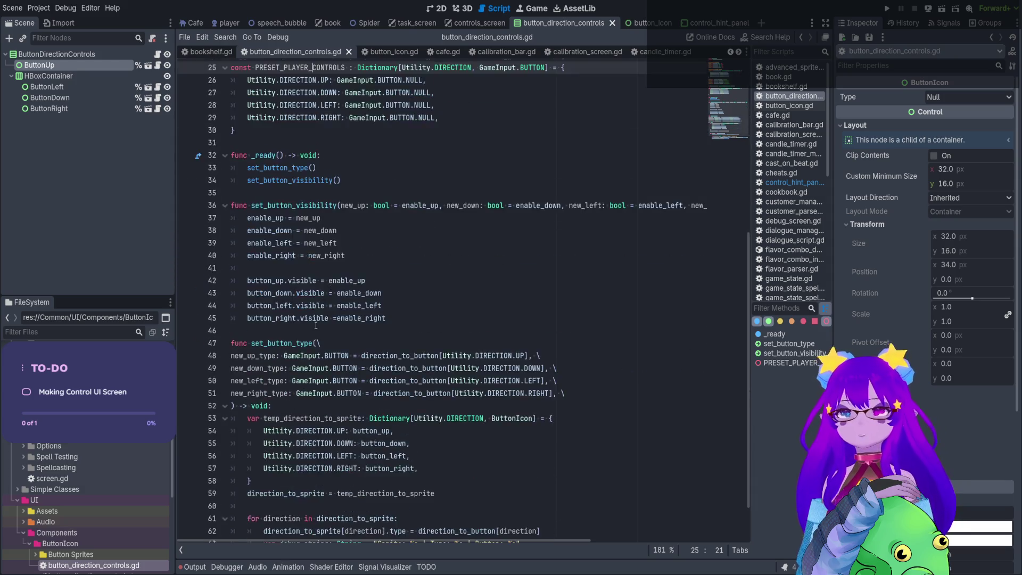
{"action": "scroll", "coordinate": [279, 141], "scroll_direction": "up", "scroll_amount": 3}
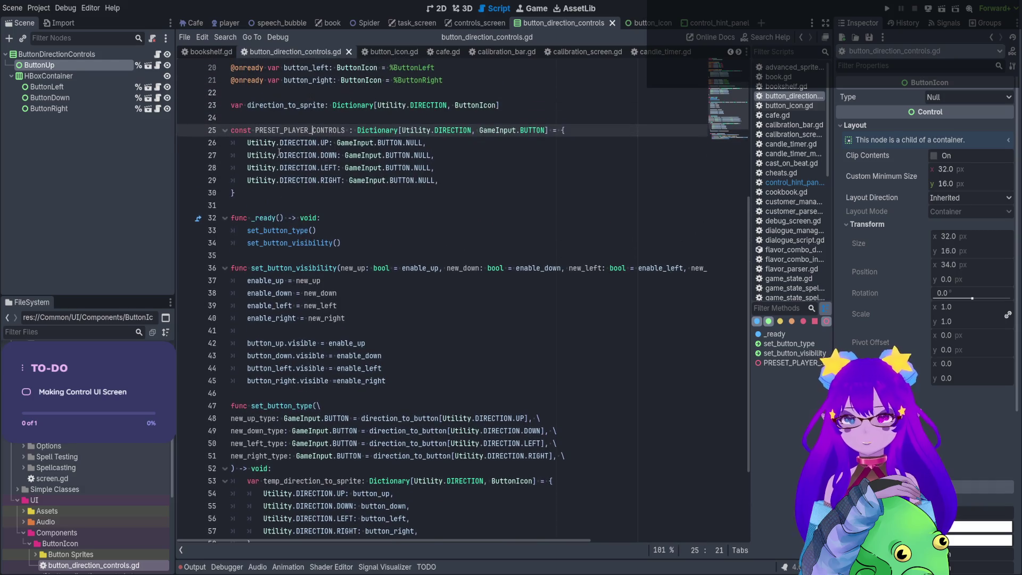
{"action": "left_click", "coordinate": [253, 255]}
Begin a new function func set_buttons_by_present(present: Di after _ready.
{"action": "key", "text": "Return"}
{"action": "key", "text": "Return"}
{"action": "key", "text": "Up"}
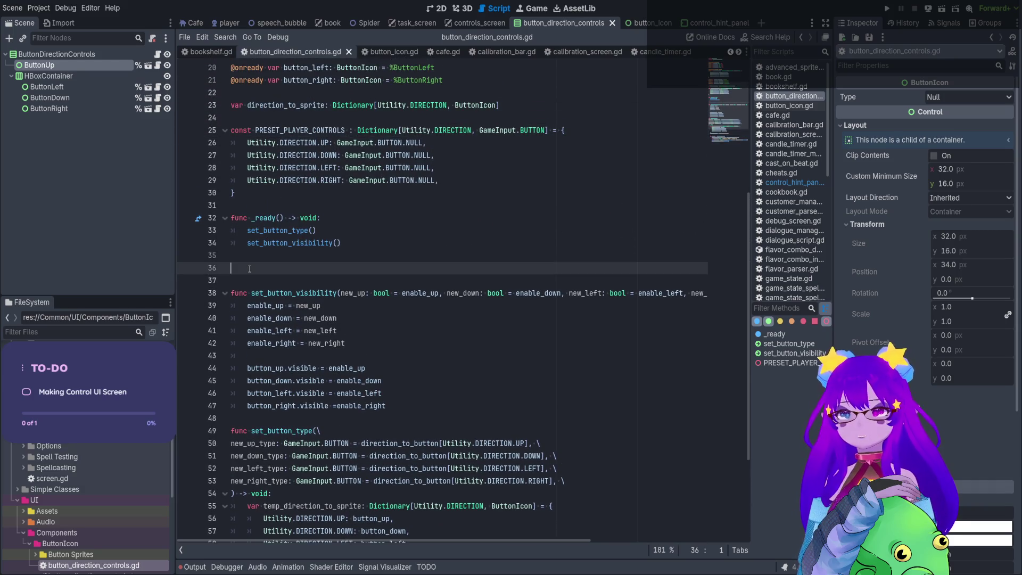
{"action": "type", "text": "func set"}
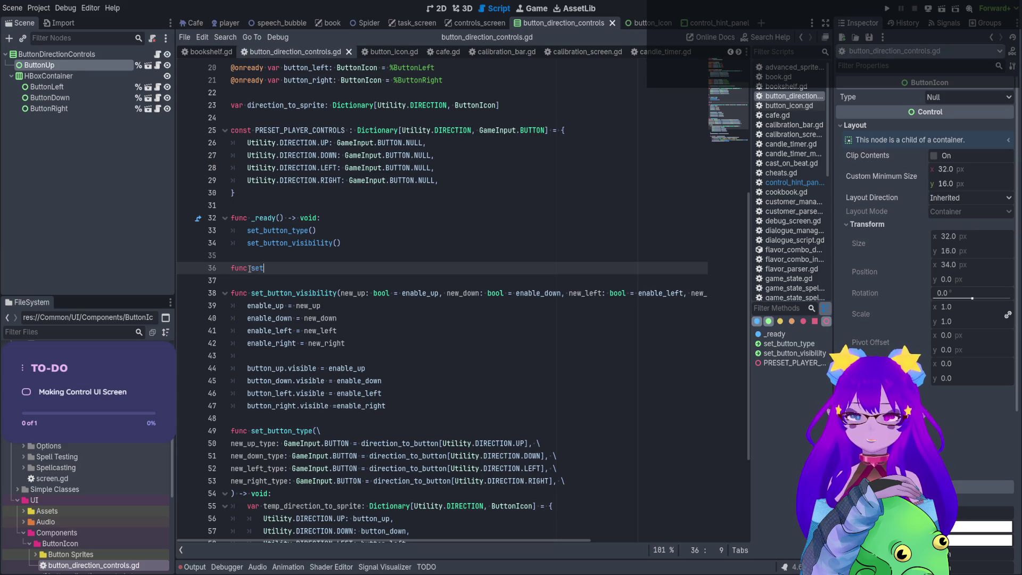
{"action": "type", "text": "_present"}
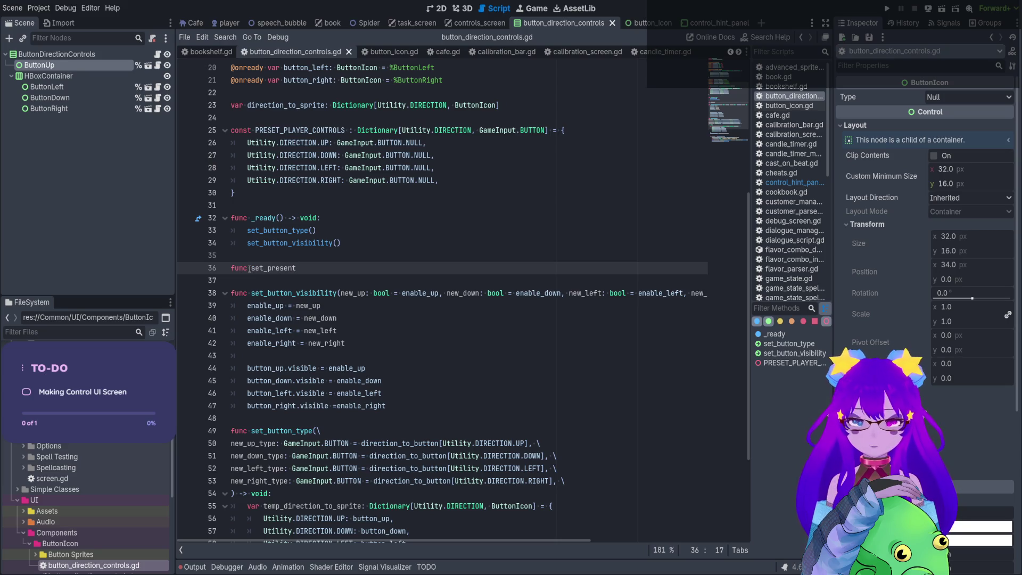
{"action": "key", "text": "BackSpace"}
{"action": "key", "text": "BackSpace"}
{"action": "key", "text": "BackSpace"}
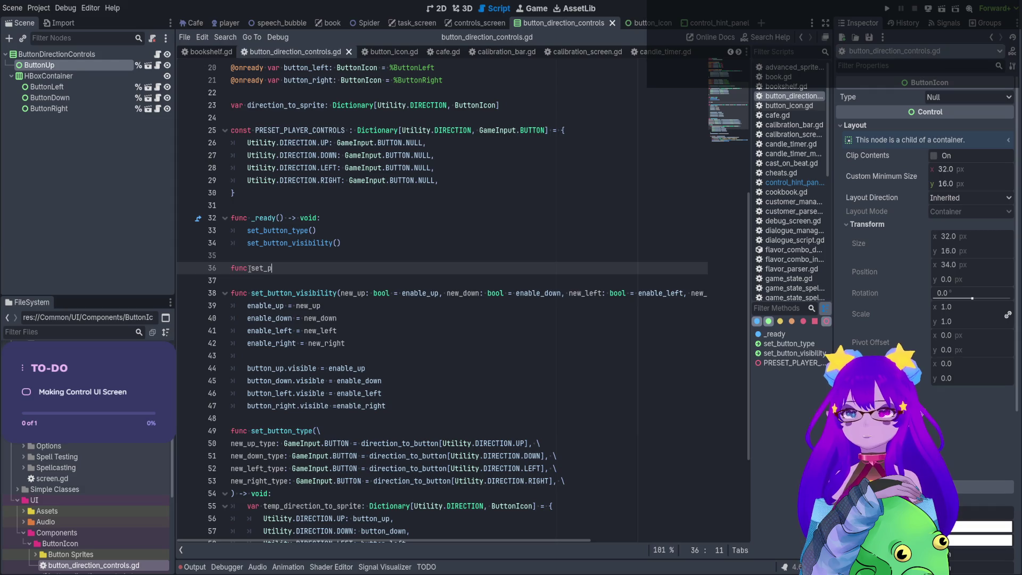
{"action": "key", "text": "BackSpace"}
{"action": "type", "text": "buttons_by"}
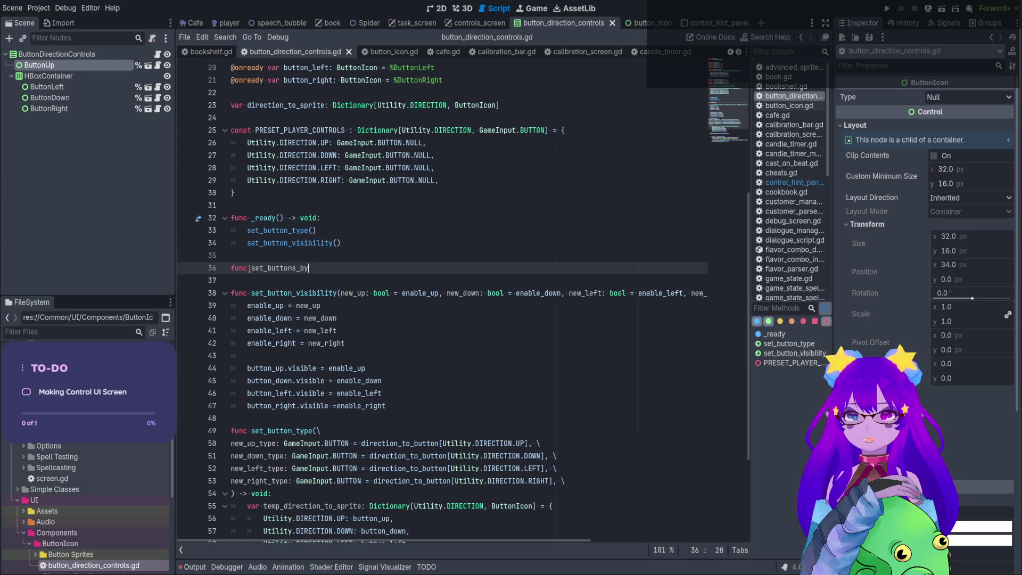
{"action": "type", "text": "_present"}
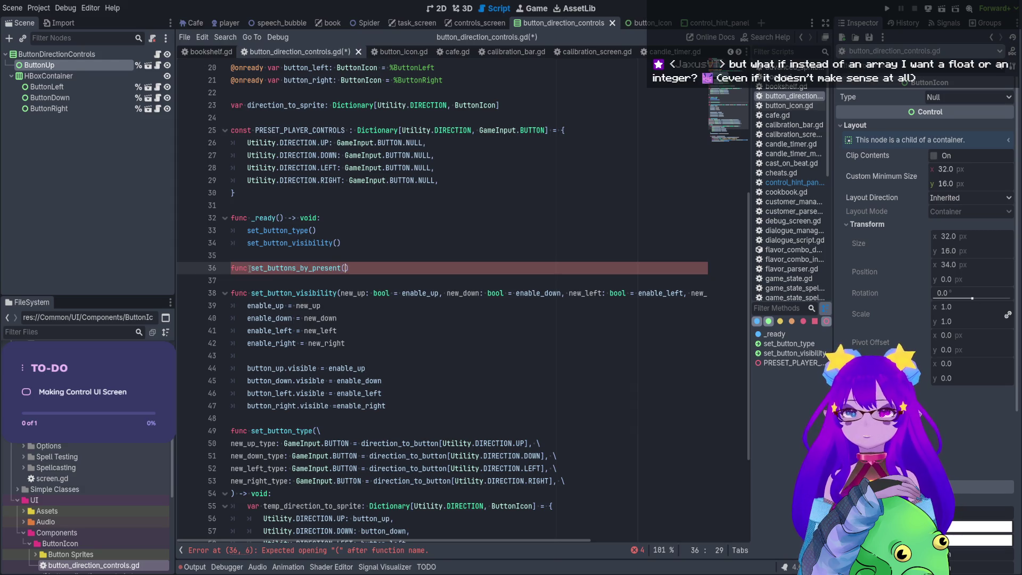
{"action": "type", "text": "(present: "}
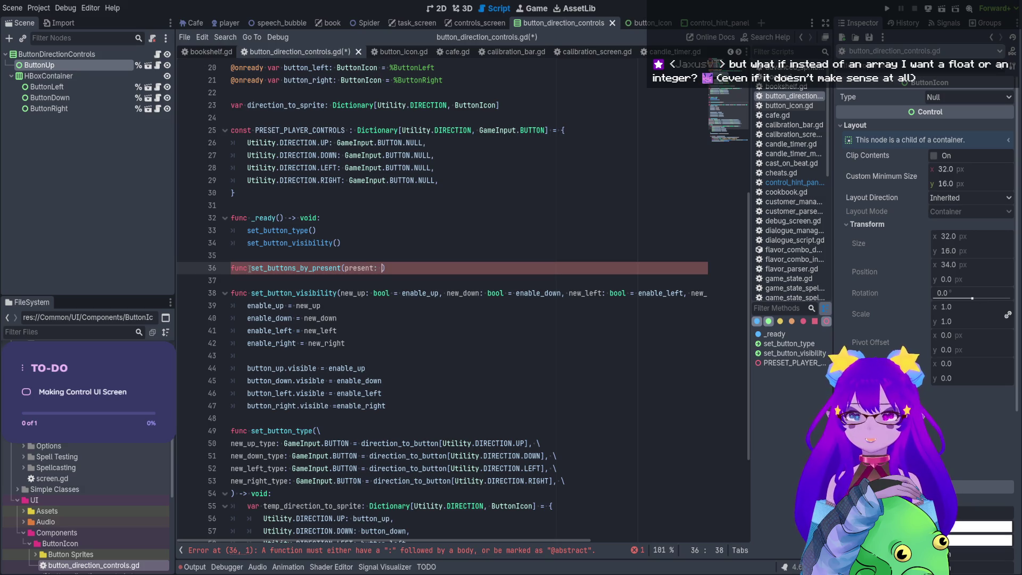
{"action": "type", "text": "Di"}
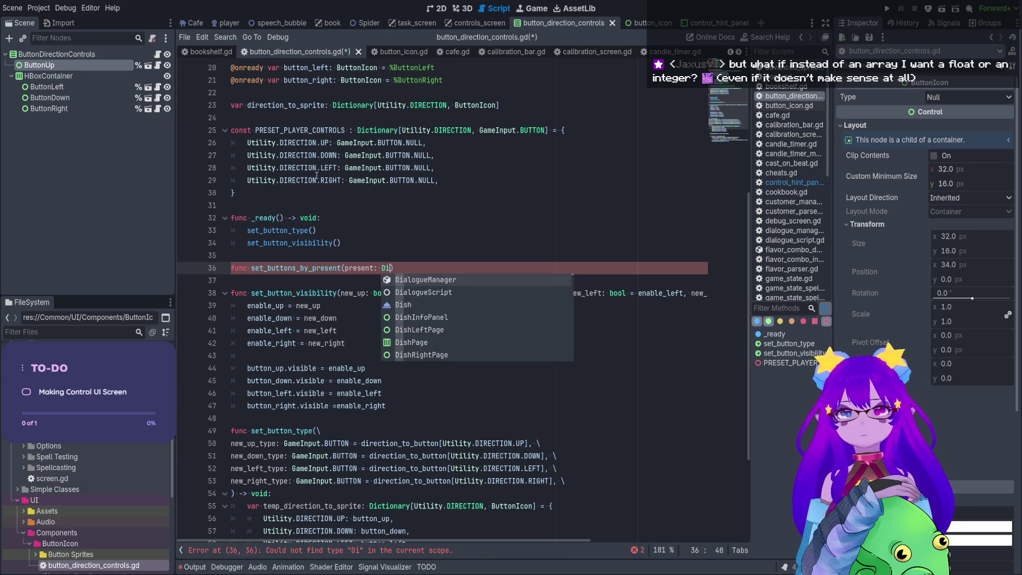
Copy the constant's Dictionary type into the present parameter and save.
{"action": "left_click", "coordinate": [357, 131]}
{"action": "left_click_drag", "start_coordinate": [359, 133], "coordinate": [548, 132]}
{"action": "key", "text": "ctrl+c"}
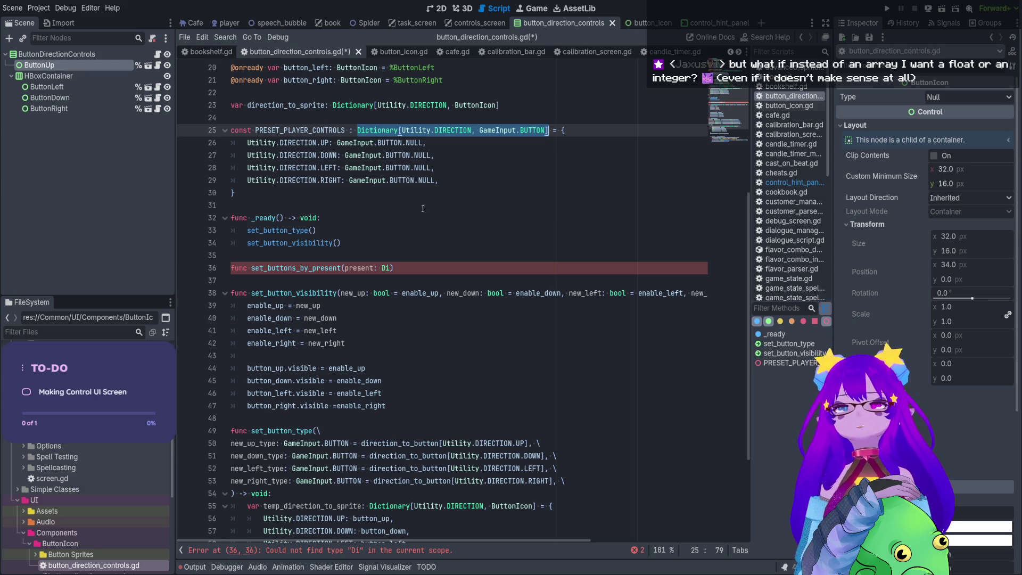
{"action": "left_click", "coordinate": [392, 268]}
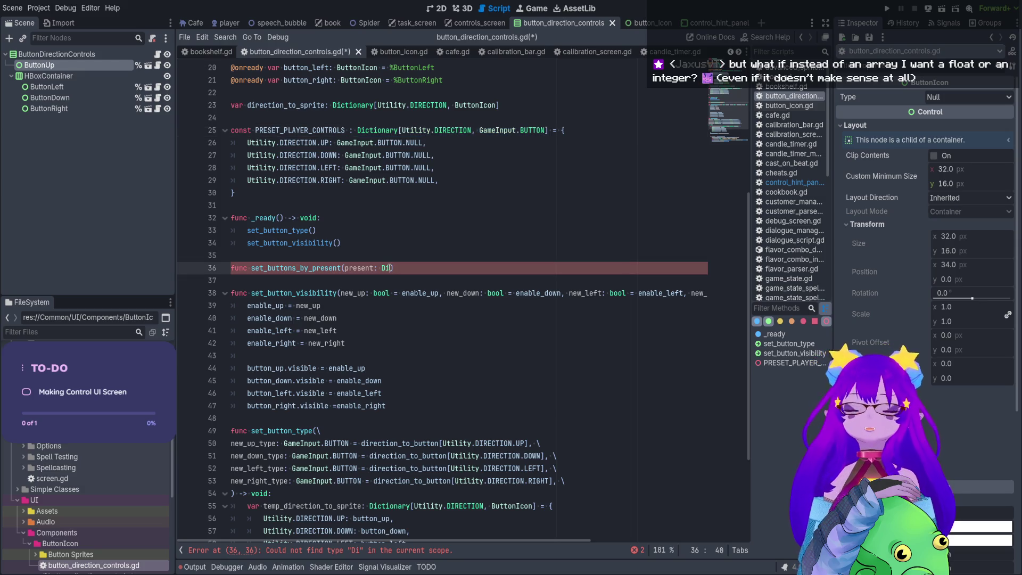
{"action": "key", "text": "shift+Left"}
{"action": "key", "text": "shift+Left"}
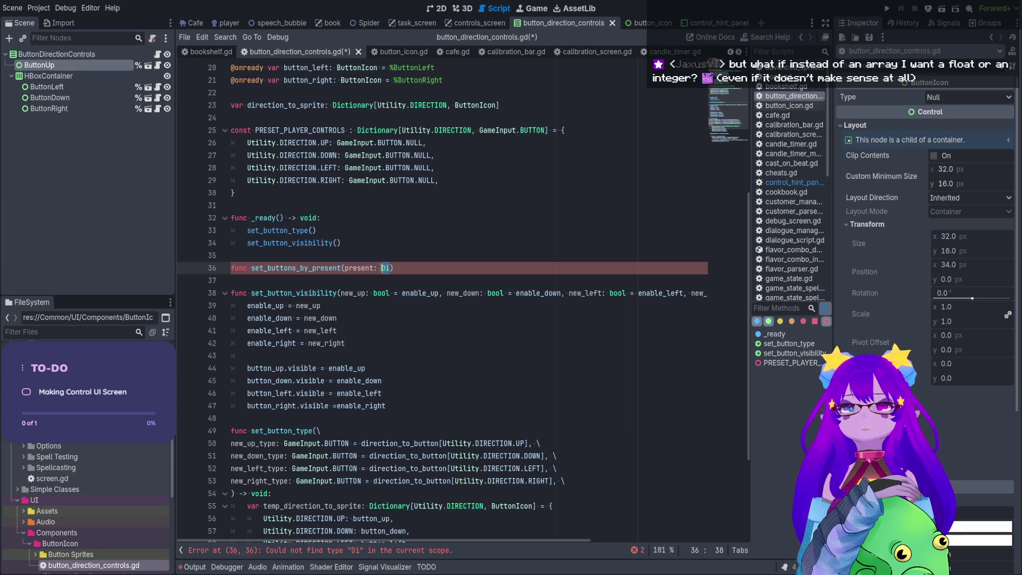
{"action": "key", "text": "ctrl+v"}
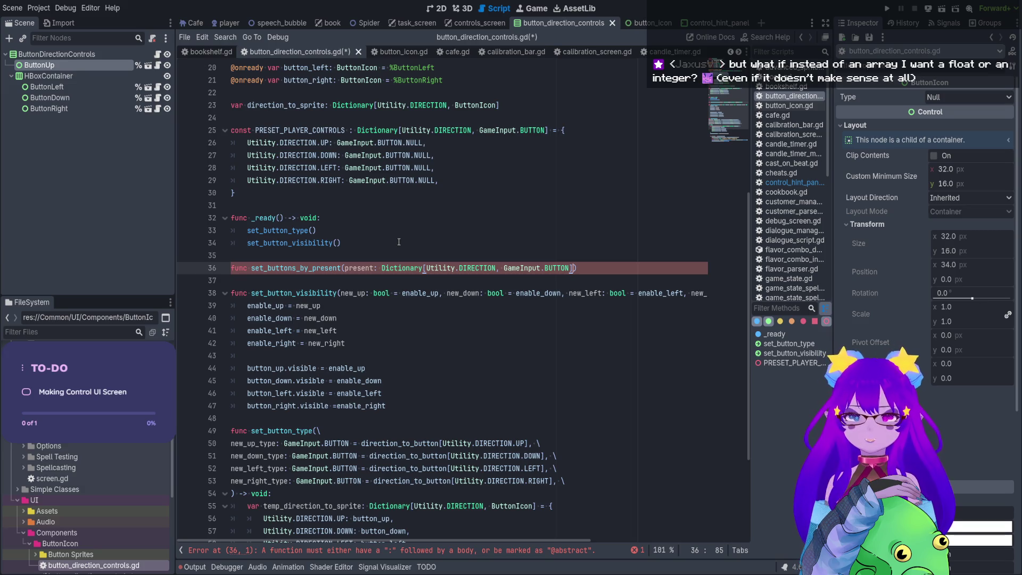
{"action": "key", "text": "ctrl+s"}
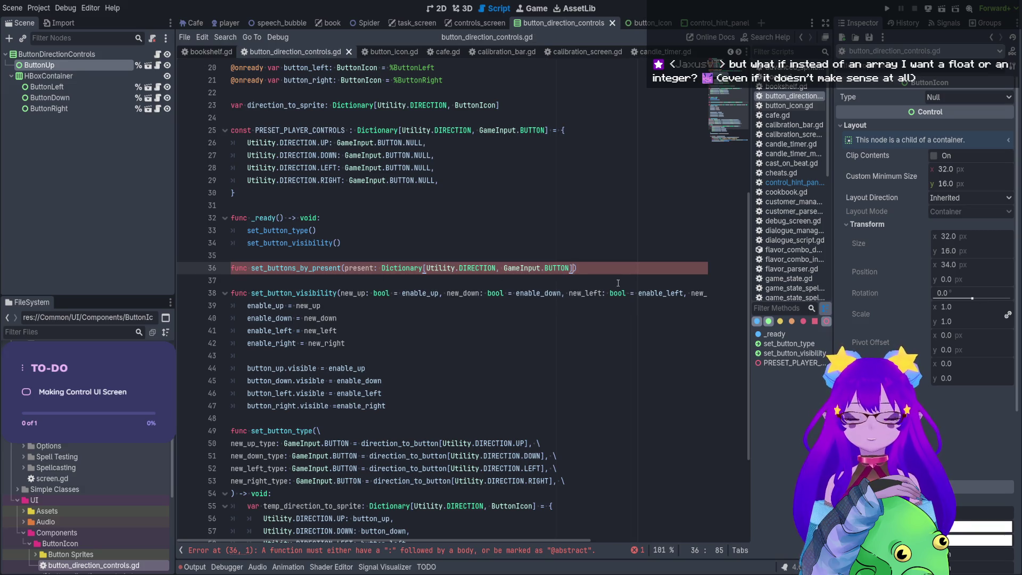
Finish the signature with -> void, give it a pass body, and save.
{"action": "type", "text": "="}
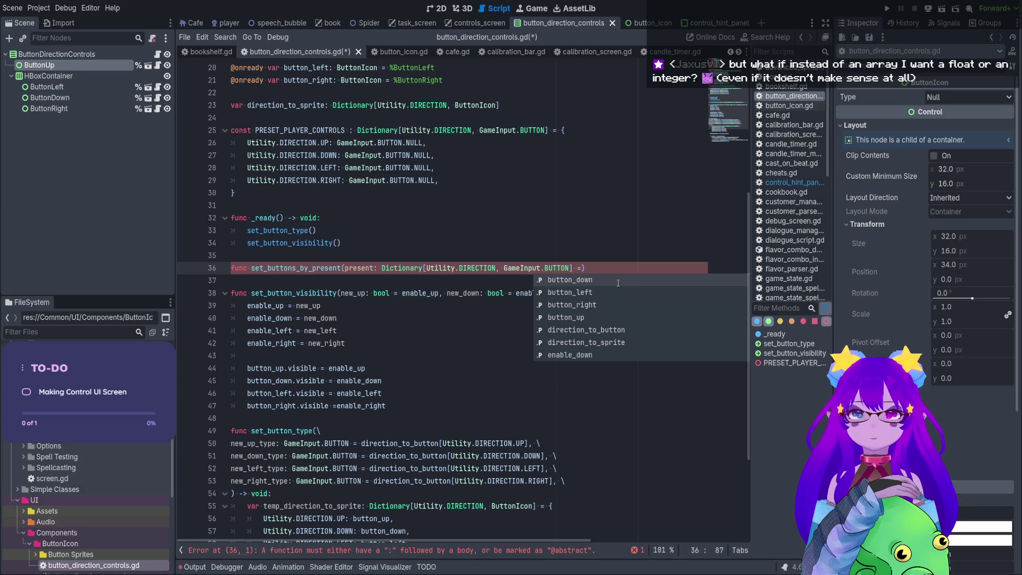
{"action": "key", "text": "BackSpace"}
{"action": "key", "text": "BackSpace"}
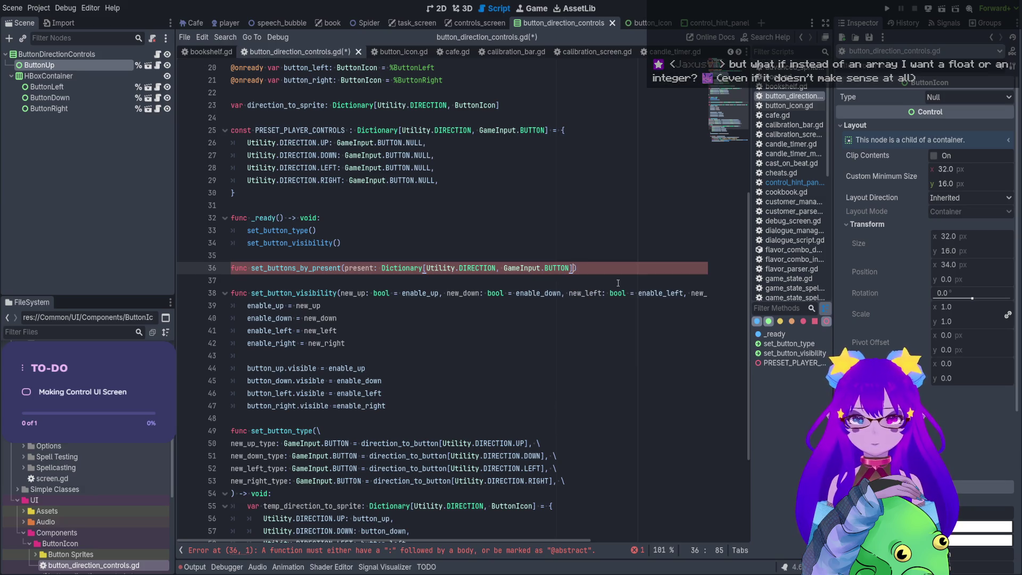
{"action": "type", "text": ") -> void:"}
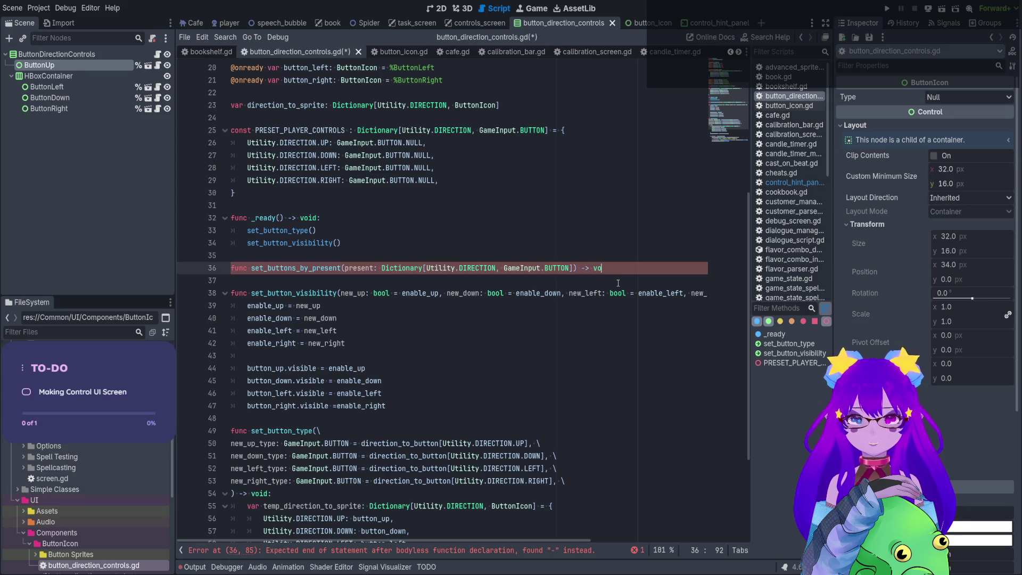
{"action": "key", "text": "Return"}
{"action": "type", "text": "[as"}
{"action": "key", "text": "BackSpace"}
{"action": "key", "text": "BackSpace"}
{"action": "key", "text": "BackSpace"}
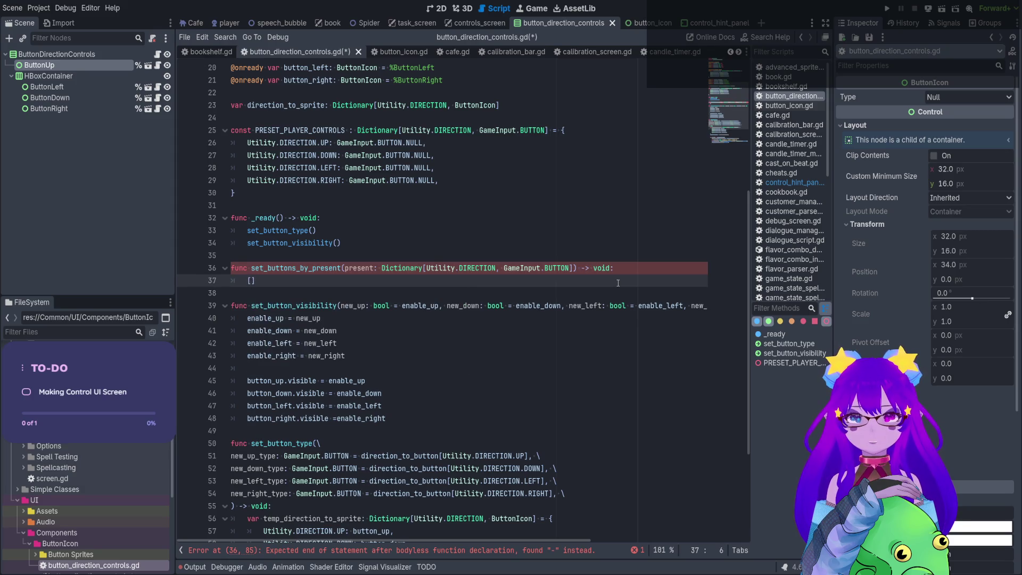
{"action": "type", "text": "pass"}
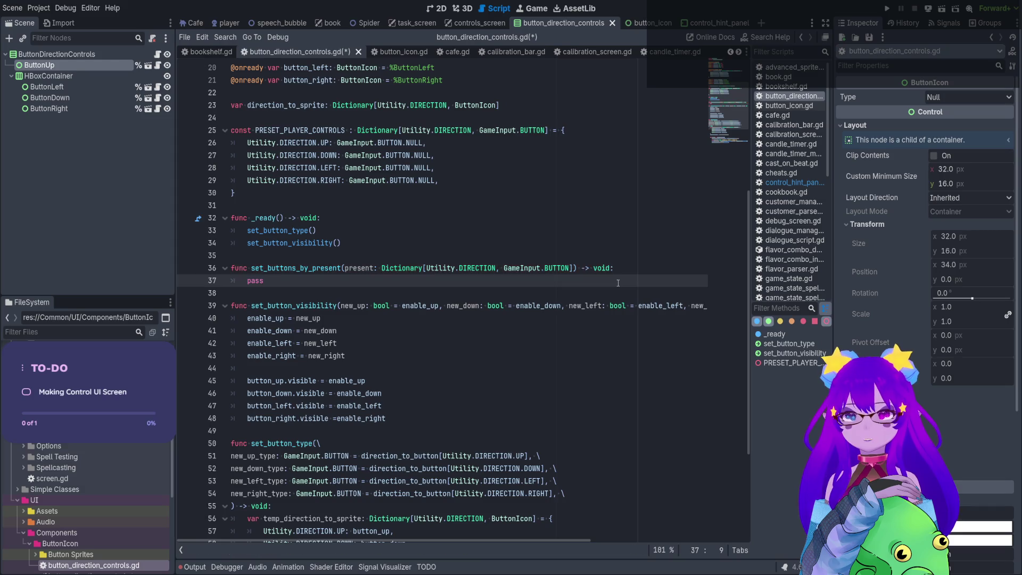
{"action": "key", "text": "ctrl+s"}
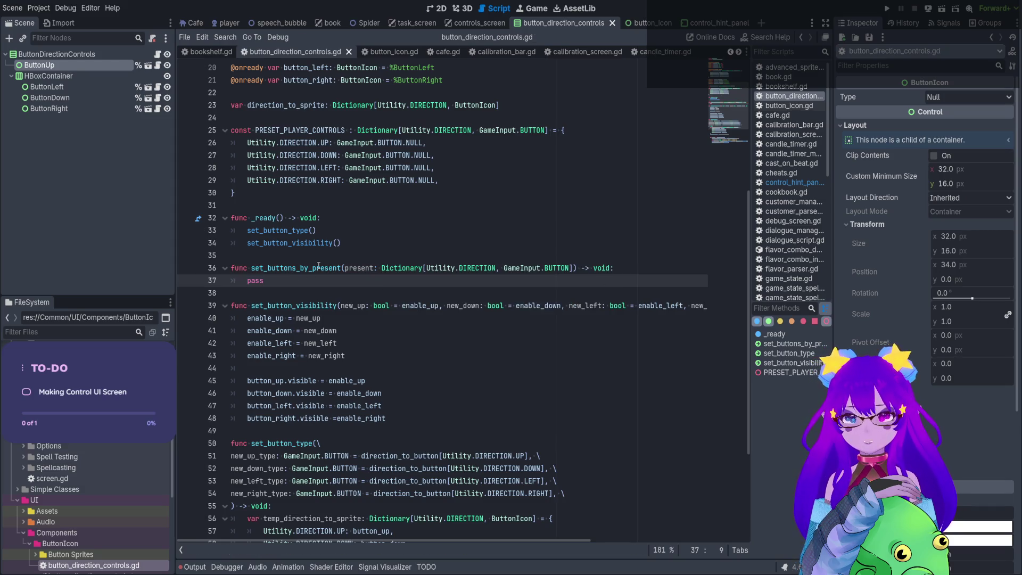
Check the present parameter against PRESET_PLAYER_CONTROLS, then return to the set_buttons_by_present signature.
{"action": "double_click", "coordinate": [373, 268]}
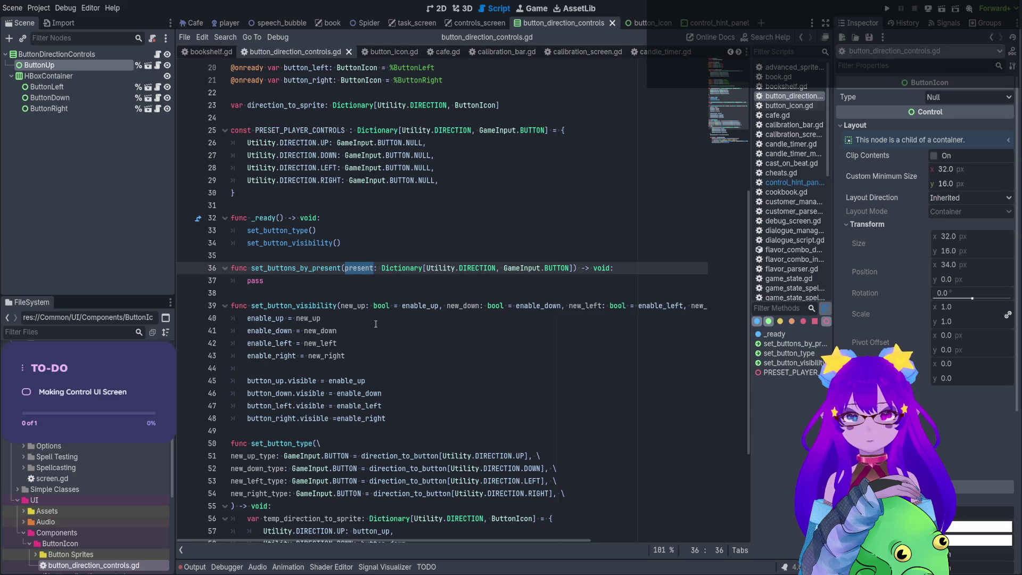
{"action": "double_click", "coordinate": [310, 131]}
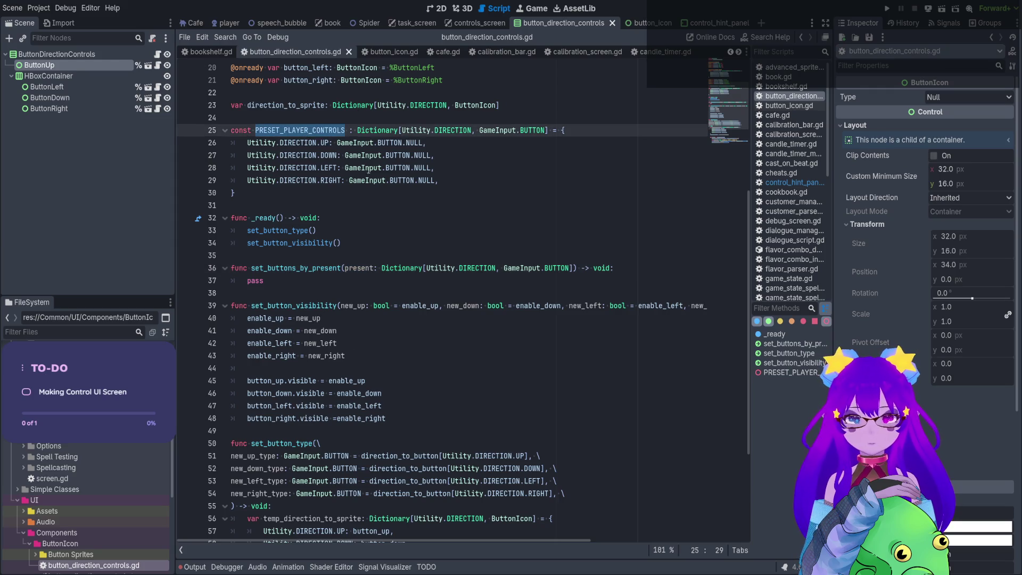
{"action": "scroll", "coordinate": [368, 157], "scroll_direction": "down", "scroll_amount": 2}
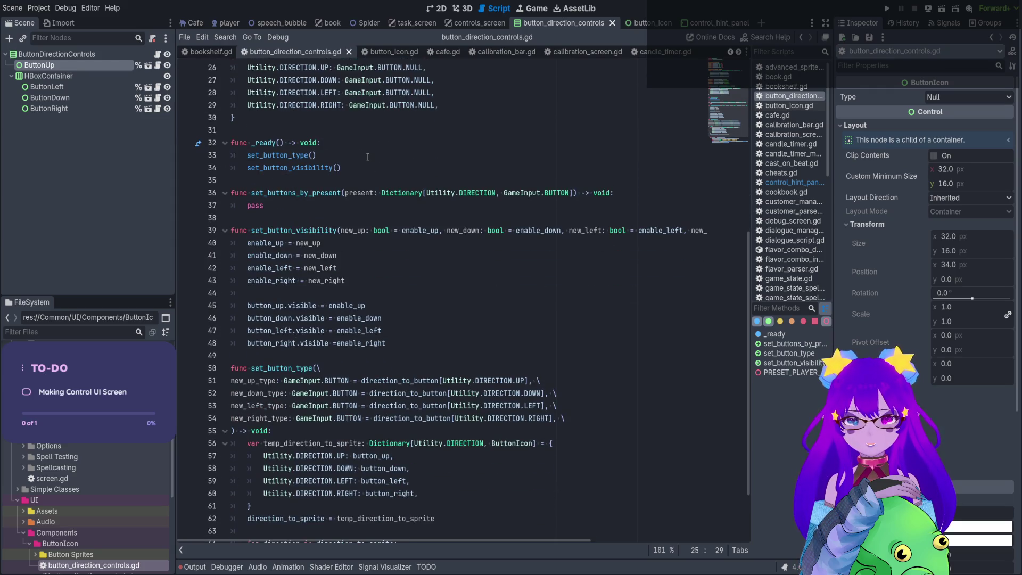
{"action": "scroll", "coordinate": [367, 157], "scroll_direction": "down", "scroll_amount": 2}
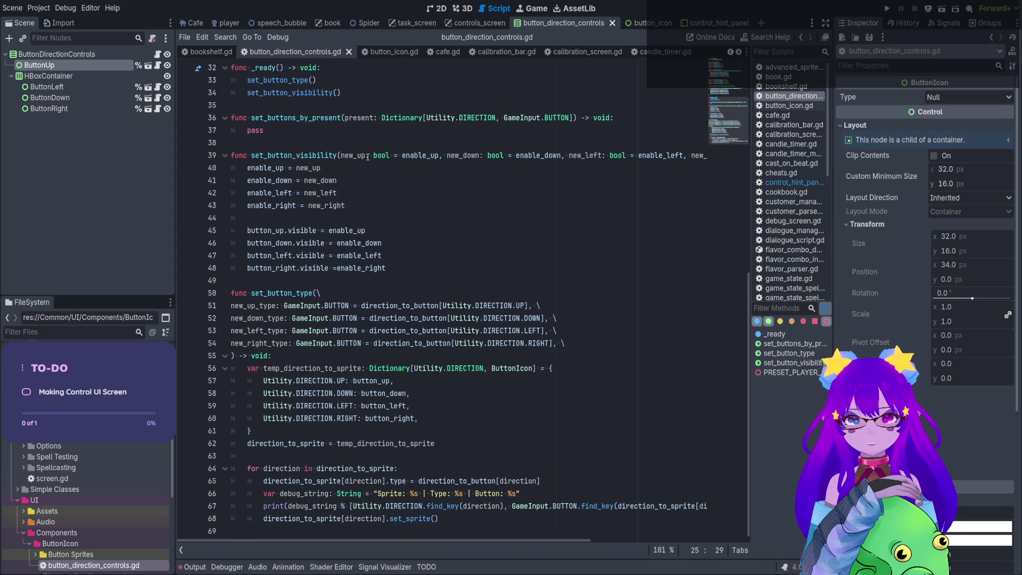
{"action": "scroll", "coordinate": [375, 162], "scroll_direction": "up", "scroll_amount": 3}
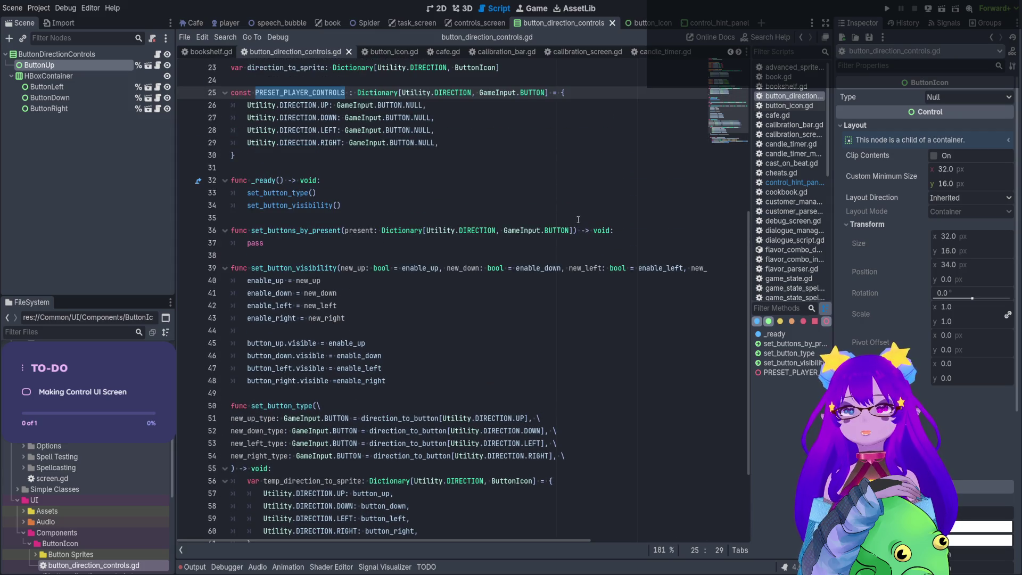
{"action": "left_click", "coordinate": [576, 223]}
{"action": "left_click", "coordinate": [574, 230]}
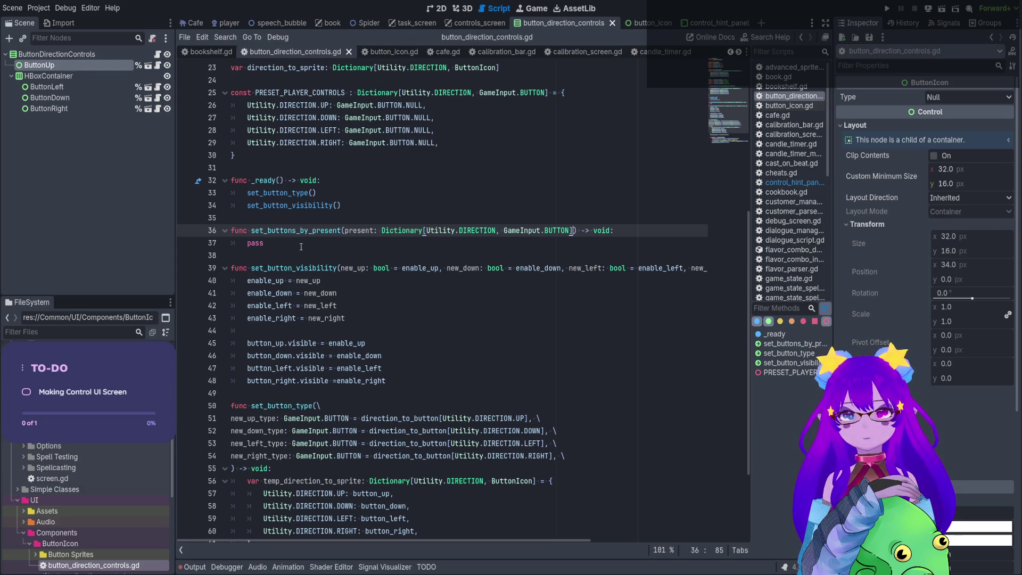
Replace pass in set_buttons_by_present with a set_button_type() call.
{"action": "double_click", "coordinate": [288, 406]}
{"action": "key", "text": "ctrl+c"}
{"action": "double_click", "coordinate": [257, 243]}
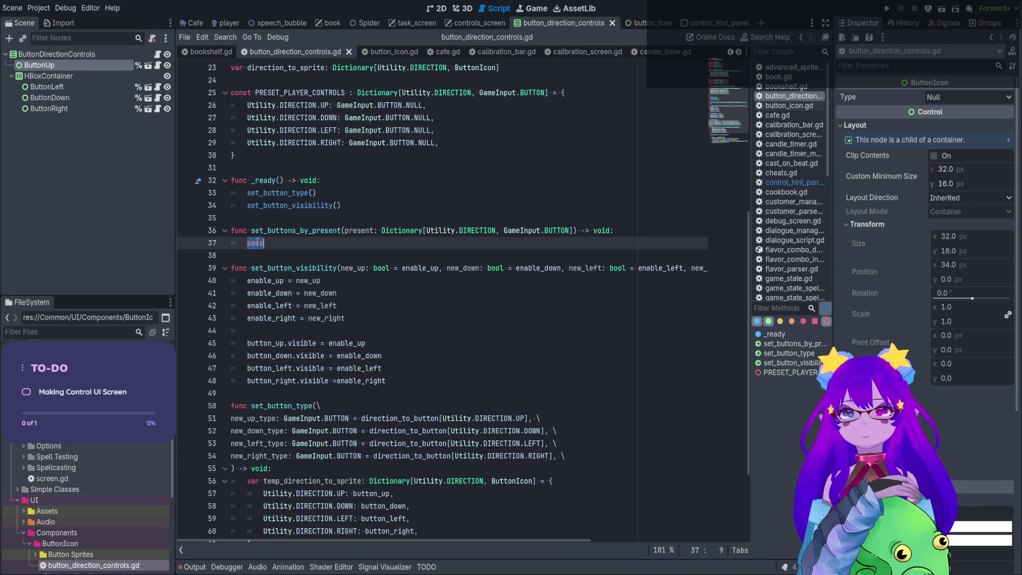
{"action": "key", "text": "ctrl+v"}
{"action": "type", "text": "("}
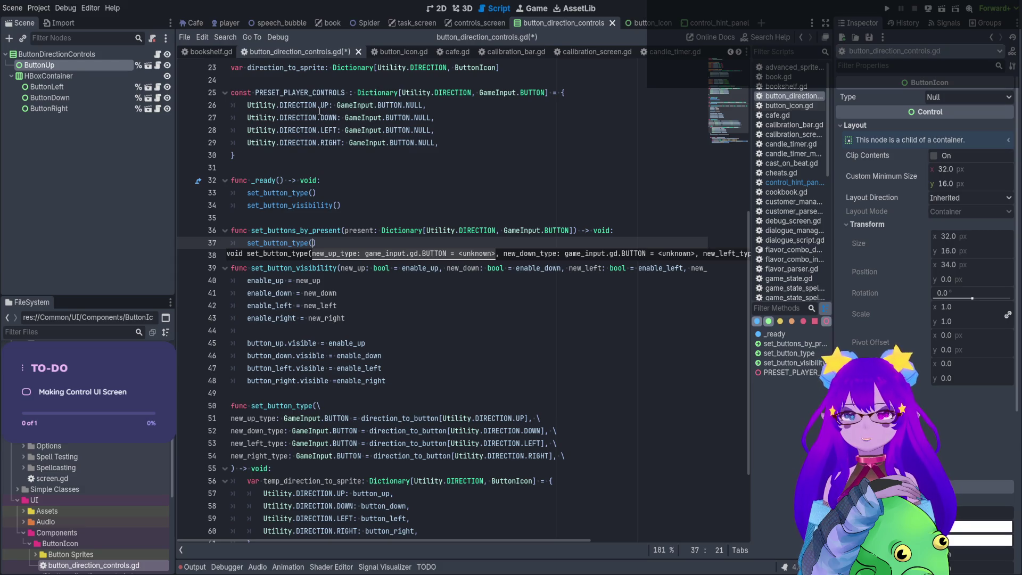
{"action": "double_click", "coordinate": [316, 93]}
{"action": "left_click", "coordinate": [296, 169]}
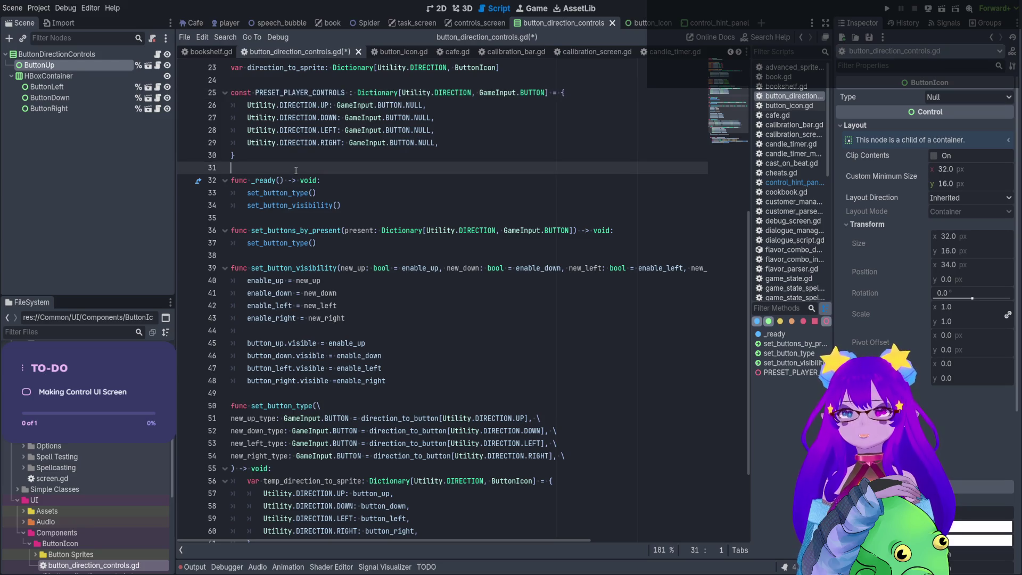
Open a new line after the PRESET_PLAYER_CONTROLS closing brace on line 30.
{"action": "left_click_drag", "start_coordinate": [378, 93], "coordinate": [543, 93]}
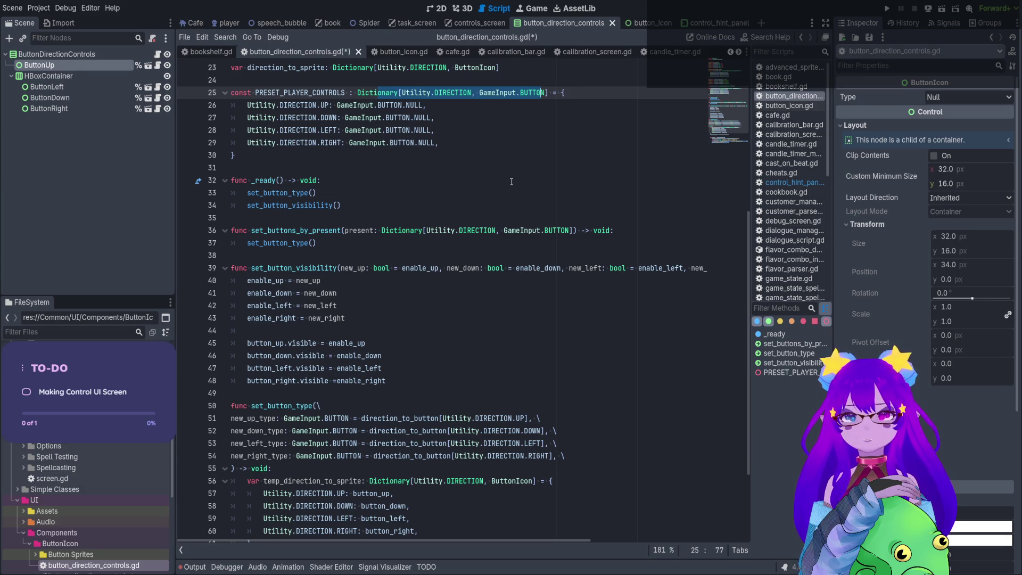
{"action": "left_click", "coordinate": [415, 163]}
{"action": "left_click", "coordinate": [399, 160]}
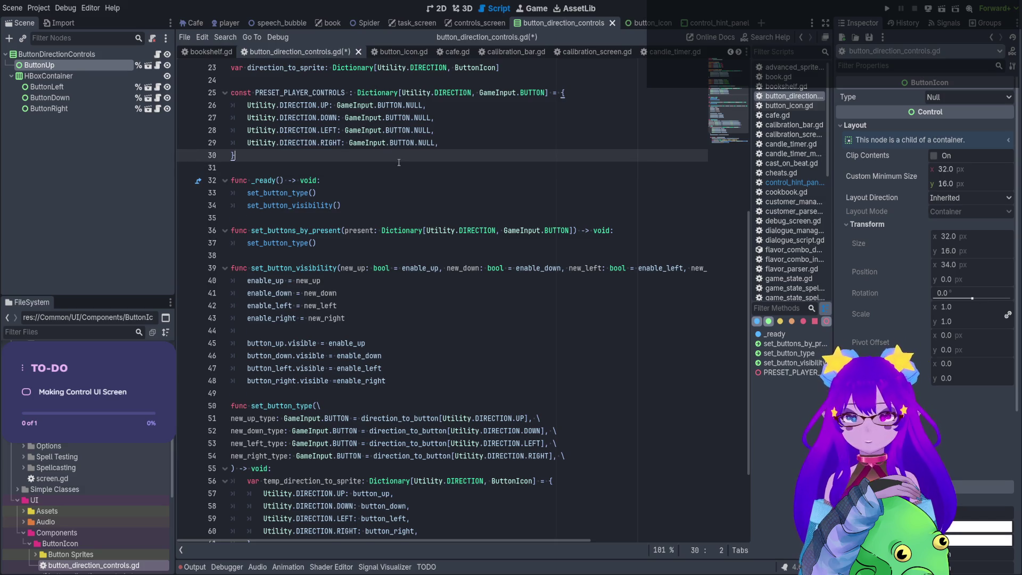
{"action": "key", "text": "Return"}
{"action": "type", "text": "var "}
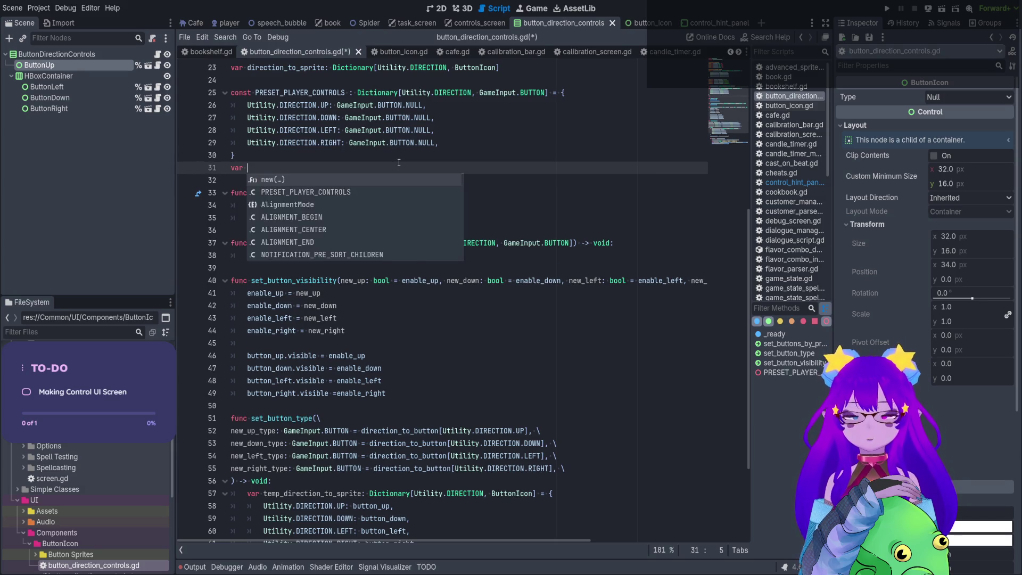
{"action": "type", "text": "presents"}
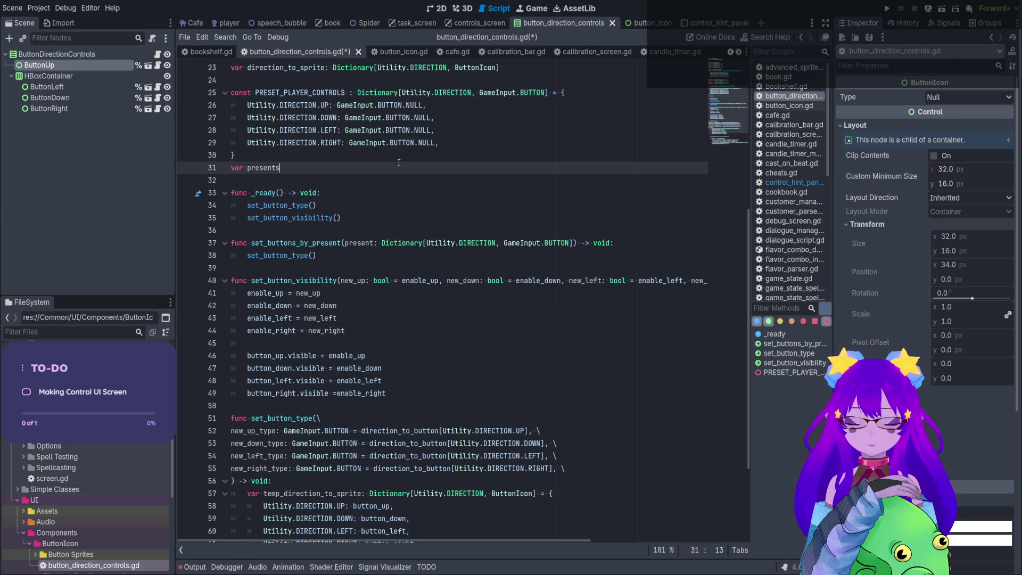
{"action": "key", "text": "BackSpace"}
{"action": "key", "text": "BackSpace"}
{"action": "key", "text": "BackSpace"}
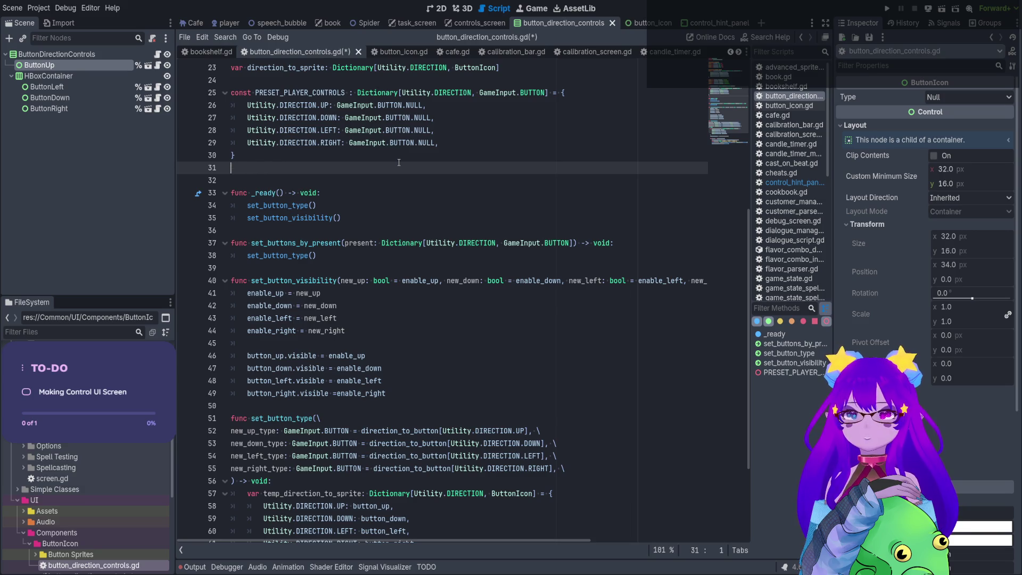
Declare const PRESENT_LIST: Array[Dictionary] = [PRESET_PLAYER_CONTROLS using autocomplete.
{"action": "type", "text": "const "}
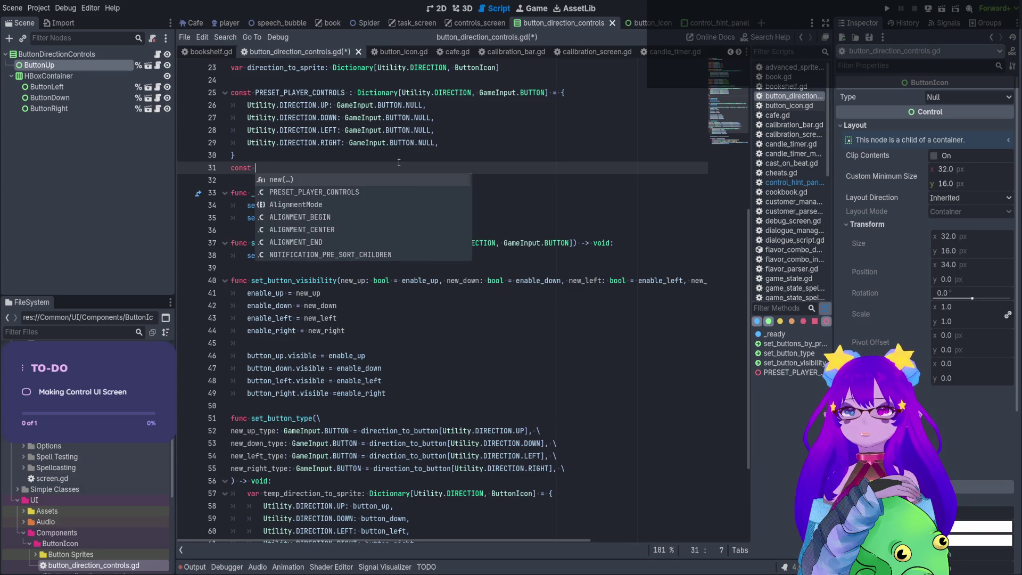
{"action": "type", "text": "PRESENT_L"}
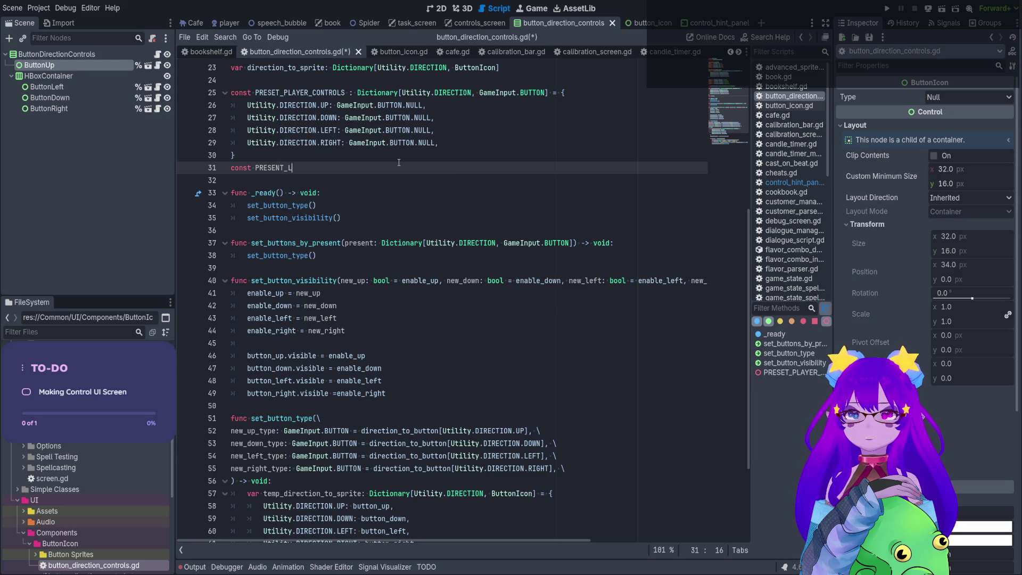
{"action": "type", "text": "IST: Array"}
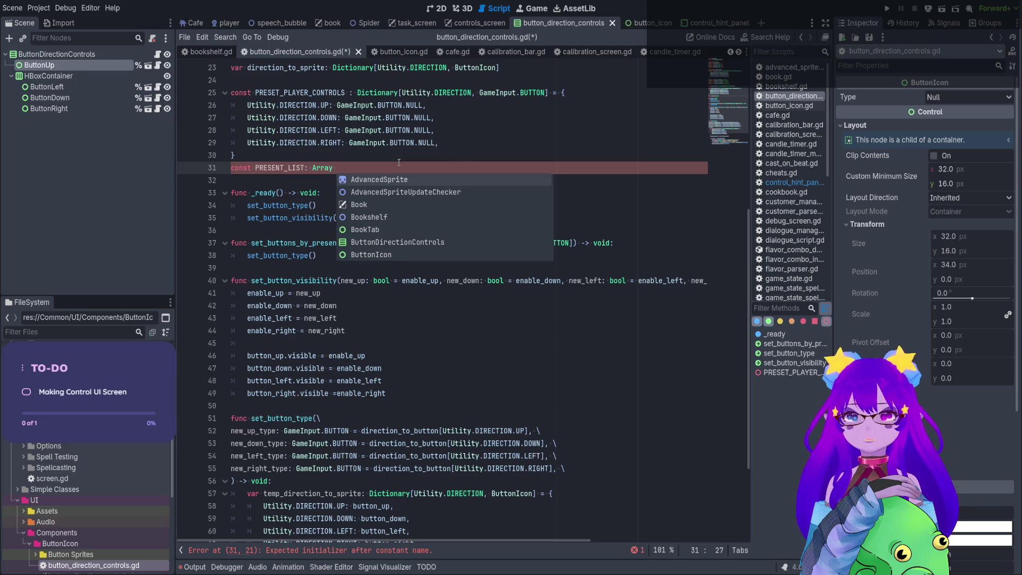
{"action": "key", "text": "BackSpace"}
{"action": "type", "text": "[Dic"}
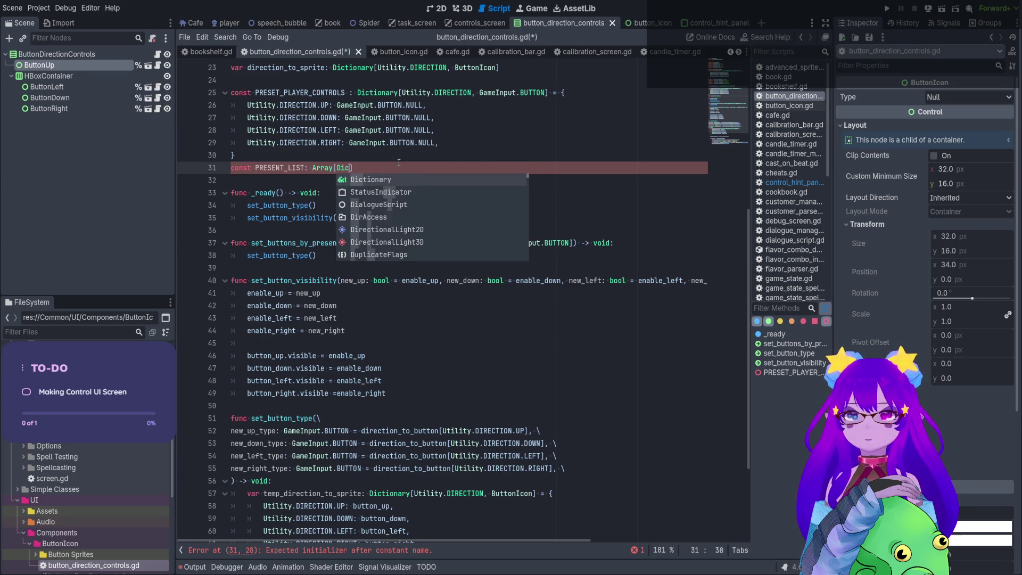
{"action": "key", "text": "Return"}
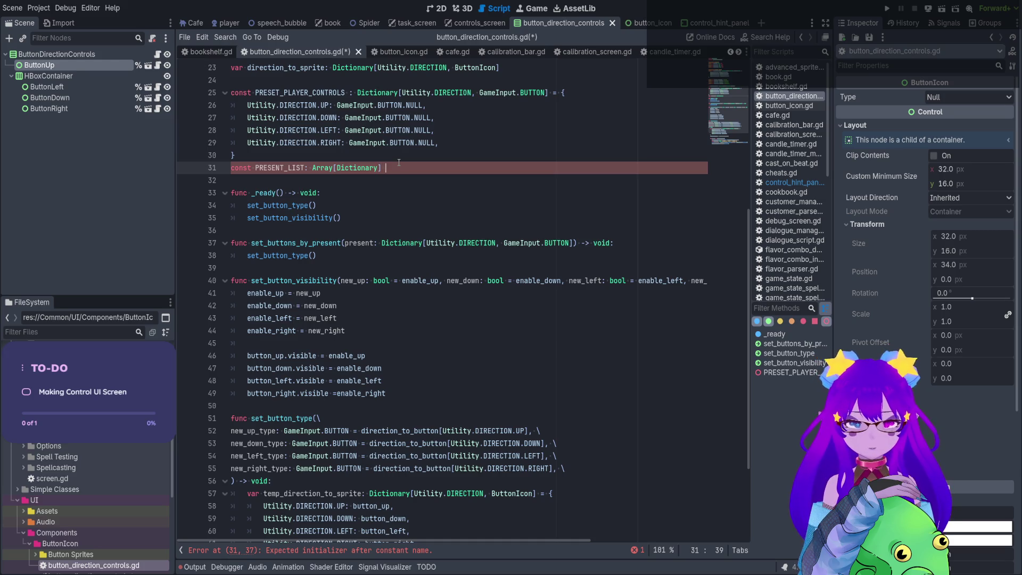
{"action": "type", "text": "= [P"}
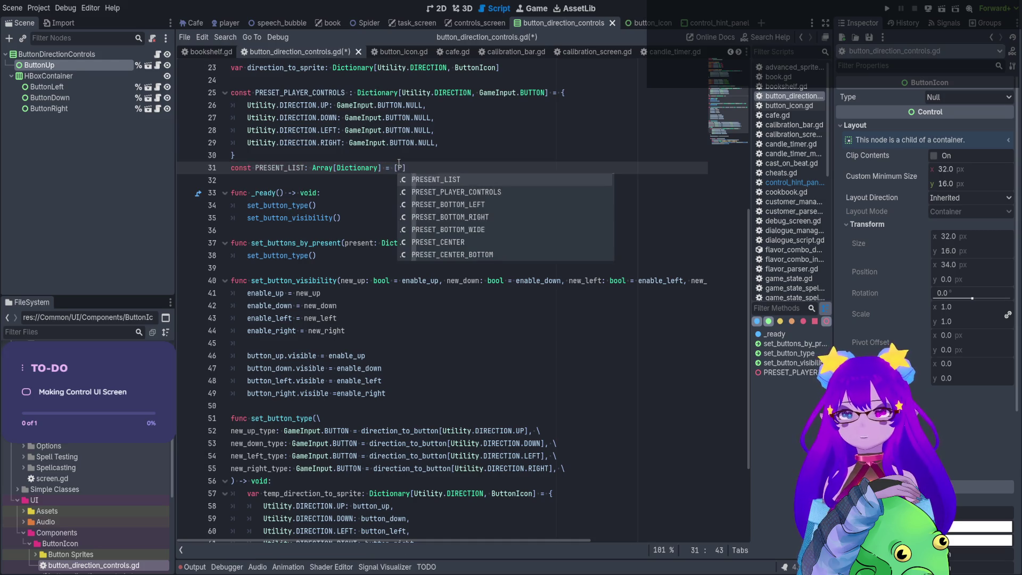
{"action": "key", "text": "Down"}
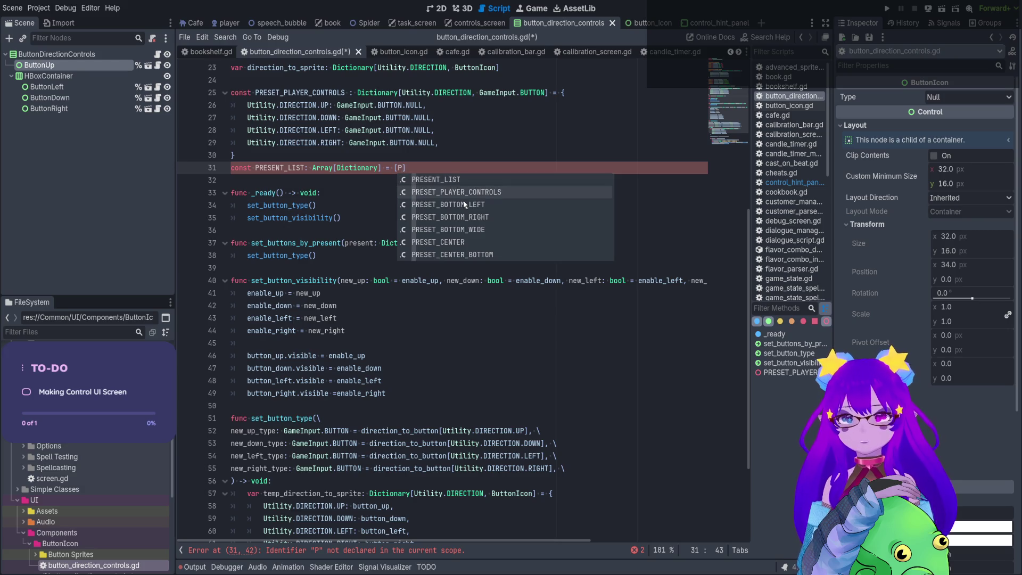
{"action": "key", "text": "Return"}
Add an if PRESENT_LIST.has(present): check at the top of set_buttons_by_present.
{"action": "left_click", "coordinate": [630, 241]}
{"action": "key", "text": "Return"}
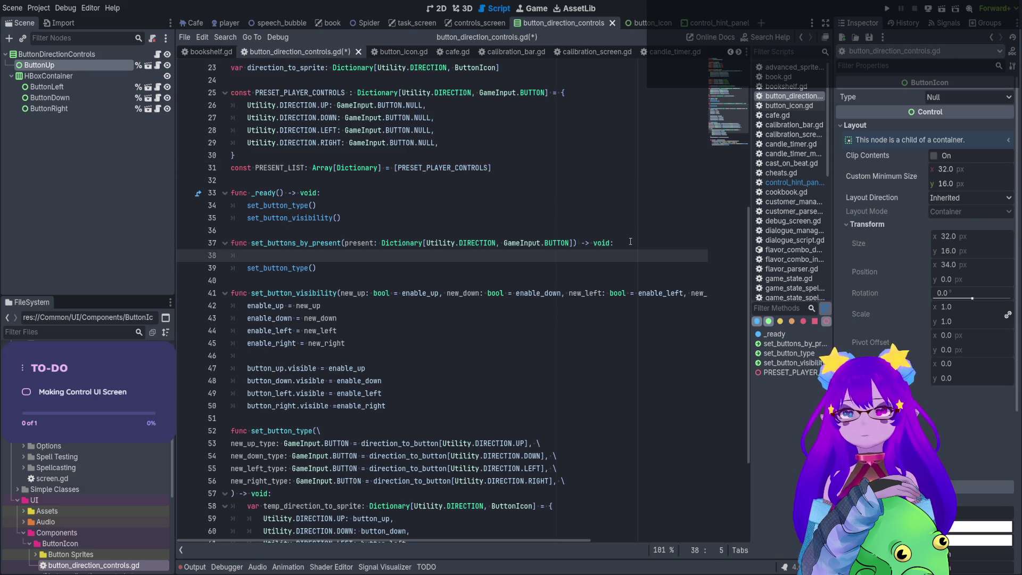
{"action": "key", "text": "Return"}
{"action": "type", "text": "if "}
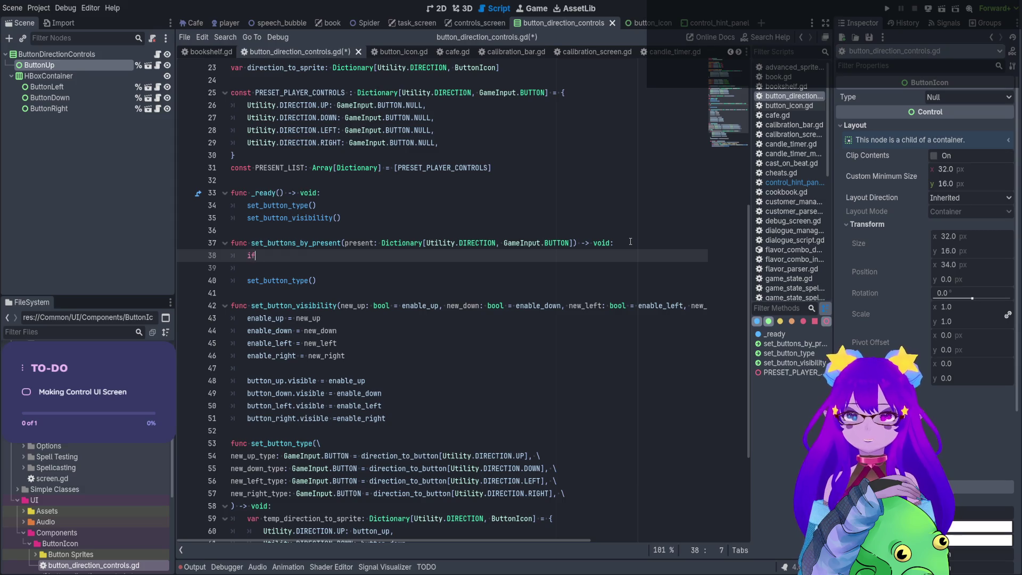
{"action": "type", "text": "present"}
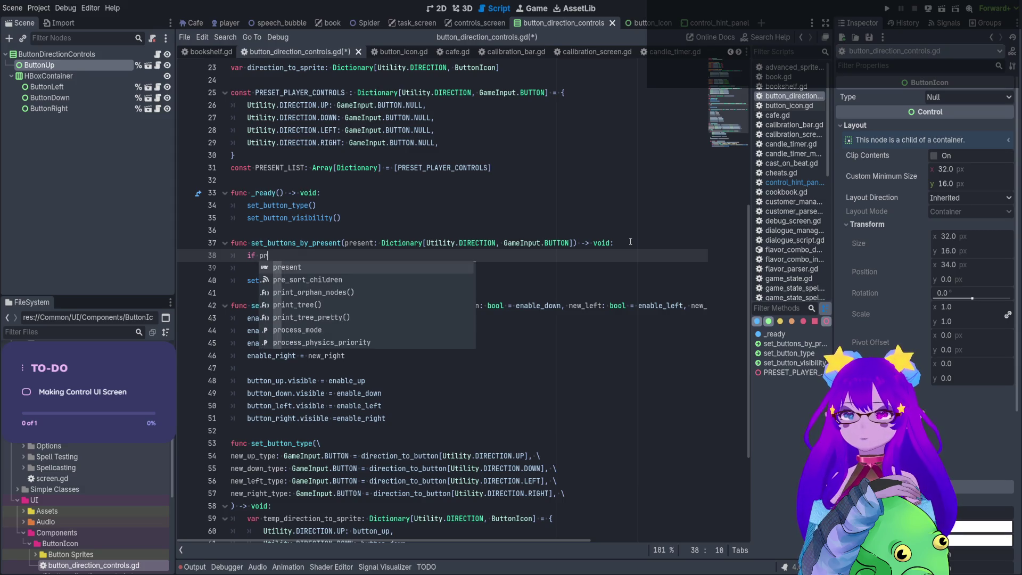
{"action": "key", "text": "Down"}
{"action": "key", "text": "Return"}
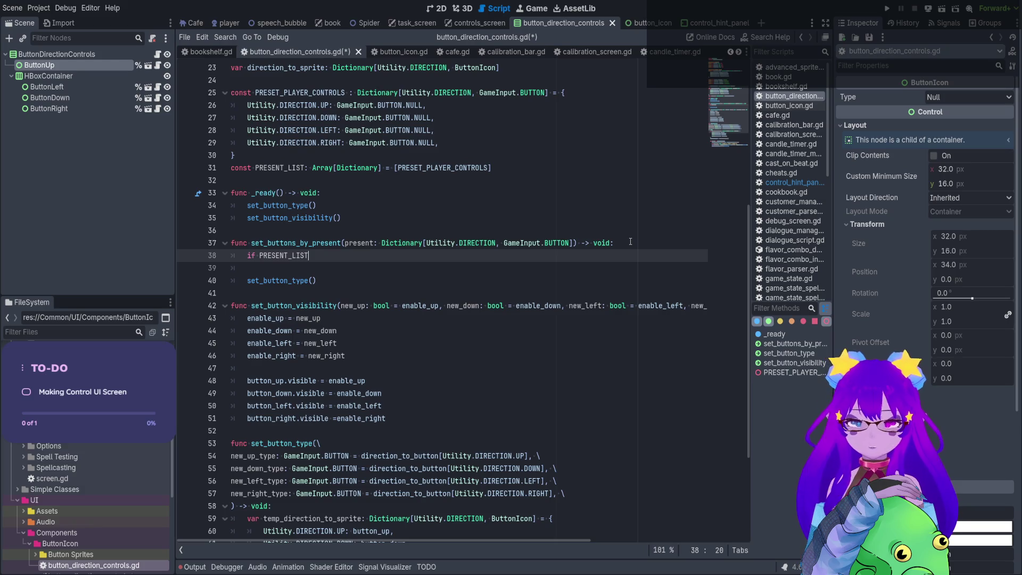
{"action": "type", "text": ".ha"}
{"action": "key", "text": "Return"}
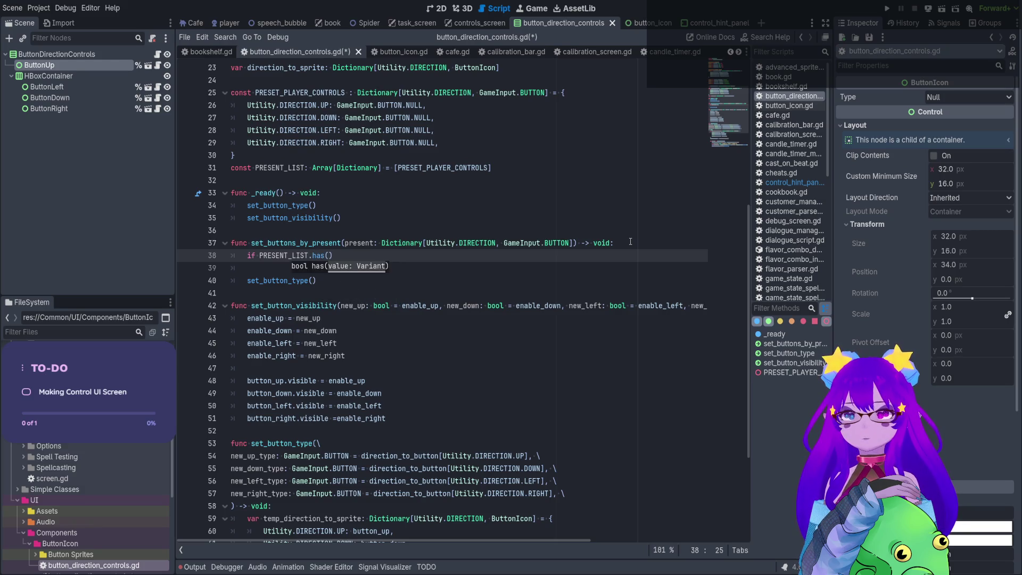
{"action": "type", "text": "present)"}
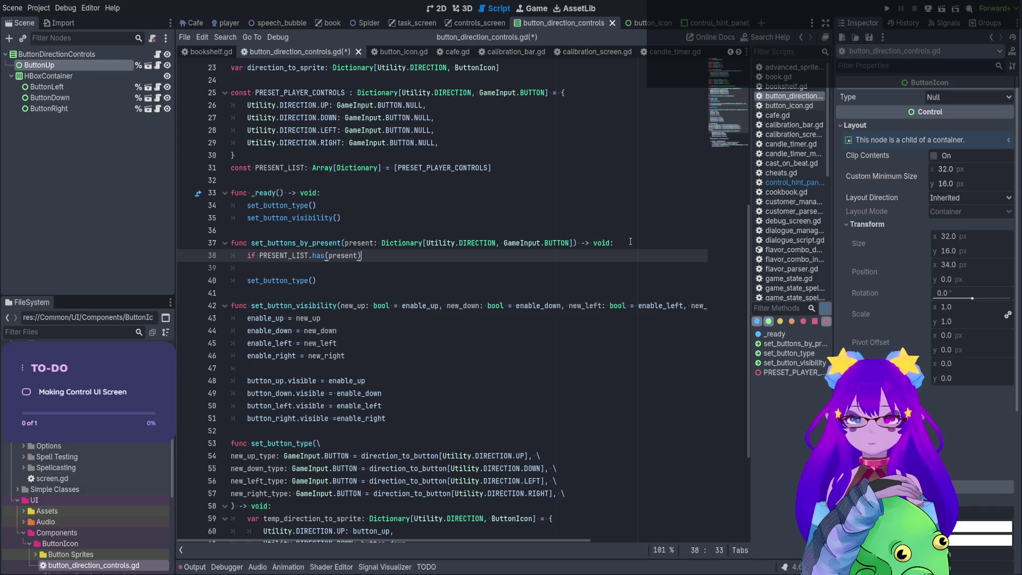
{"action": "type", "text": ":"}
Put return under the if and negate the condition to if not PRESENT_LIST.has(present).
{"action": "key", "text": "Return"}
{"action": "type", "text": "retirn"}
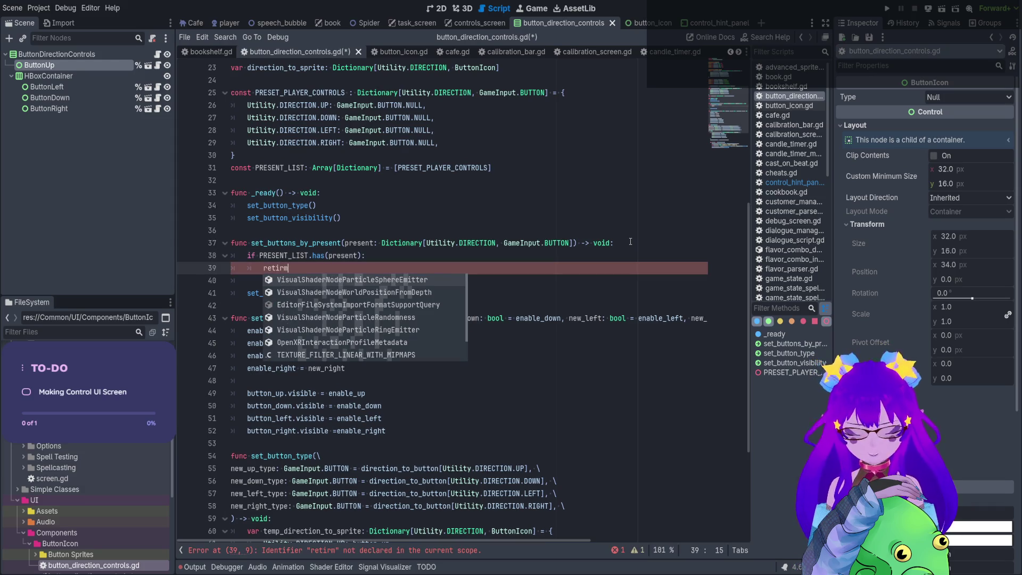
{"action": "key", "text": "BackSpace"}
{"action": "key", "text": "BackSpace"}
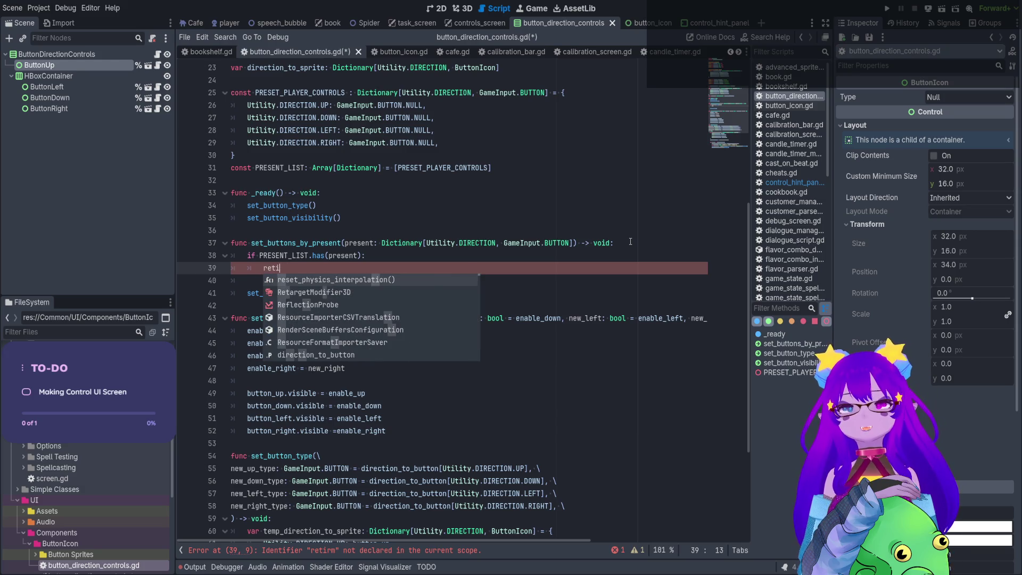
{"action": "type", "text": "rn"}
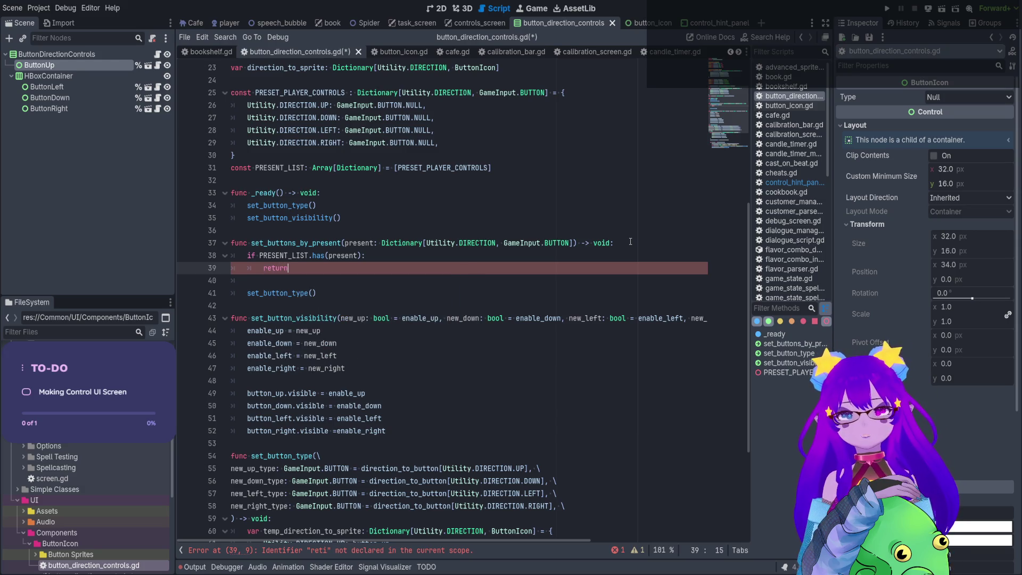
{"action": "left_click", "coordinate": [258, 256]}
{"action": "type", "text": "not"}
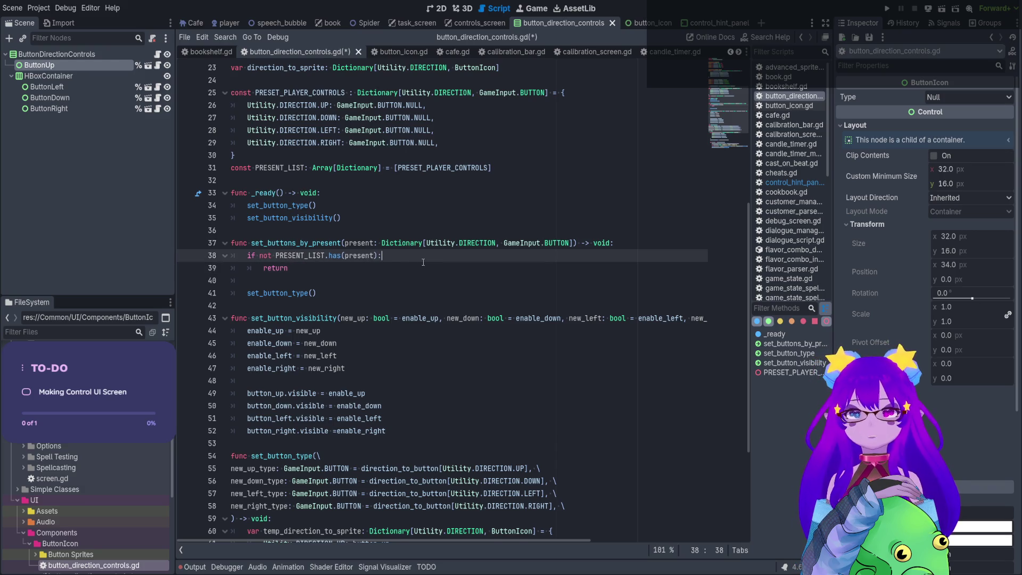
Start Utility.print_debug_message("Cannot set button direction present. Does not exists" inside the if block.
{"action": "key", "text": "Return"}
{"action": "scroll", "coordinate": [426, 272], "scroll_direction": "down", "scroll_amount": 5}
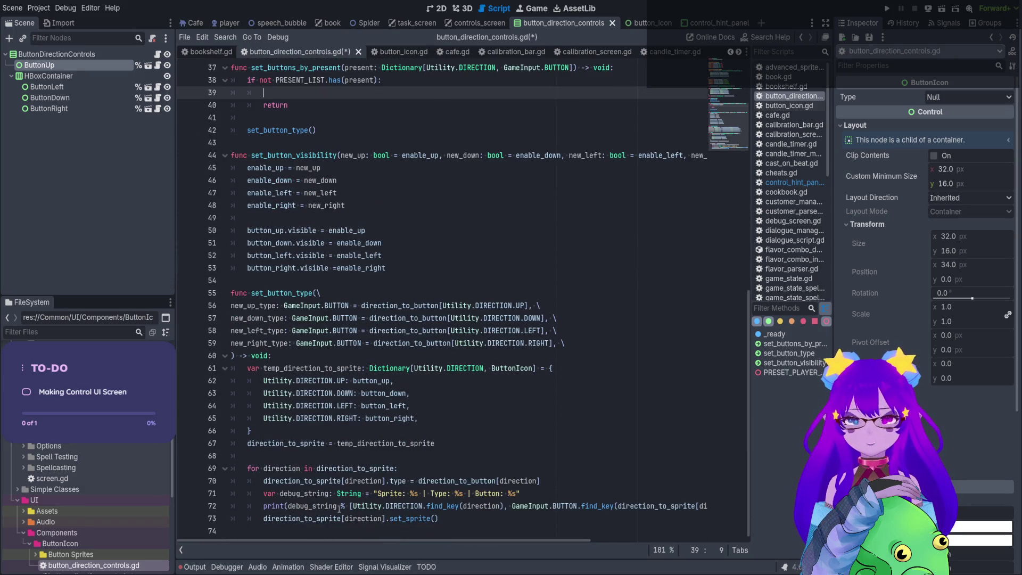
{"action": "scroll", "coordinate": [313, 495], "scroll_direction": "up", "scroll_amount": 4}
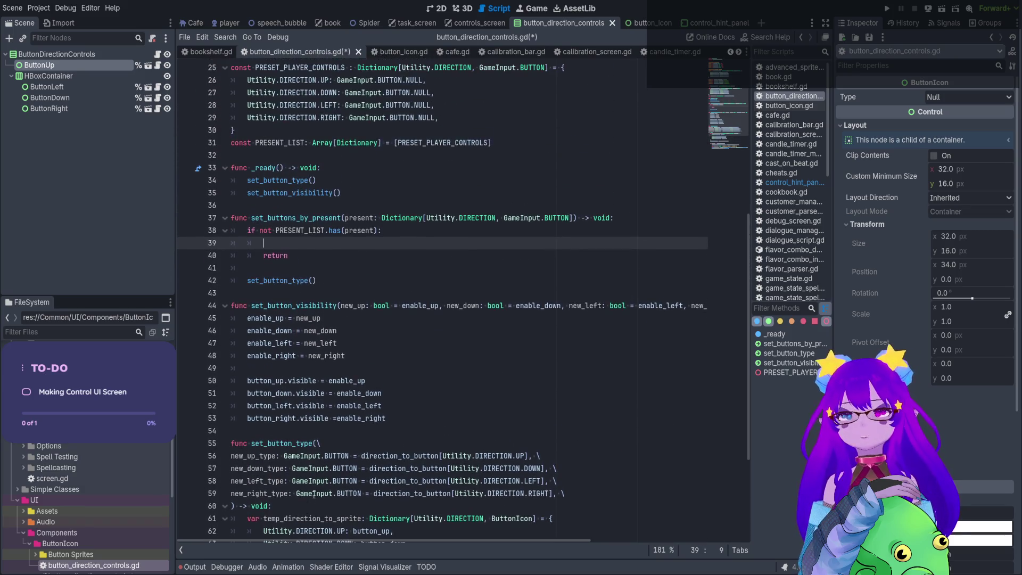
{"action": "type", "text": "U"}
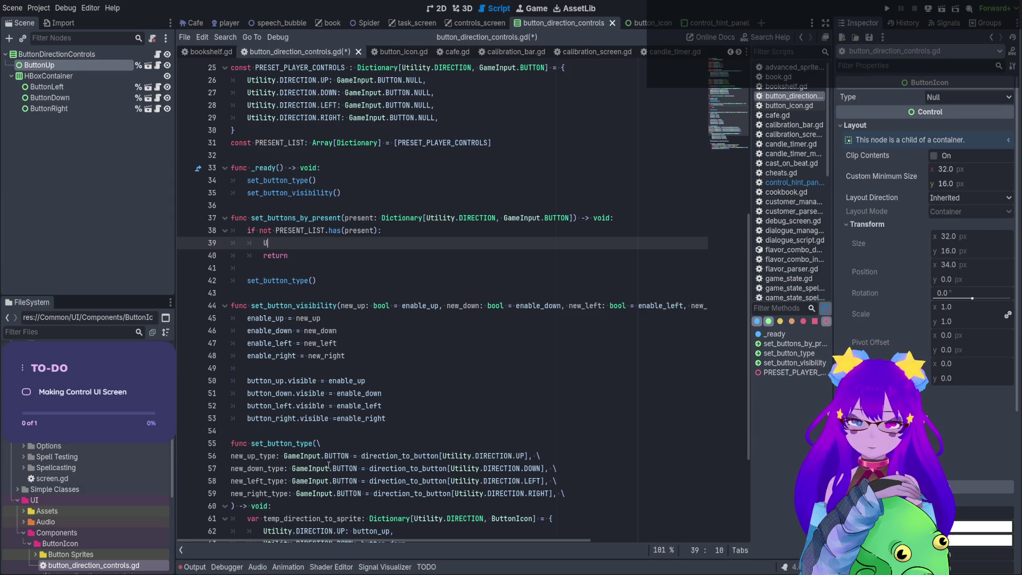
{"action": "type", "text": "tility."}
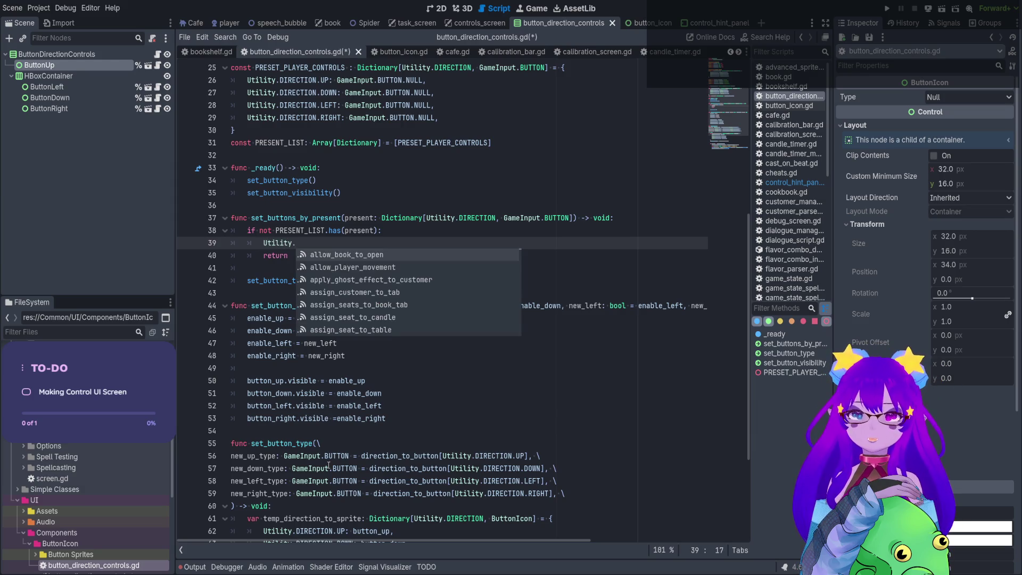
{"action": "type", "text": "prinbt"}
{"action": "key", "text": "BackSpace"}
{"action": "key", "text": "BackSpace"}
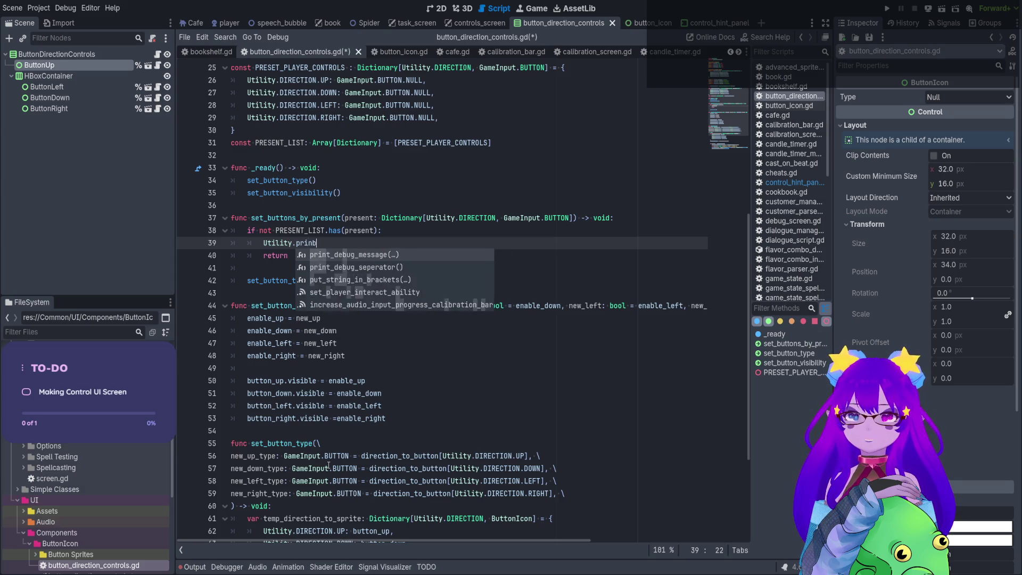
{"action": "key", "text": "Return"}
{"action": "type", "text": "\"Can"}
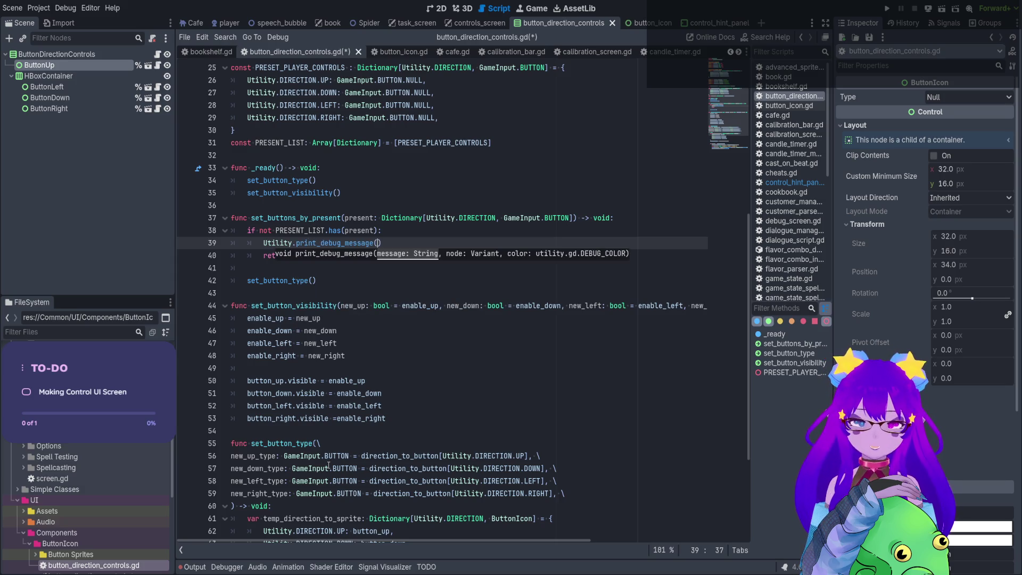
{"action": "type", "text": "not set b"}
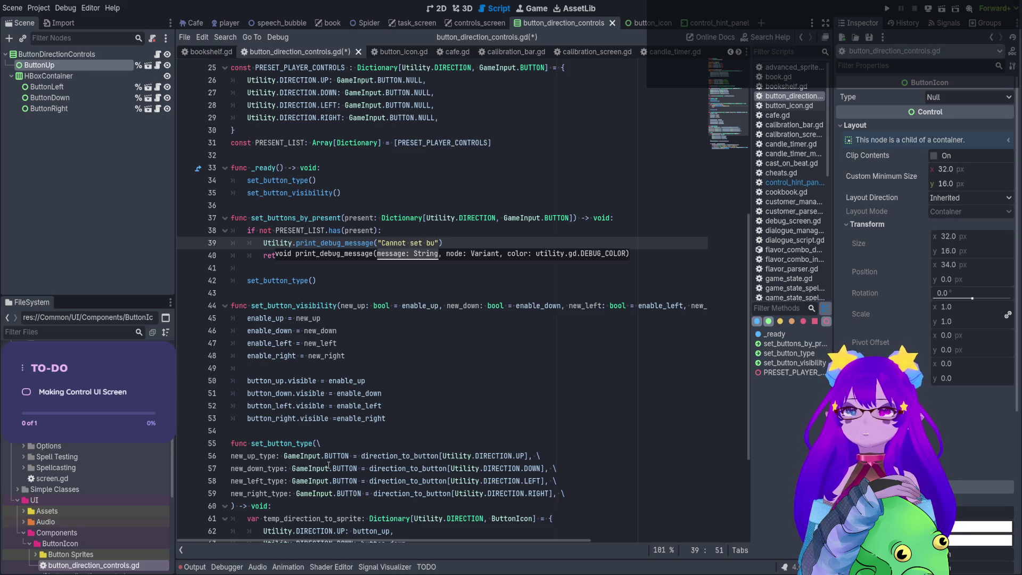
{"action": "type", "text": "utton directi"}
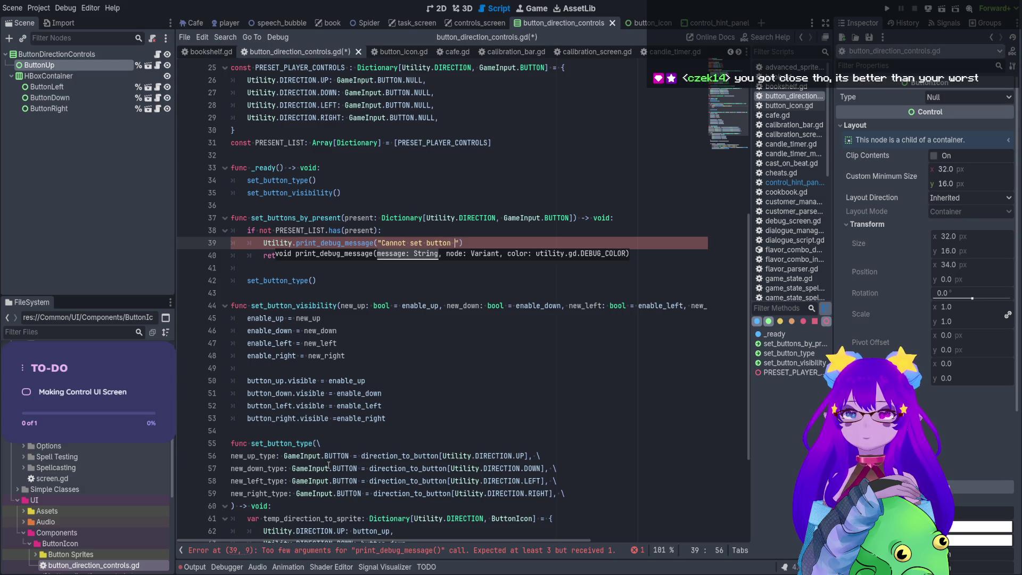
{"action": "type", "text": "on present."}
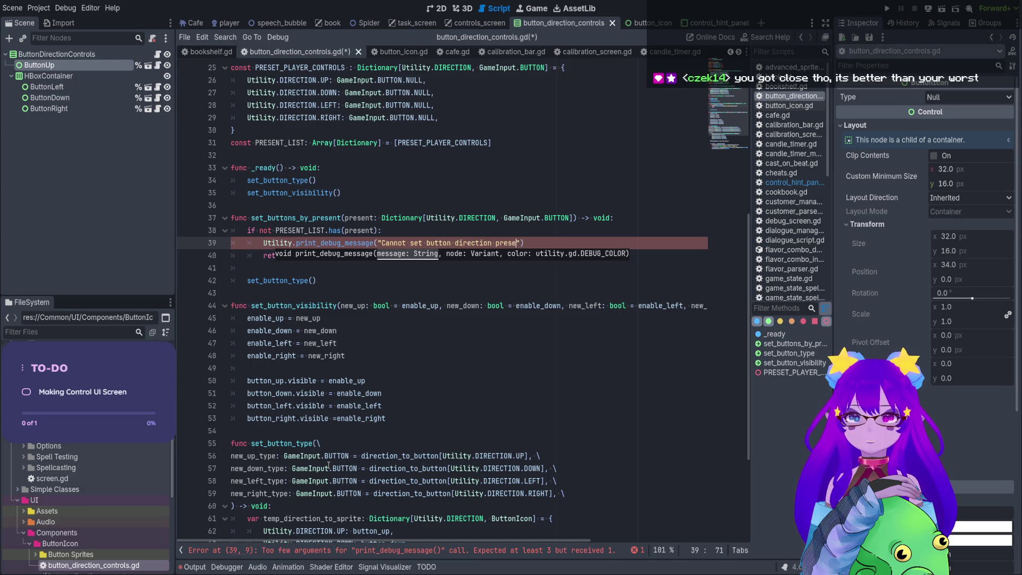
{"action": "type", "text": " Does not ex"}
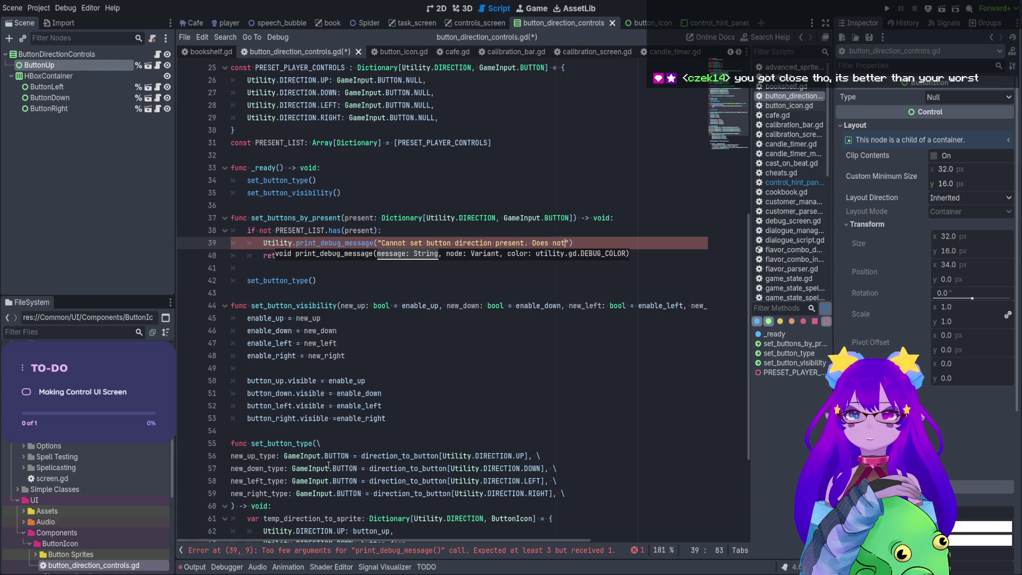
{"action": "type", "text": "ists"}
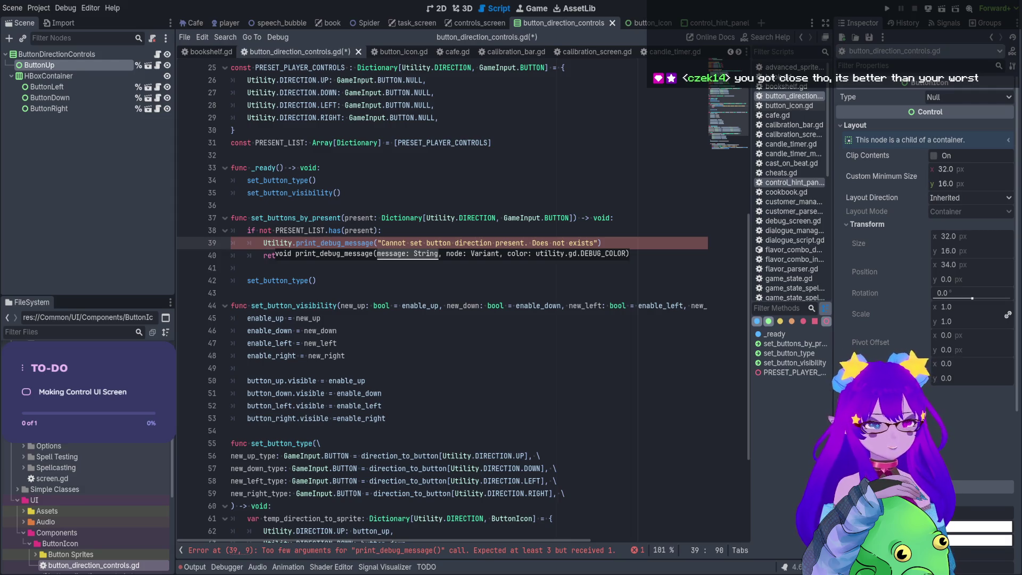
Add self and Utility.DEBUG_COLOR.WARNING as arguments, then save the script.
{"action": "key", "text": "End"}
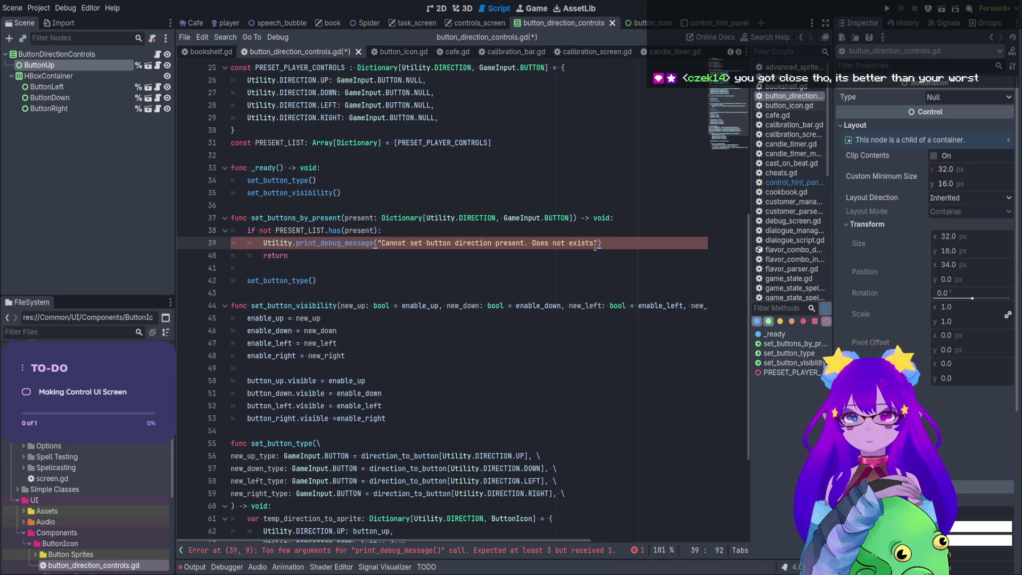
{"action": "type", "text": ", self"}
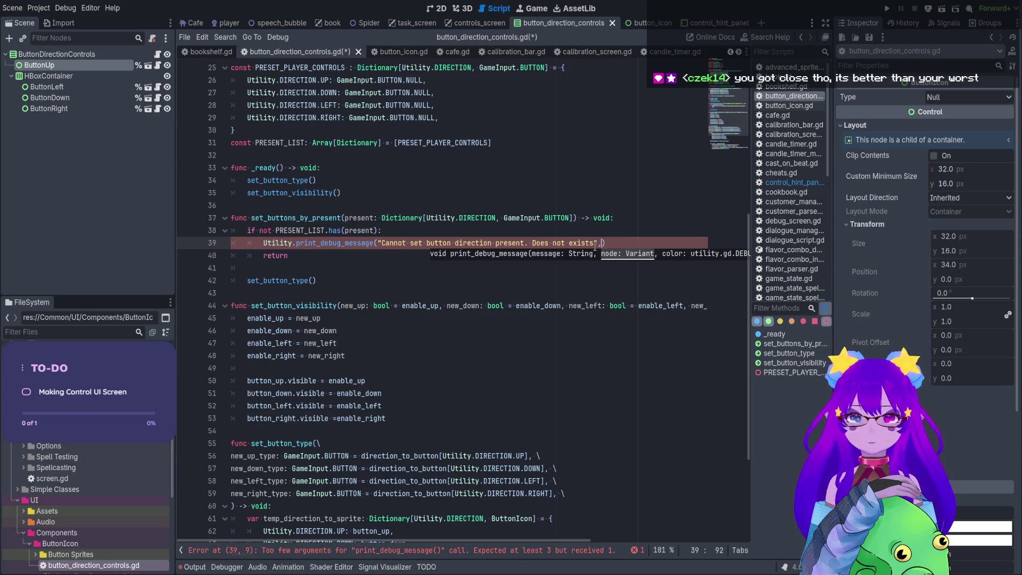
{"action": "type", "text": ","}
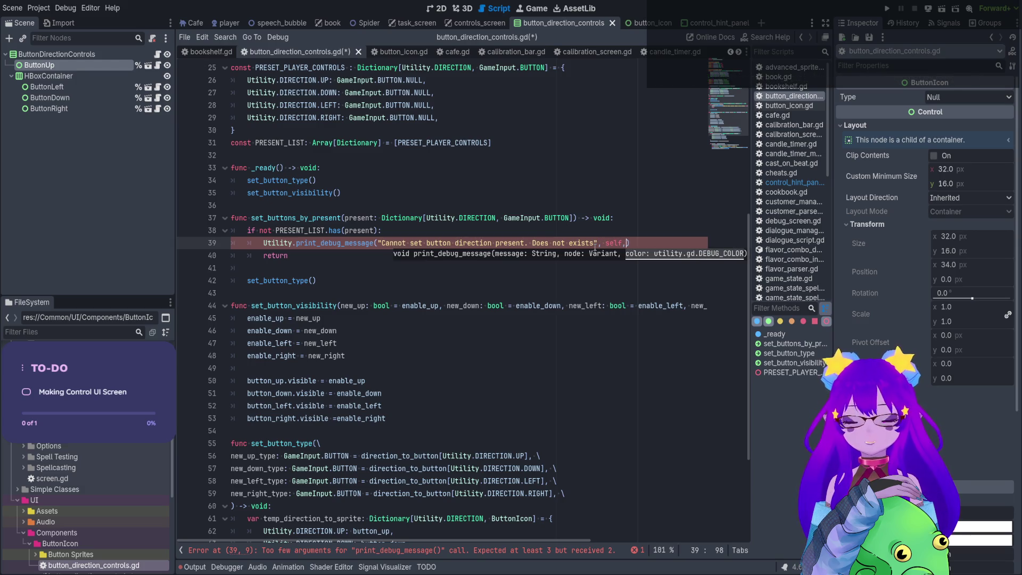
{"action": "type", "text": "Utility."}
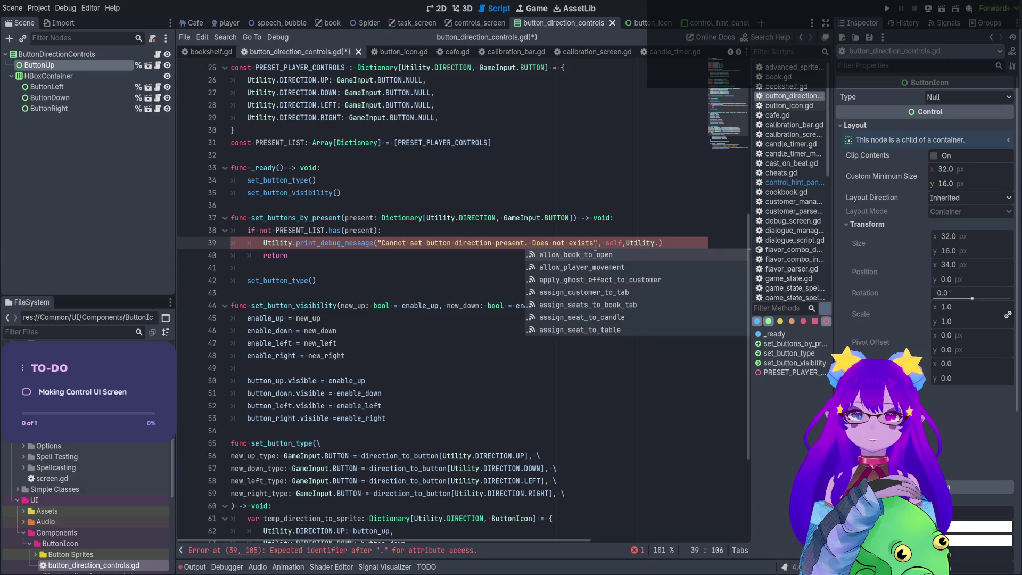
{"action": "key", "text": "Left"}
{"action": "key", "text": "Left"}
{"action": "key", "text": "Left"}
{"action": "key", "text": "Right"}
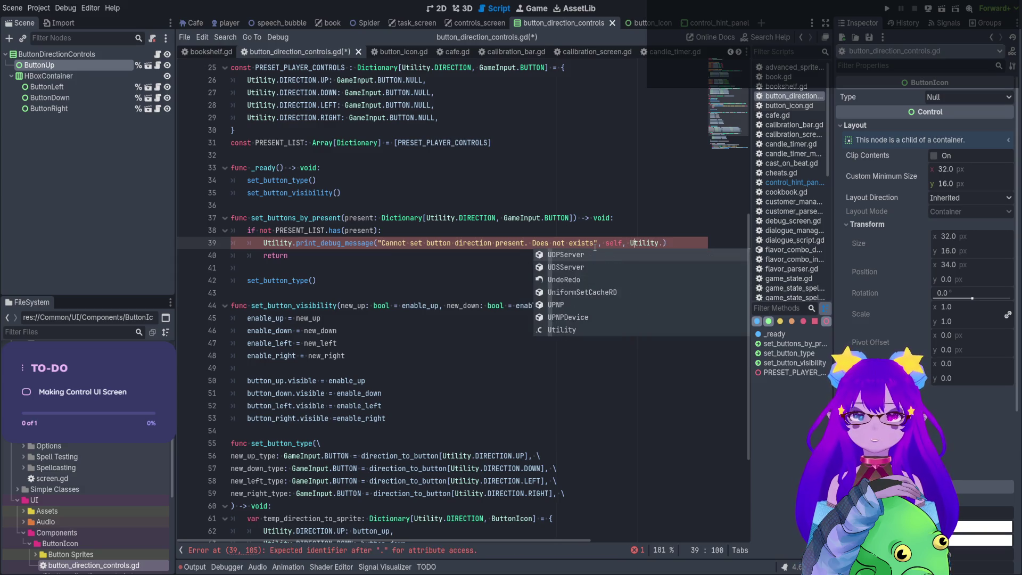
{"action": "key", "text": "Right"}
{"action": "key", "text": "Right"}
{"action": "key", "text": "Right"}
{"action": "type", "text": "DE"}
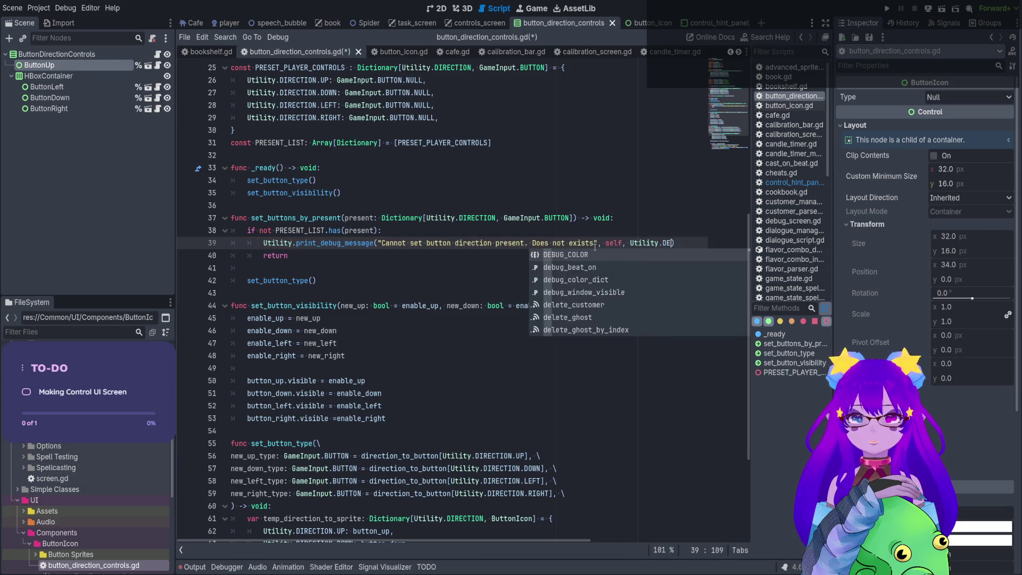
{"action": "type", "text": "BUG_COLOR."}
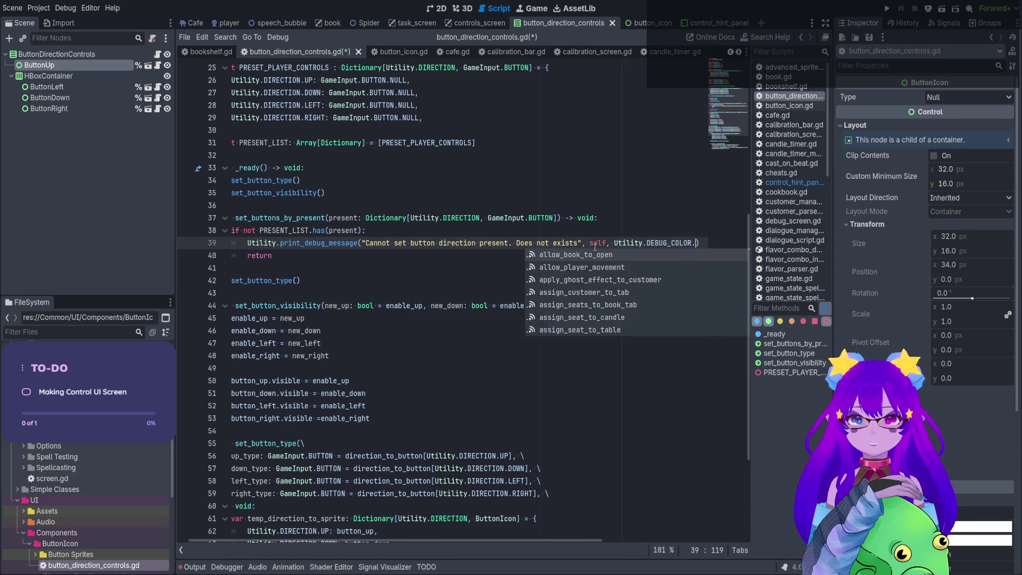
{"action": "key", "text": "Down"}
{"action": "key", "text": "Down"}
{"action": "key", "text": "Return"}
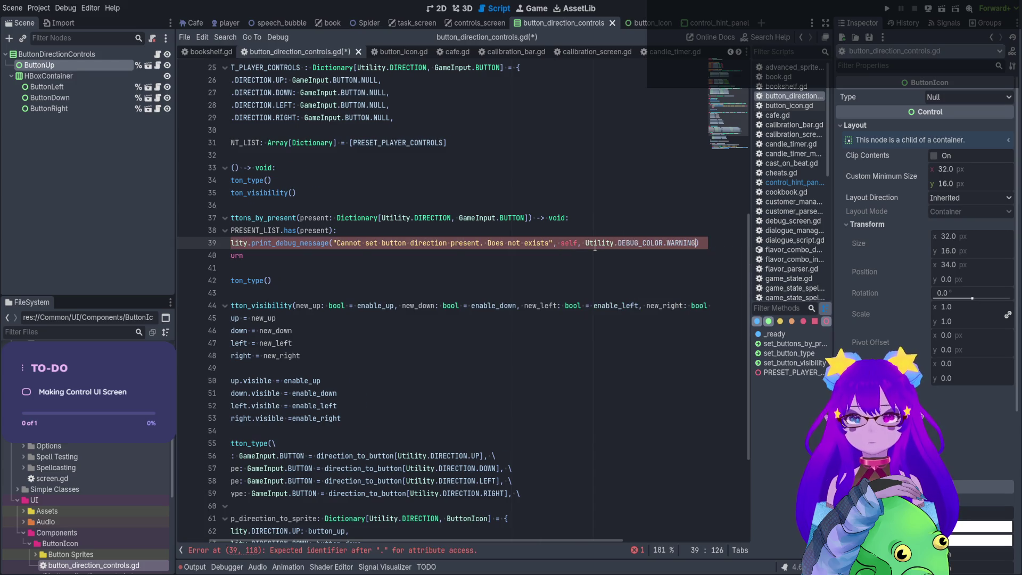
{"action": "key", "text": "ctrl+s"}
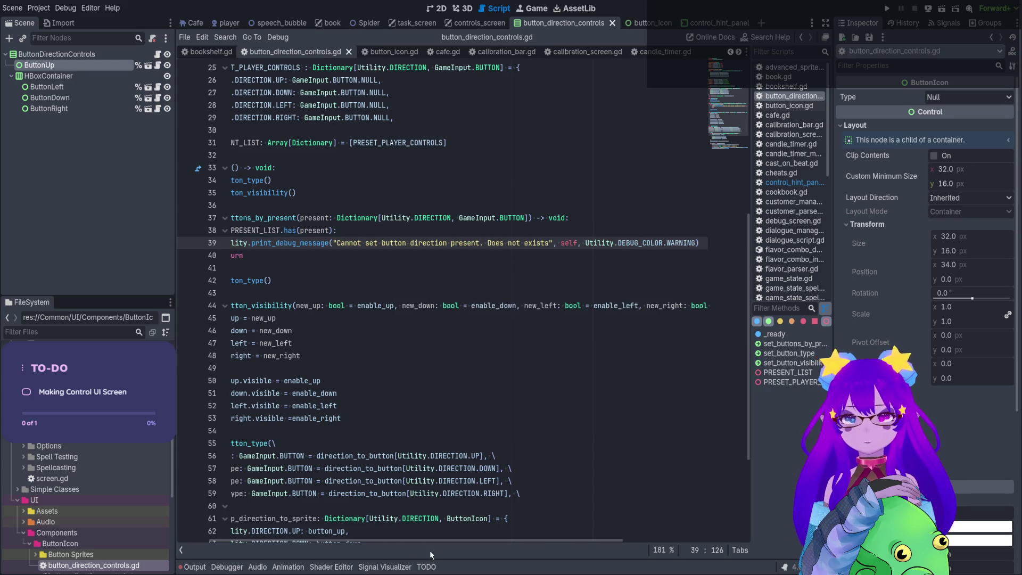
Review set_button_type's parameters on lines 56–59, then place the caret inside the set_button_type() call on line 42.
{"action": "left_click_drag", "start_coordinate": [418, 533], "coordinate": [373, 346]}
{"action": "left_click", "coordinate": [383, 261]}
{"action": "scroll", "coordinate": [334, 304], "scroll_direction": "up", "scroll_amount": 4}
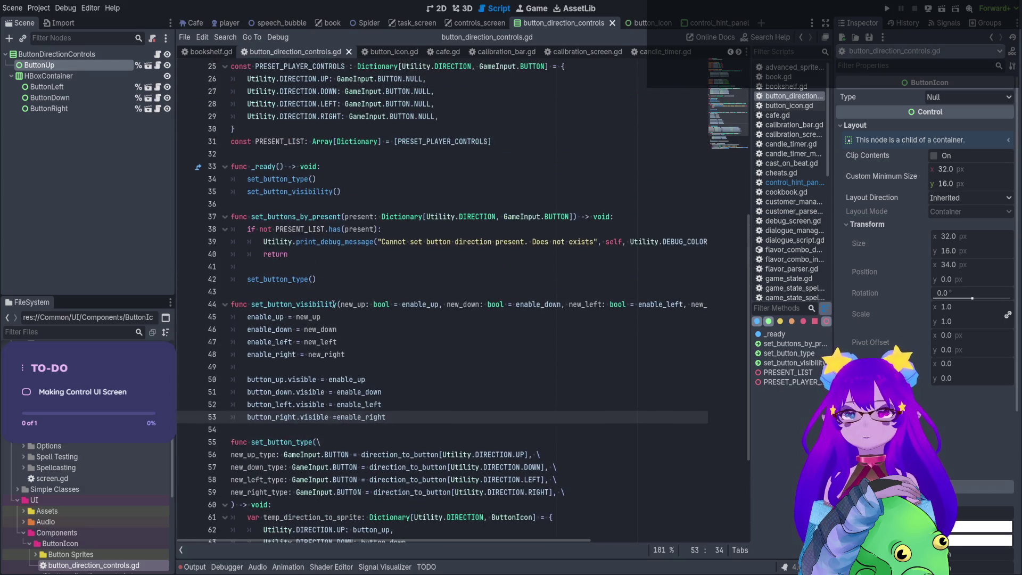
{"action": "left_click", "coordinate": [356, 284]}
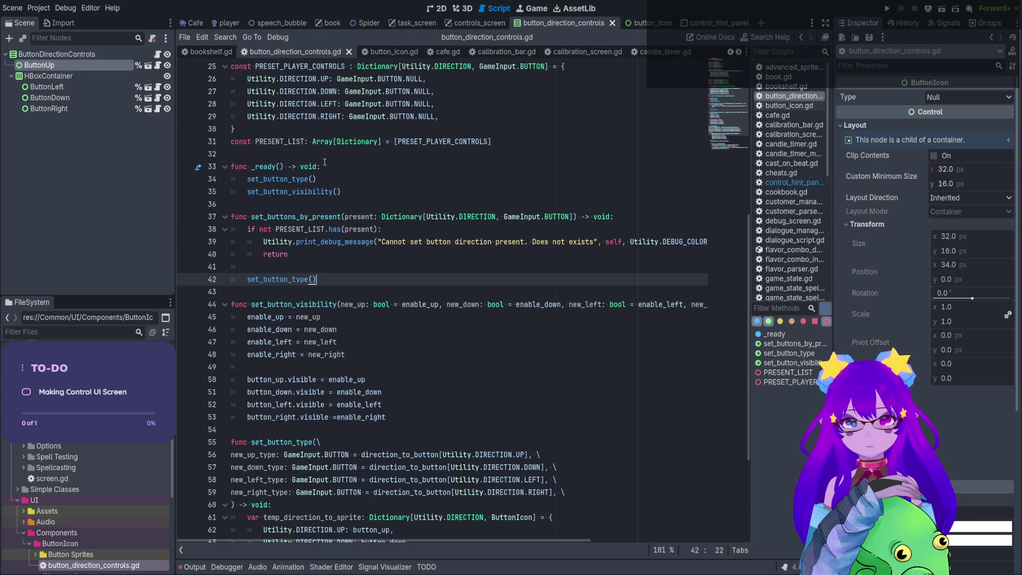
{"action": "scroll", "coordinate": [334, 155], "scroll_direction": "up", "scroll_amount": 1}
{"action": "scroll", "coordinate": [320, 269], "scroll_direction": "down", "scroll_amount": 3}
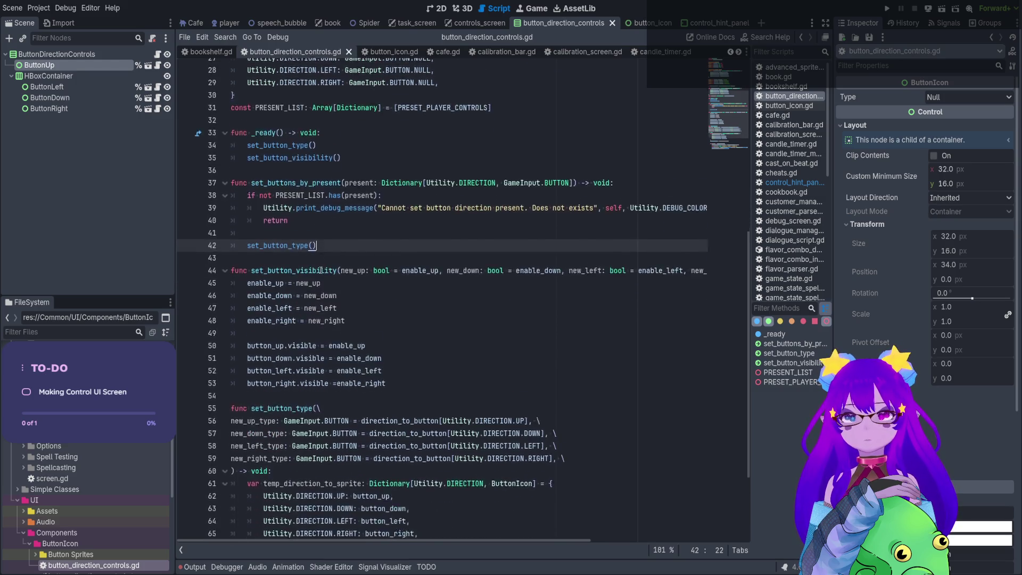
{"action": "scroll", "coordinate": [346, 507], "scroll_direction": "down", "scroll_amount": 2}
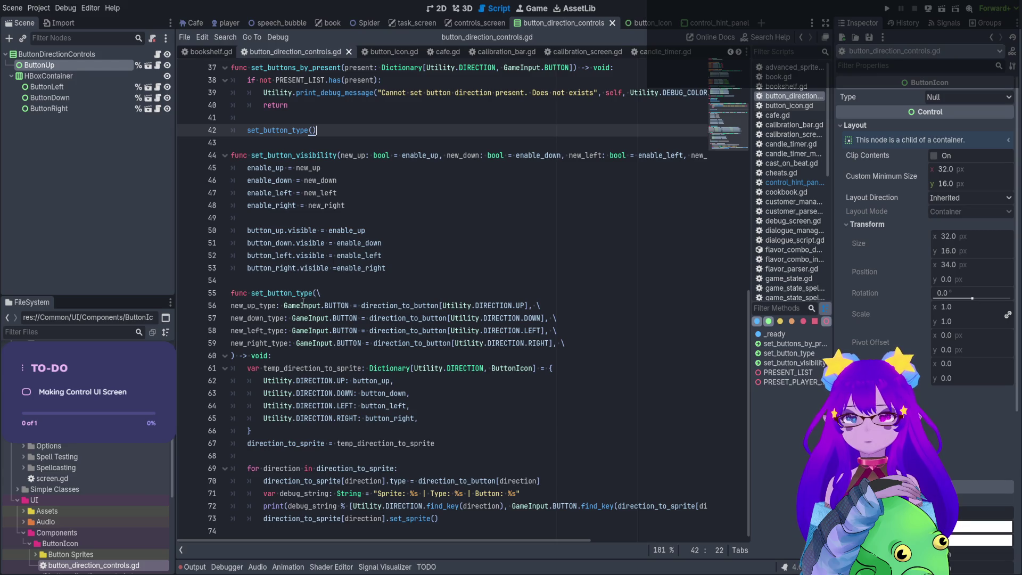
{"action": "left_click_drag", "start_coordinate": [302, 304], "coordinate": [309, 343]}
{"action": "left_click", "coordinate": [310, 343]}
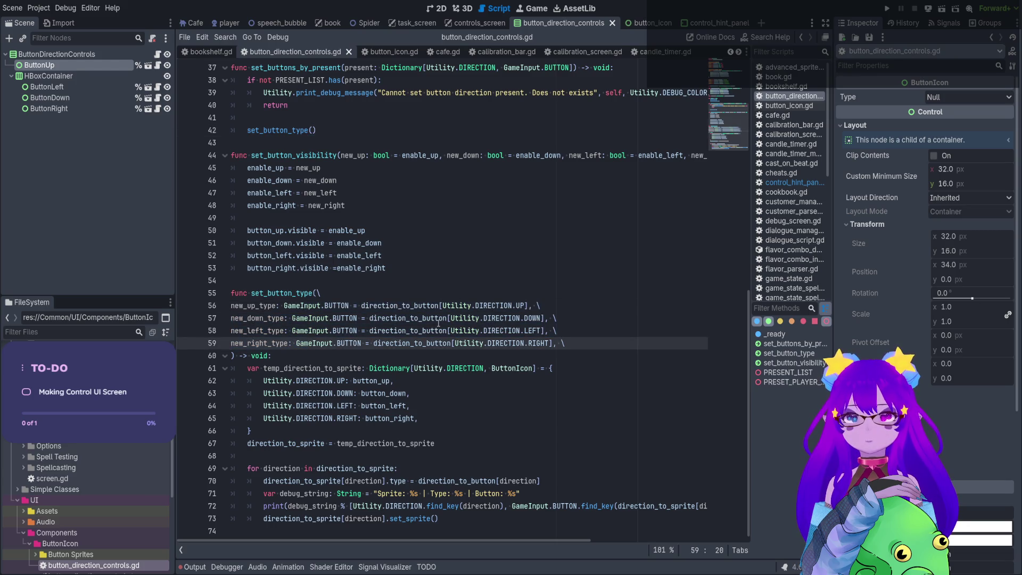
{"action": "scroll", "coordinate": [439, 323], "scroll_direction": "up", "scroll_amount": 4}
{"action": "left_click", "coordinate": [313, 280]}
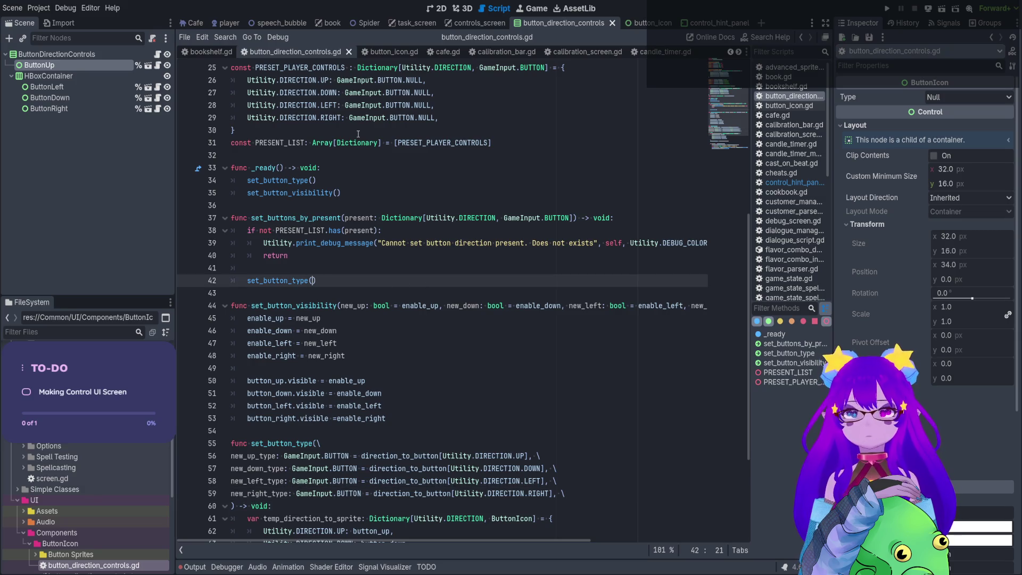
Pass present[Utility.DIRECTION.UP] to set_button_type and duplicate it into four arguments.
{"action": "type", "text": "present["}
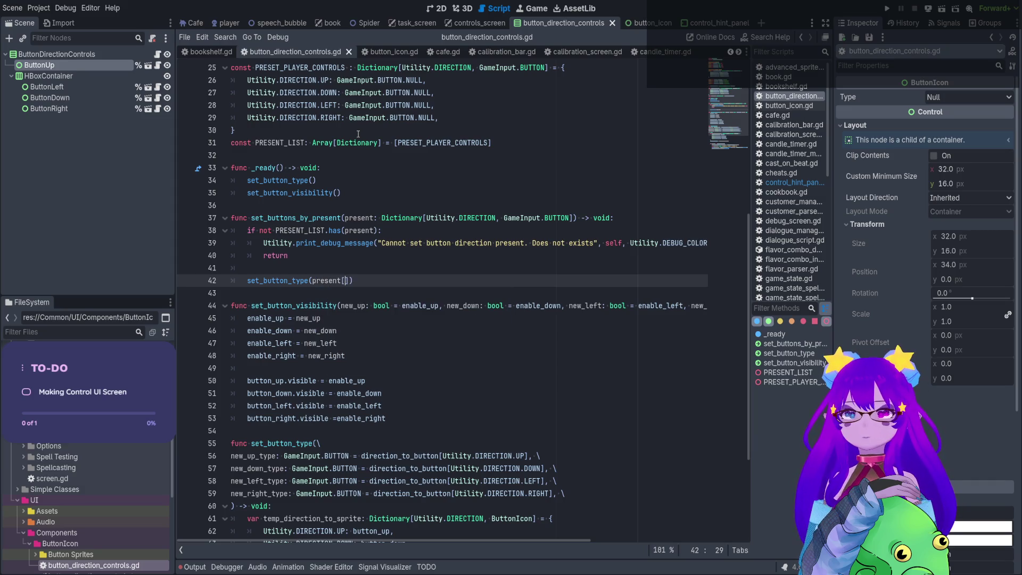
{"action": "type", "text": "Utility."}
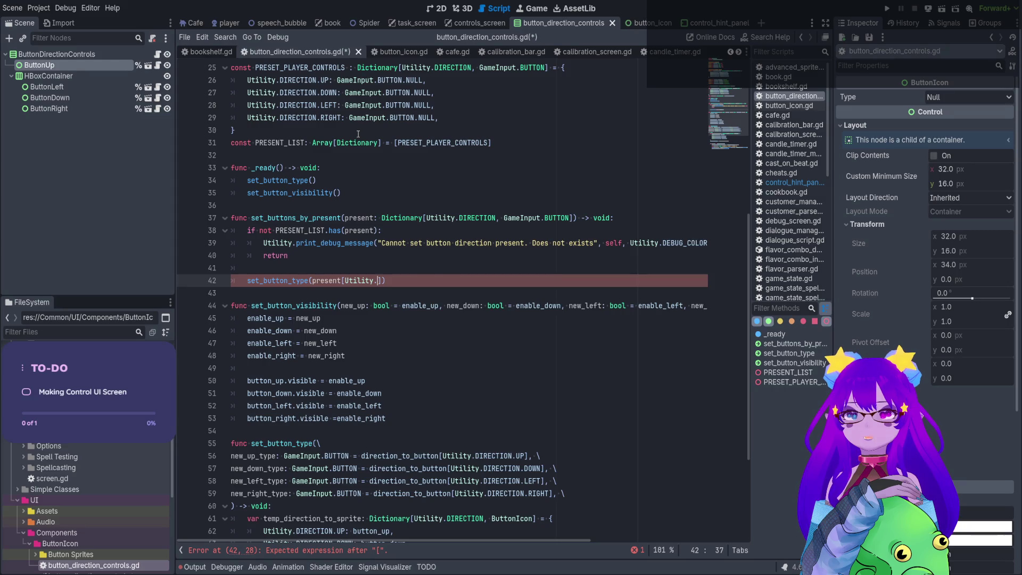
{"action": "type", "text": "DIRECTION."}
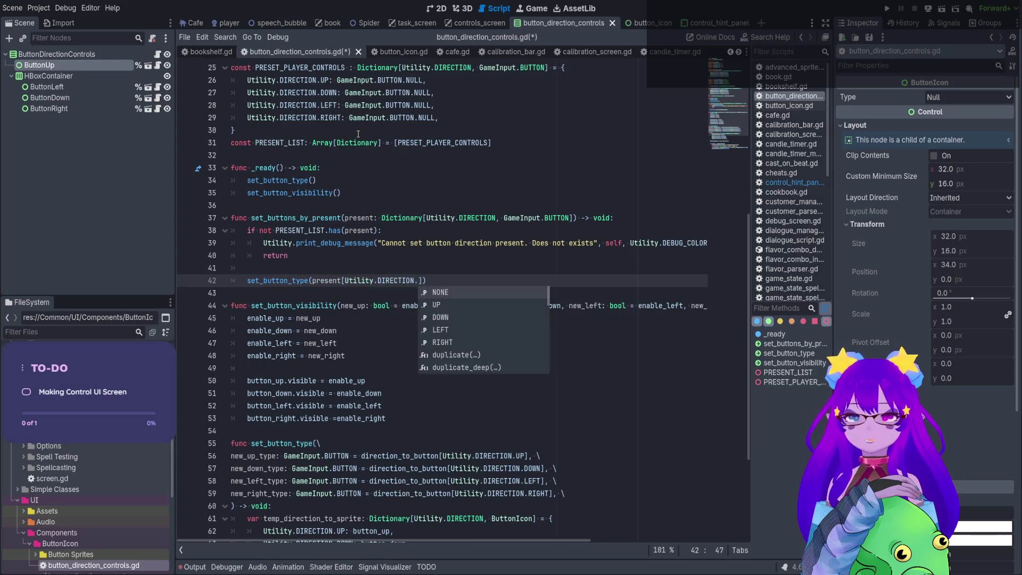
{"action": "type", "text": "UP"}
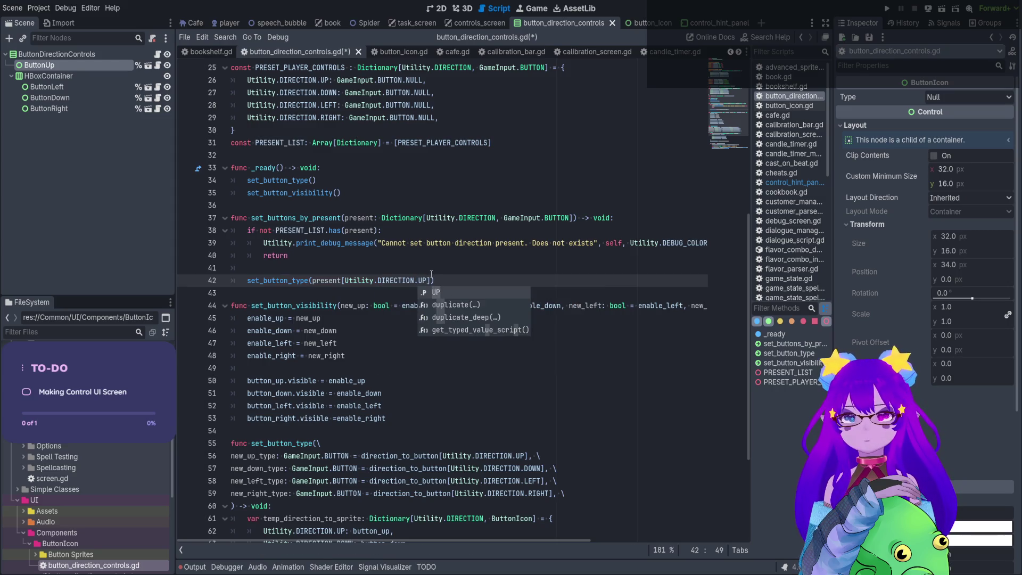
{"action": "type", "text": "]"}
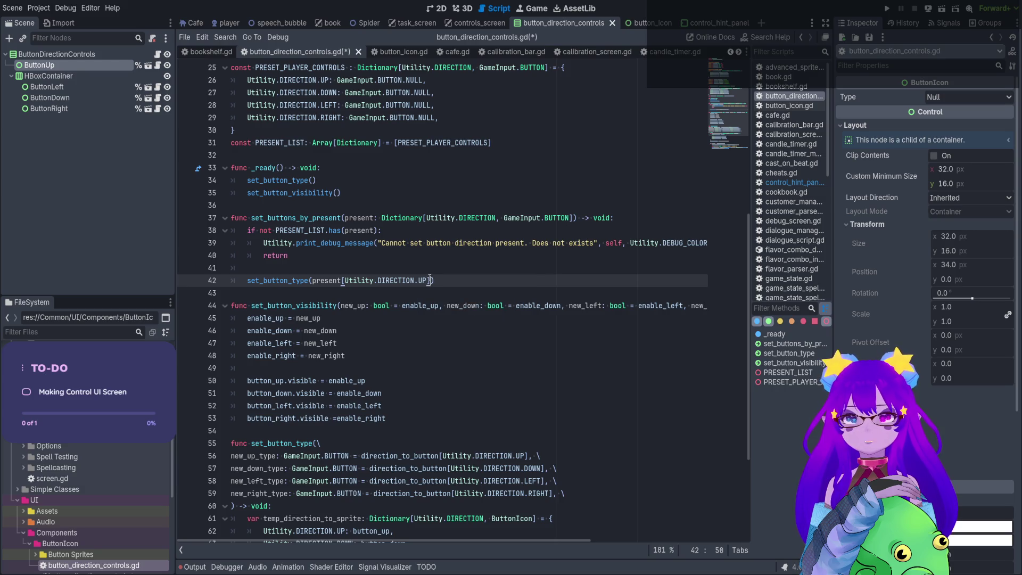
{"action": "left_click_drag", "start_coordinate": [432, 280], "coordinate": [312, 281]}
{"action": "key", "text": "ctrl+c"}
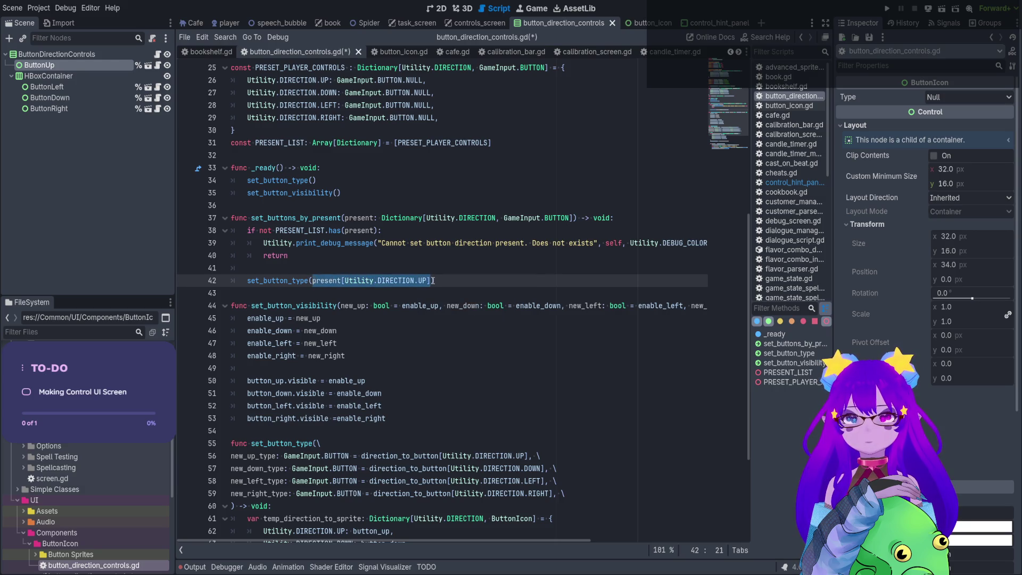
{"action": "left_click", "coordinate": [432, 281]}
{"action": "type", "text": ","}
{"action": "key", "text": "ctrl+v"}
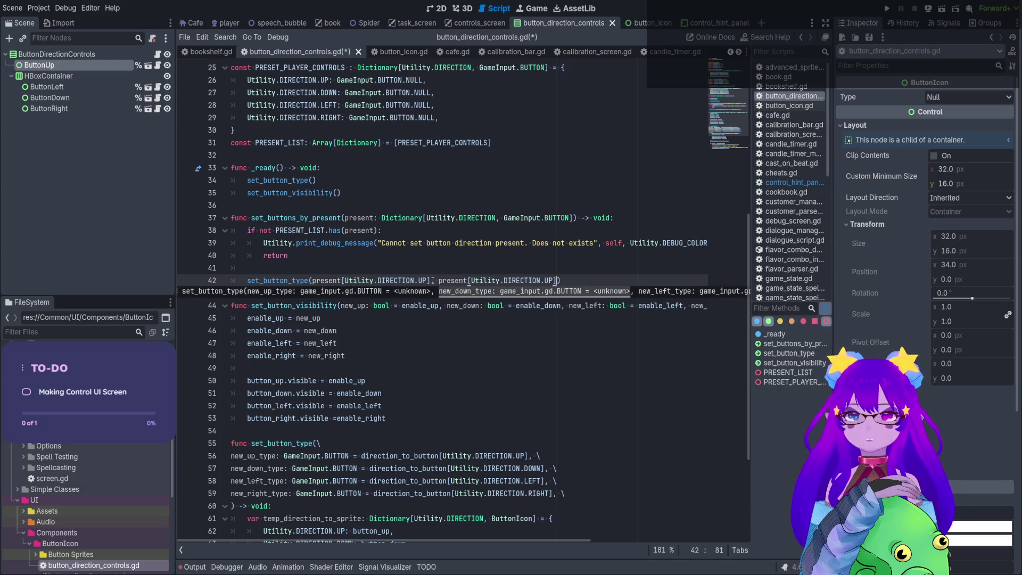
{"action": "type", "text": ","}
{"action": "key", "text": "ctrl+v"}
{"action": "type", "text": "),"}
{"action": "key", "text": "ctrl+v"}
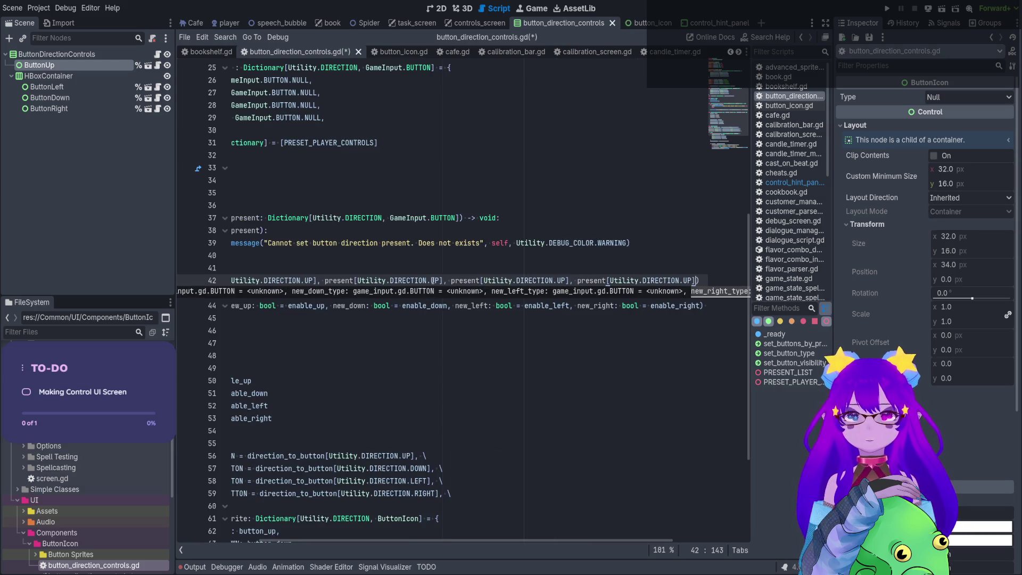
Change the copies to DOWN, LEFT and RIGHT, and save.
{"action": "key", "text": "BackSpace"}
{"action": "key", "text": "BackSpace"}
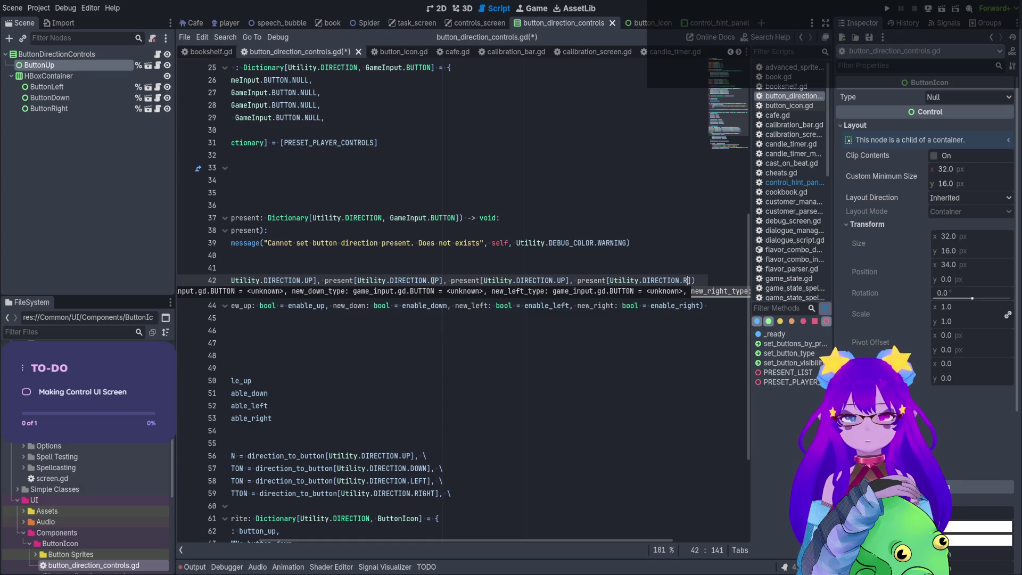
{"action": "type", "text": "RIGHT"}
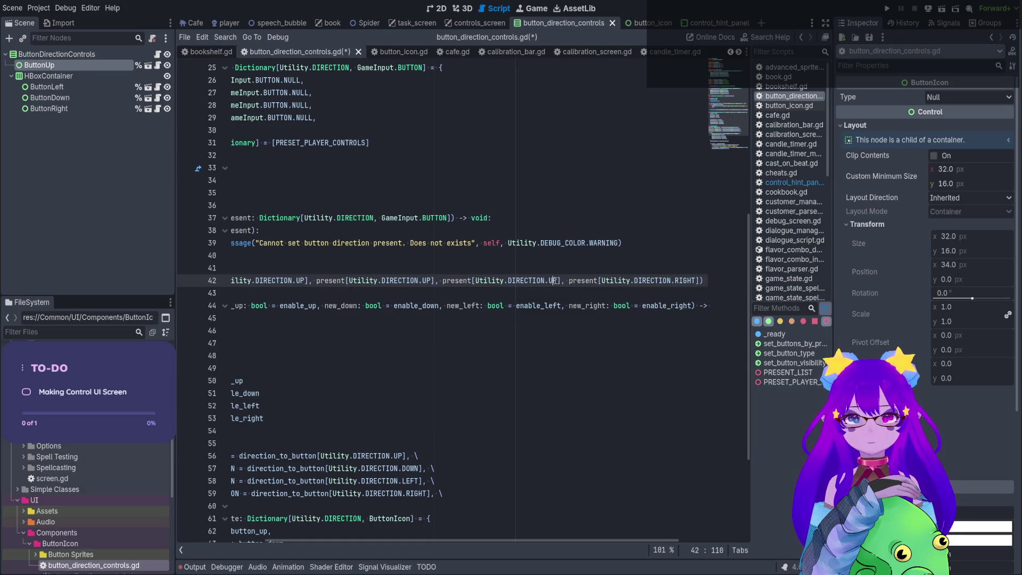
{"action": "key", "text": "BackSpace"}
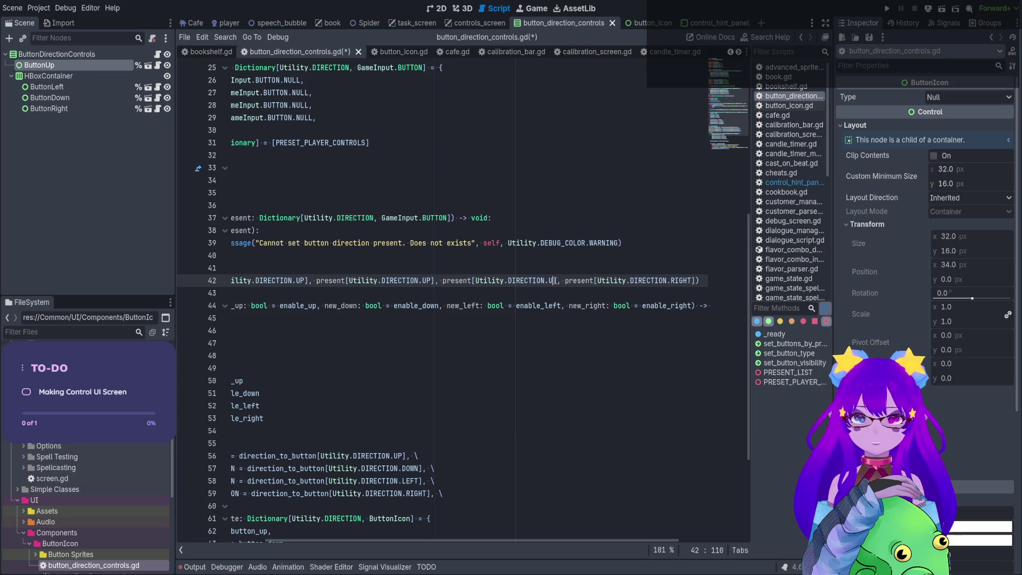
{"action": "type", "text": "LEFT"}
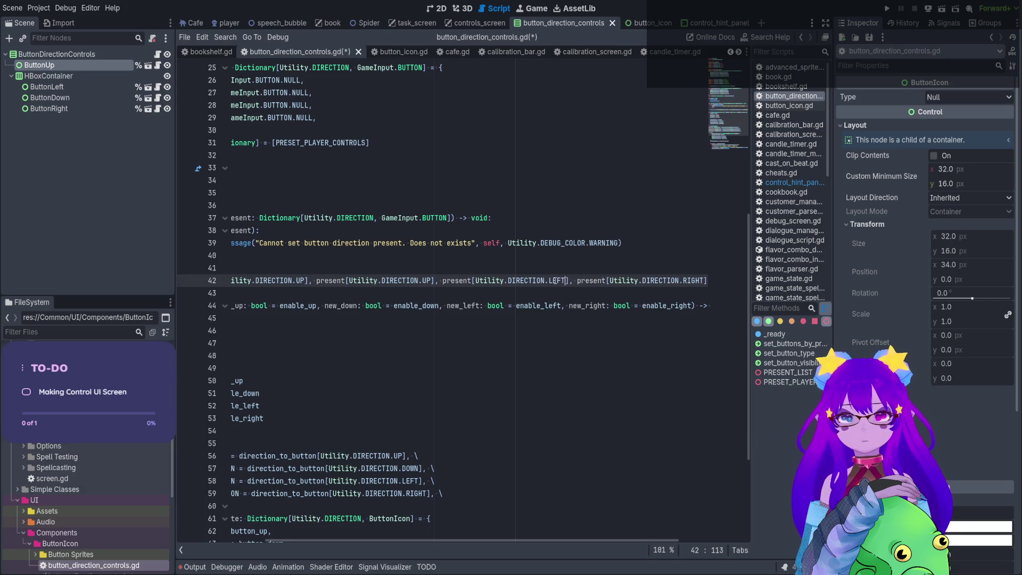
{"action": "left_click", "coordinate": [431, 282]}
{"action": "key", "text": "BackSpace"}
{"action": "key", "text": "BackSpace"}
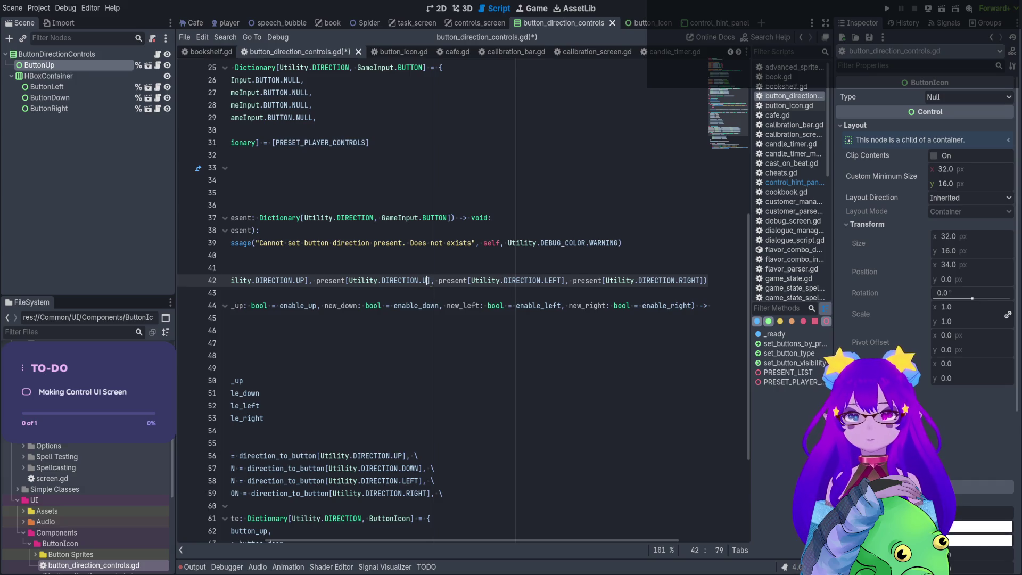
{"action": "type", "text": "DOWN"}
{"action": "key", "text": "ctrl+s"}
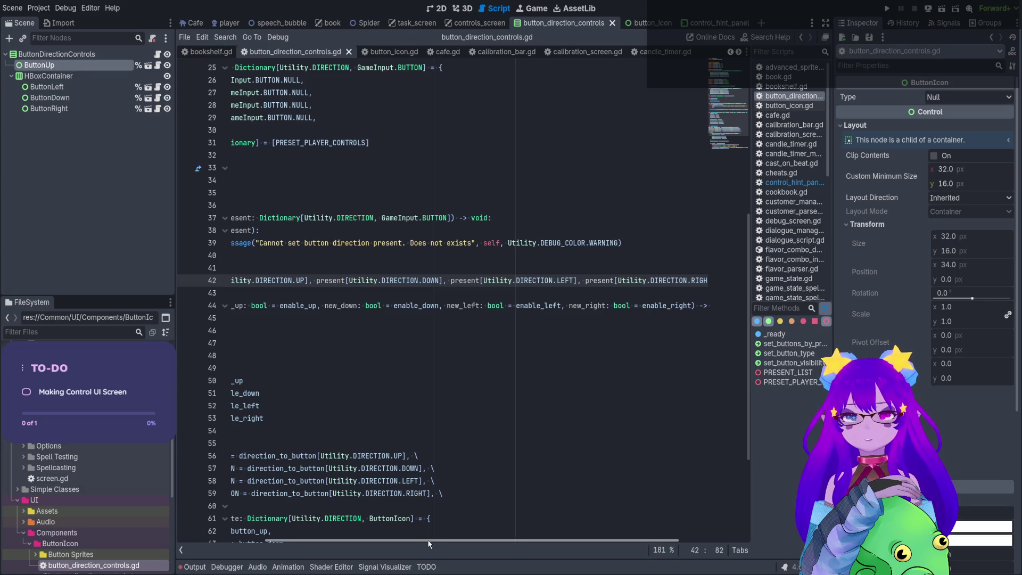
{"action": "mouse_move", "coordinate": [420, 538]}
{"action": "left_mouse_down"}
{"action": "mouse_move", "coordinate": [524, 522]}
{"action": "mouse_move", "coordinate": [369, 521]}
{"action": "left_mouse_up"}
Review set_buttons_by_present and PRESENT_LIST, then select the PRESET_PLAYER_CONTROLS dictionary.
{"action": "left_click", "coordinate": [316, 220]}
{"action": "double_click", "coordinate": [317, 219]}
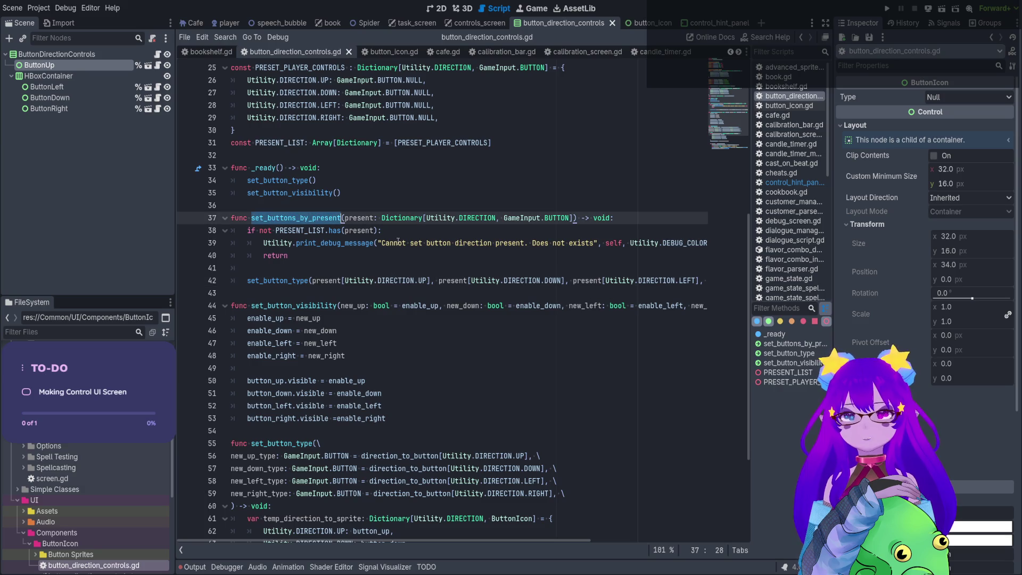
{"action": "double_click", "coordinate": [359, 218]}
{"action": "scroll", "coordinate": [459, 164], "scroll_direction": "up", "scroll_amount": 1}
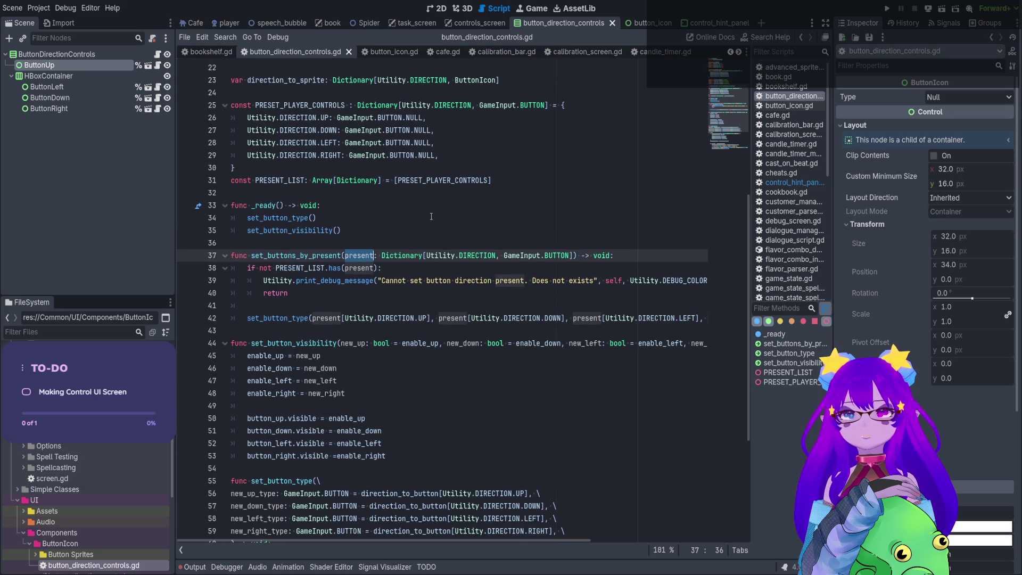
{"action": "left_click", "coordinate": [328, 273]}
{"action": "scroll", "coordinate": [477, 126], "scroll_direction": "up", "scroll_amount": 1}
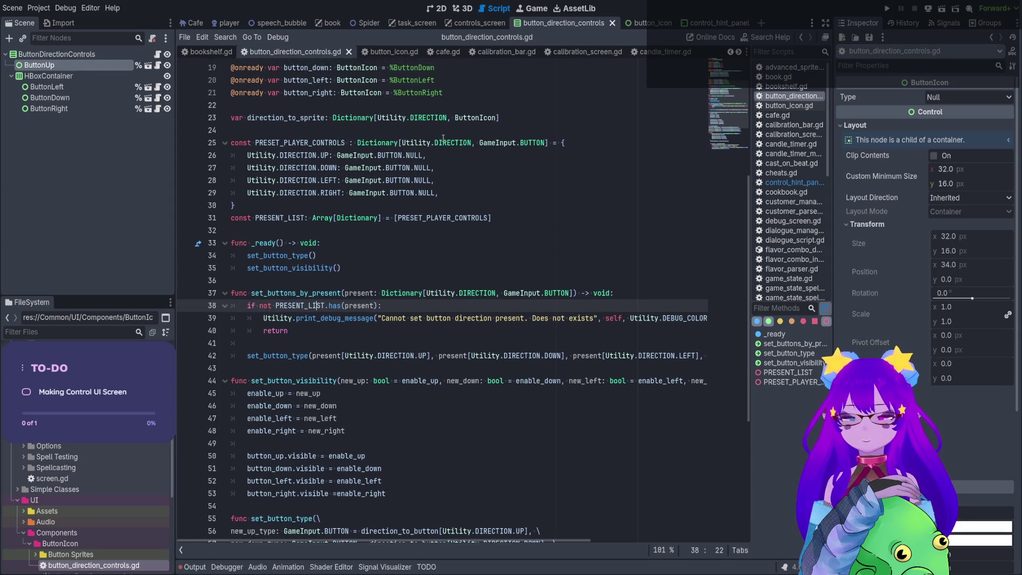
{"action": "left_click_drag", "start_coordinate": [275, 143], "coordinate": [290, 204]}
Replace all four NULL values in PRESET_PLAYER_CONTROLS with MOVEUP.
{"action": "double_click", "coordinate": [413, 155]}
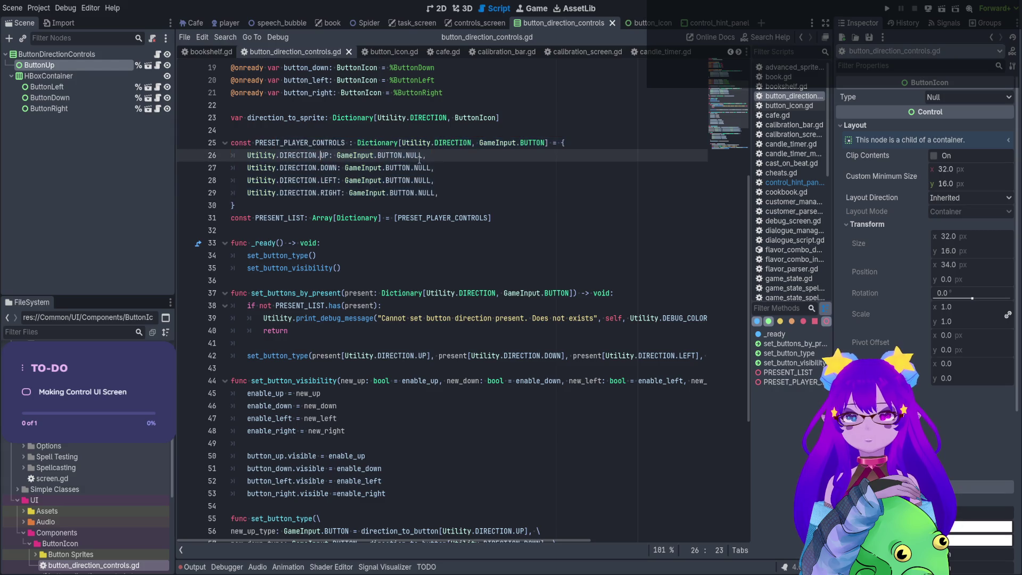
{"action": "type", "text": "UP"}
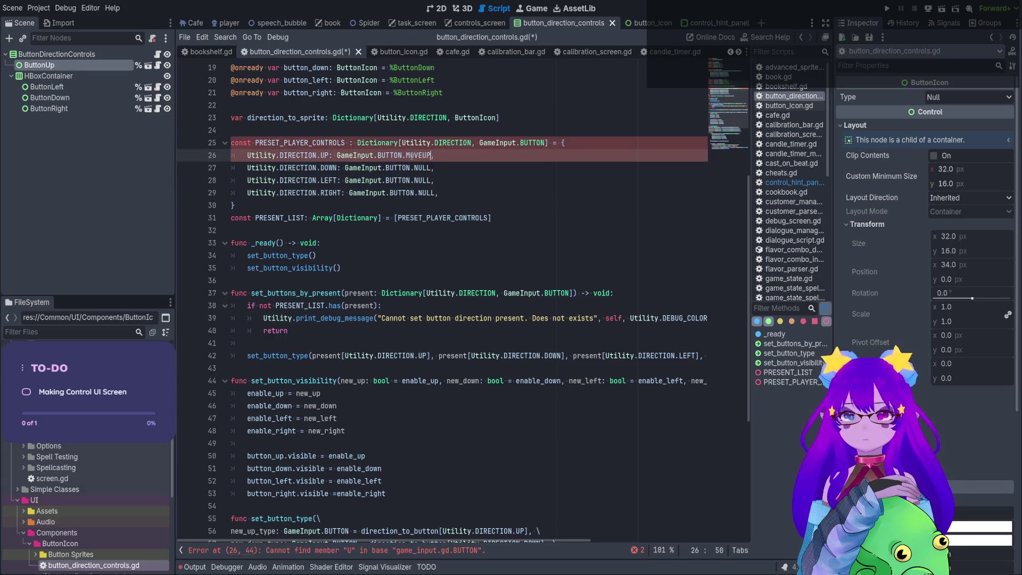
{"action": "left_click", "coordinate": [424, 175]}
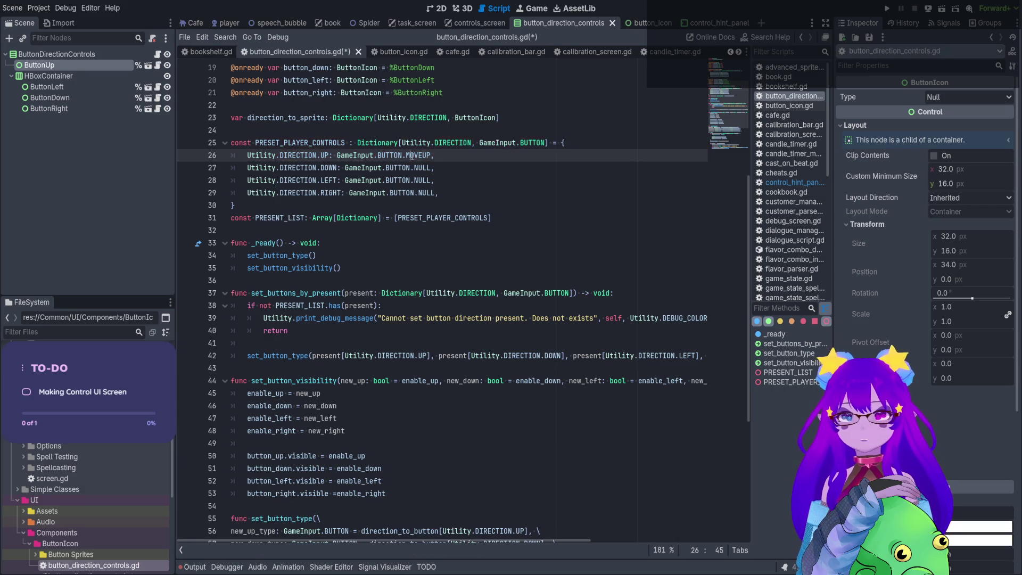
{"action": "key", "text": "ctrl+c"}
{"action": "double_click", "coordinate": [422, 168]}
{"action": "key", "text": "ctrl+v"}
{"action": "double_click", "coordinate": [422, 180]}
{"action": "key", "text": "ctrl+v"}
{"action": "double_click", "coordinate": [422, 192]}
{"action": "key", "text": "ctrl+v"}
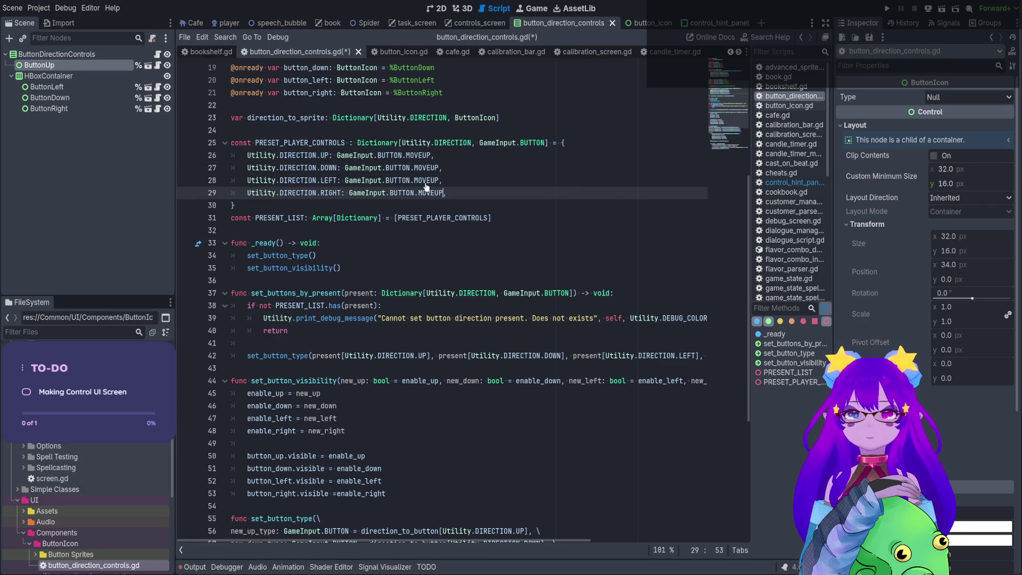
Change the DOWN, LEFT and RIGHT values to MOVEDOWN, MOVELEFT and MOVERIGHT, and save.
{"action": "left_click", "coordinate": [439, 168]}
{"action": "key", "text": "BackSpace"}
{"action": "key", "text": "BackSpace"}
{"action": "type", "text": "DOWN"}
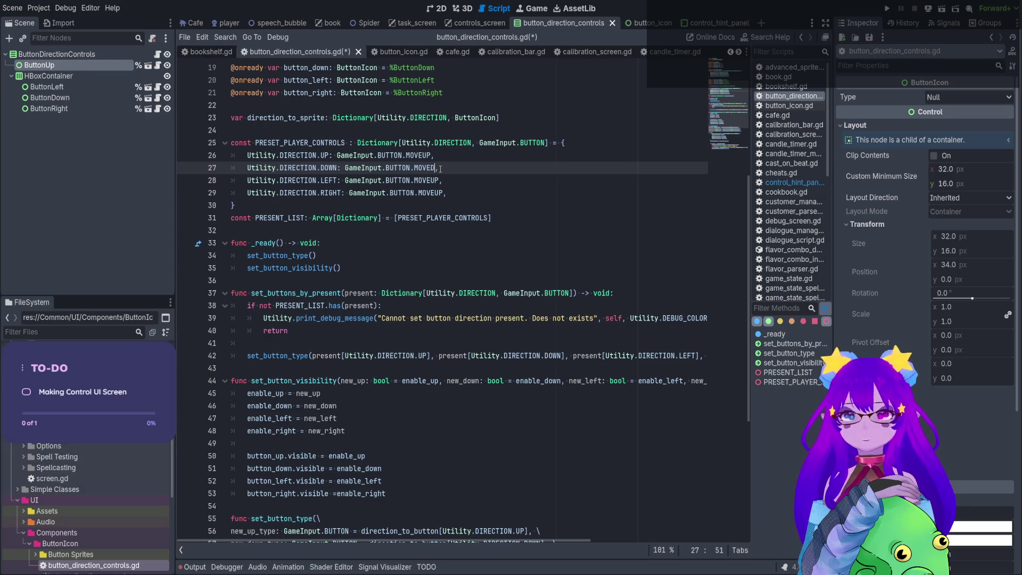
{"action": "key", "text": "Down"}
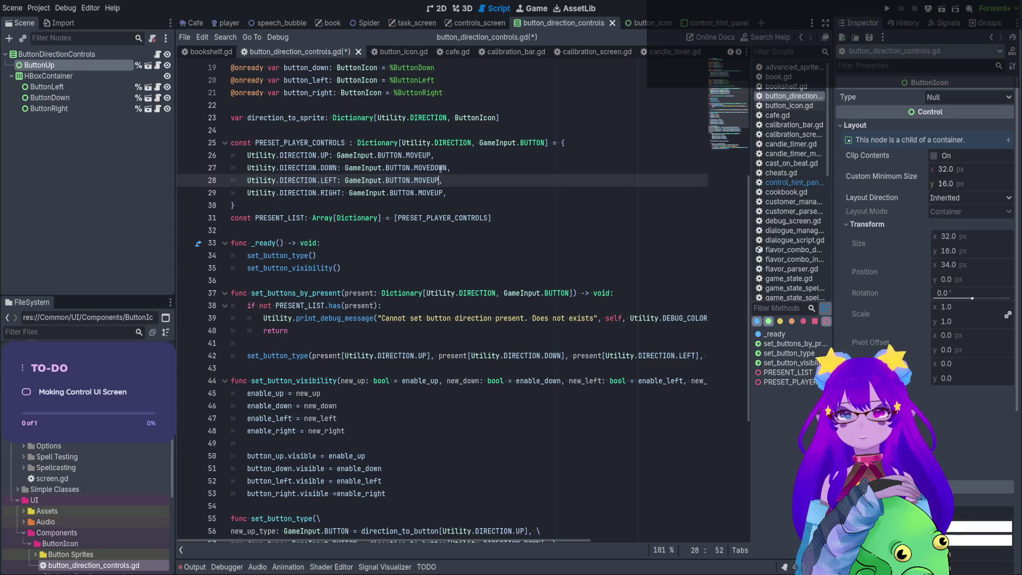
{"action": "key", "text": "BackSpace"}
{"action": "key", "text": "BackSpace"}
{"action": "type", "text": "LEFT"}
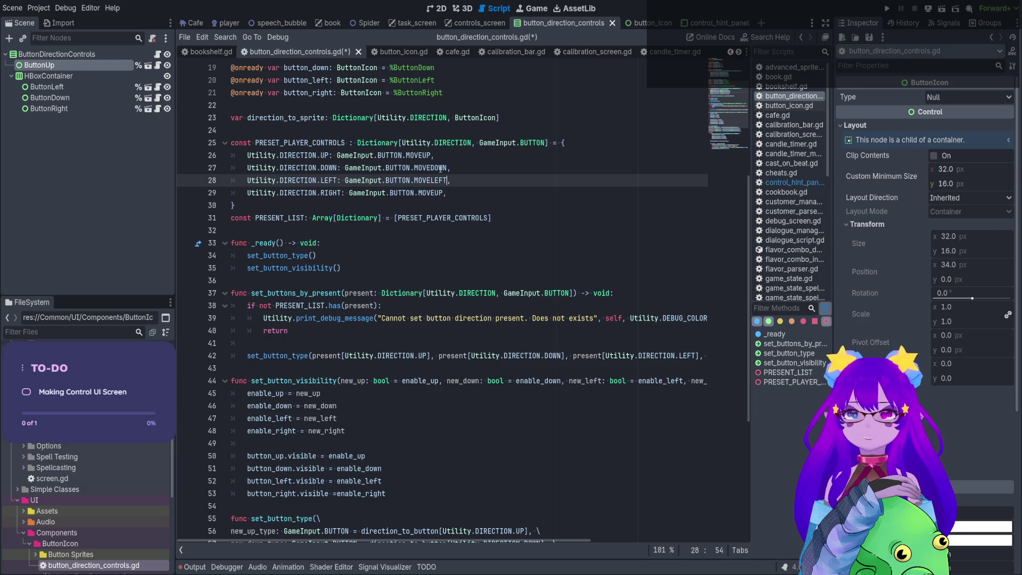
{"action": "key", "text": "Down"}
{"action": "key", "text": "BackSpace"}
{"action": "key", "text": "BackSpace"}
{"action": "type", "text": "RIGHT"}
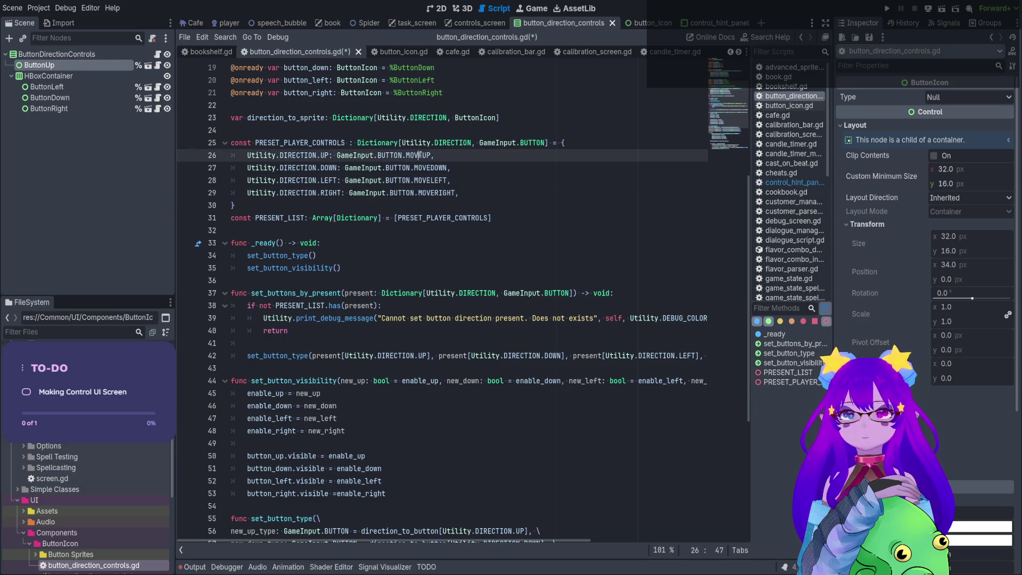
{"action": "left_click_drag", "start_coordinate": [419, 155], "coordinate": [418, 193]}
{"action": "key", "text": "ctrl+s"}
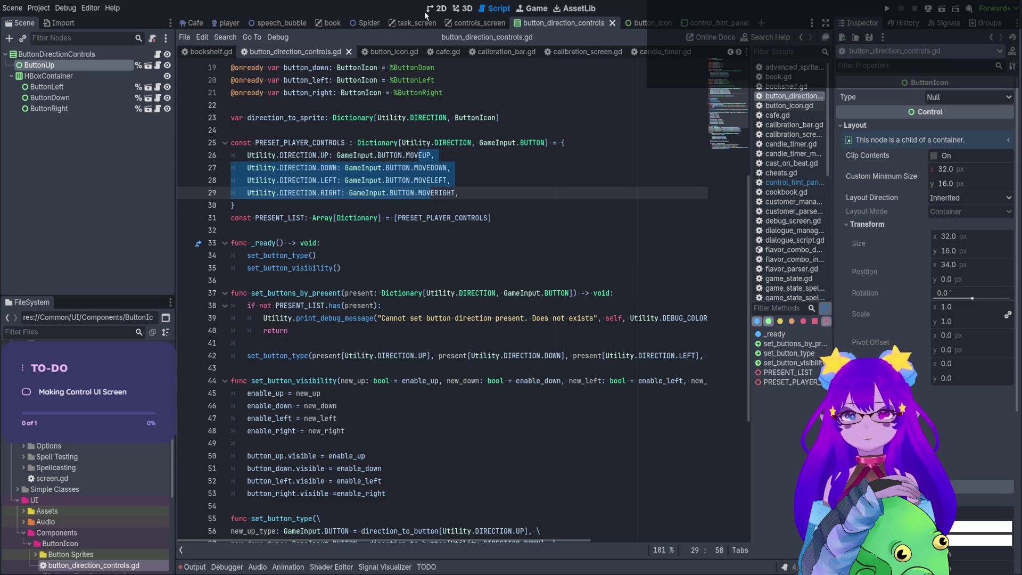
{"action": "left_click", "coordinate": [432, 9]}
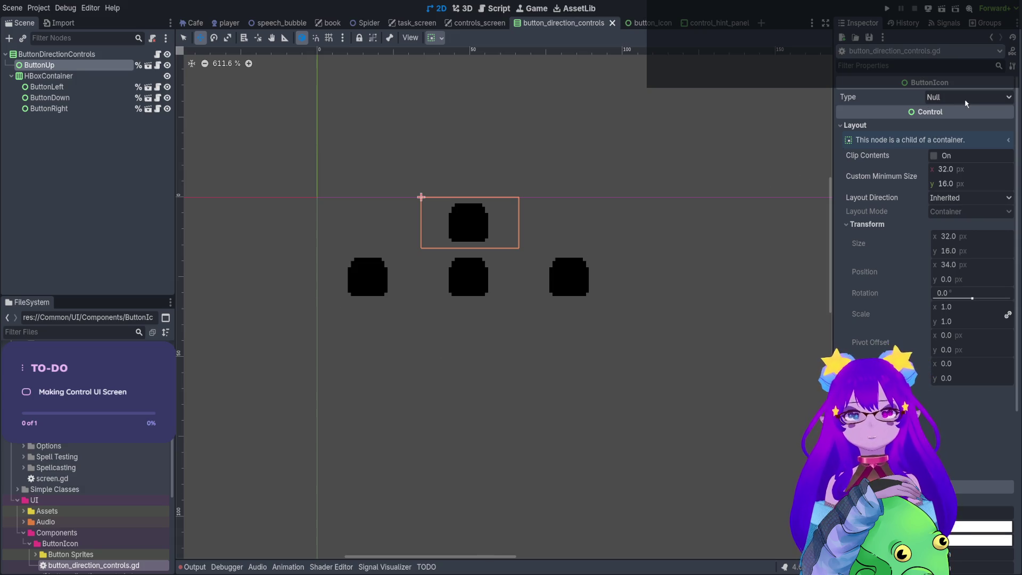
{"action": "left_click", "coordinate": [158, 55]}
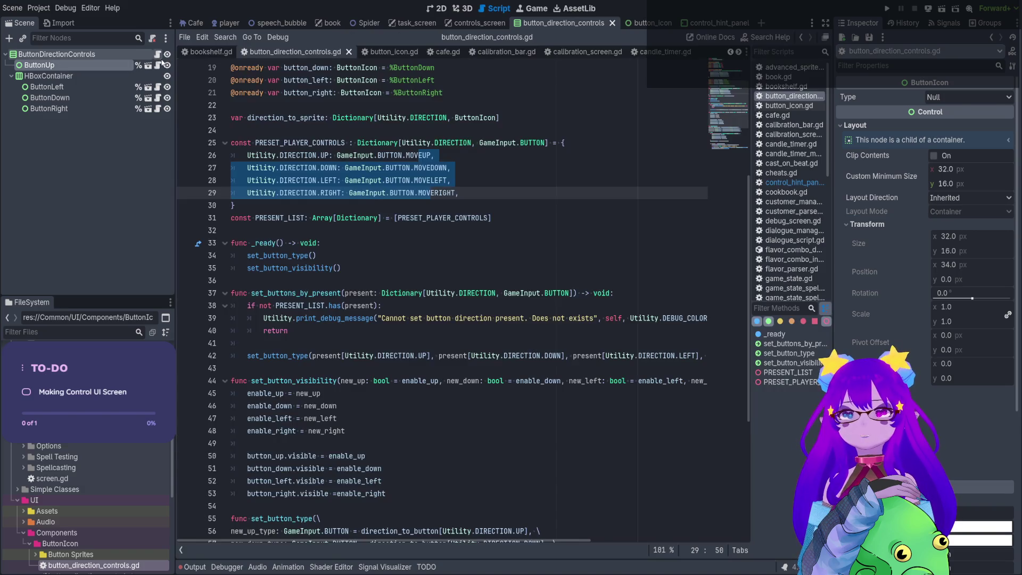
{"action": "left_click", "coordinate": [294, 103]}
{"action": "left_click", "coordinate": [533, 139], "text": "ctrl"}
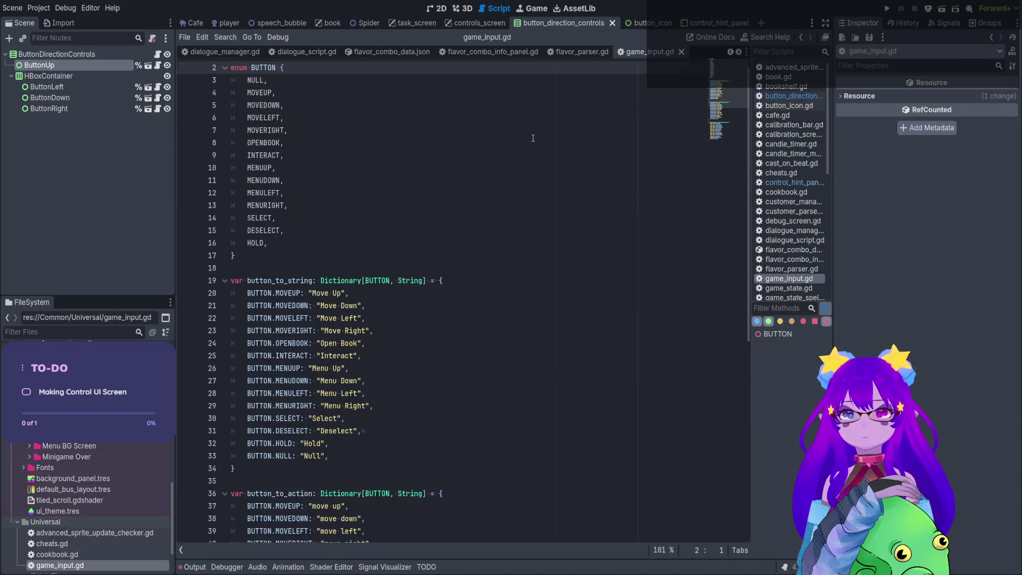
{"action": "scroll", "coordinate": [418, 165], "scroll_direction": "up", "scroll_amount": 1}
{"action": "left_click", "coordinate": [265, 97]}
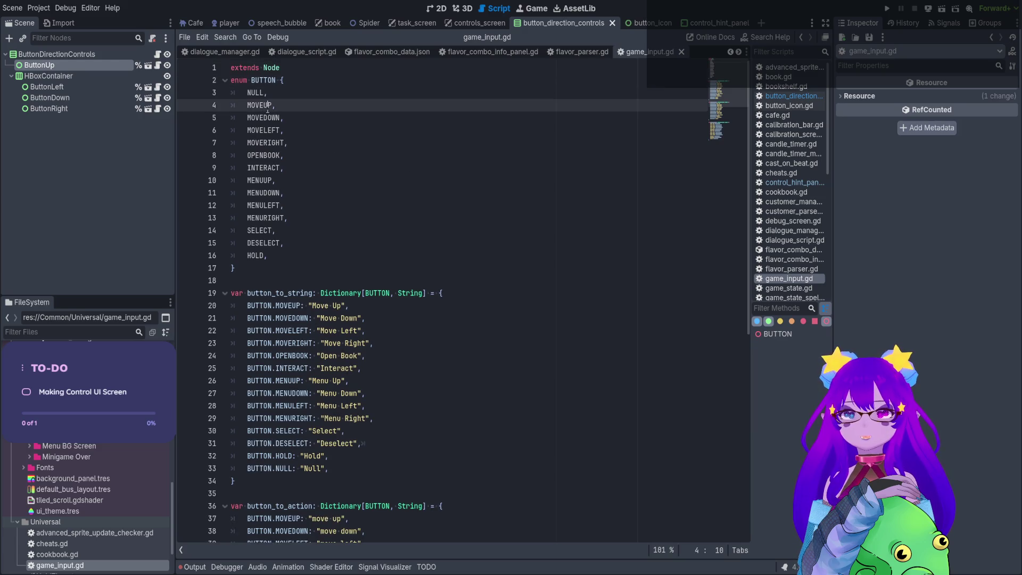
{"action": "left_click", "coordinate": [270, 131]}
{"action": "left_click", "coordinate": [272, 145]}
{"action": "left_click", "coordinate": [264, 180]}
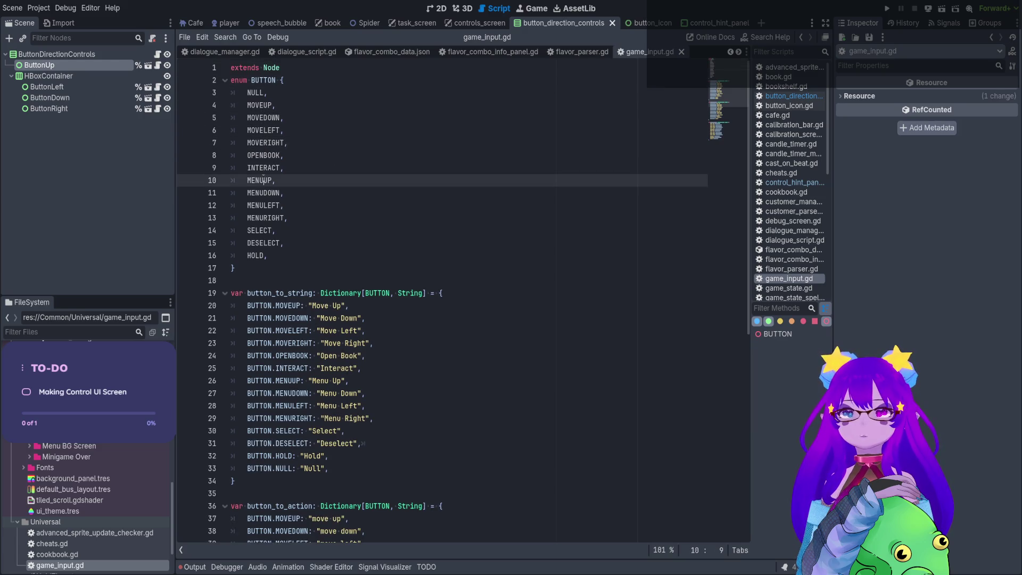
{"action": "left_click", "coordinate": [264, 192]}
{"action": "left_click", "coordinate": [263, 217]}
{"action": "double_click", "coordinate": [260, 180]}
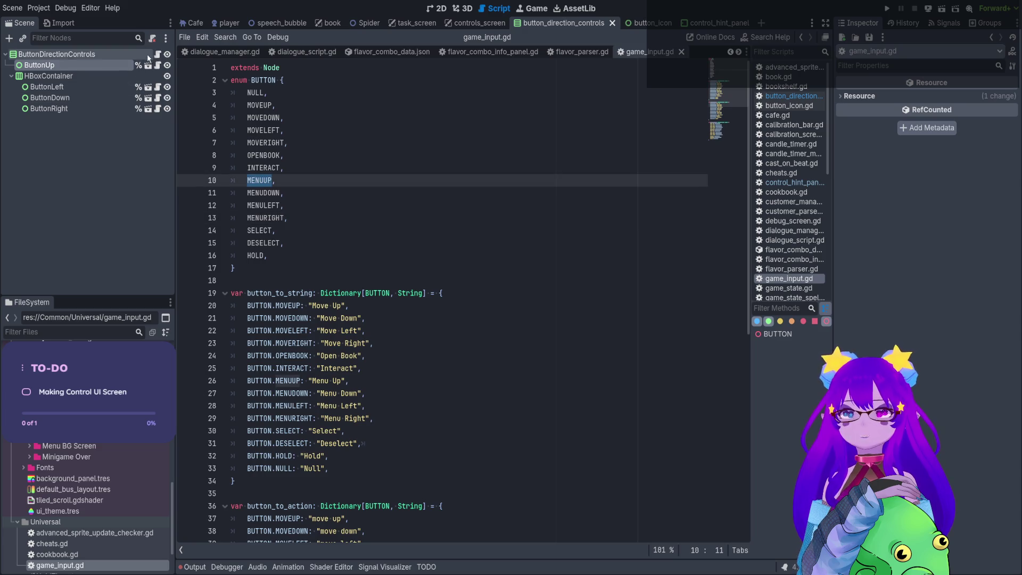
{"action": "left_click", "coordinate": [157, 54]}
{"action": "left_click", "coordinate": [308, 202]}
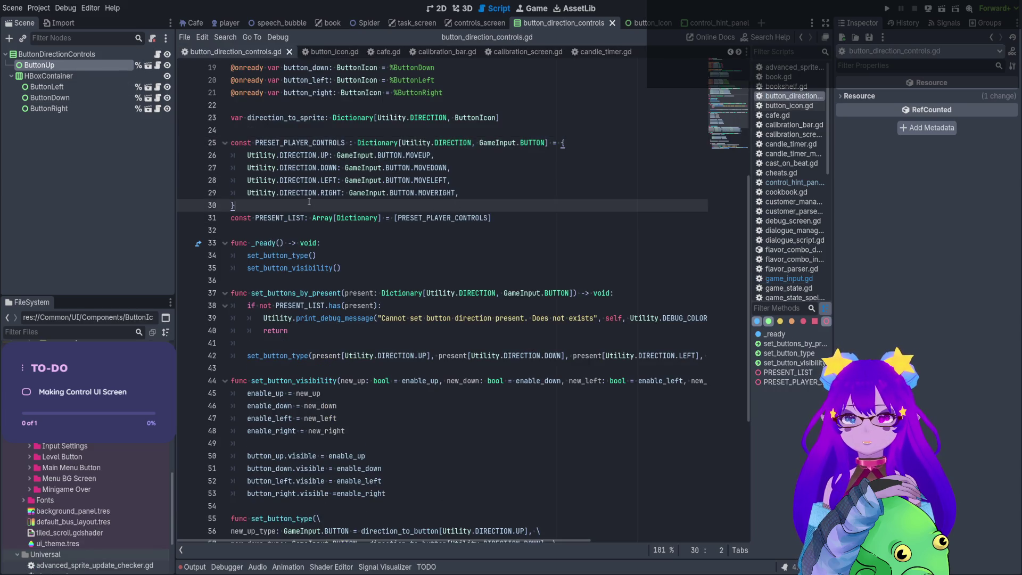
{"action": "left_click_drag", "start_coordinate": [242, 210], "coordinate": [197, 149]}
{"action": "key", "text": "ctrl+c"}
{"action": "left_click", "coordinate": [261, 205]}
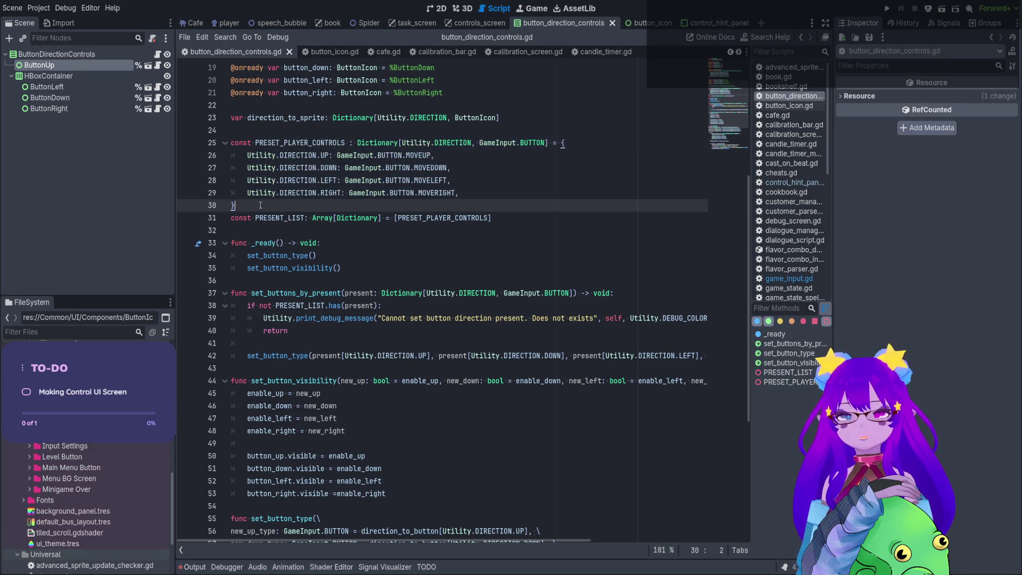
Paste a duplicate of the preset dictionary and set its up value to MENUUP.
{"action": "key", "text": "Return"}
{"action": "key", "text": "ctrl+v"}
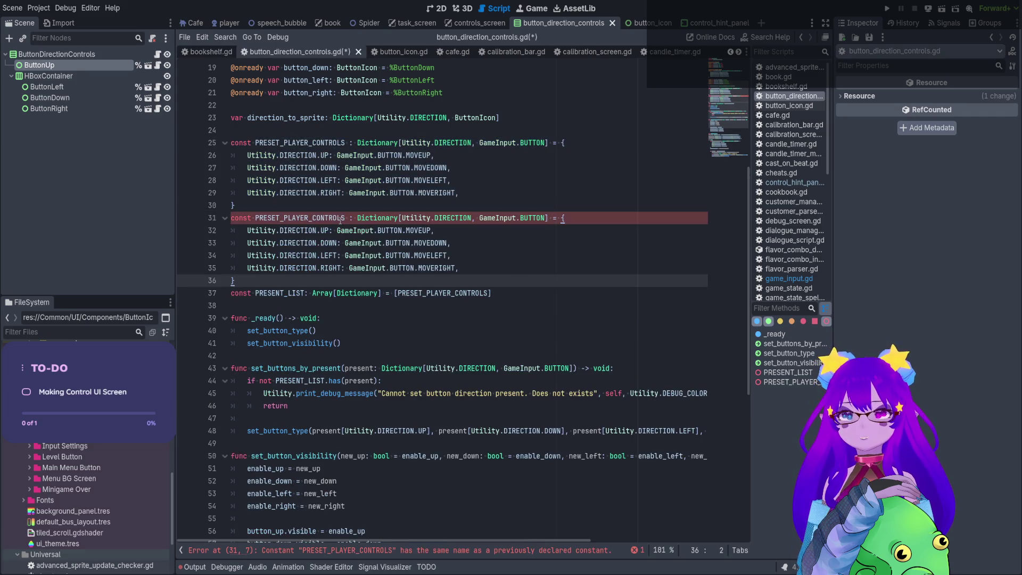
{"action": "left_click", "coordinate": [283, 218]}
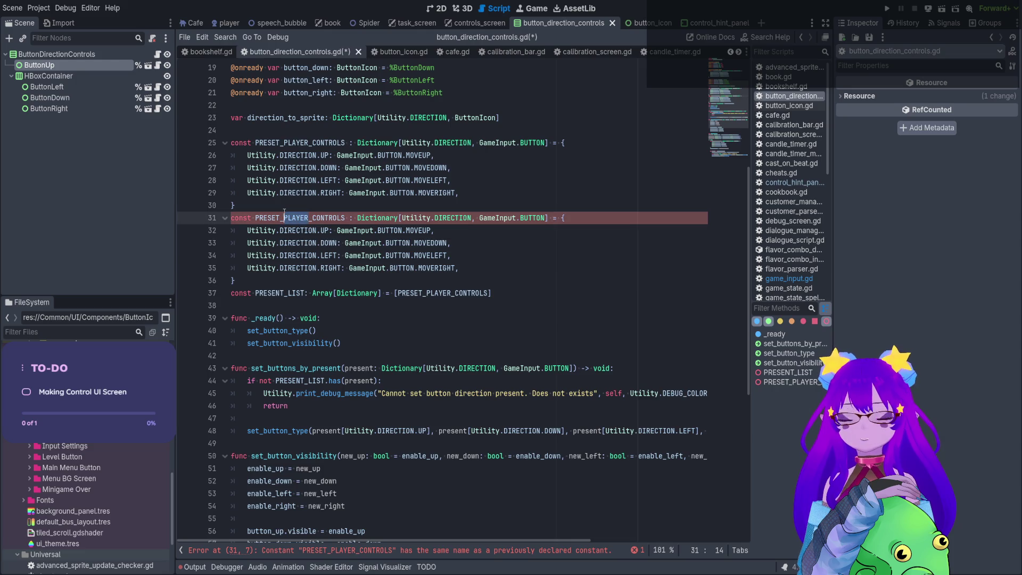
{"action": "type", "text": "UI"}
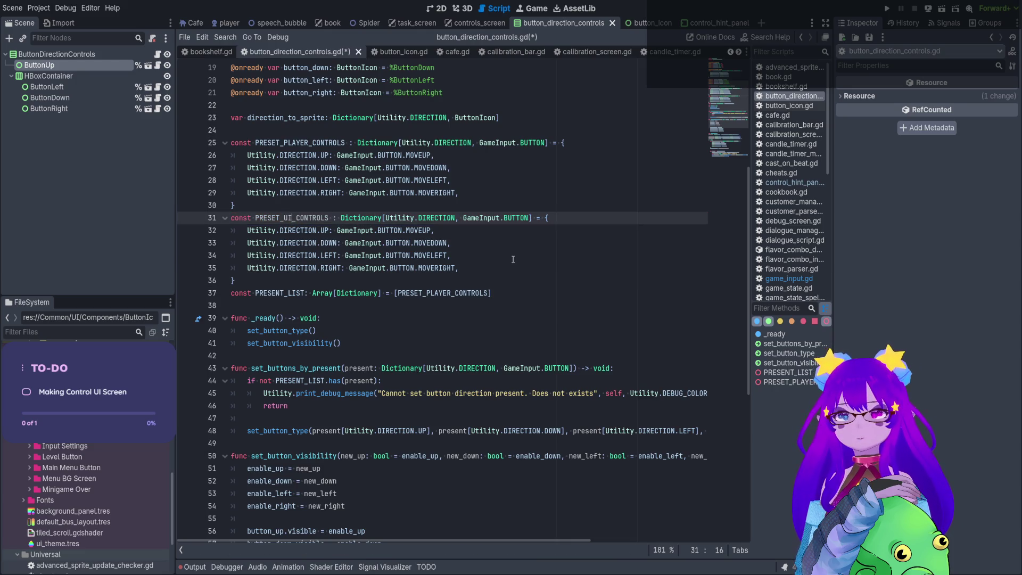
{"action": "double_click", "coordinate": [414, 230]}
{"action": "key", "text": "BackSpace"}
{"action": "key", "text": "BackSpace"}
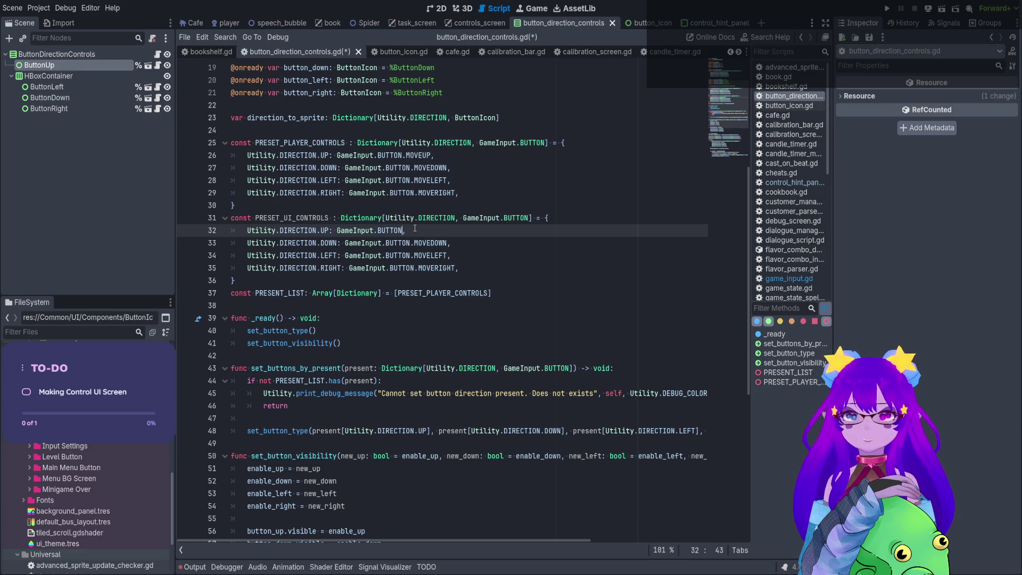
{"action": "type", "text": ".ME"}
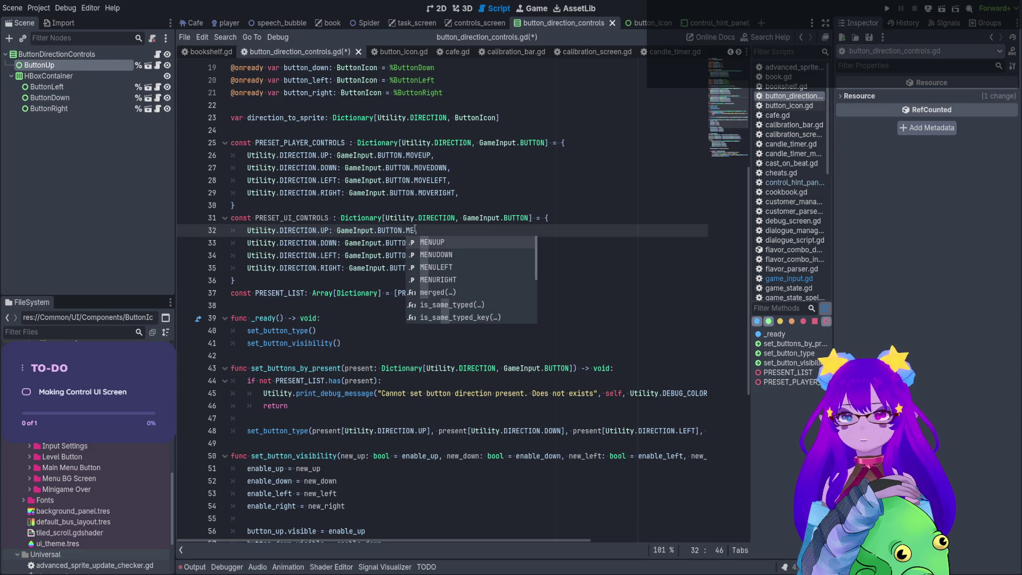
{"action": "key", "text": "Return"}
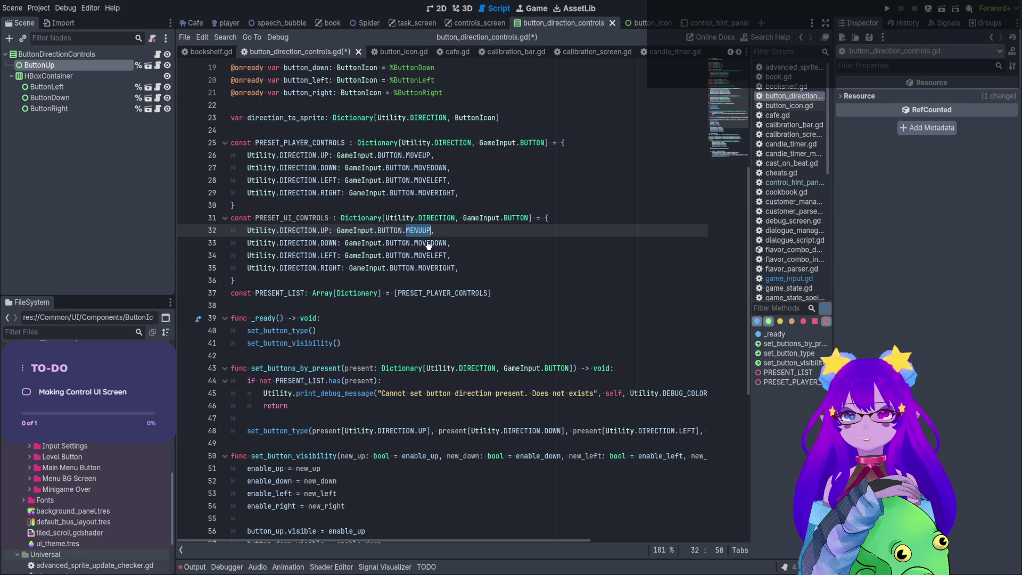
Change the other values to MENUDOWN, MENULEFT, MENURIGHT and rename the constant PRESET_MENU_CONTROLS.
{"action": "left_click", "coordinate": [430, 243]}
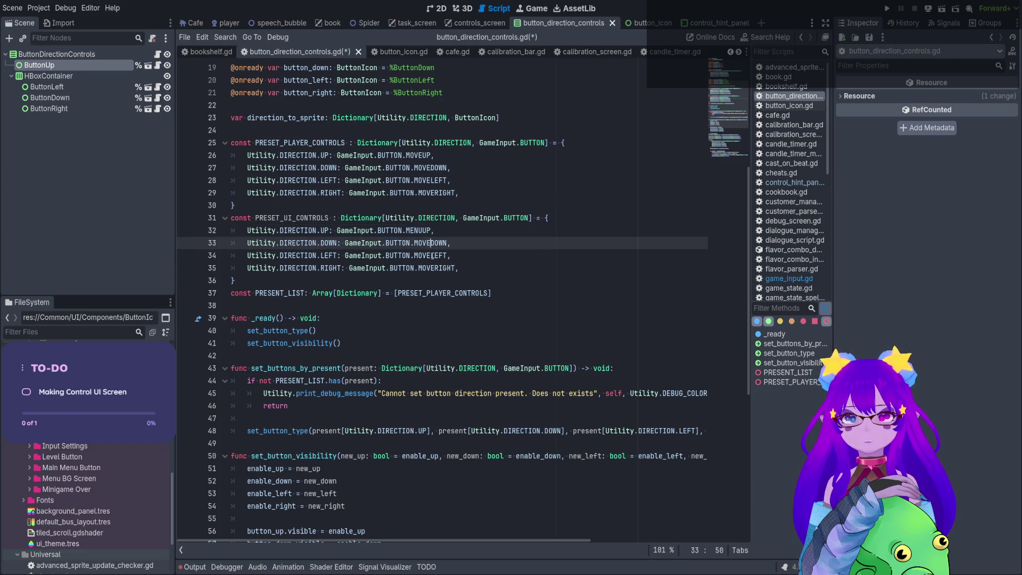
{"action": "left_click", "coordinate": [431, 255], "text": "alt"}
{"action": "left_click", "coordinate": [435, 268], "text": "alt"}
{"action": "key", "text": "BackSpace"}
{"action": "key", "text": "BackSpace"}
{"action": "key", "text": "BackSpace"}
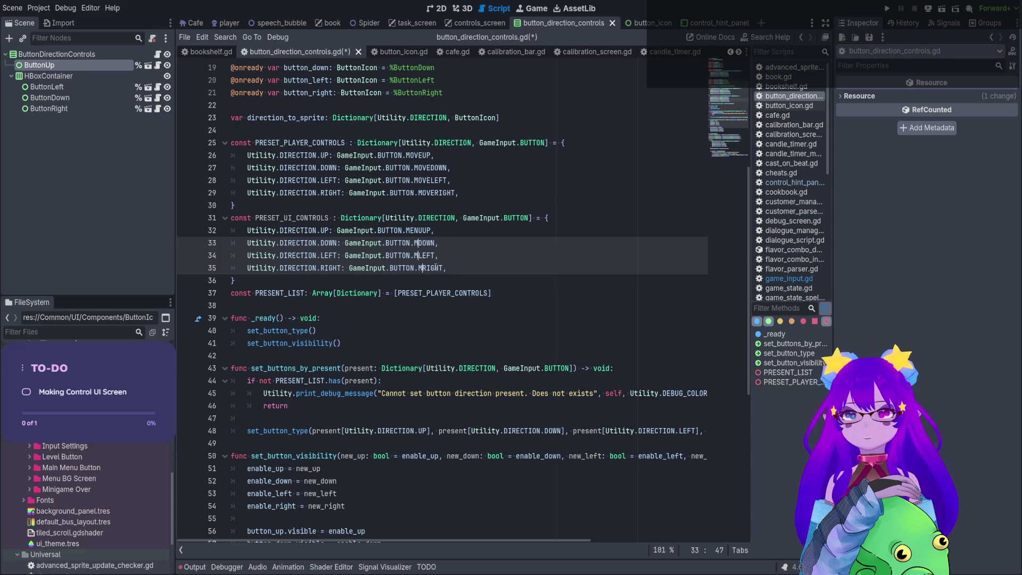
{"action": "type", "text": "ENU"}
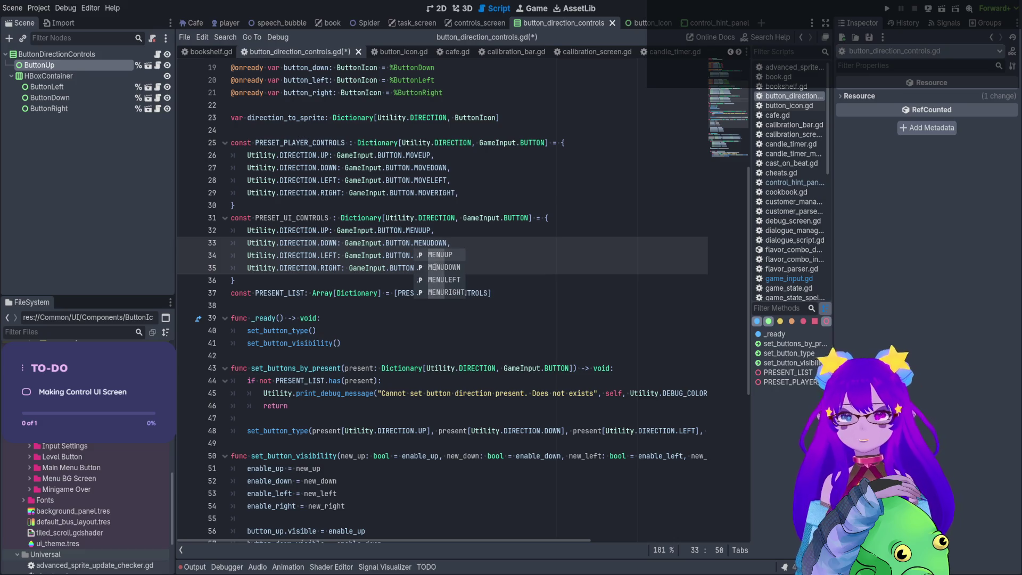
{"action": "left_click", "coordinate": [488, 228]}
{"action": "left_click_drag", "start_coordinate": [292, 218], "coordinate": [284, 217]}
{"action": "type", "text": "MENU"}
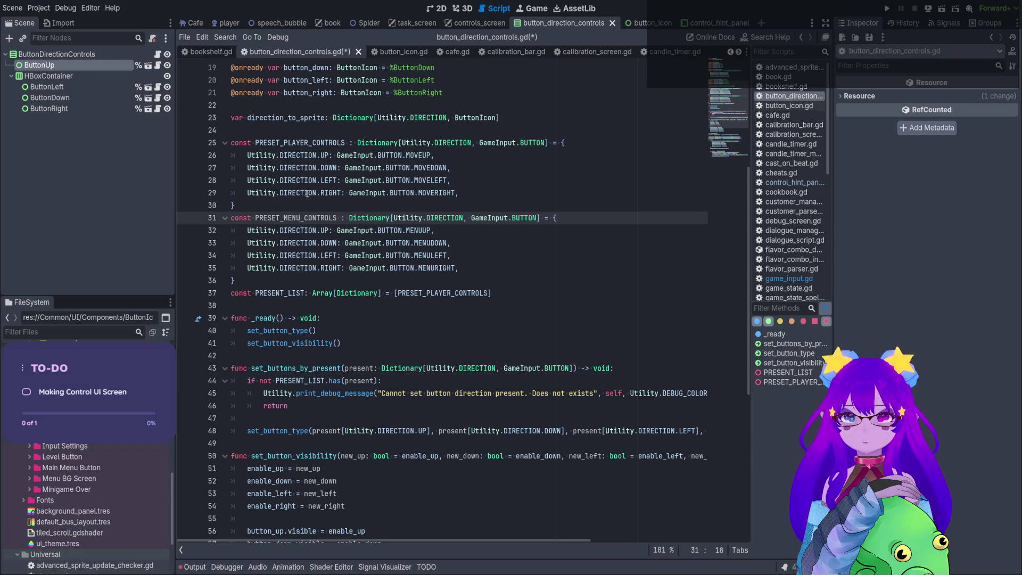
Append PRESET_MENU_CONTROLS to PRESENT_LIST and save the script.
{"action": "double_click", "coordinate": [302, 218]}
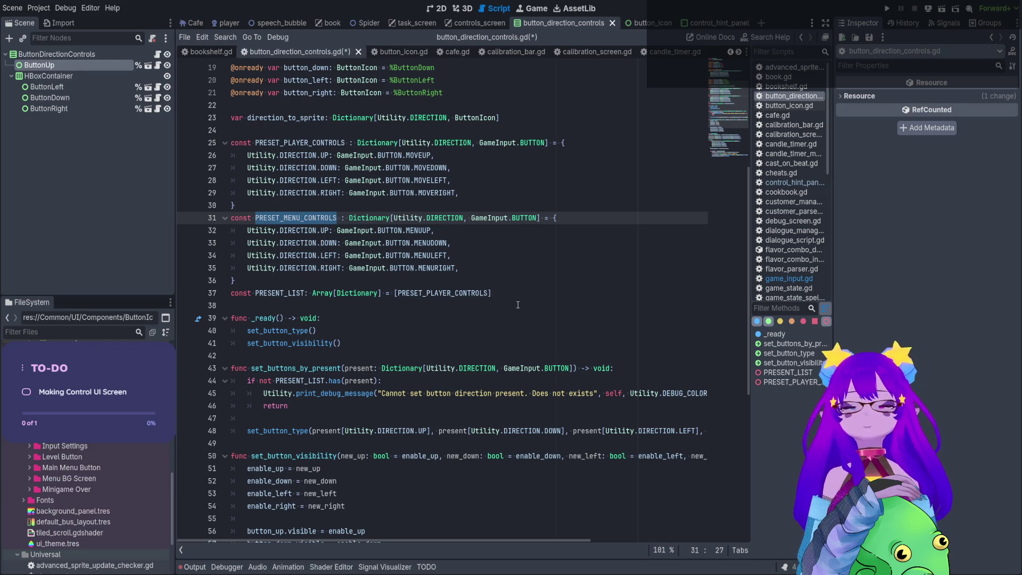
{"action": "left_click", "coordinate": [489, 295]}
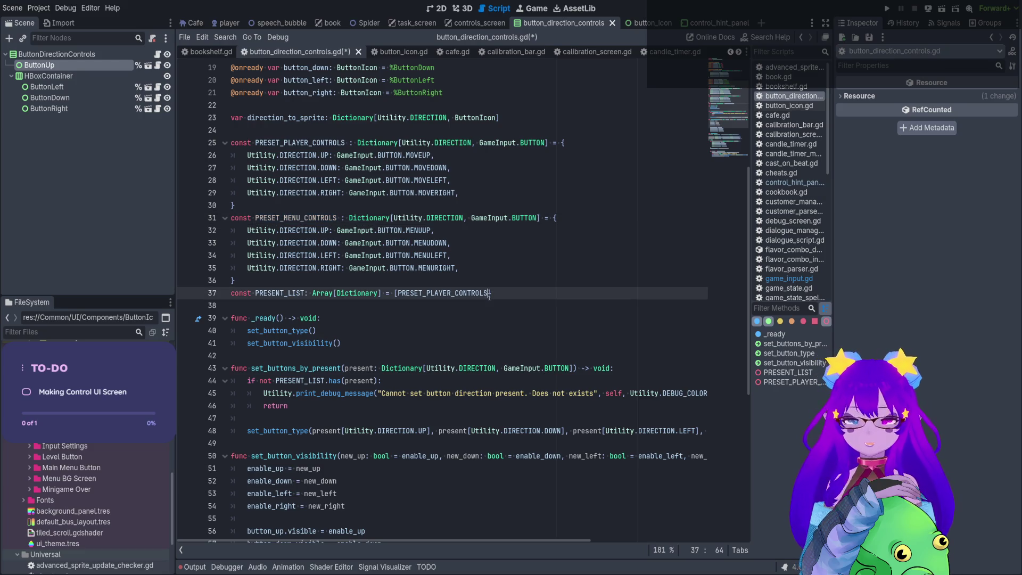
{"action": "type", "text": ", PRESET_MENU_CONTROLS"}
{"action": "key", "text": "Return"}
{"action": "left_click", "coordinate": [488, 305]}
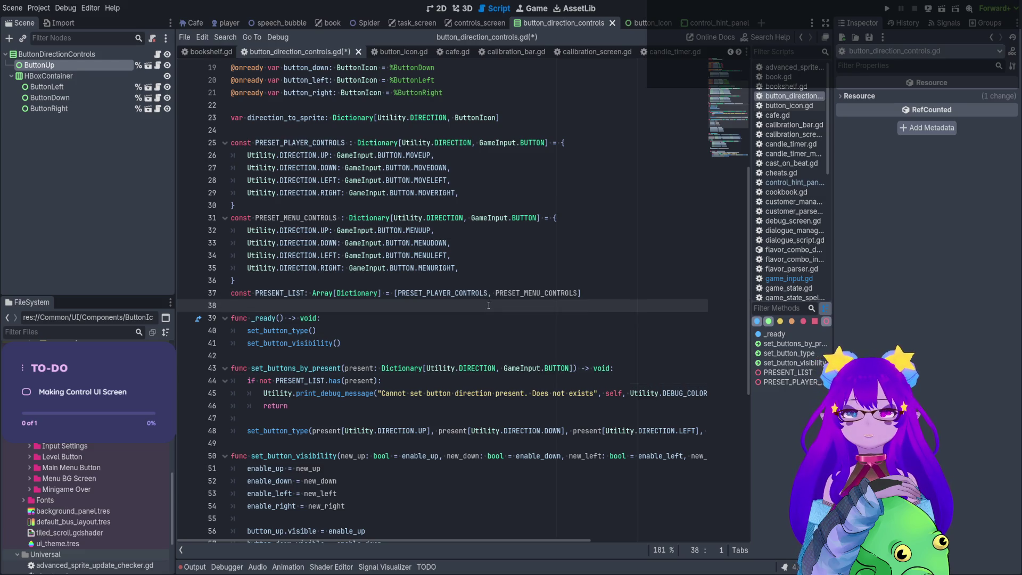
{"action": "key", "text": "ctrl+s"}
{"action": "scroll", "coordinate": [491, 250], "scroll_direction": "down", "scroll_amount": 3}
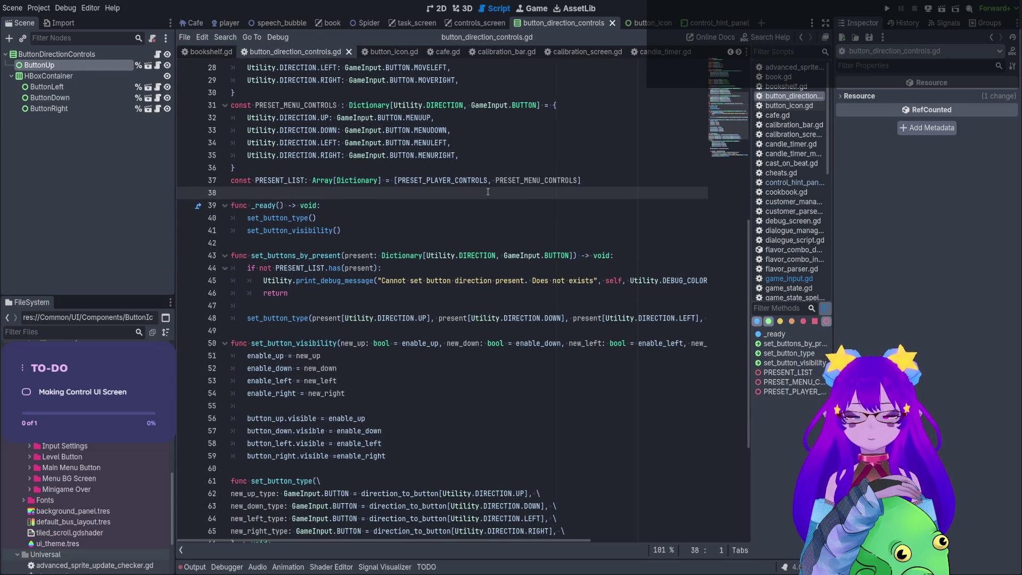
{"action": "double_click", "coordinate": [334, 108]}
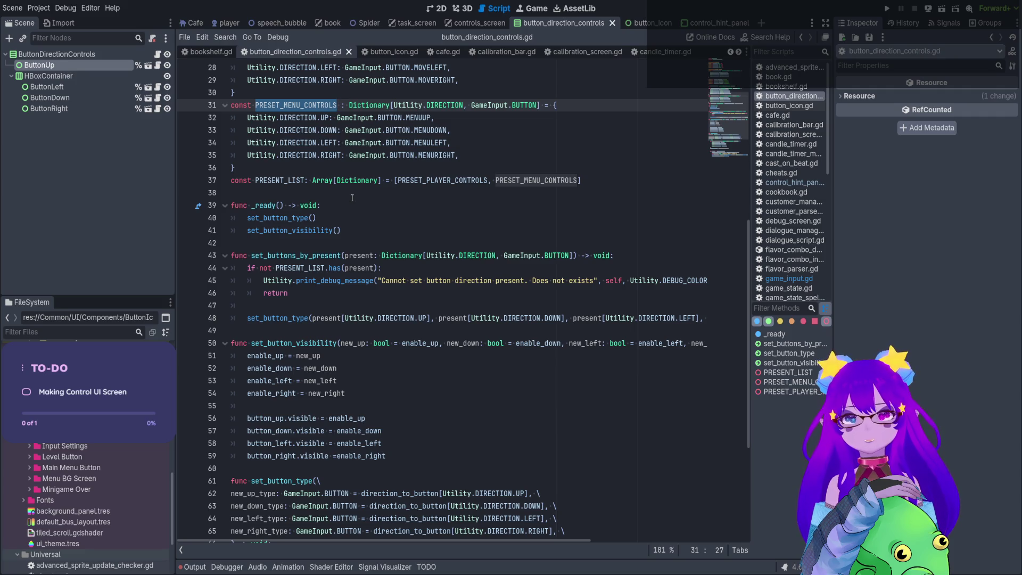
{"action": "left_click", "coordinate": [444, 9]}
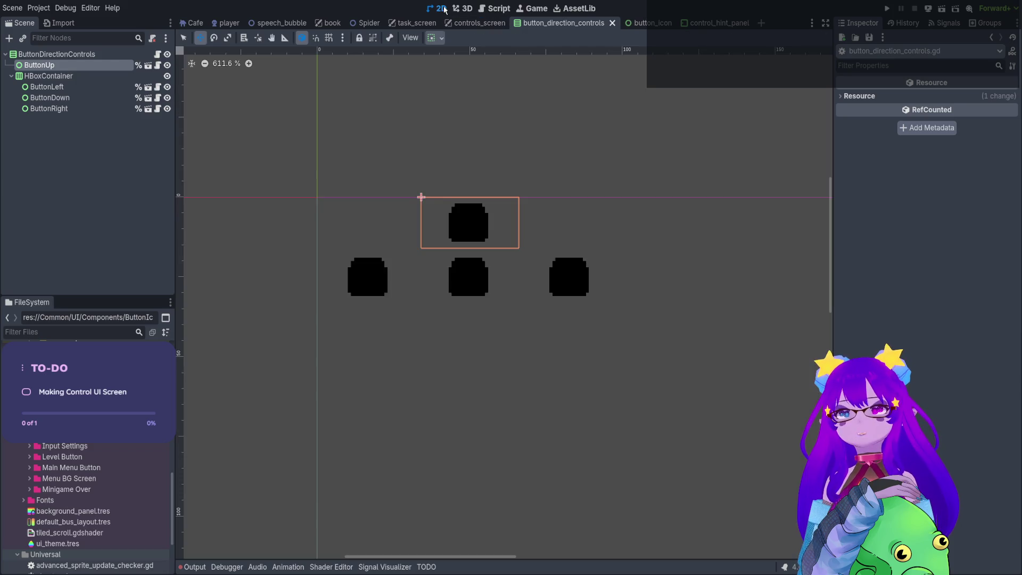
{"action": "left_click", "coordinate": [495, 8]}
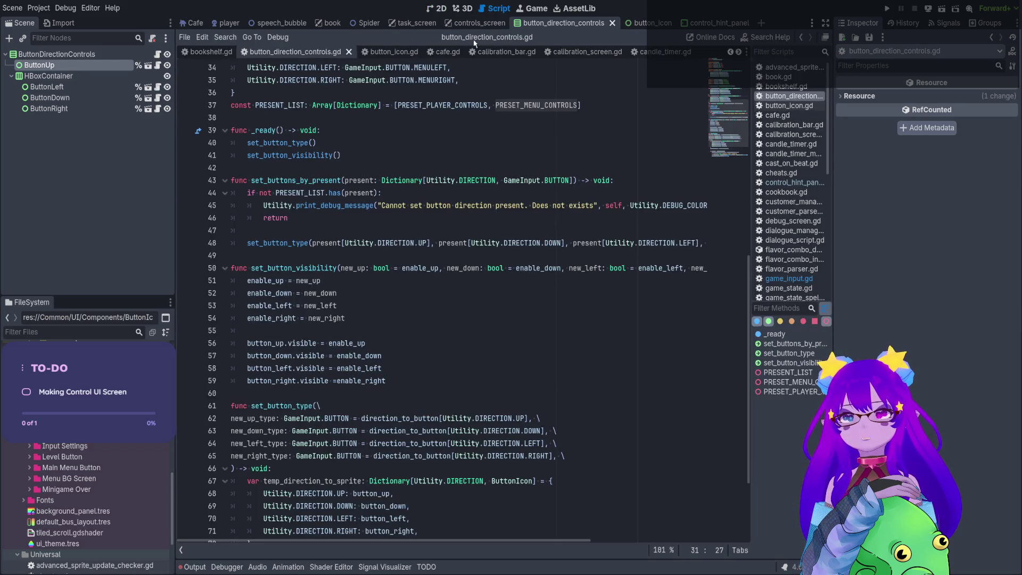
{"action": "left_click_drag", "start_coordinate": [296, 269], "coordinate": [326, 271]}
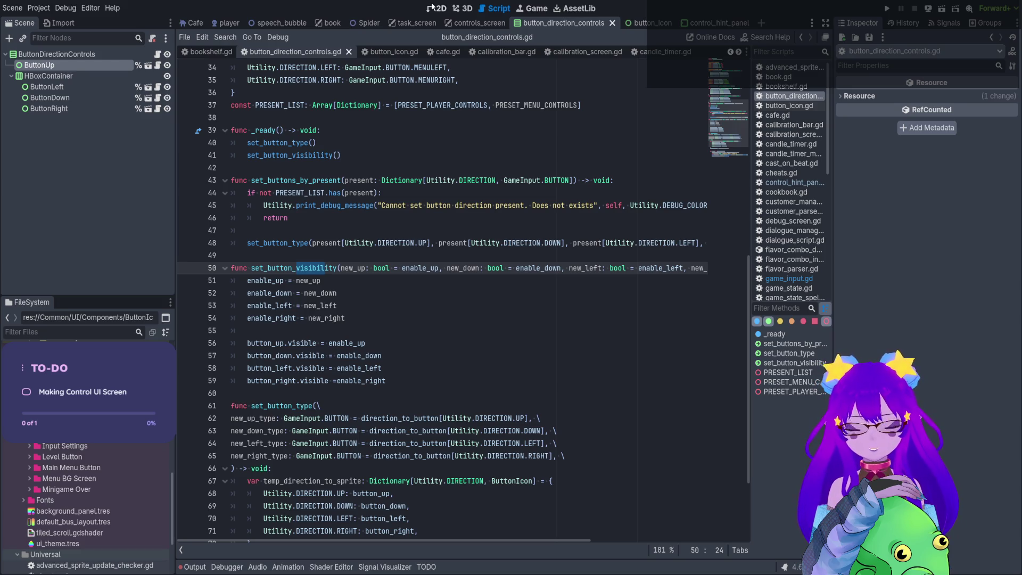
{"action": "scroll", "coordinate": [307, 168], "scroll_direction": "up", "scroll_amount": 4}
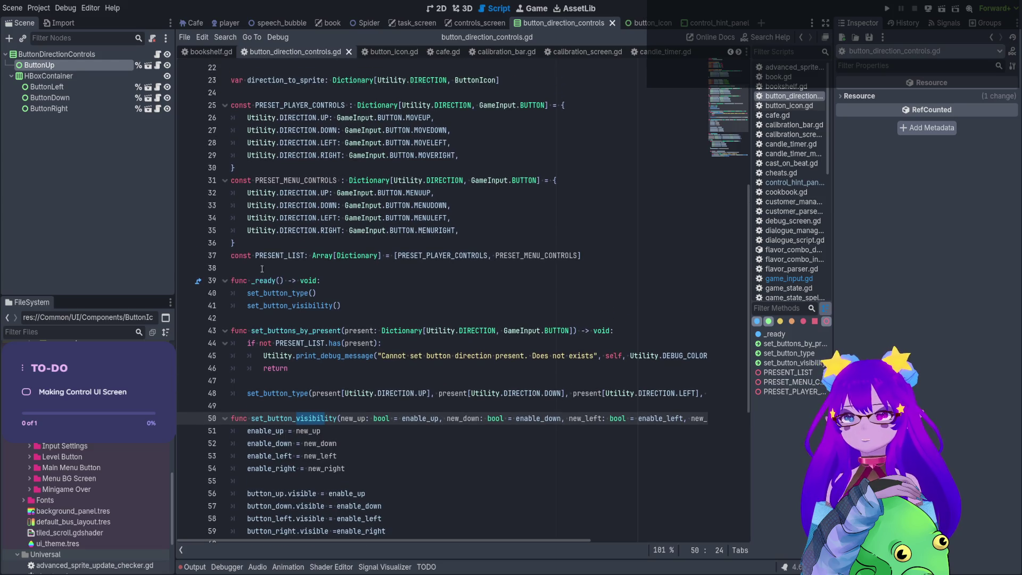
{"action": "left_click", "coordinate": [262, 269]}
{"action": "key", "text": "Return"}
Declare var present_to_visibility typed as Dictionary[Dictionary, Array].
{"action": "key", "text": "Up"}
{"action": "type", "text": "va"}
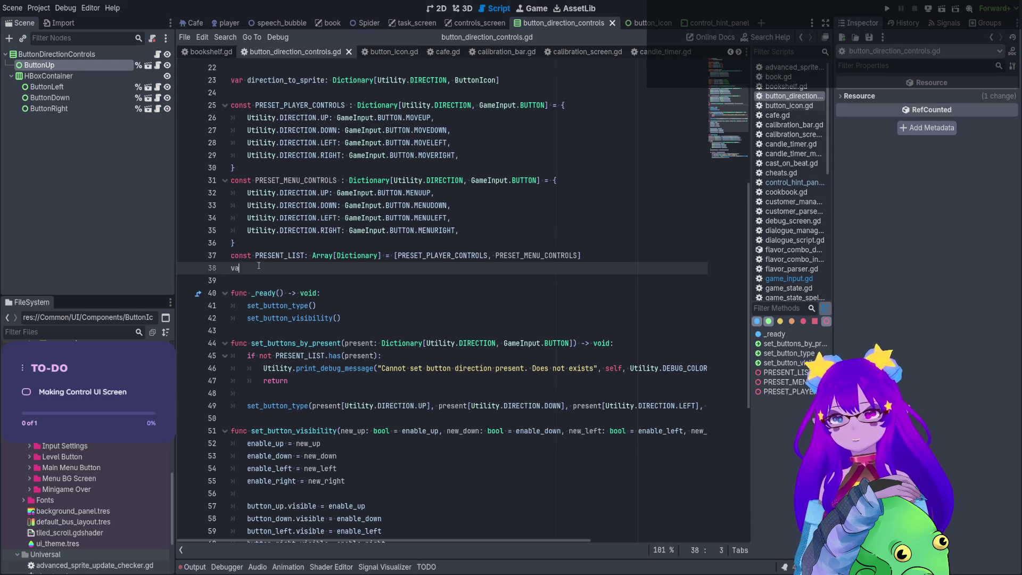
{"action": "type", "text": "r pres"}
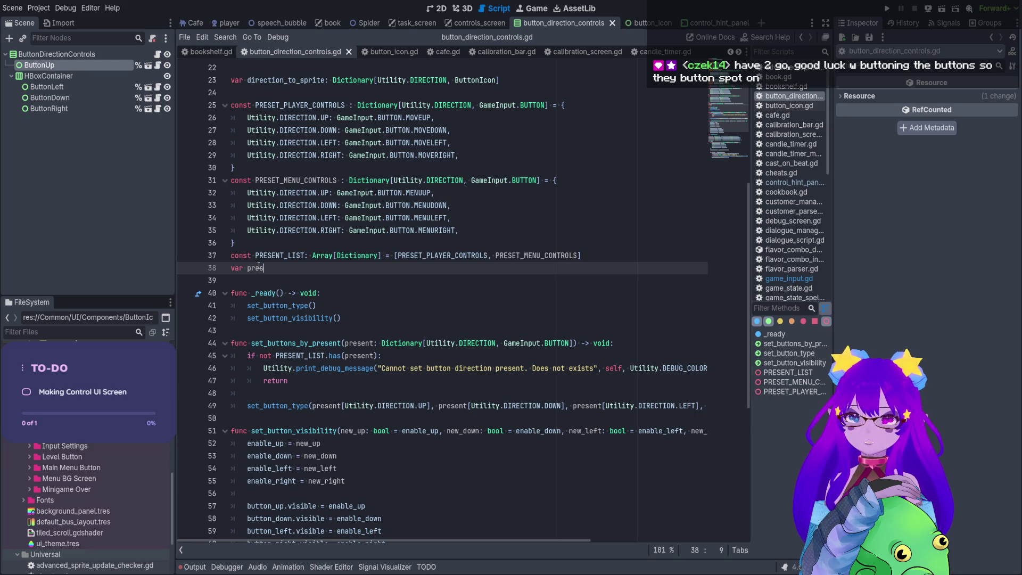
{"action": "type", "text": "ent_to_v"}
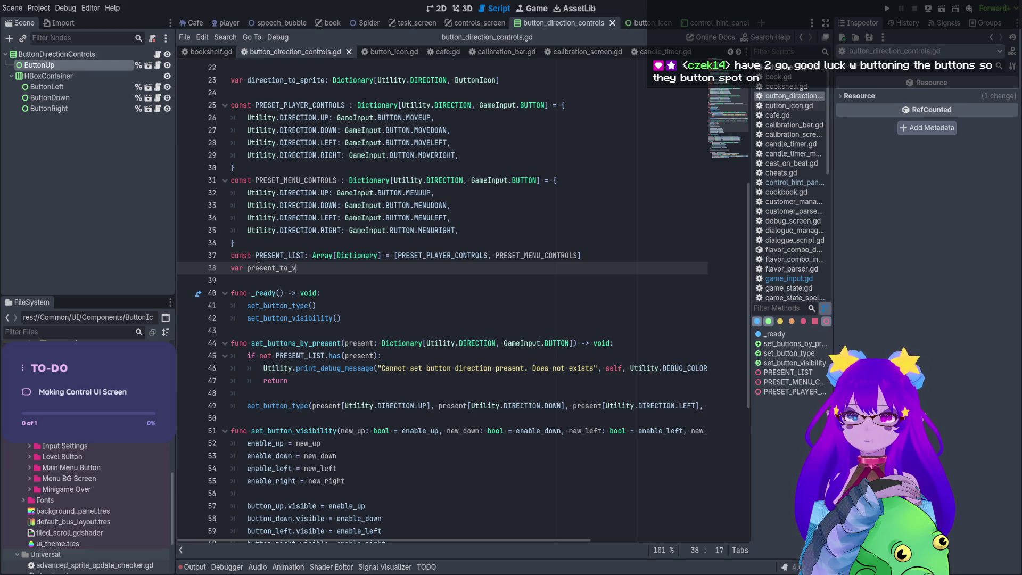
{"action": "type", "text": "isibility"}
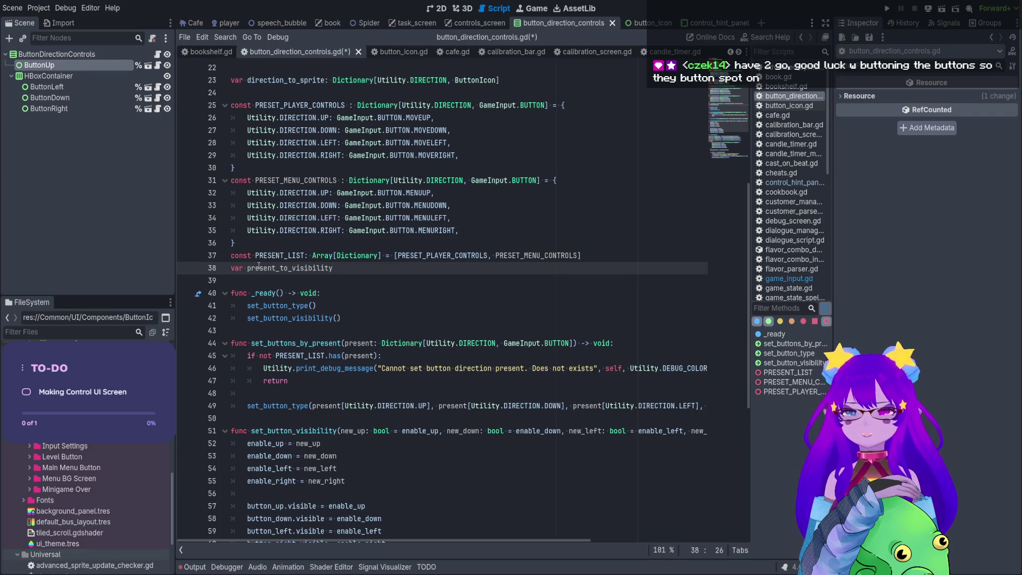
{"action": "type", "text": ": "}
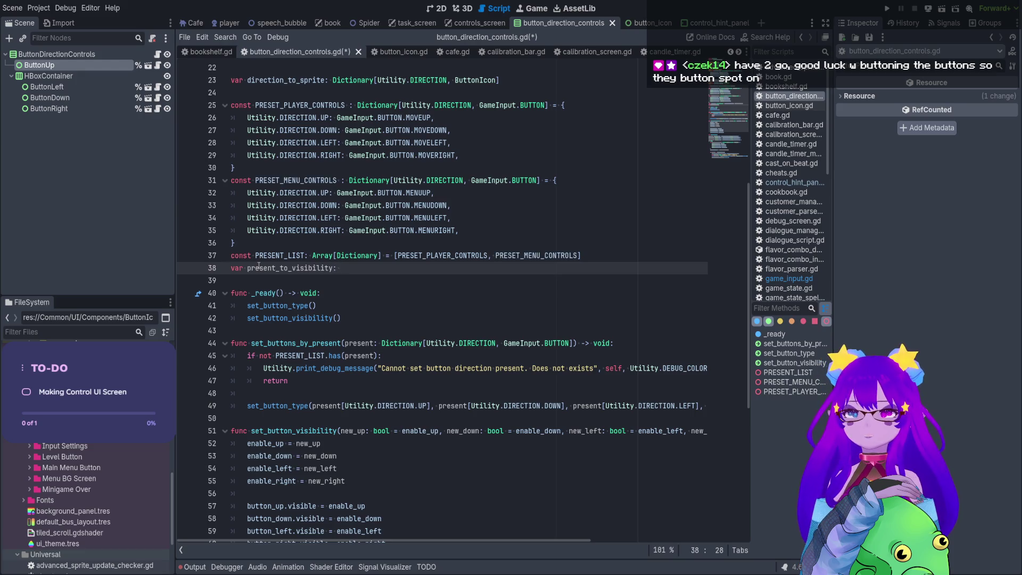
{"action": "type", "text": "DICT"}
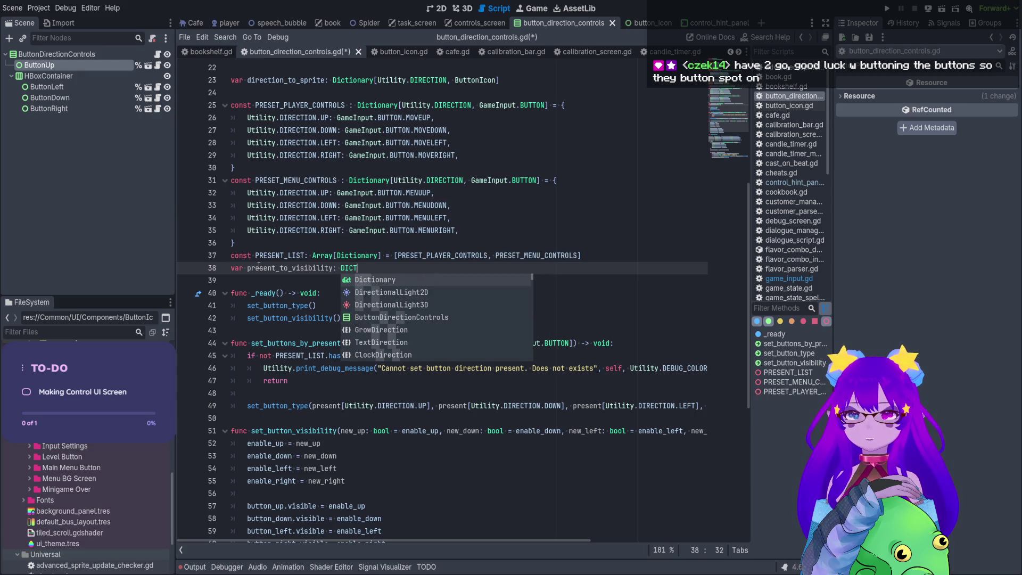
{"action": "key", "text": "Return"}
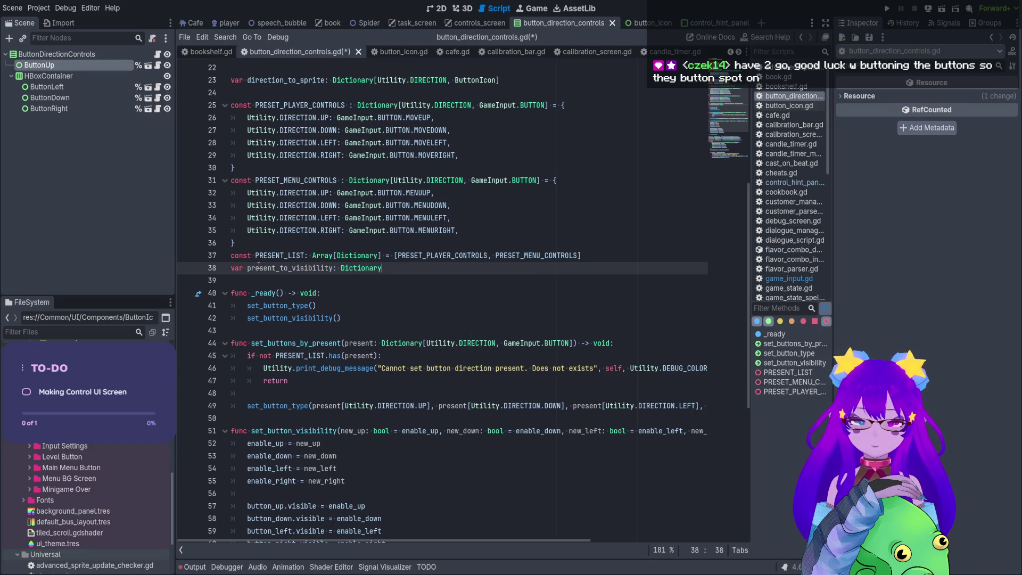
{"action": "type", "text": "["}
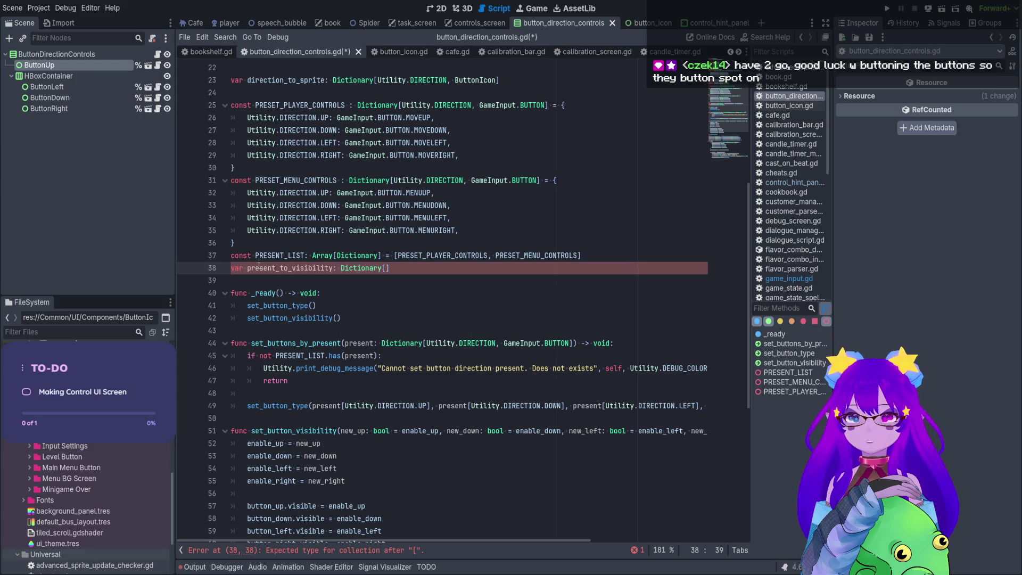
{"action": "type", "text": "D"}
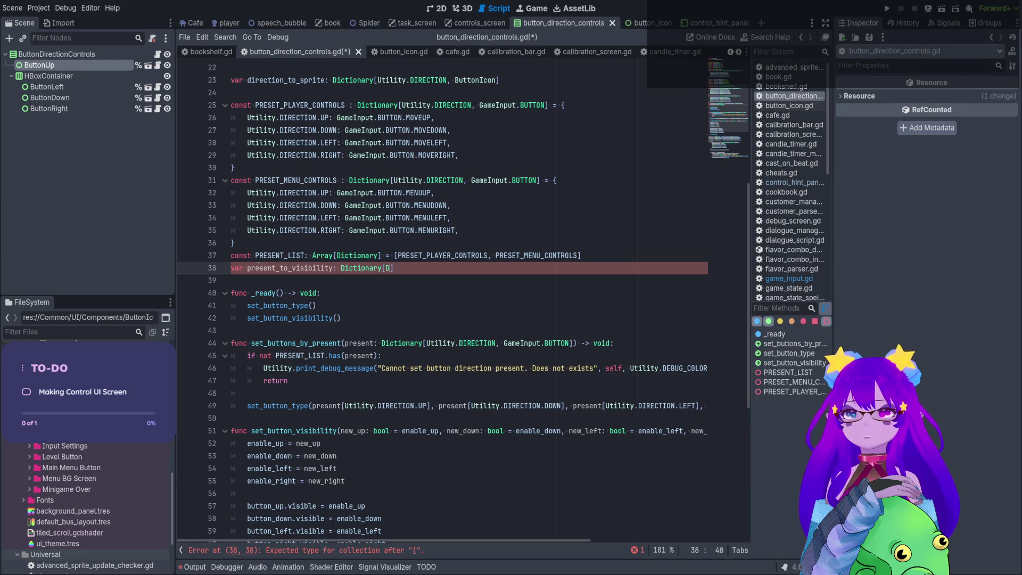
{"action": "type", "text": "ictionary"}
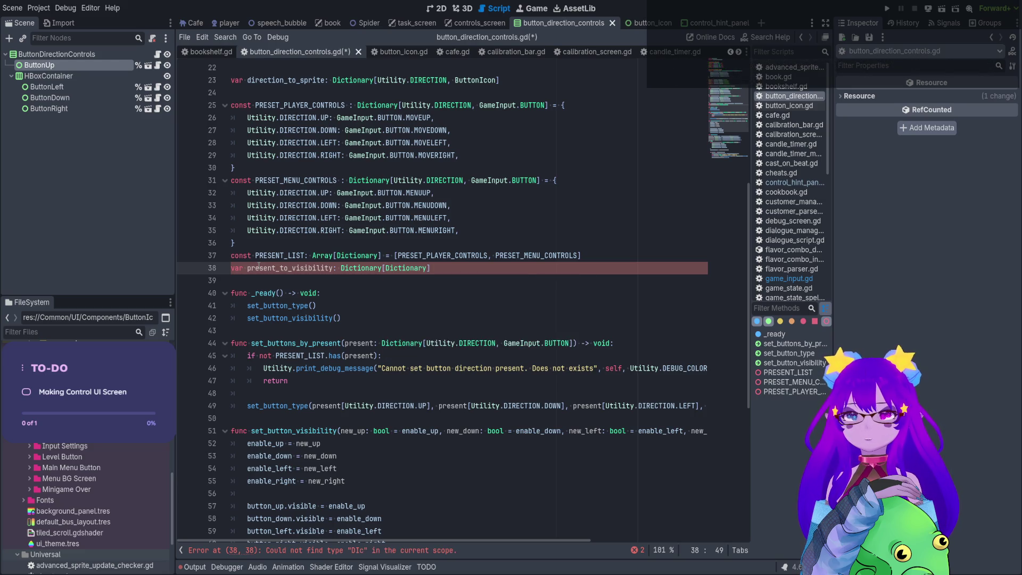
{"action": "type", "text": ", "}
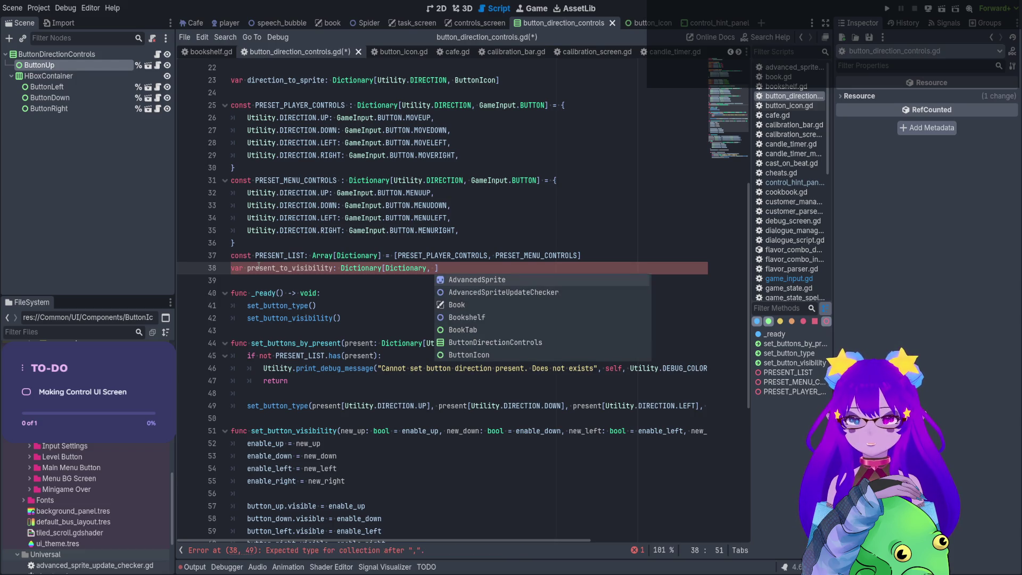
{"action": "type", "text": "Array"}
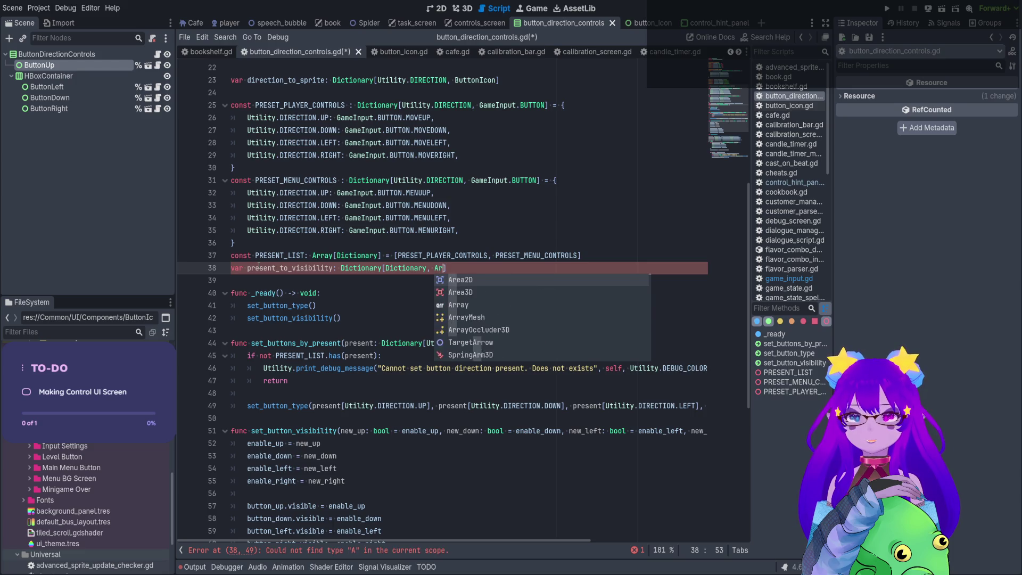
{"action": "type", "text": "]"}
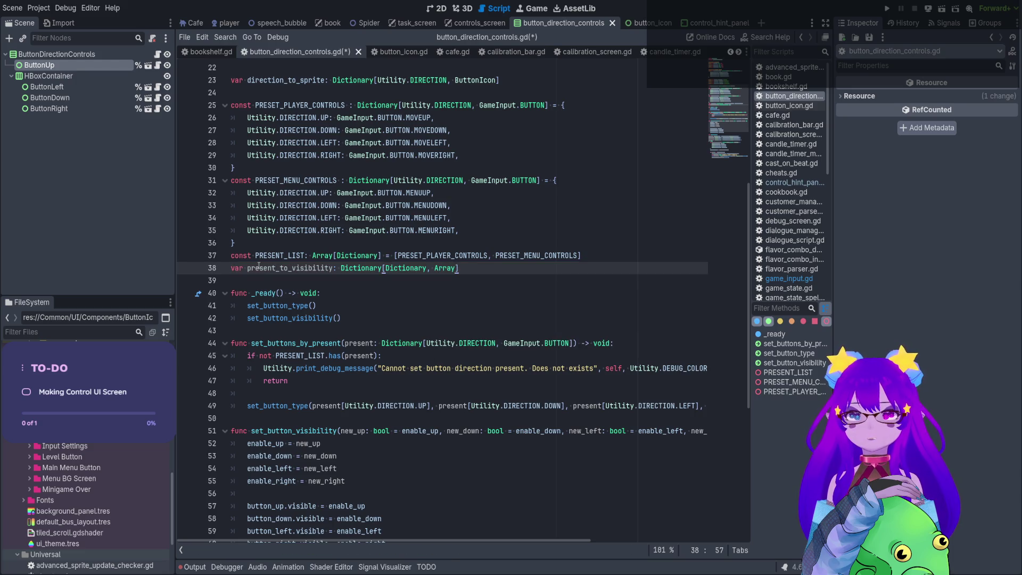
Rename the variable to PRESENT_TO_VISIBILITY and begin its initial value with '= ['.
{"action": "double_click", "coordinate": [259, 267]}
{"action": "type", "text": "PRESENT_TO"}
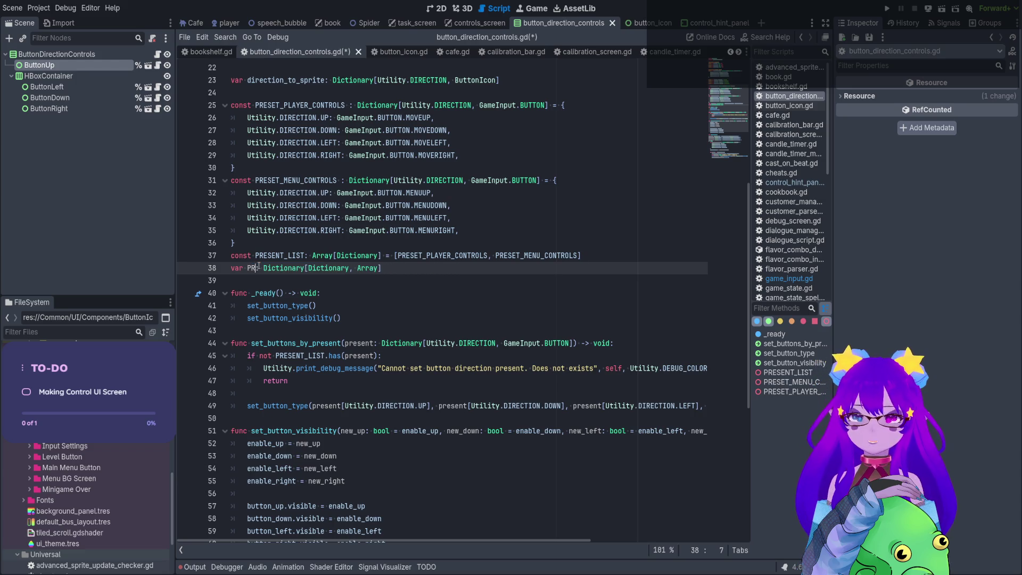
{"action": "type", "text": "_VISIBILIT"}
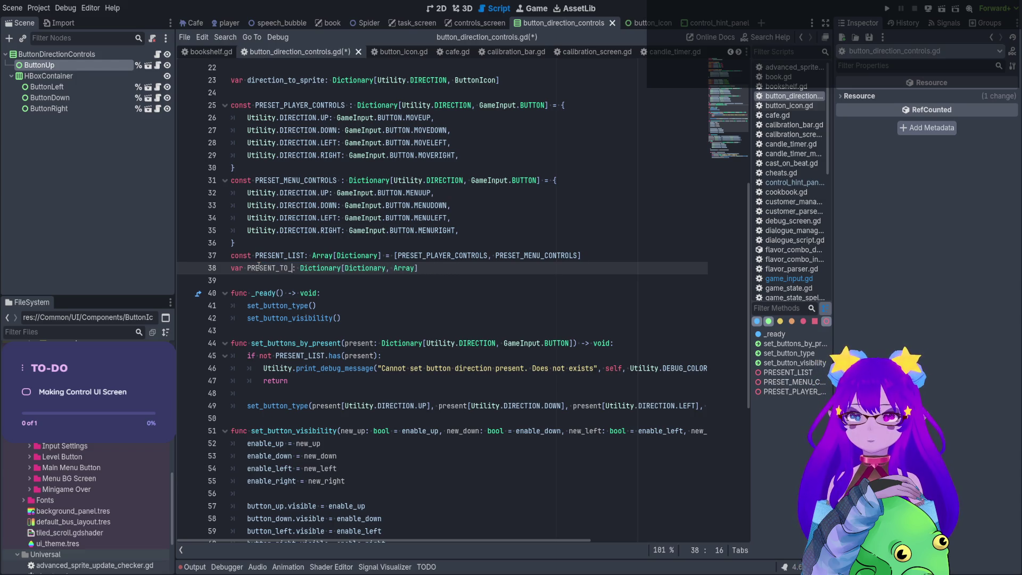
{"action": "type", "text": "Y"}
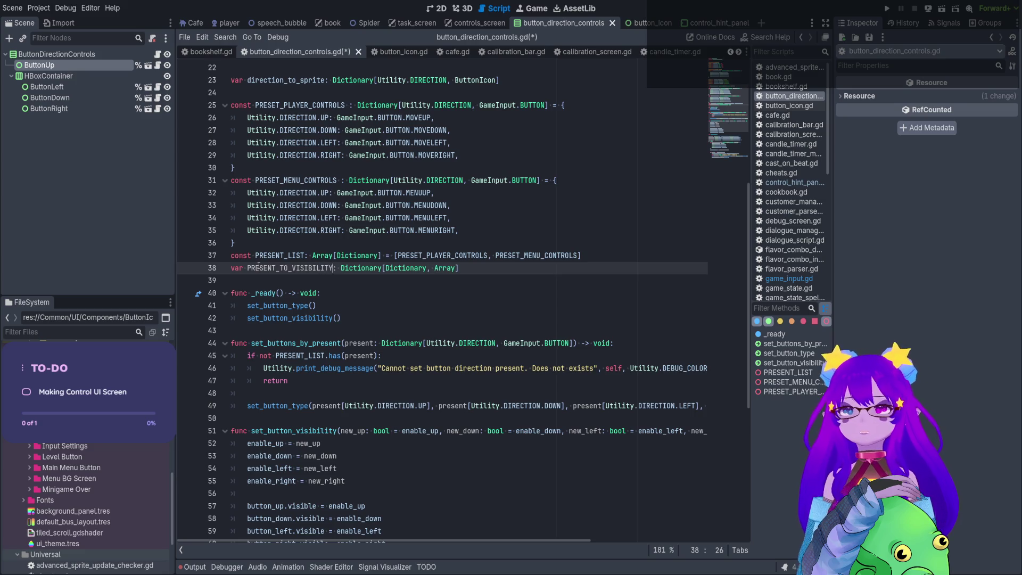
{"action": "left_click", "coordinate": [467, 268]}
{"action": "type", "text": "= ["}
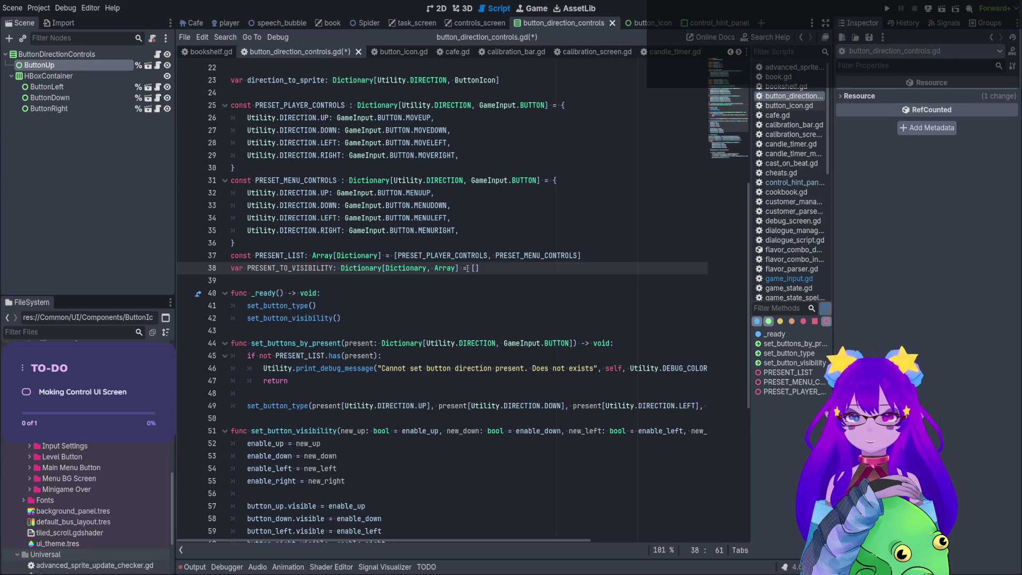
Add the entry PRESET_PLAYER_CONTROLS: [true, true, true, true] to the dictionary.
{"action": "key", "text": "Return"}
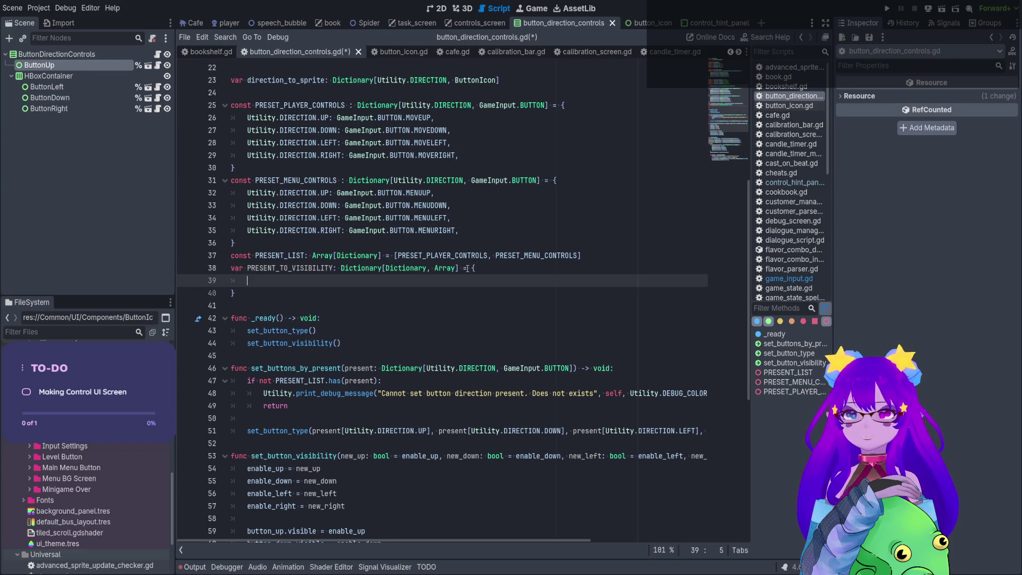
{"action": "type", "text": "P"}
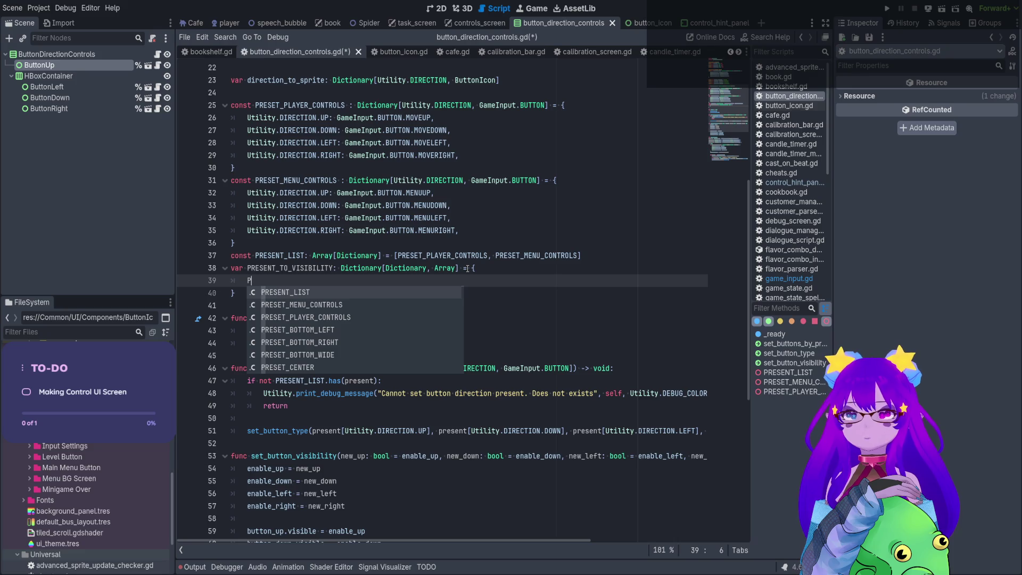
{"action": "key", "text": "Down"}
{"action": "key", "text": "Down"}
{"action": "key", "text": "Return"}
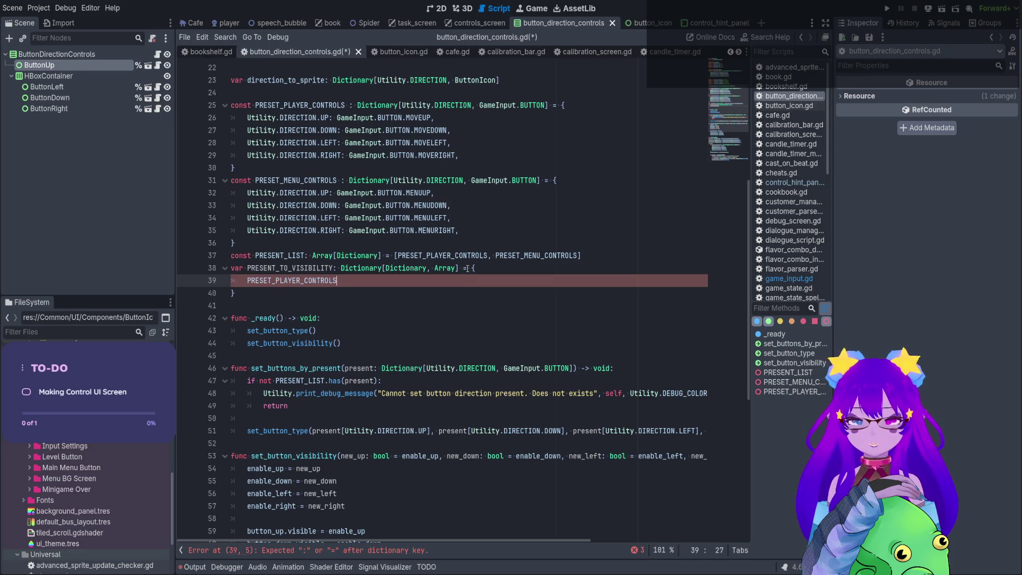
{"action": "type", "text": "["}
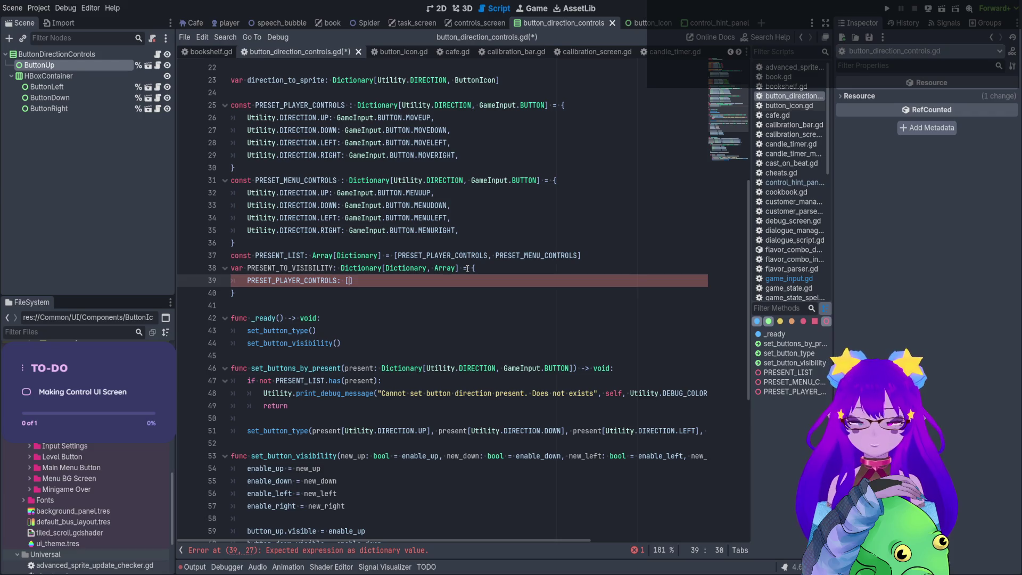
{"action": "type", "text": "true, true, t"}
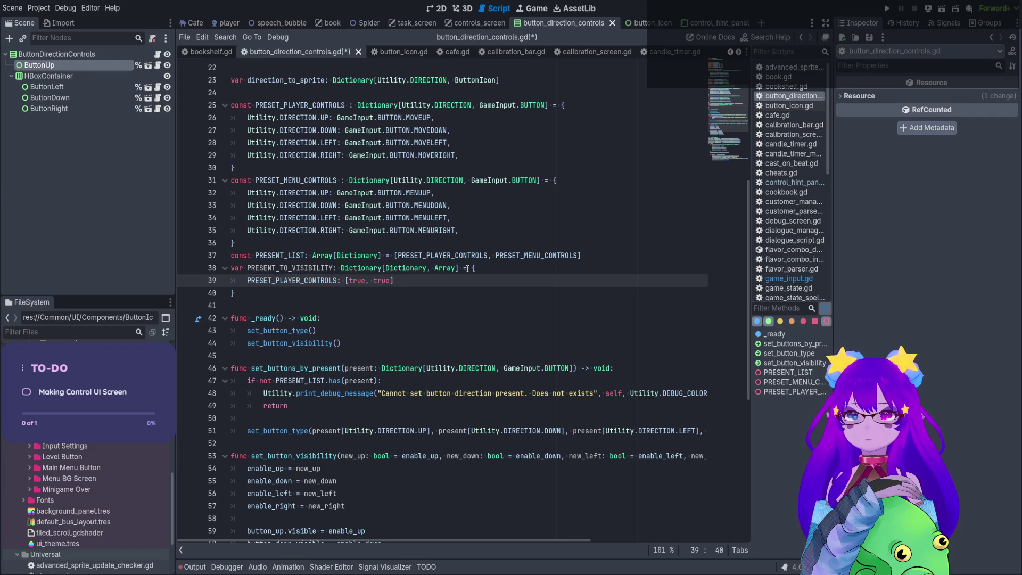
{"action": "type", "text": "rue, true, tr"}
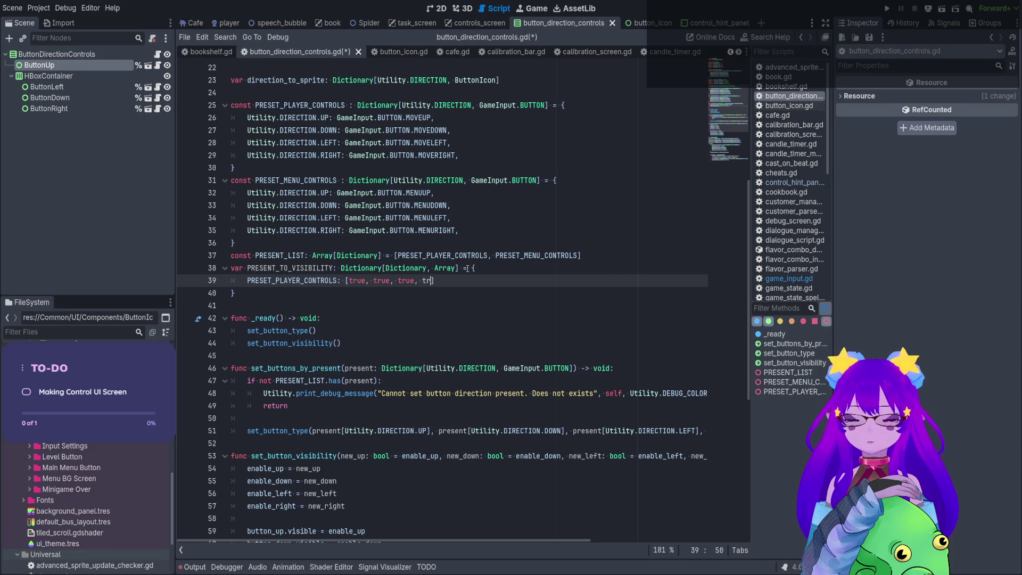
{"action": "type", "text": "ue]"}
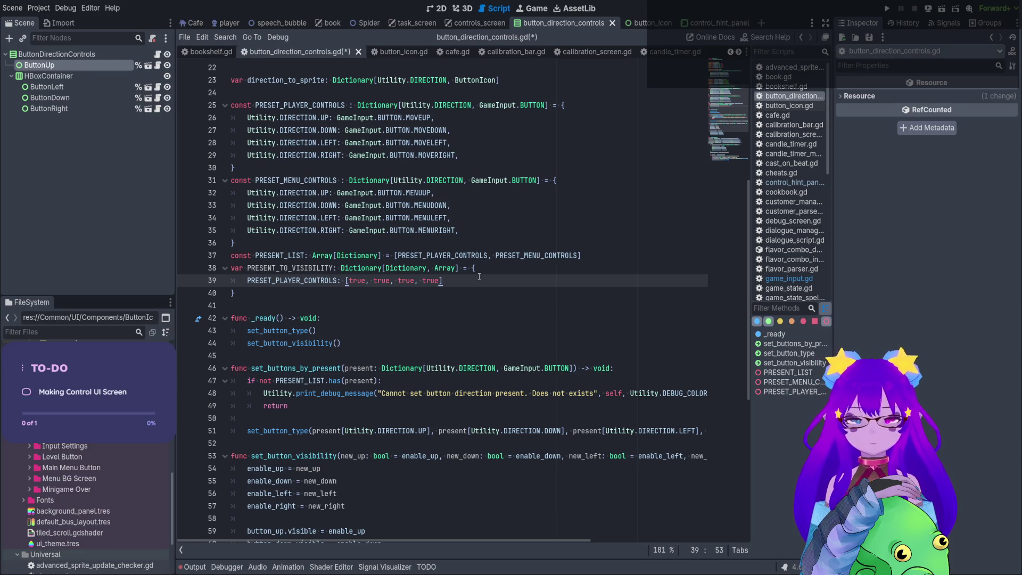
{"action": "type", "text": ","}
Duplicate that entry as PRESET_MENU_CONTROLS with the same four true values, and save.
{"action": "key", "text": "ctrl+shift+d"}
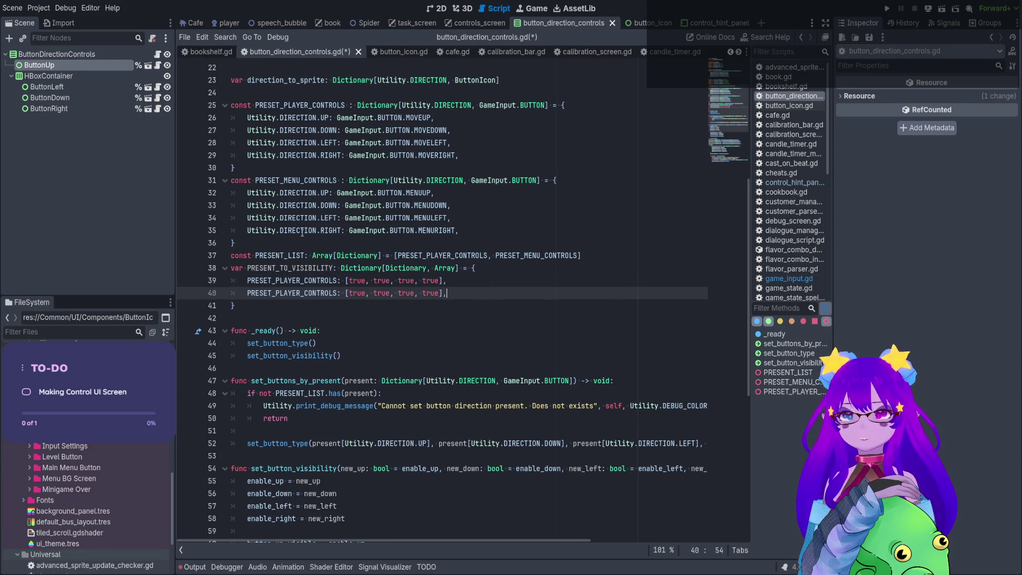
{"action": "double_click", "coordinate": [295, 180]}
{"action": "key", "text": "ctrl+c"}
{"action": "double_click", "coordinate": [290, 293]}
{"action": "key", "text": "ctrl+v"}
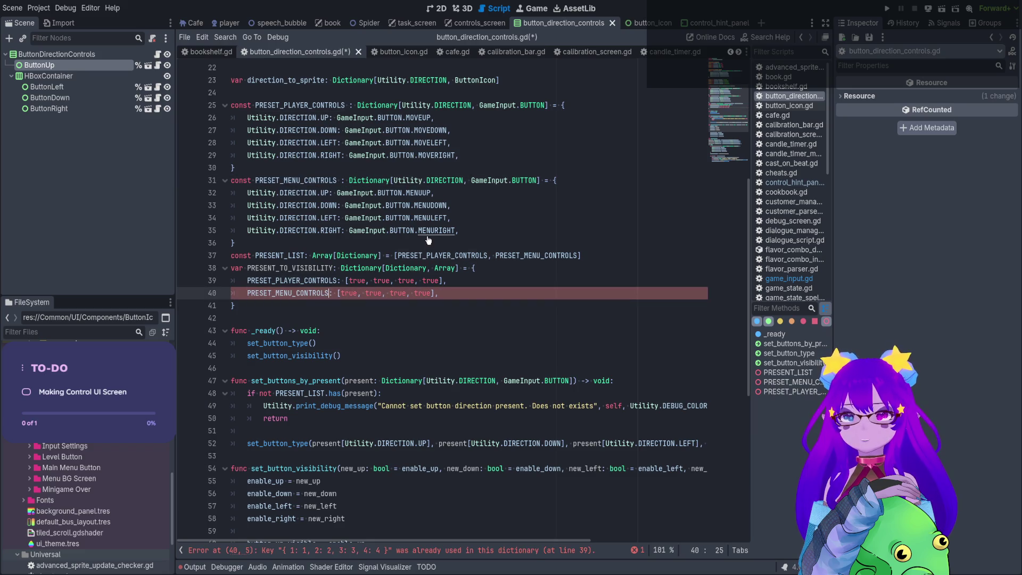
{"action": "left_click", "coordinate": [495, 293]}
{"action": "key", "text": "ctrl+s"}
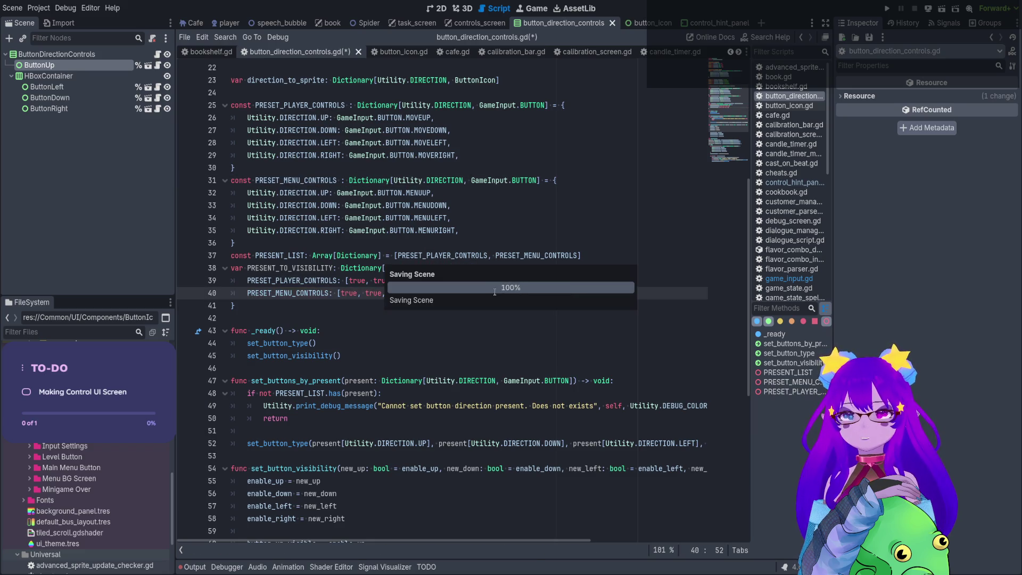
{"action": "scroll", "coordinate": [278, 380], "scroll_direction": "down", "scroll_amount": 1}
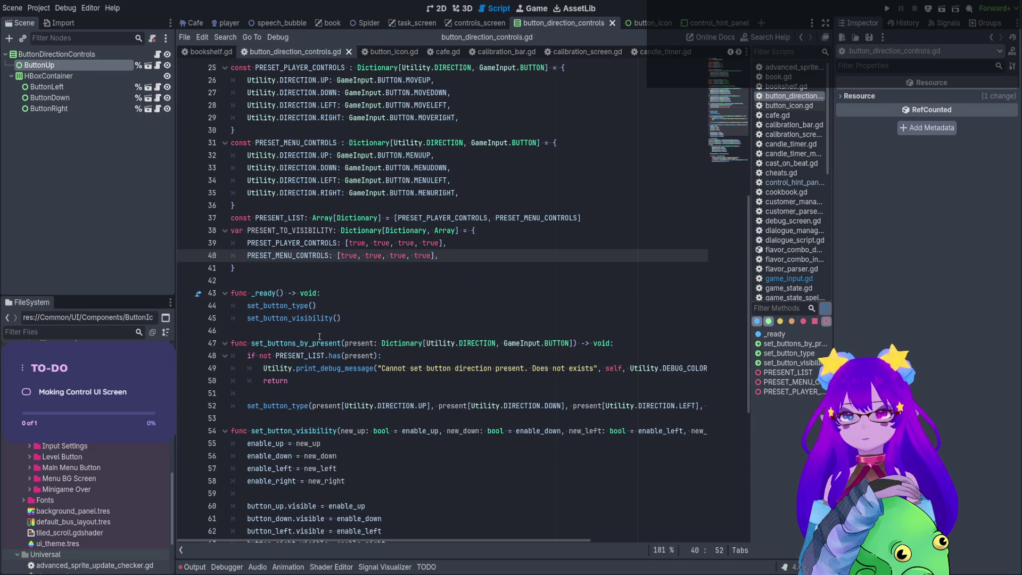
Insert a blank line 53 after set_button_type() in set_buttons_by_present.
{"action": "scroll", "coordinate": [320, 336], "scroll_direction": "down", "scroll_amount": 7}
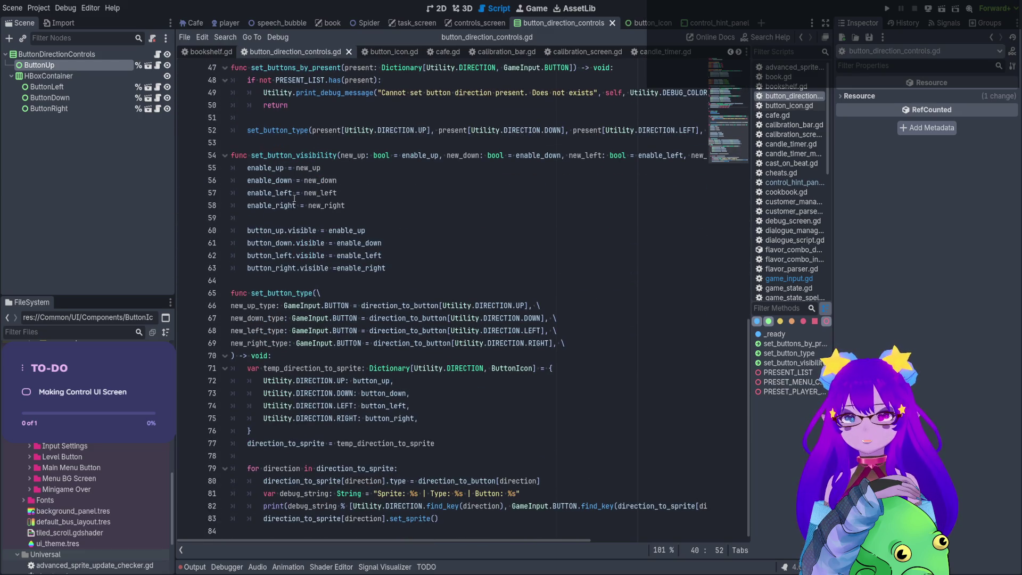
{"action": "double_click", "coordinate": [319, 154]}
{"action": "scroll", "coordinate": [319, 155], "scroll_direction": "up", "scroll_amount": 3}
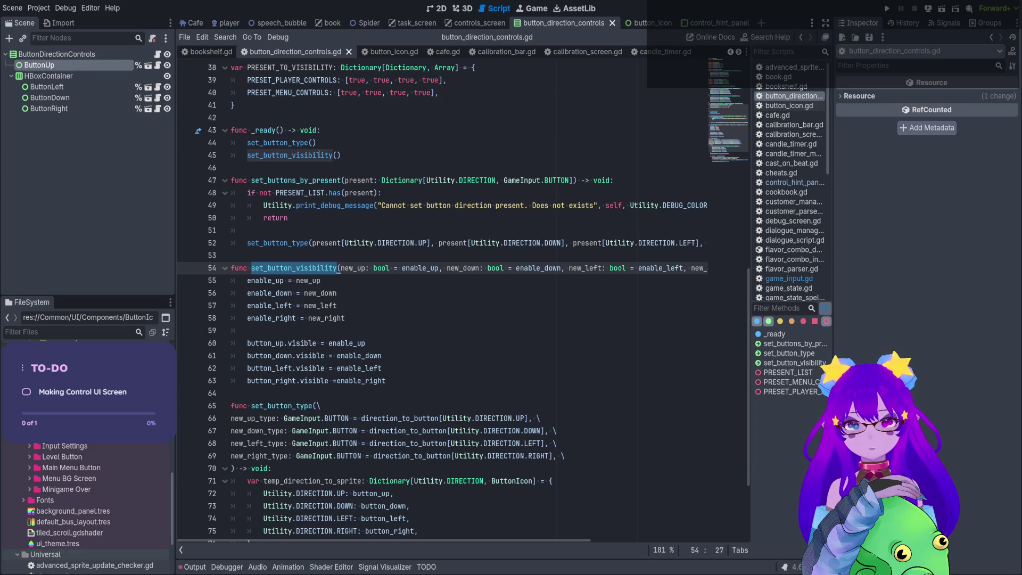
{"action": "left_click", "coordinate": [325, 257]}
{"action": "key", "text": "Return"}
{"action": "key", "text": "Up"}
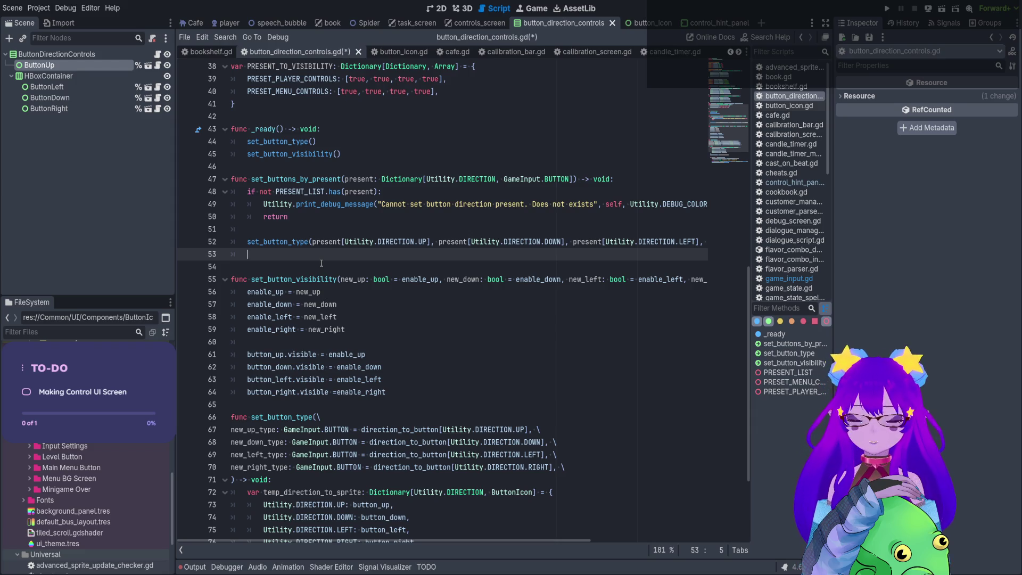
Write the comment '# TODO: Figure out how to fix magic numbers' and start set_button_visibility( below it.
{"action": "type", "text": "##"}
{"action": "key", "text": "BackSpace"}
{"action": "type", "text": "TO"}
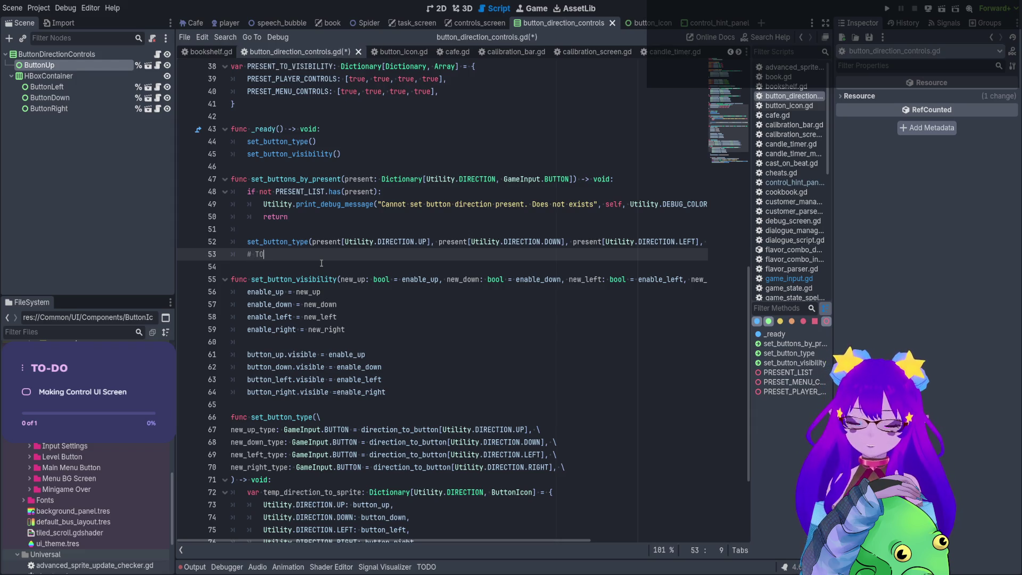
{"action": "type", "text": "DO: Fi"}
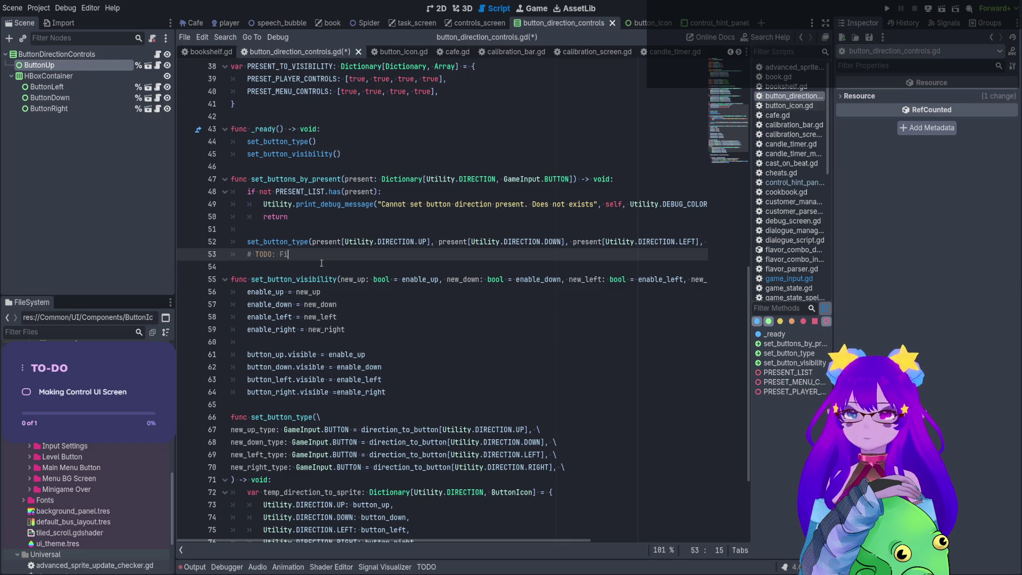
{"action": "type", "text": "gure out how"}
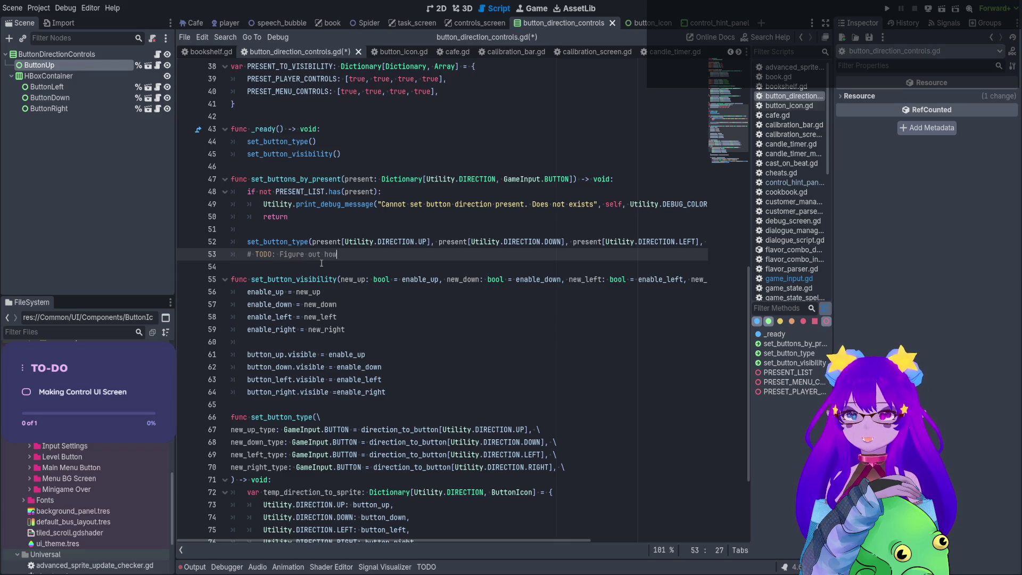
{"action": "type", "text": " to fix "}
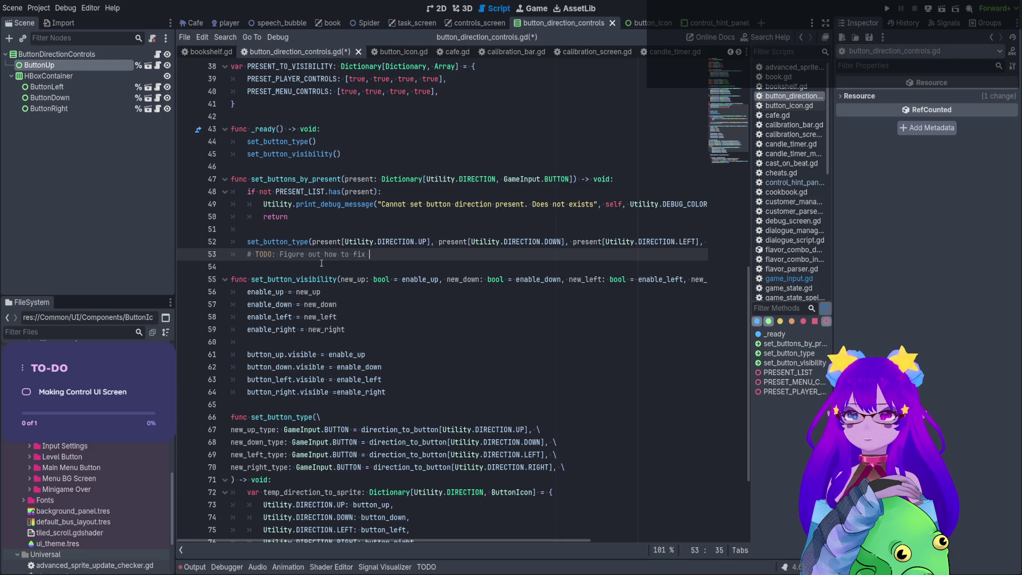
{"action": "type", "text": "magic numbers."}
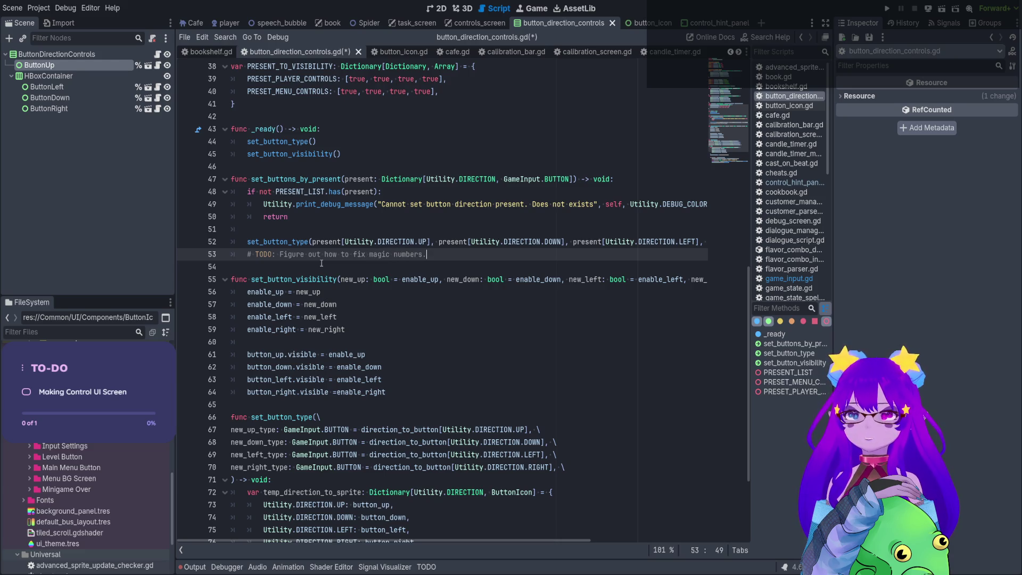
{"action": "key", "text": "Return"}
{"action": "type", "text": "set_button_visibility"}
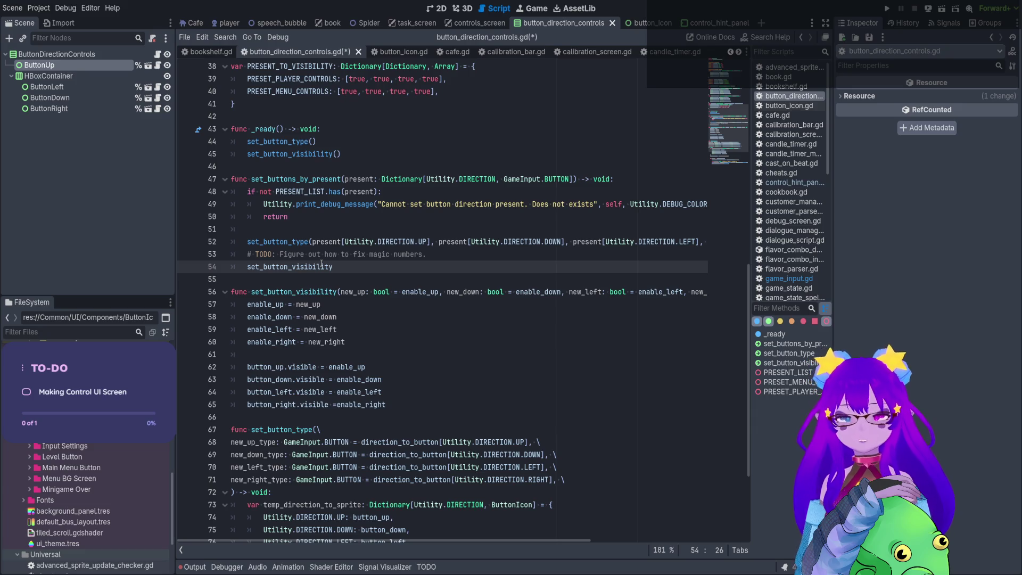
{"action": "type", "text": "("}
Pass PRESENT_TO_VISIBILITY[present][0] as the first set_button_visibility argument.
{"action": "scroll", "coordinate": [332, 115], "scroll_direction": "up", "scroll_amount": 1}
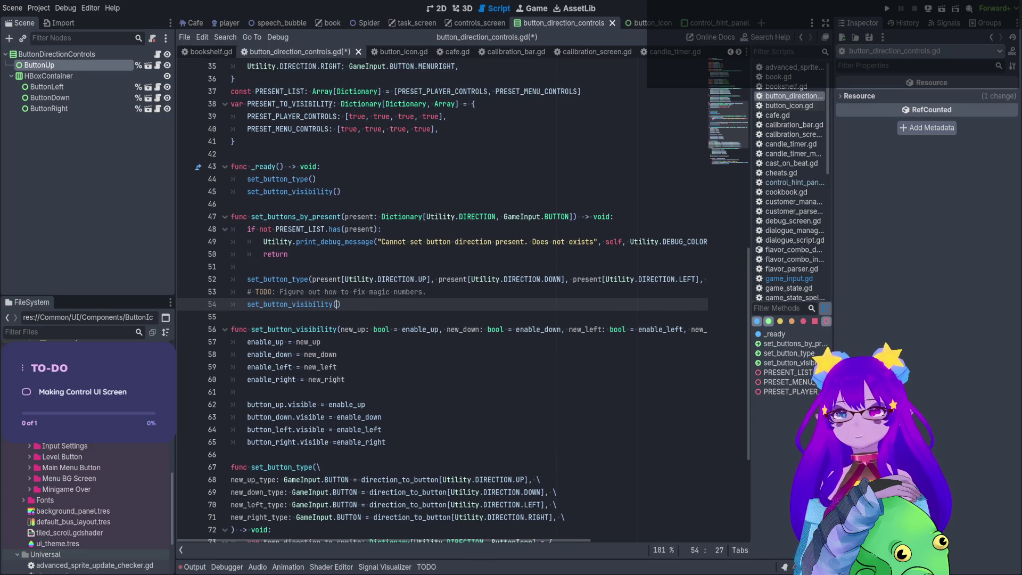
{"action": "double_click", "coordinate": [289, 103]}
{"action": "key", "text": "ctrl+c"}
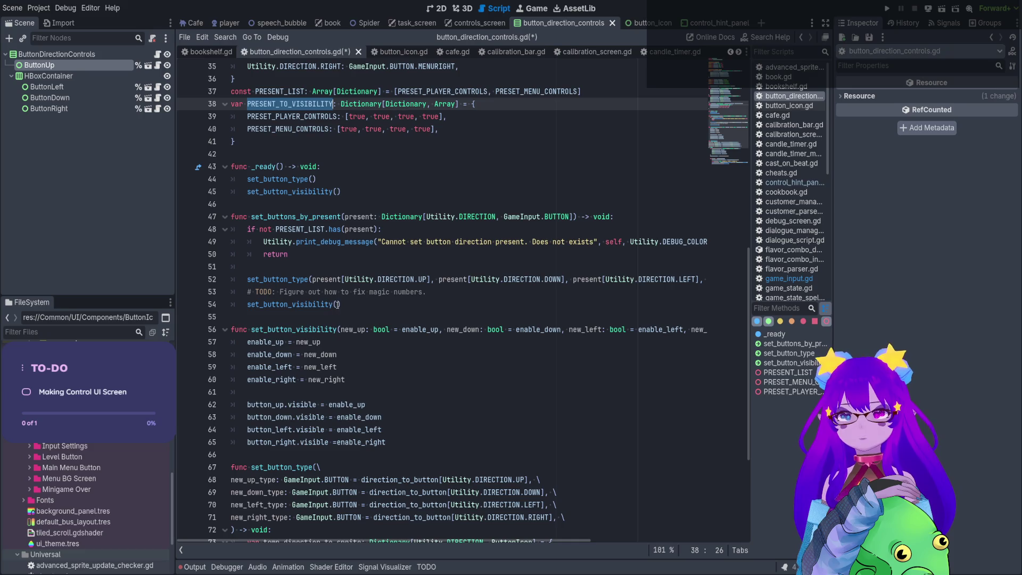
{"action": "left_click", "coordinate": [338, 304]}
{"action": "key", "text": "ctrl+v"}
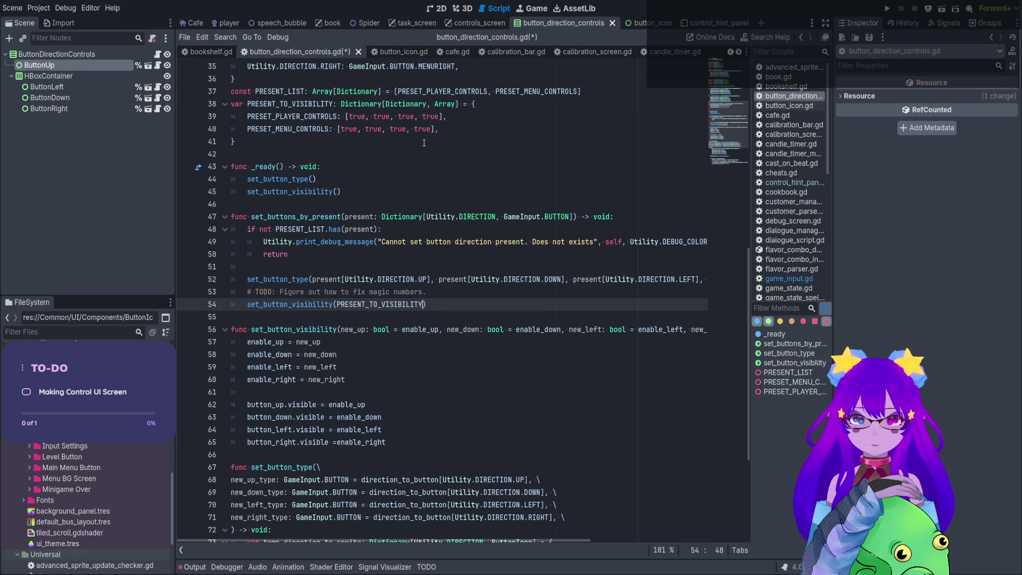
{"action": "type", "text": "[present"}
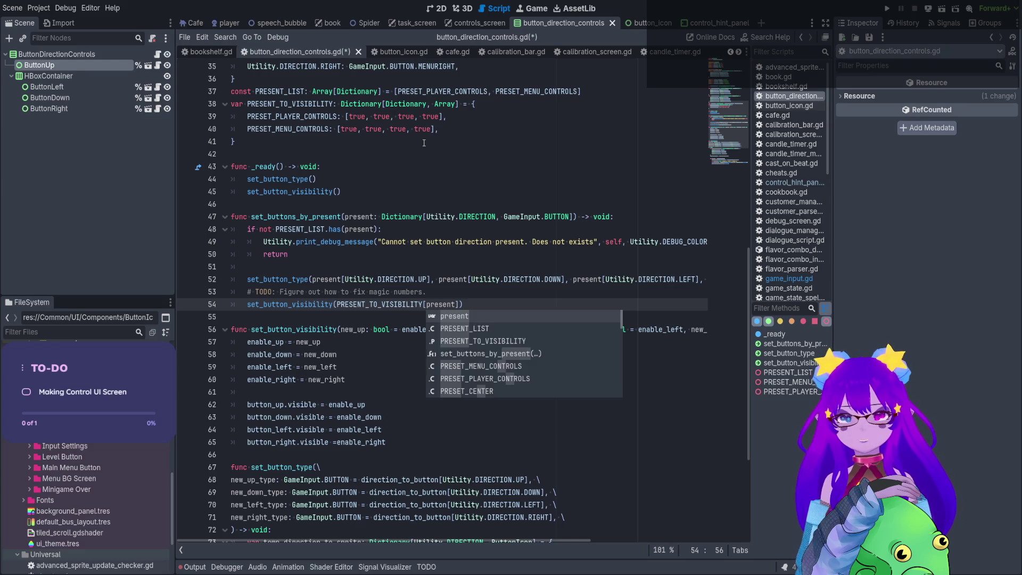
{"action": "type", "text": "]["}
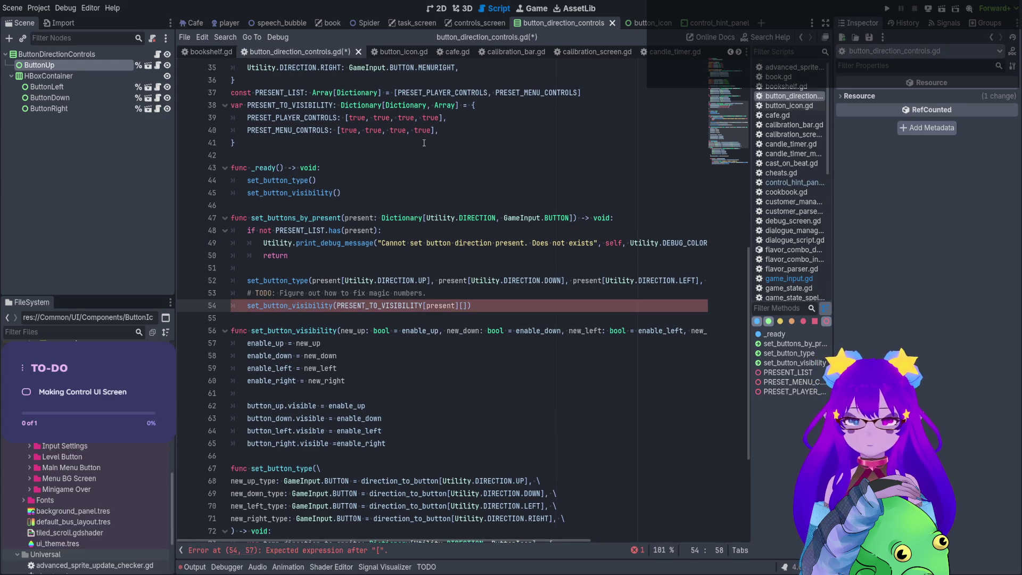
{"action": "type", "text": "0]"}
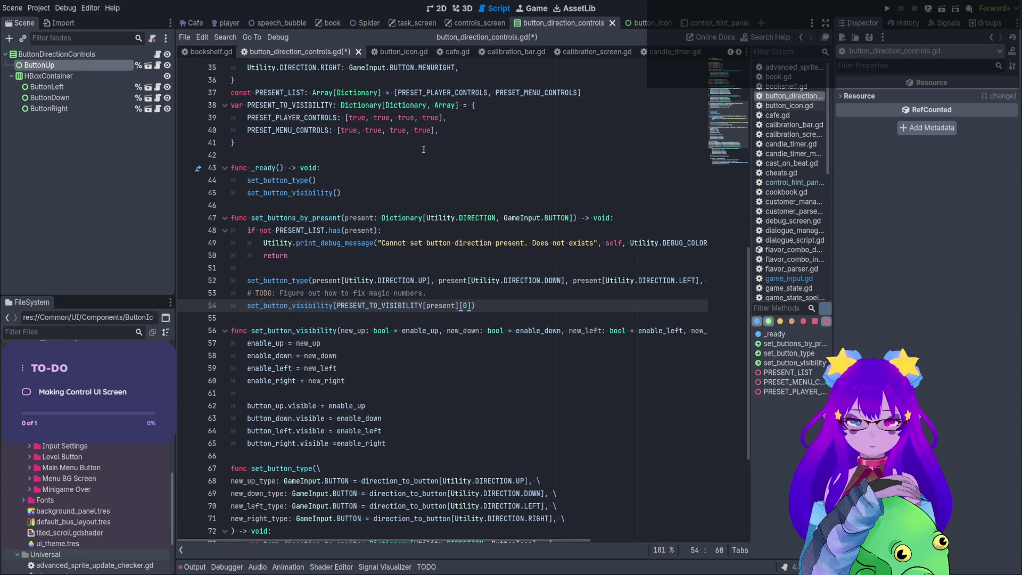
{"action": "type", "text": ","}
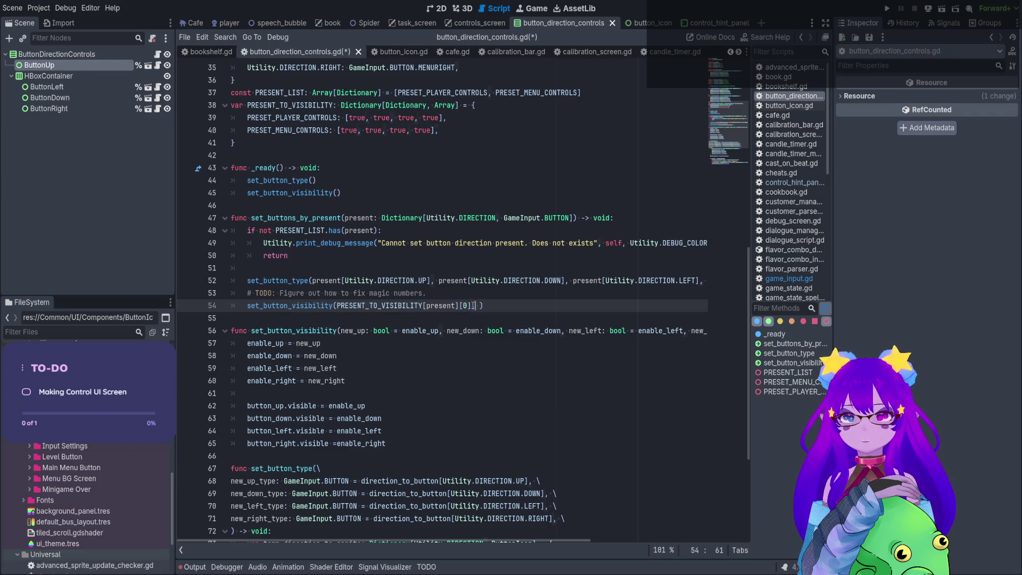
Copy that argument so the call holds four identical [0] entries.
{"action": "left_click_drag", "start_coordinate": [477, 306], "coordinate": [336, 306]}
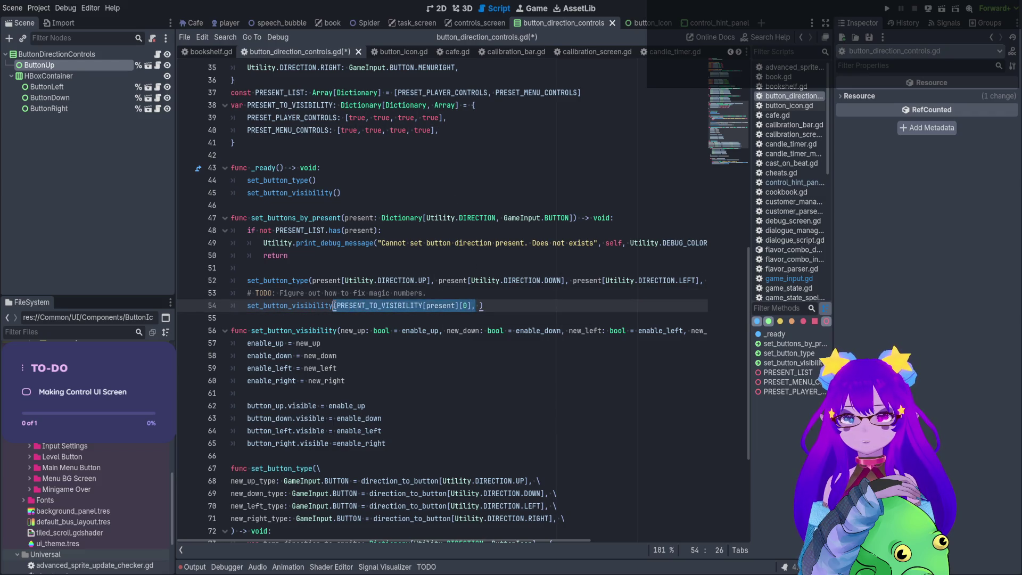
{"action": "key", "text": "ctrl+c"}
{"action": "left_click", "coordinate": [482, 307]}
{"action": "key", "text": "ctrl+v"}
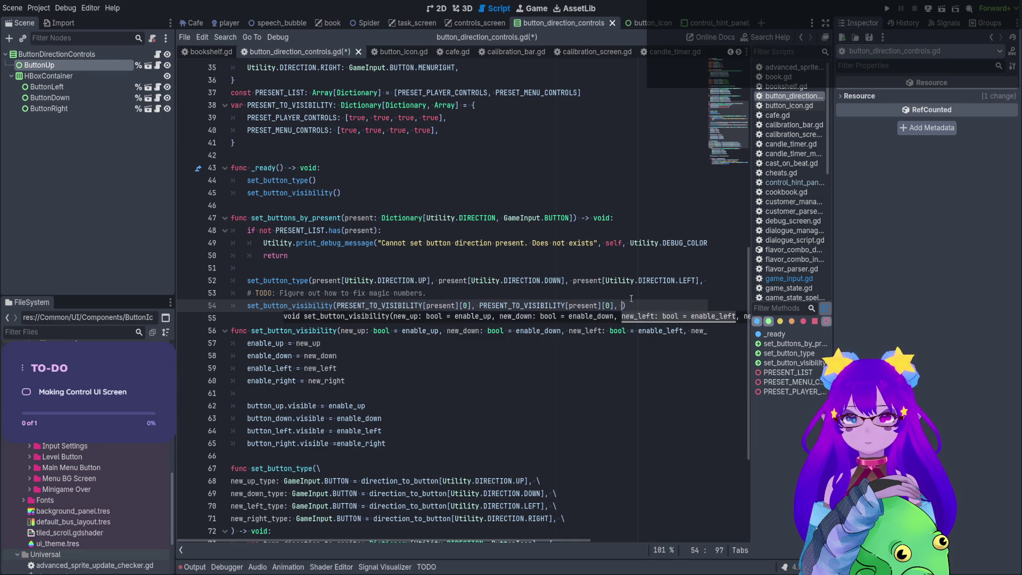
{"action": "key", "text": "ctrl+v"}
{"action": "key", "text": "ctrl+v"}
Change the last three argument indices to 3, 2 and 1.
{"action": "left_click", "coordinate": [687, 307]}
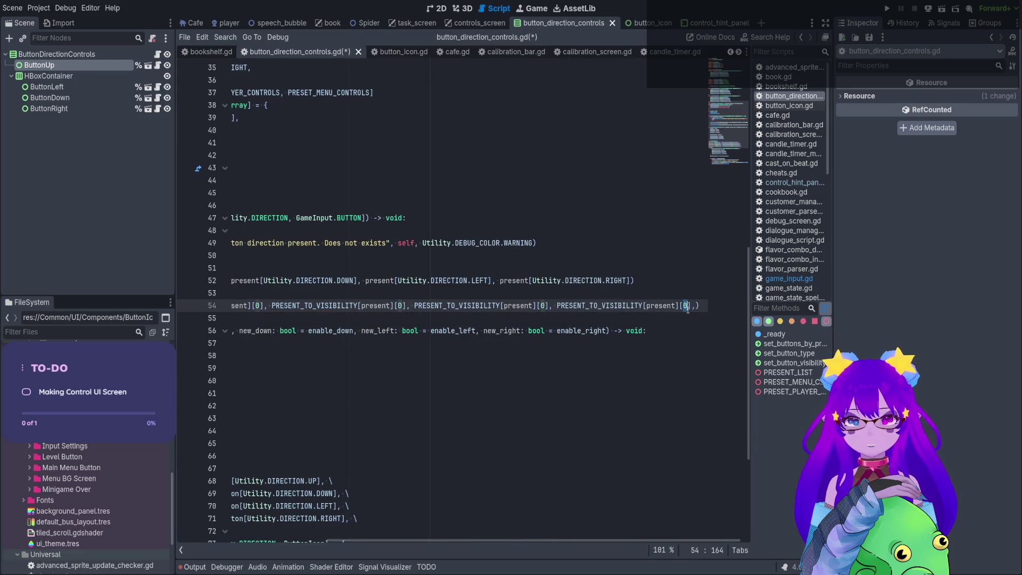
{"action": "key", "text": "BackSpace"}
{"action": "type", "text": "3"}
{"action": "left_click", "coordinate": [544, 308]}
{"action": "key", "text": "BackSpace"}
{"action": "type", "text": "2"}
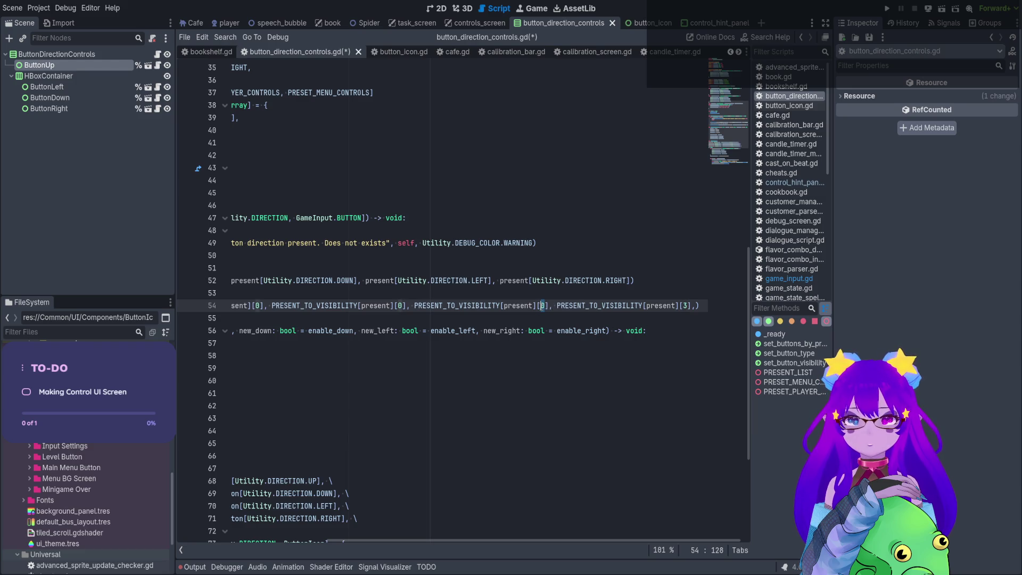
{"action": "left_click", "coordinate": [403, 305]}
{"action": "key", "text": "BackSpace"}
{"action": "type", "text": "1"}
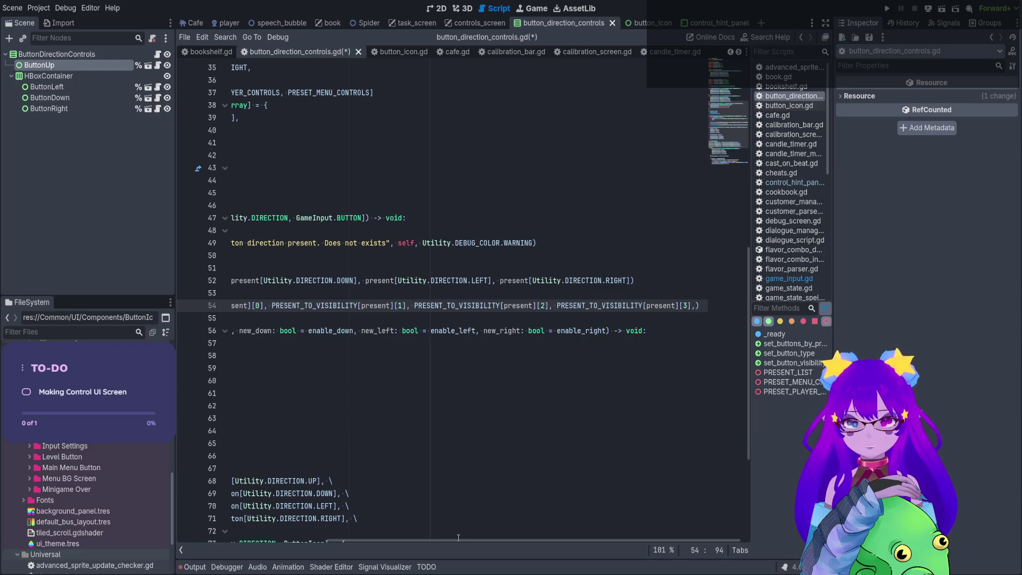
Add a blank line after the PRESET_MENU_CONTROLS block.
{"action": "mouse_move", "coordinate": [458, 537]}
{"action": "left_mouse_down"}
{"action": "mouse_move", "coordinate": [319, 372]}
{"action": "mouse_move", "coordinate": [294, 163]}
{"action": "left_mouse_up"}
{"action": "scroll", "coordinate": [293, 136], "scroll_direction": "up", "scroll_amount": 2}
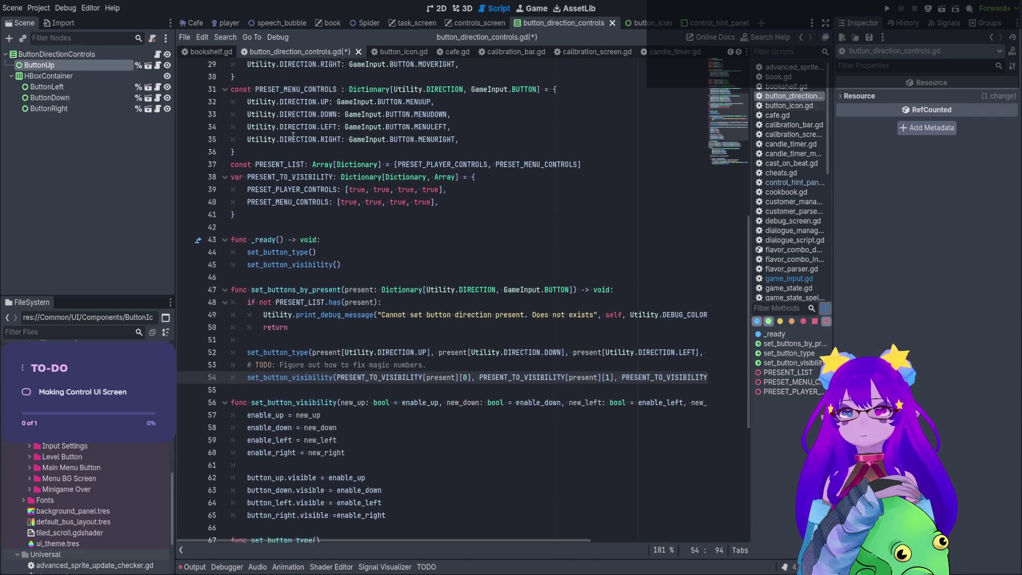
{"action": "left_click", "coordinate": [541, 143]}
{"action": "left_click", "coordinate": [541, 146]}
{"action": "key", "text": "Return"}
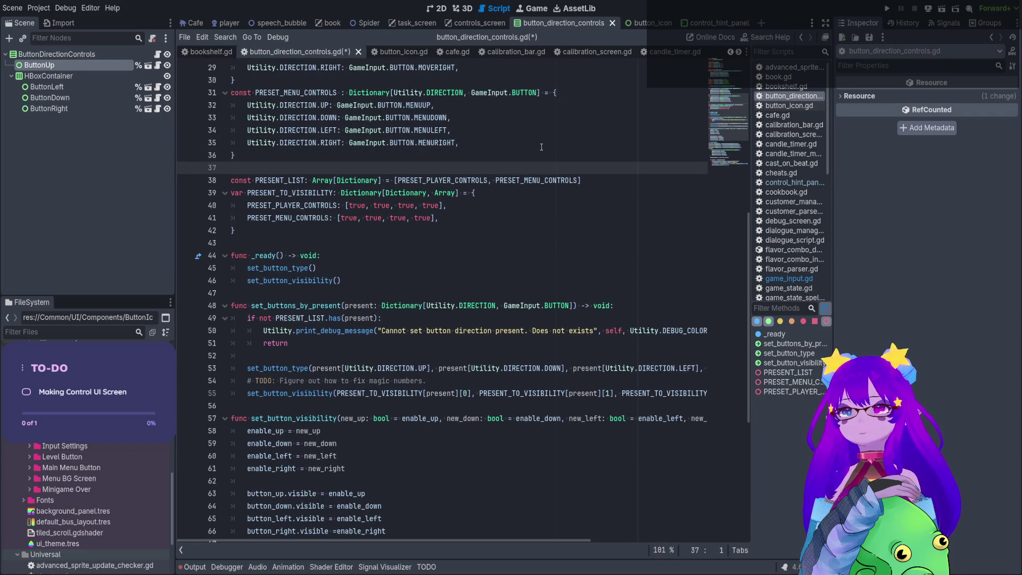
Add a '## (Up, Down, Left, Right)' doc comment above PRESENT_TO_VISIBILITY.
{"action": "key", "text": "BackSpace"}
{"action": "left_click", "coordinate": [583, 167]}
{"action": "left_click", "coordinate": [620, 176]}
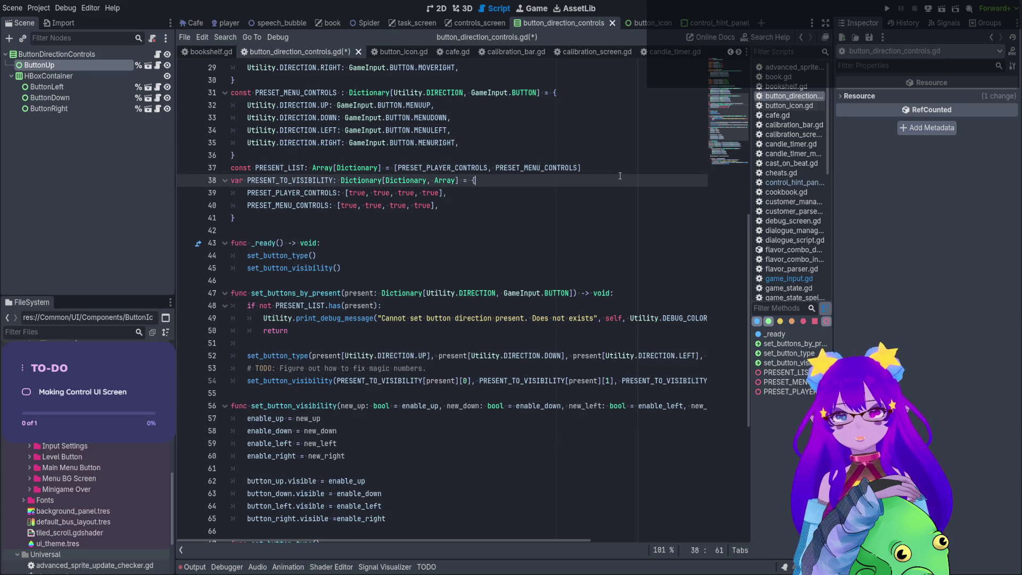
{"action": "left_click", "coordinate": [607, 167]}
{"action": "key", "text": "Return"}
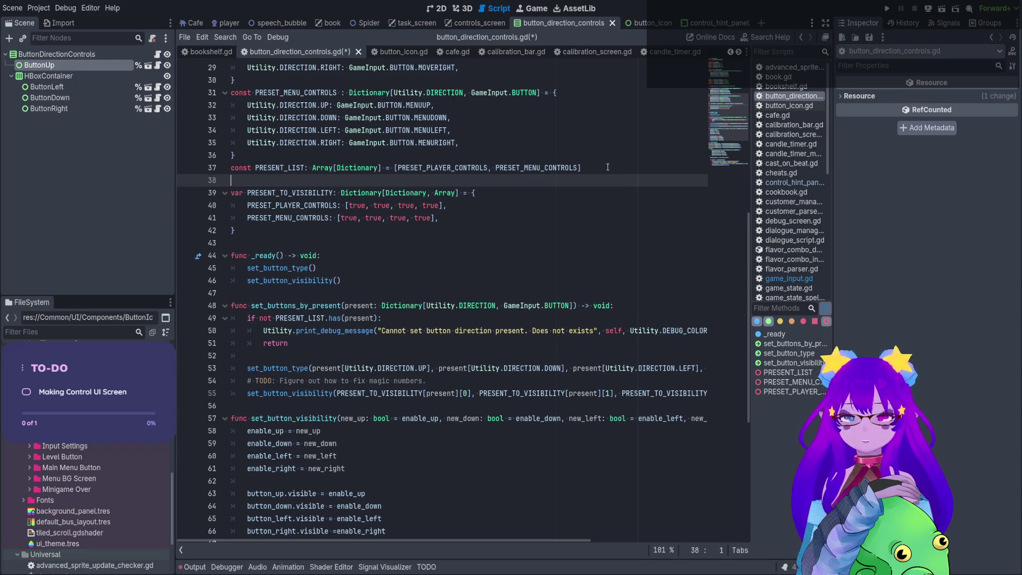
{"action": "type", "text": "## "}
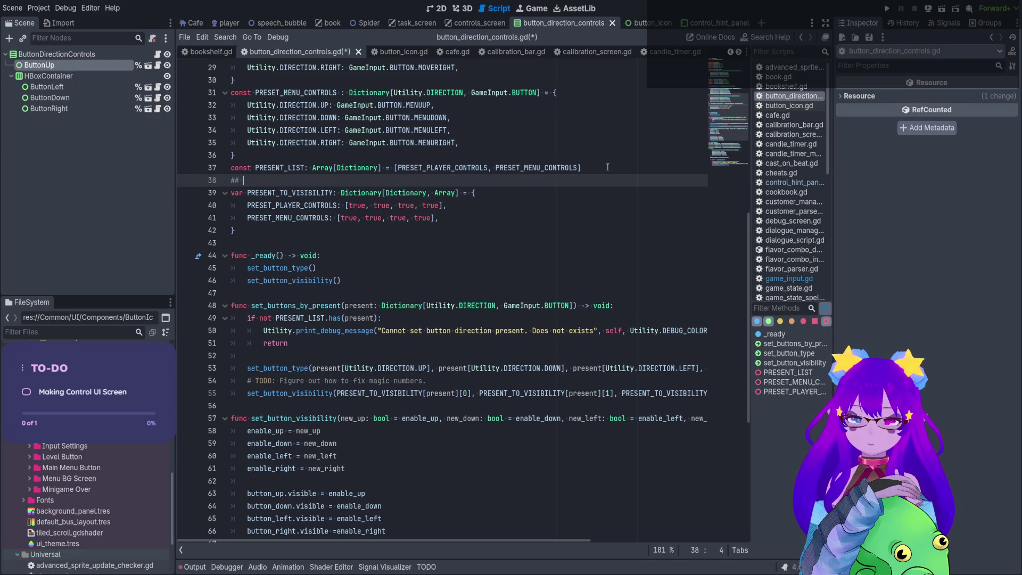
{"action": "type", "text": ")"}
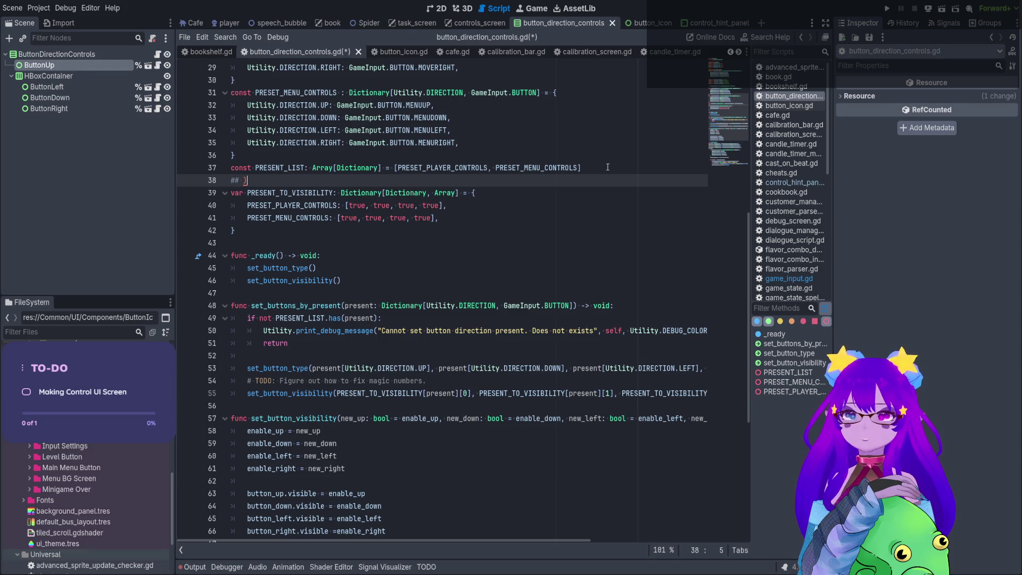
{"action": "key", "text": "BackSpace"}
{"action": "type", "text": "("}
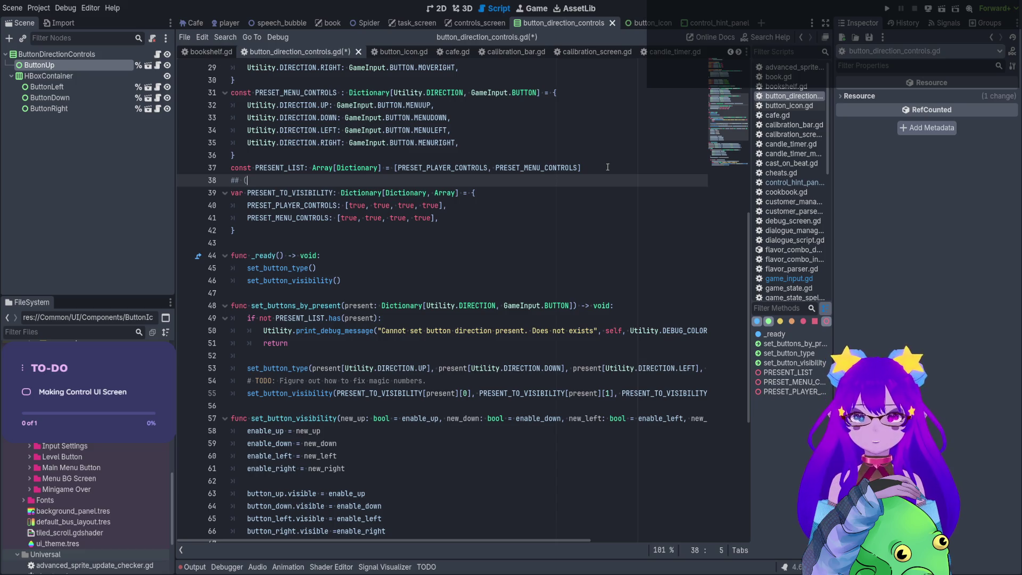
{"action": "type", "text": "Up, Down"}
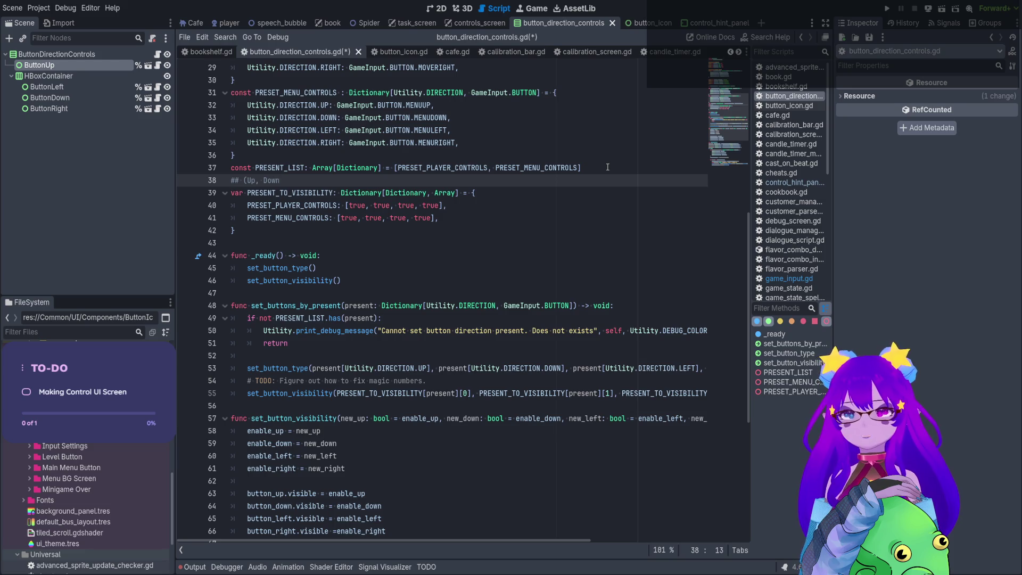
{"action": "type", "text": ", Left, "}
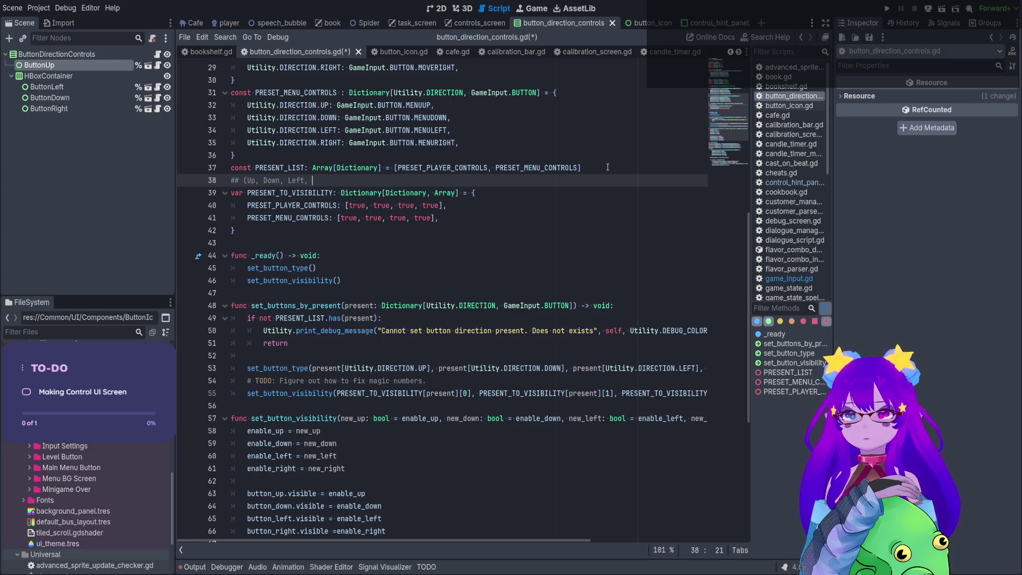
{"action": "type", "text": "Right"}
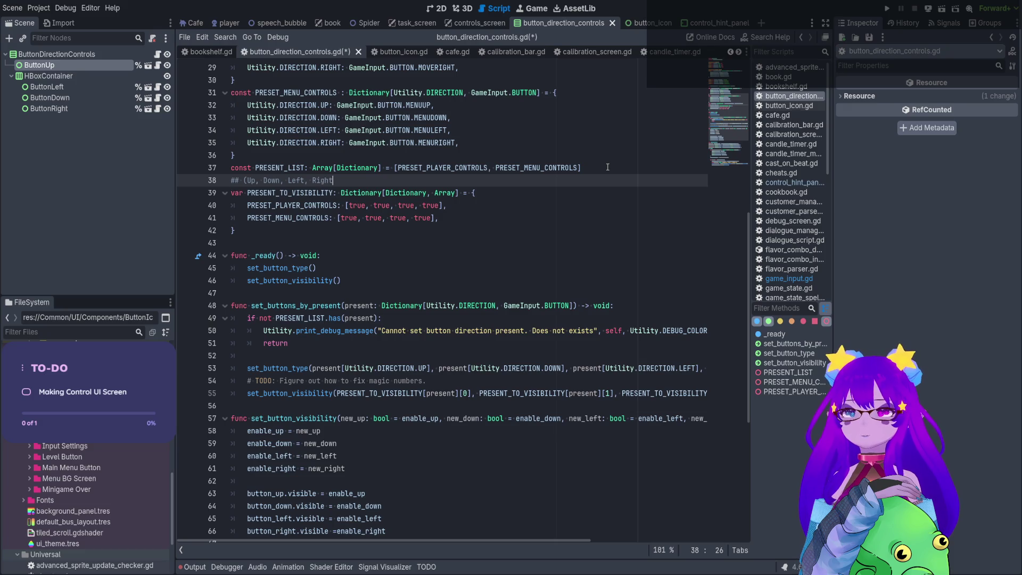
{"action": "type", "text": ")"}
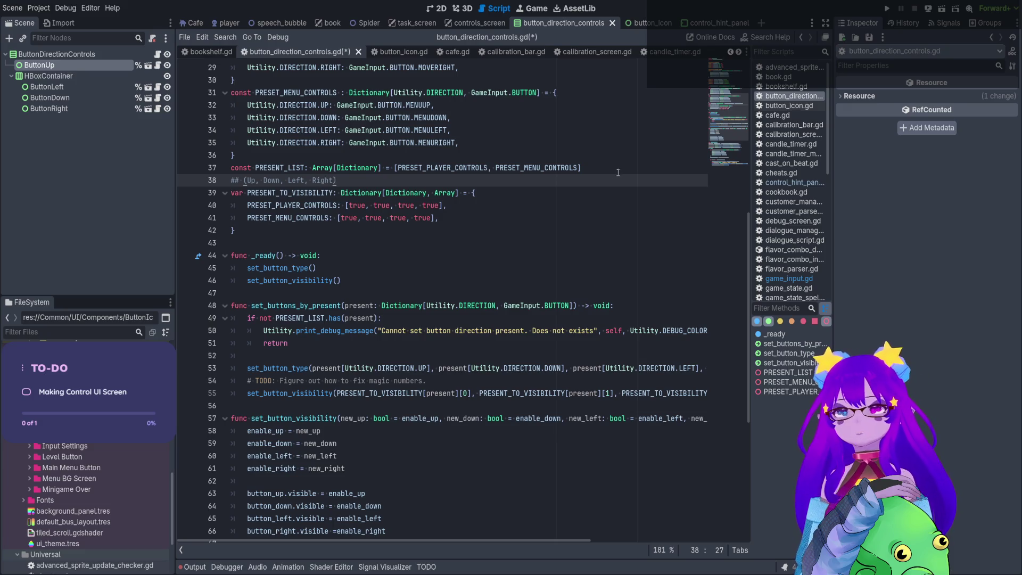
Save button_direction_controls.gd and look over the updated script.
{"action": "left_click", "coordinate": [423, 205]}
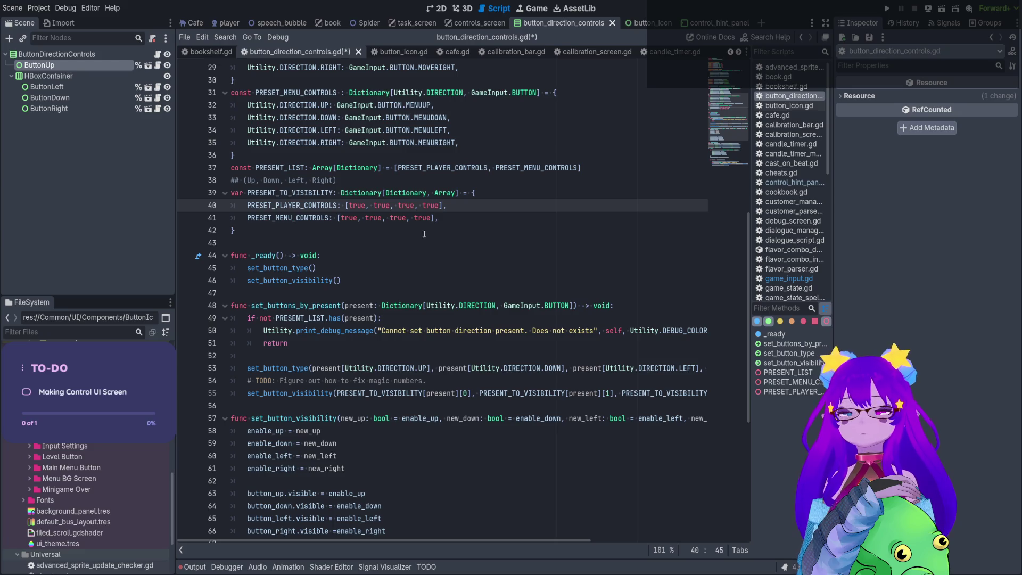
{"action": "scroll", "coordinate": [482, 186], "scroll_direction": "down", "scroll_amount": 2}
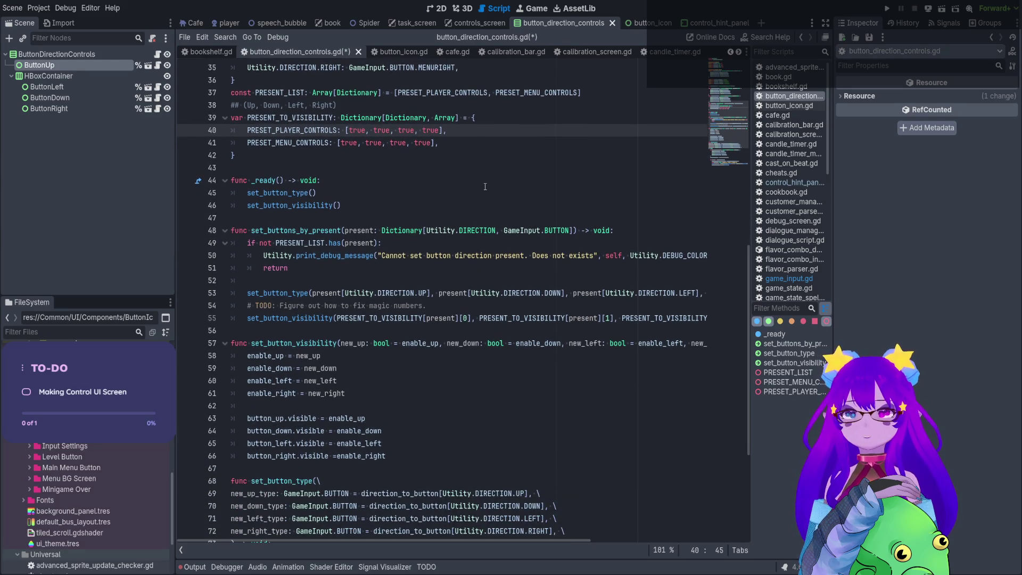
{"action": "key", "text": "ctrl+s"}
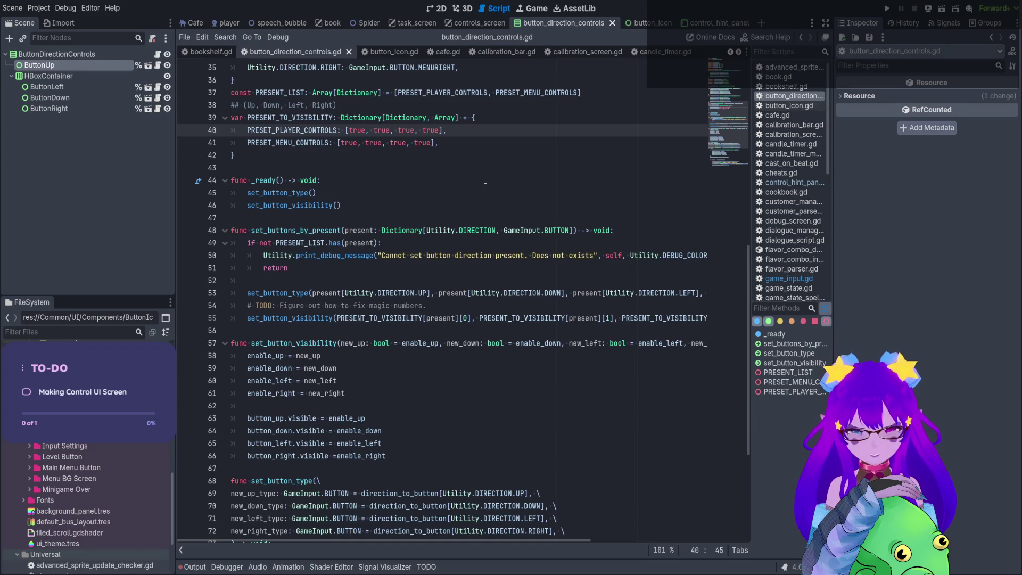
{"action": "scroll", "coordinate": [484, 186], "scroll_direction": "down", "scroll_amount": 1}
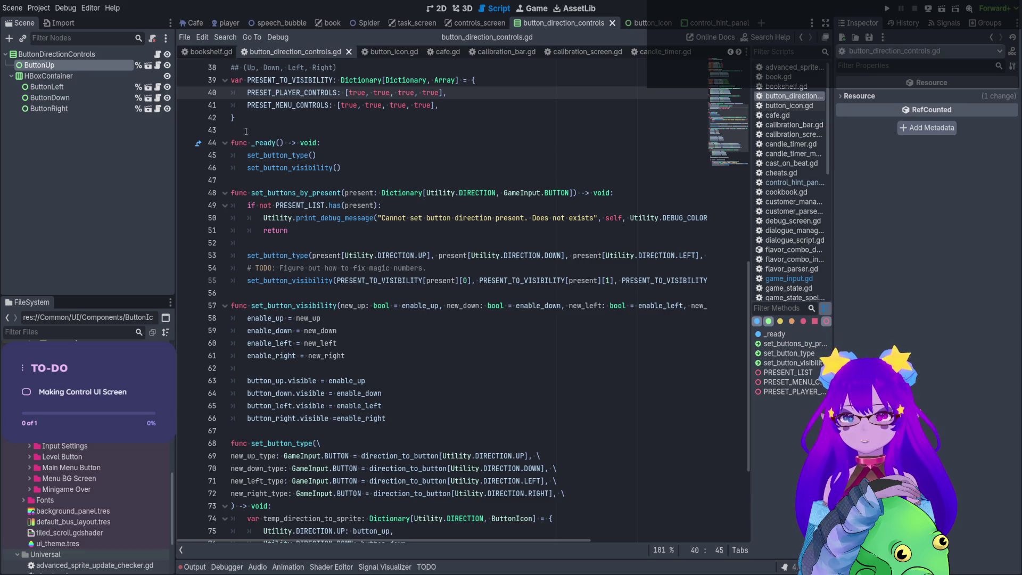
{"action": "left_click_drag", "start_coordinate": [245, 131], "coordinate": [231, 68]}
{"action": "scroll", "coordinate": [220, 75], "scroll_direction": "up", "scroll_amount": 3}
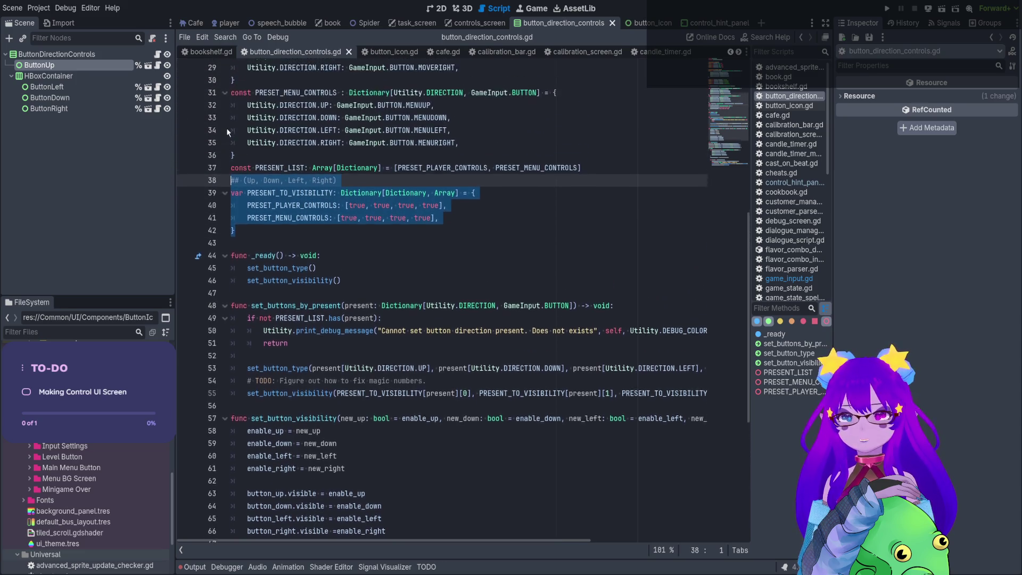
{"action": "scroll", "coordinate": [228, 133], "scroll_direction": "up", "scroll_amount": 1}
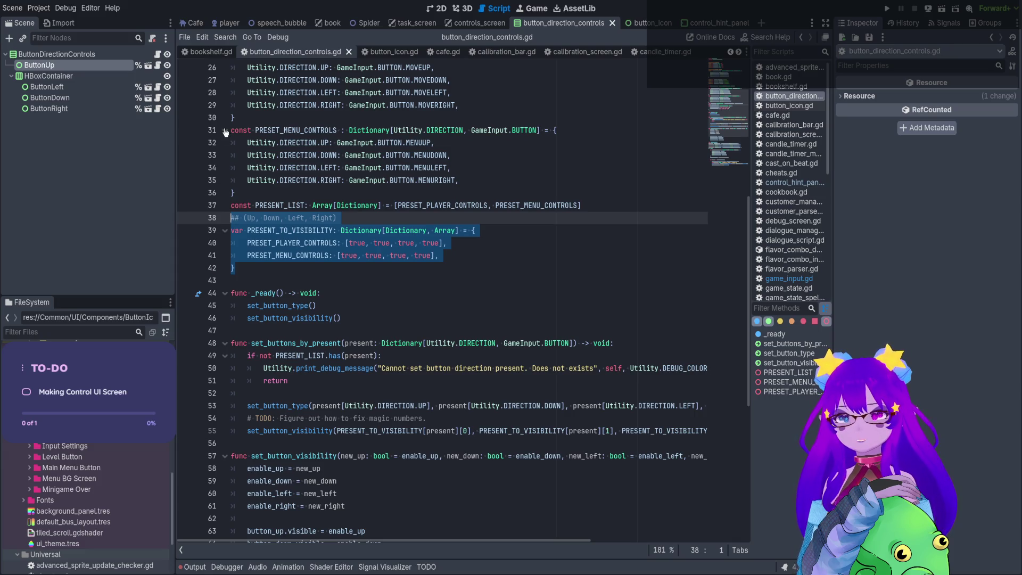
{"action": "left_click", "coordinate": [433, 12]}
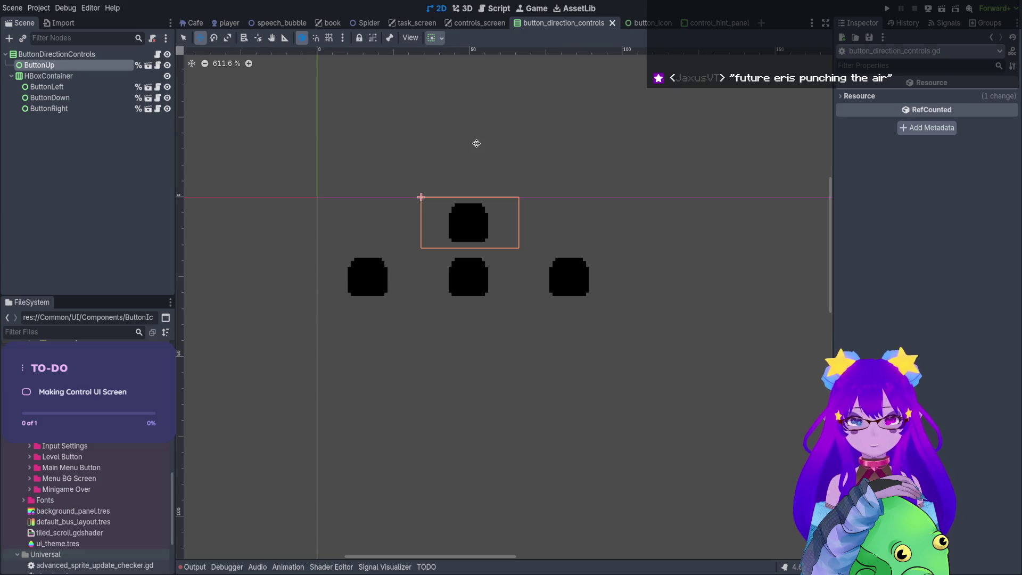
Save the ButtonDirectionControls scene with its four button icons showing in 2D.
{"action": "key", "text": "ctrl+s"}
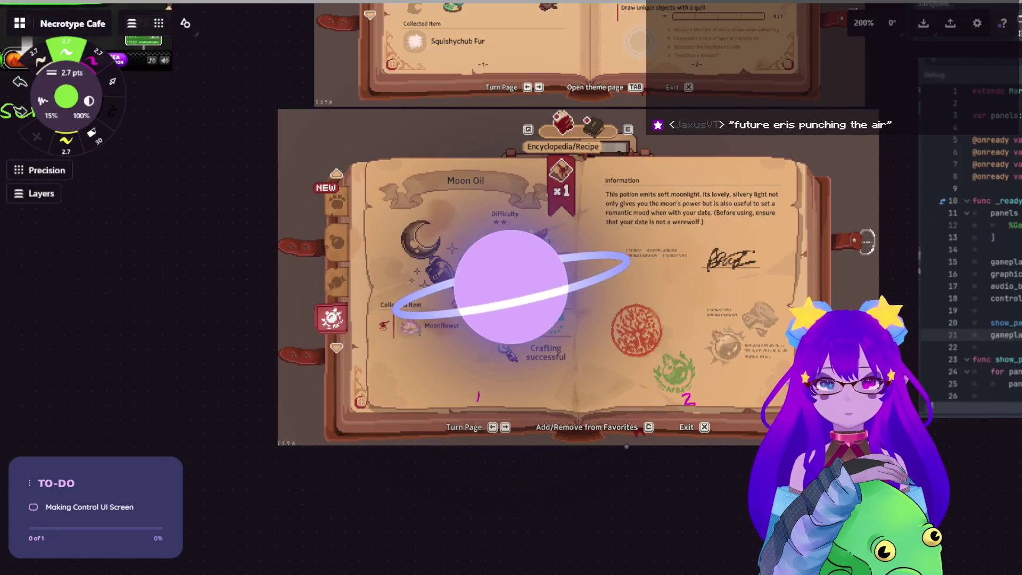
Draw a green underline under the Turn Page hint, then undo it.
{"action": "scroll", "coordinate": [744, 408], "scroll_direction": "up", "scroll_amount": 10}
{"action": "scroll", "coordinate": [743, 409], "scroll_direction": "right", "scroll_amount": 3}
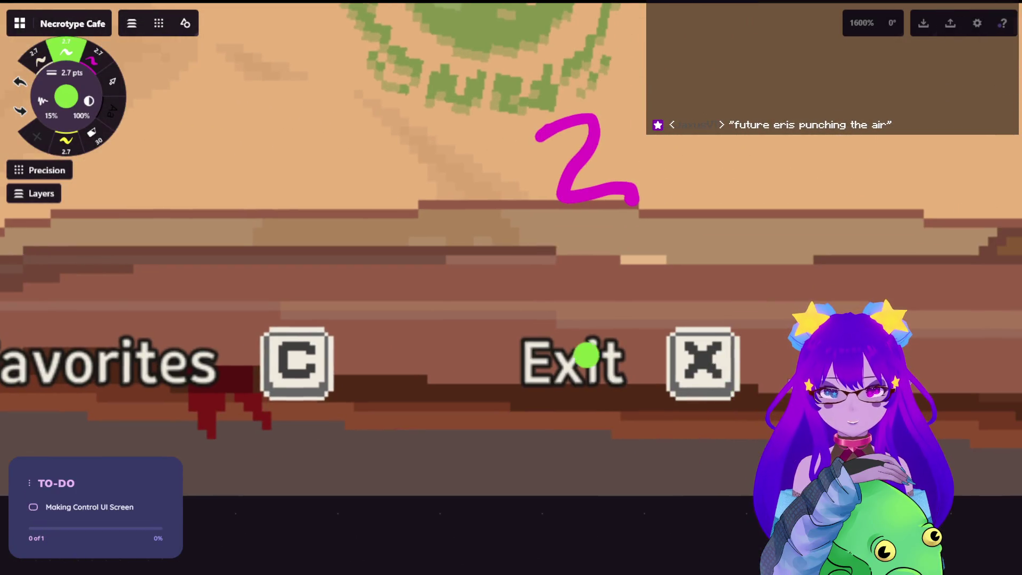
{"action": "scroll", "coordinate": [486, 426], "scroll_direction": "left", "scroll_amount": 10}
{"action": "scroll", "coordinate": [368, 374], "scroll_direction": "left", "scroll_amount": 10}
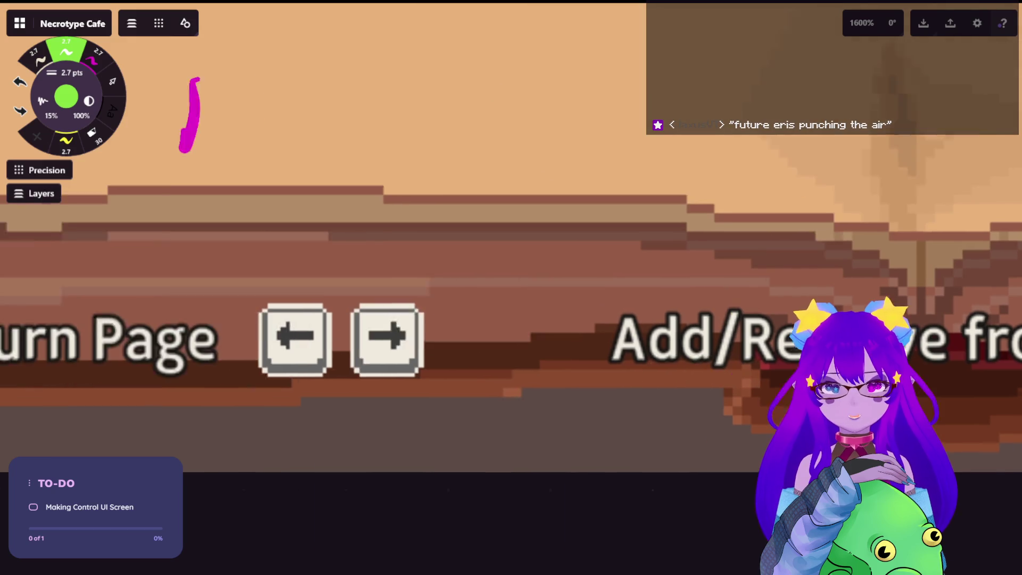
{"action": "left_click_drag", "start_coordinate": [343, 434], "coordinate": [655, 433]}
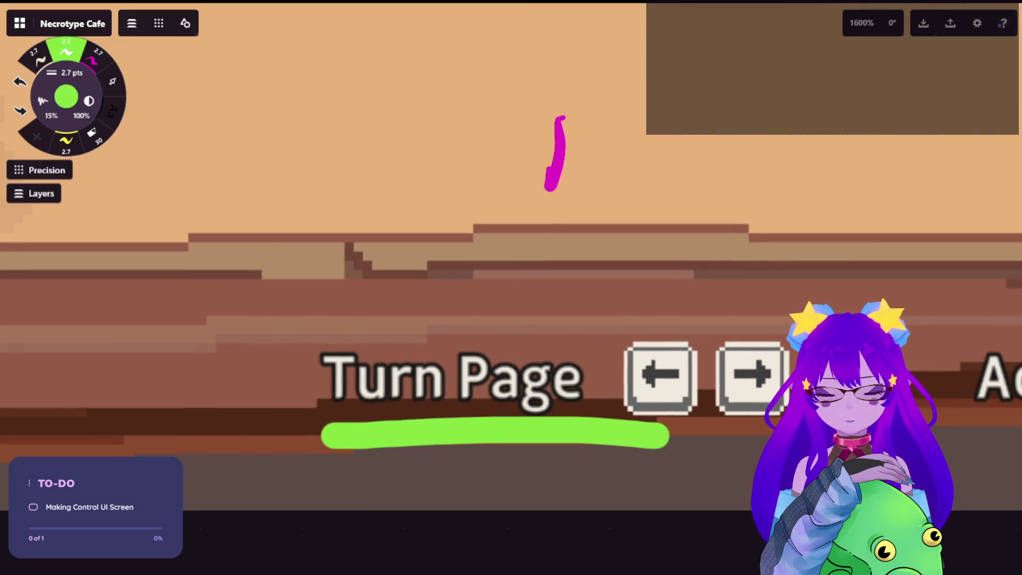
{"action": "key", "text": "ctrl+z"}
Underline Add/Remove from Favorites in green several times, undoing each stroke so none remain.
{"action": "scroll", "coordinate": [667, 499], "scroll_direction": "down", "scroll_amount": 1}
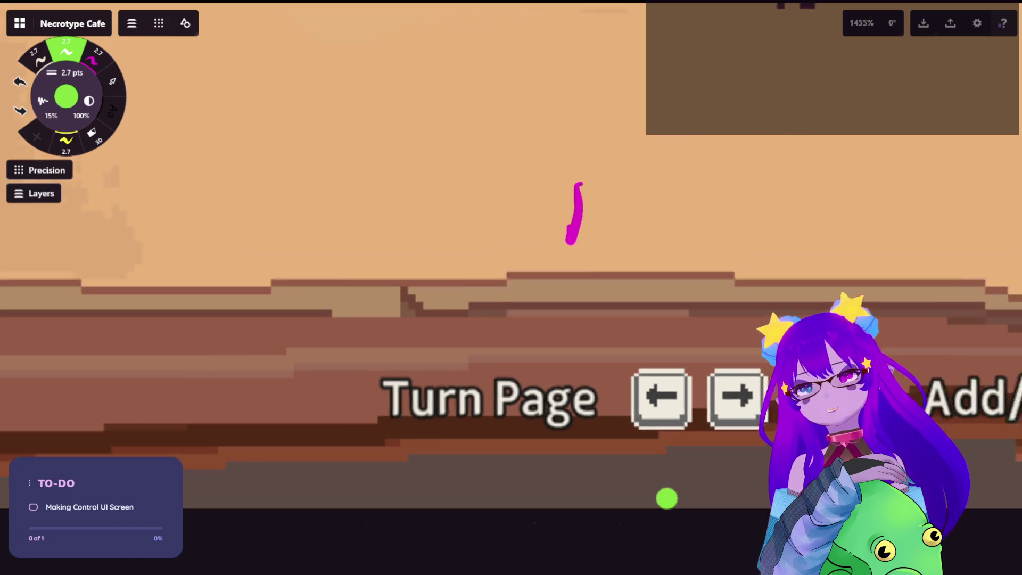
{"action": "scroll", "coordinate": [667, 499], "scroll_direction": "down", "scroll_amount": 3}
{"action": "scroll", "coordinate": [700, 527], "scroll_direction": "down", "scroll_amount": 3}
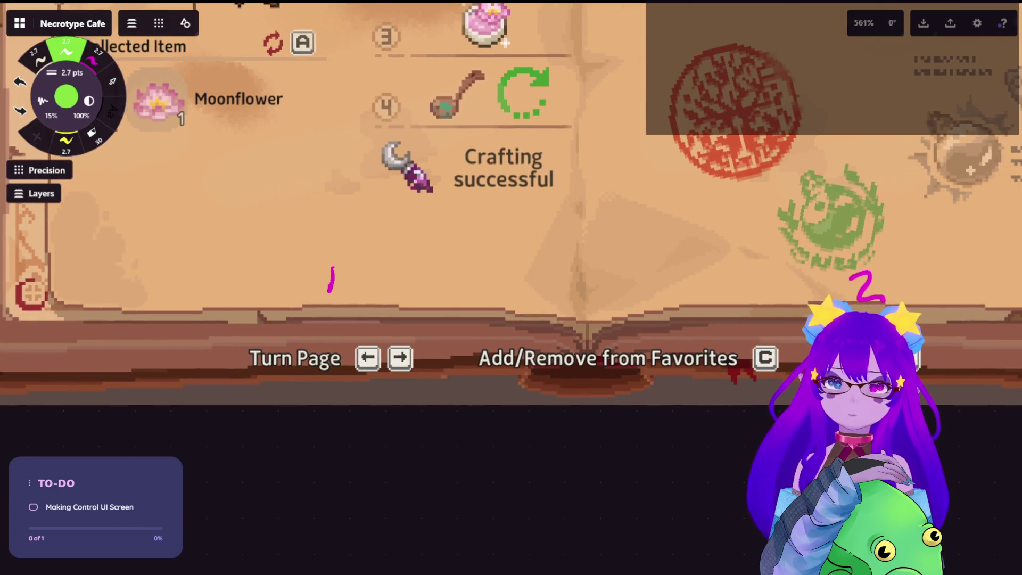
{"action": "left_click_drag", "start_coordinate": [475, 389], "coordinate": [733, 395]}
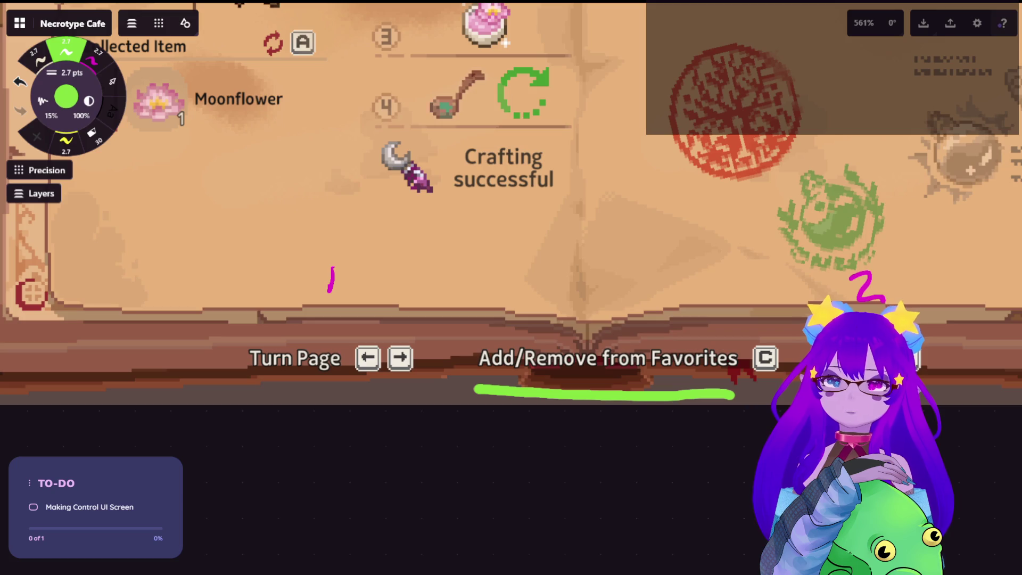
{"action": "key", "text": "ctrl+z"}
{"action": "key", "text": "ctrl+z"}
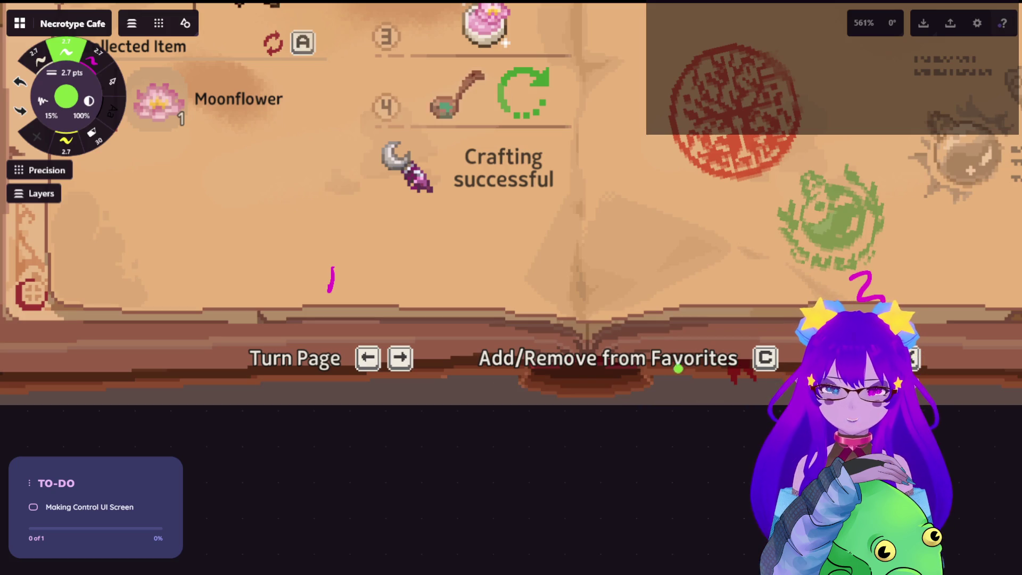
{"action": "left_click_drag", "start_coordinate": [504, 379], "coordinate": [740, 377]}
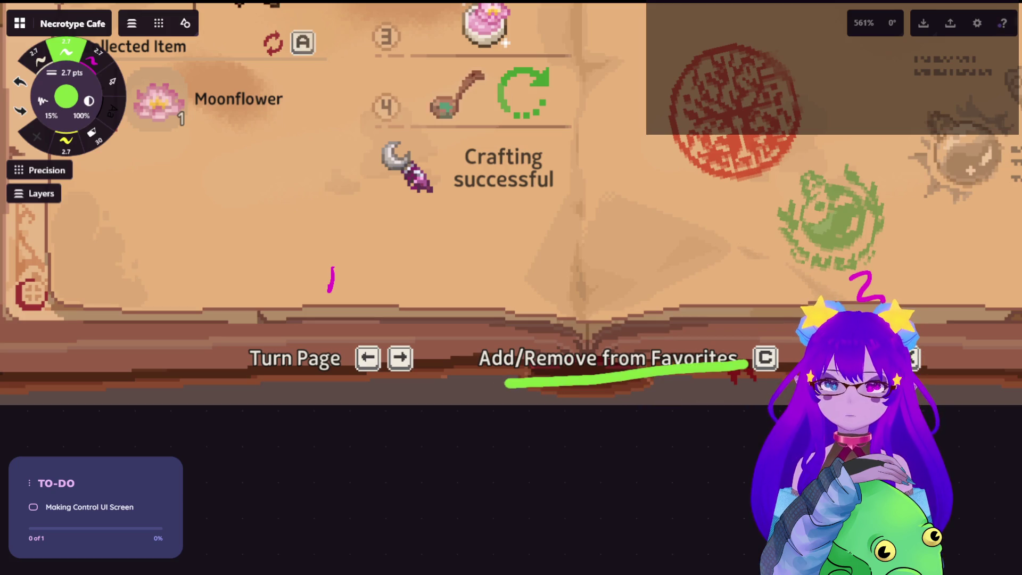
{"action": "key", "text": "ctrl+z"}
{"action": "mouse_move", "coordinate": [480, 375]}
{"action": "left_mouse_down"}
{"action": "mouse_move", "coordinate": [762, 375]}
{"action": "mouse_move", "coordinate": [473, 375]}
{"action": "left_mouse_up"}
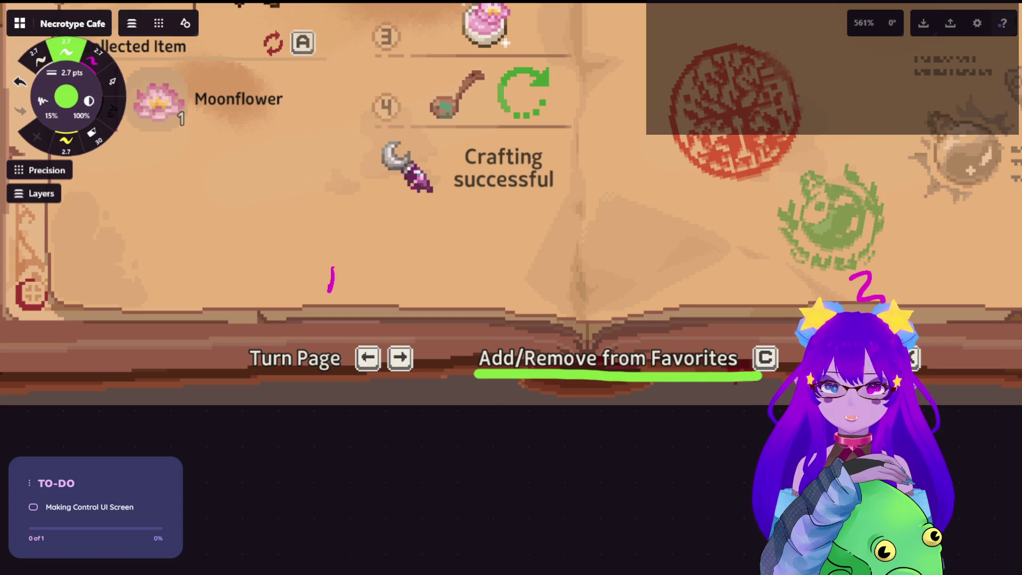
{"action": "key", "text": "ctrl+z"}
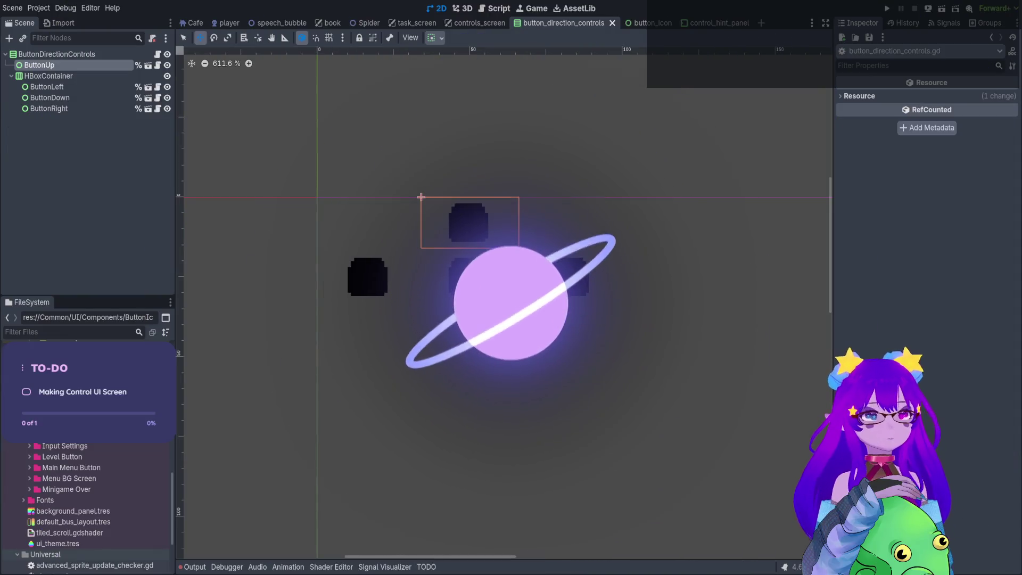
Switch to controls_screen, open the ControlHint instance's scene, and select ButtonDirectionControls.
{"action": "scroll", "coordinate": [593, 245], "scroll_direction": "right", "scroll_amount": 2}
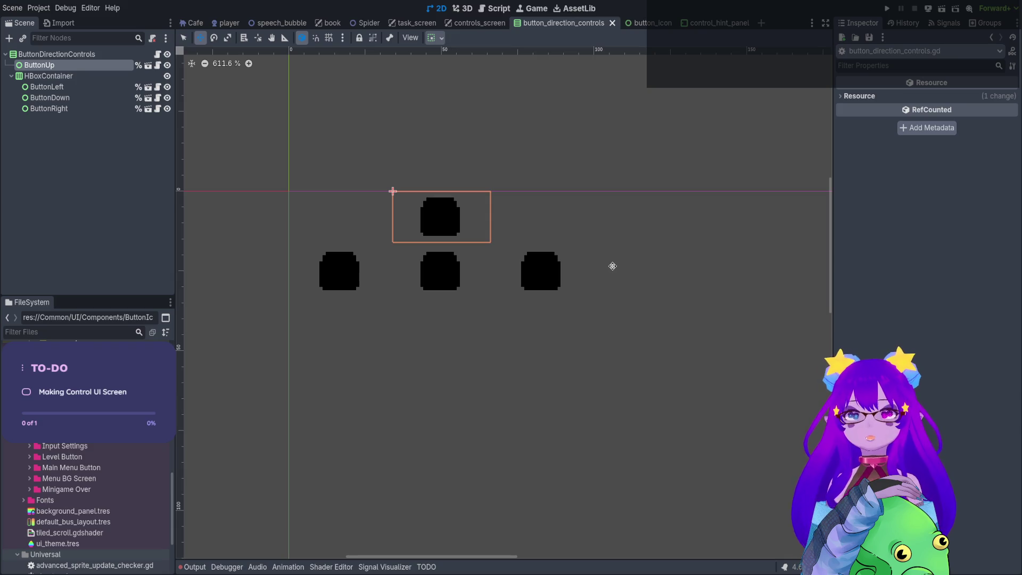
{"action": "left_click", "coordinate": [478, 23]}
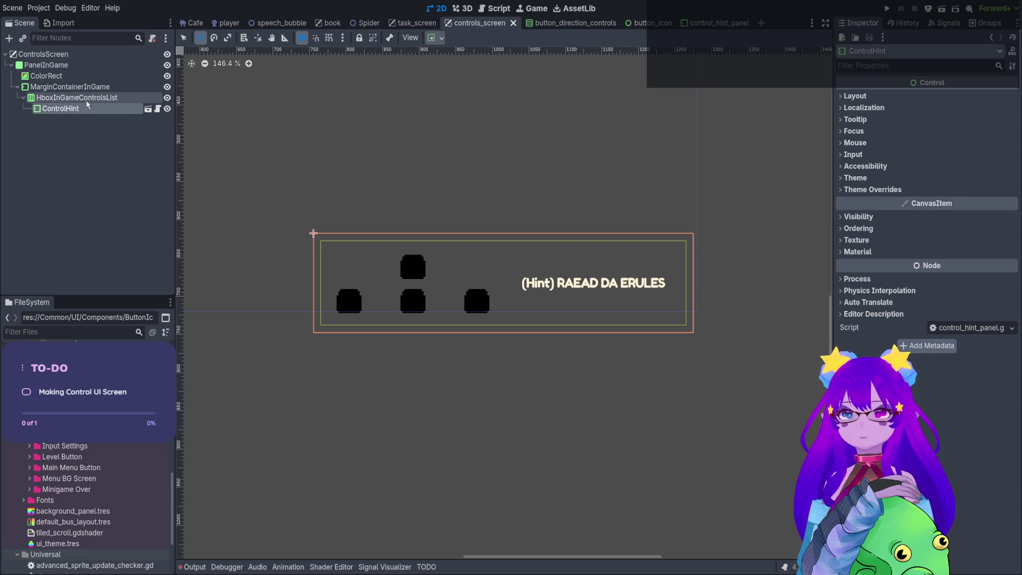
{"action": "left_click", "coordinate": [148, 110]}
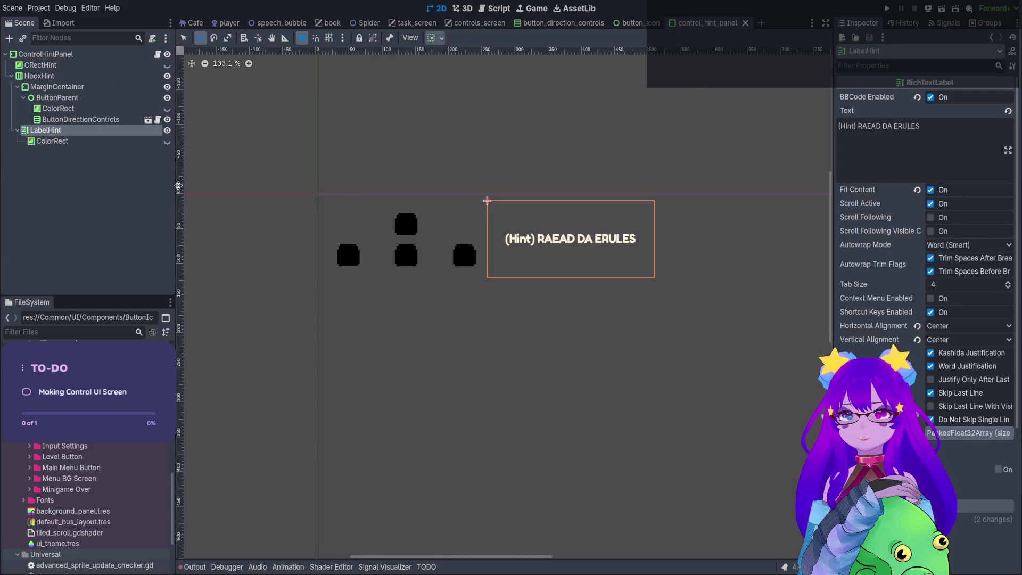
{"action": "left_click", "coordinate": [85, 120]}
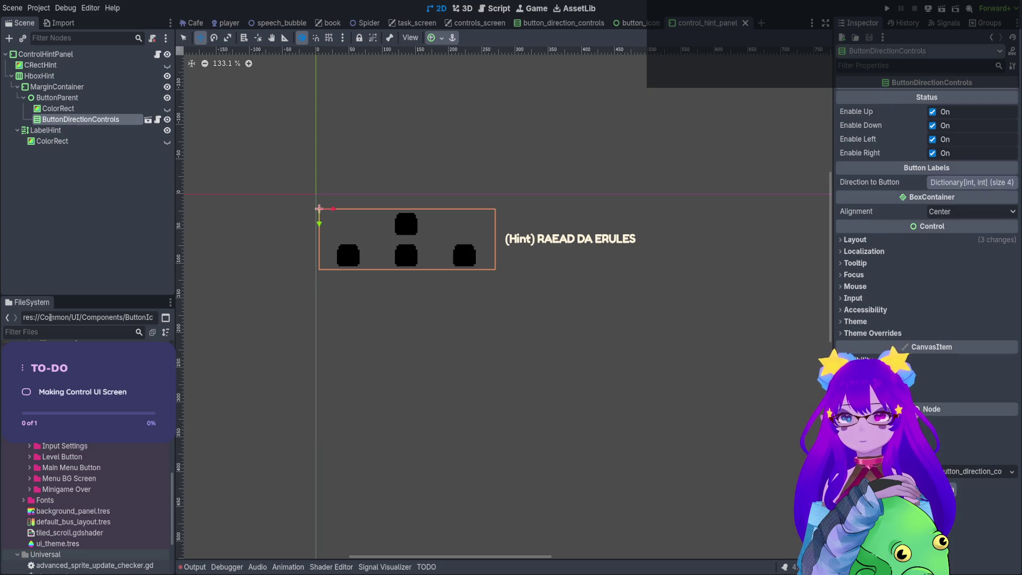
Open and close the button_direction_controls scene, returning to the control_hint_panel tab.
{"action": "left_click", "coordinate": [148, 120]}
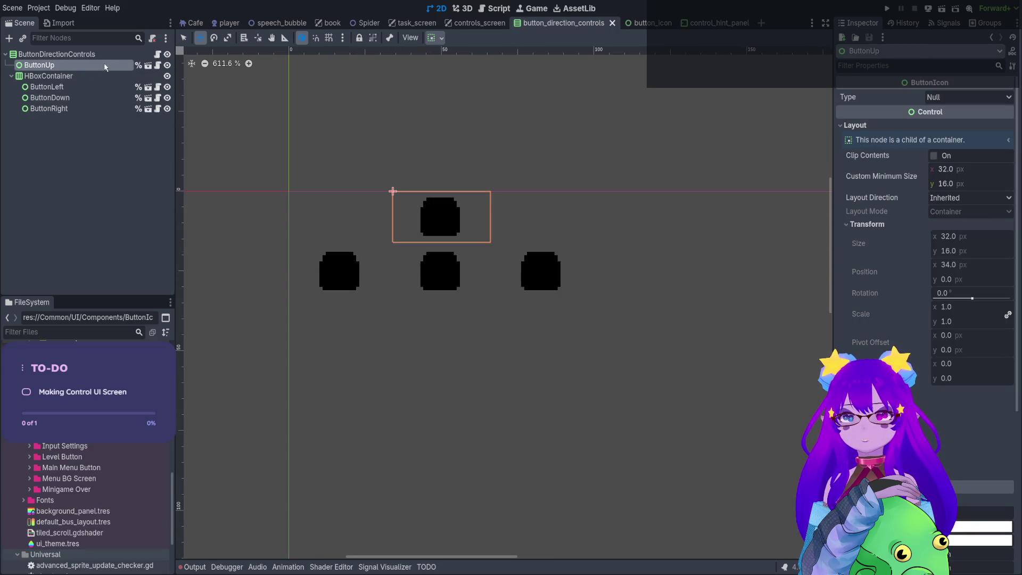
{"action": "left_click", "coordinate": [611, 24]}
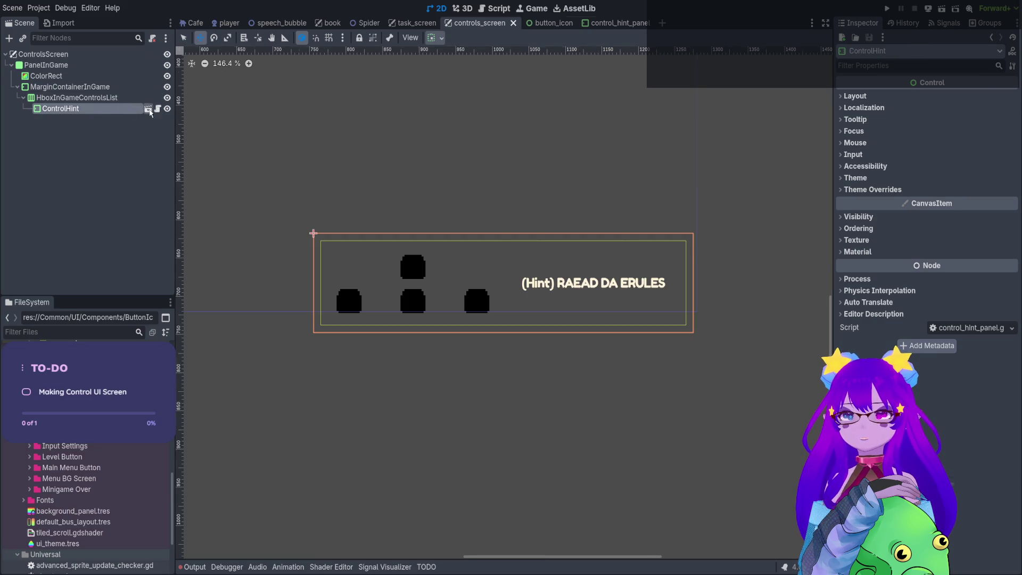
{"action": "left_click", "coordinate": [148, 109]}
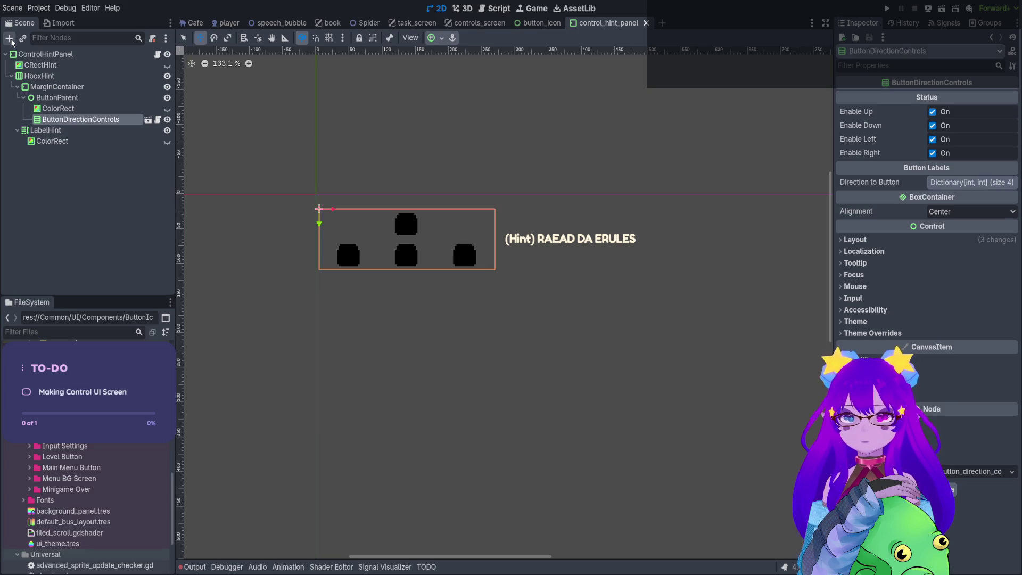
Add button_icon.tscn from a 'button icon' file search and check ButtonDirectionControls' transform.
{"action": "left_click", "coordinate": [32, 334]}
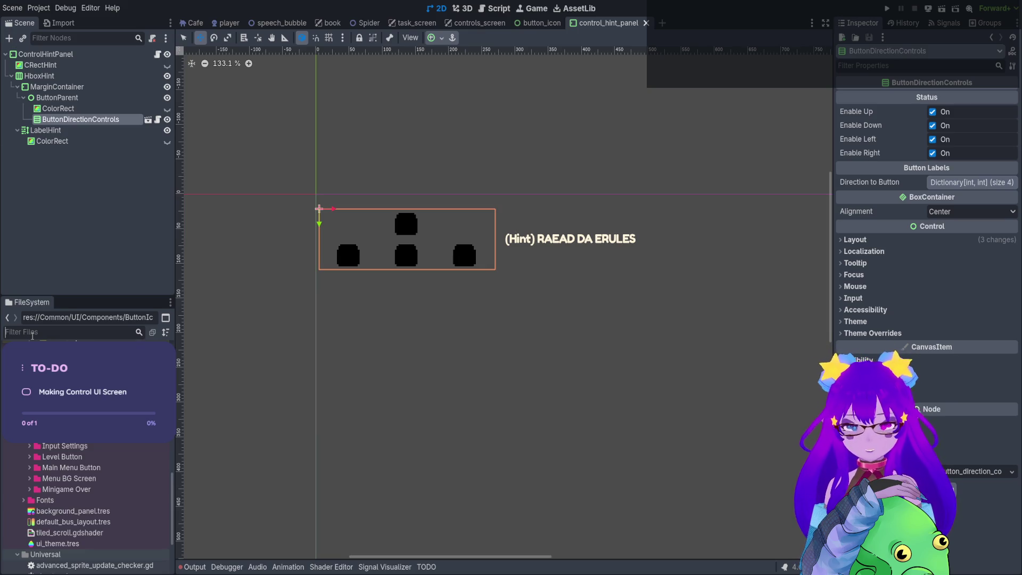
{"action": "type", "text": "button icon"}
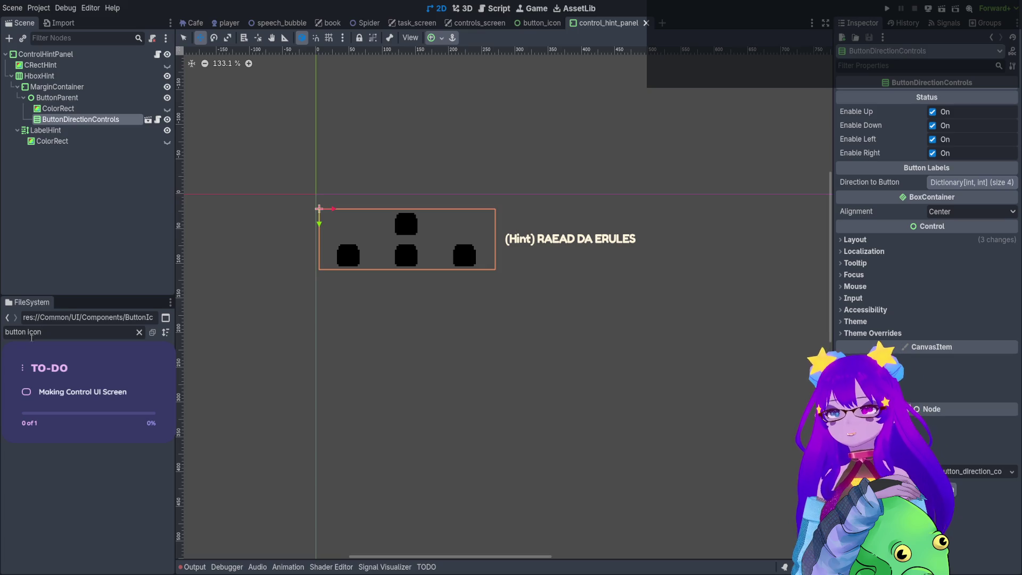
{"action": "mouse_move", "coordinate": [48, 348]}
{"action": "left_mouse_down"}
{"action": "mouse_move", "coordinate": [252, 368]}
{"action": "mouse_move", "coordinate": [488, 334]}
{"action": "left_mouse_up"}
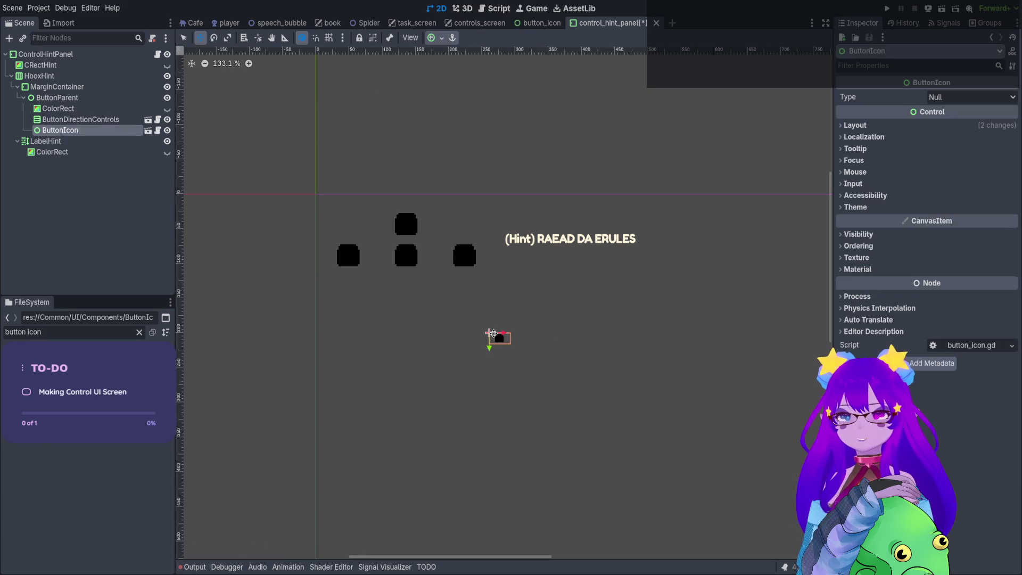
{"action": "left_click", "coordinate": [80, 119]}
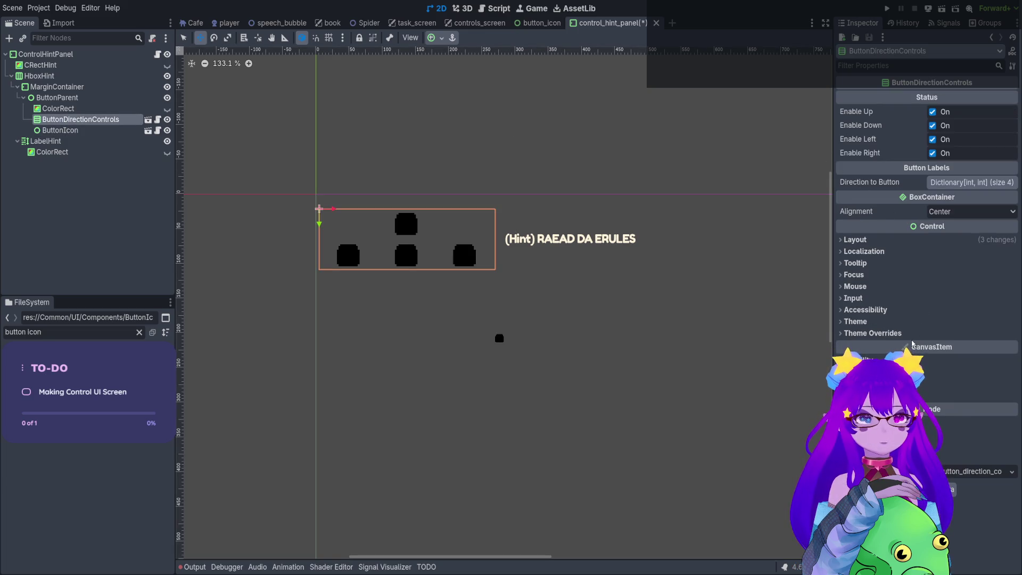
{"action": "left_click", "coordinate": [940, 241]}
{"action": "left_click", "coordinate": [921, 341]}
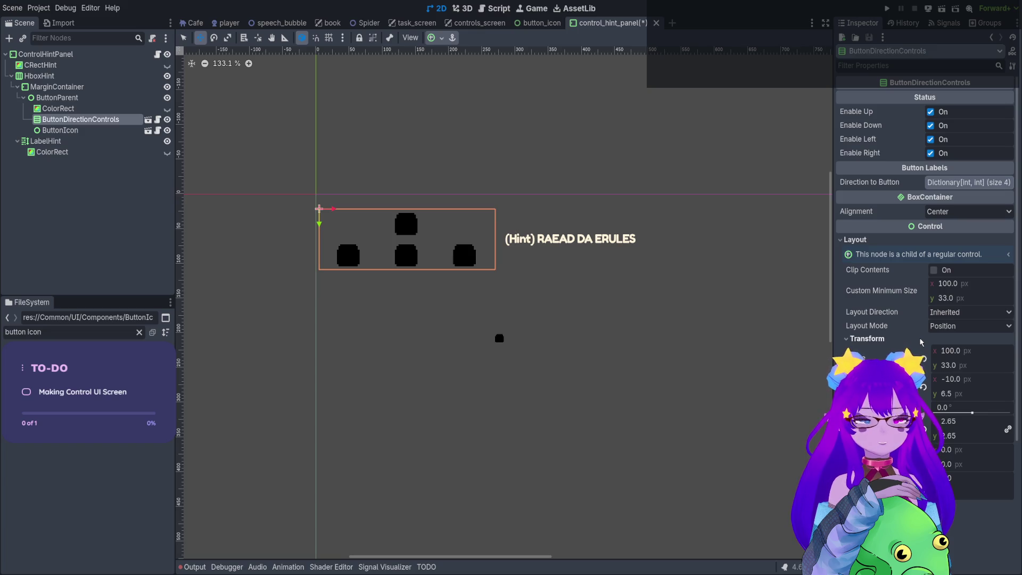
{"action": "left_click", "coordinate": [921, 341]}
Set the new ButtonIcon node's scale to 2.65 in its Transform properties.
{"action": "left_click", "coordinate": [59, 130]}
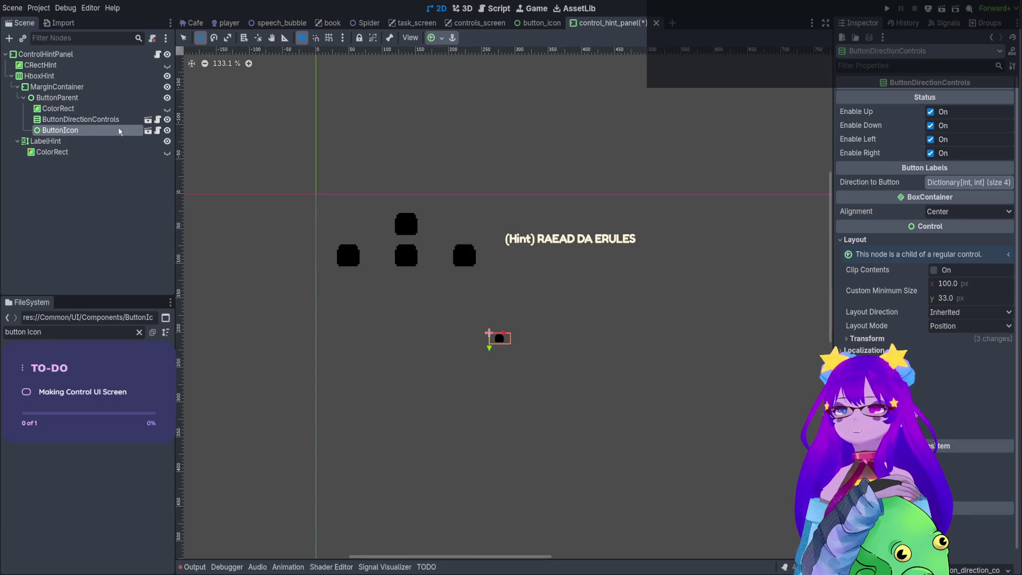
{"action": "left_click", "coordinate": [903, 127]}
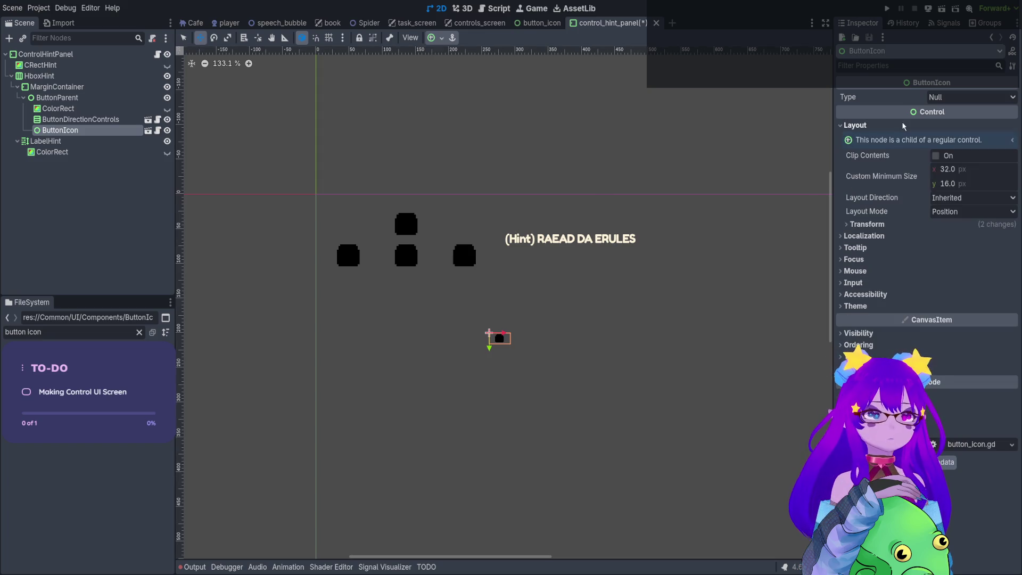
{"action": "left_click", "coordinate": [926, 228]}
{"action": "left_click", "coordinate": [966, 321]}
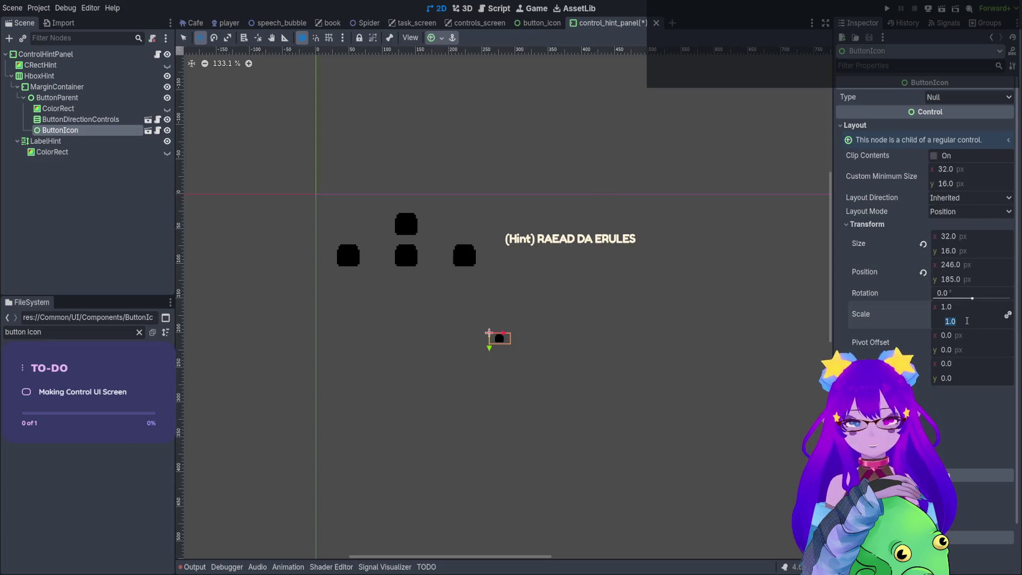
{"action": "type", "text": "2.6"}
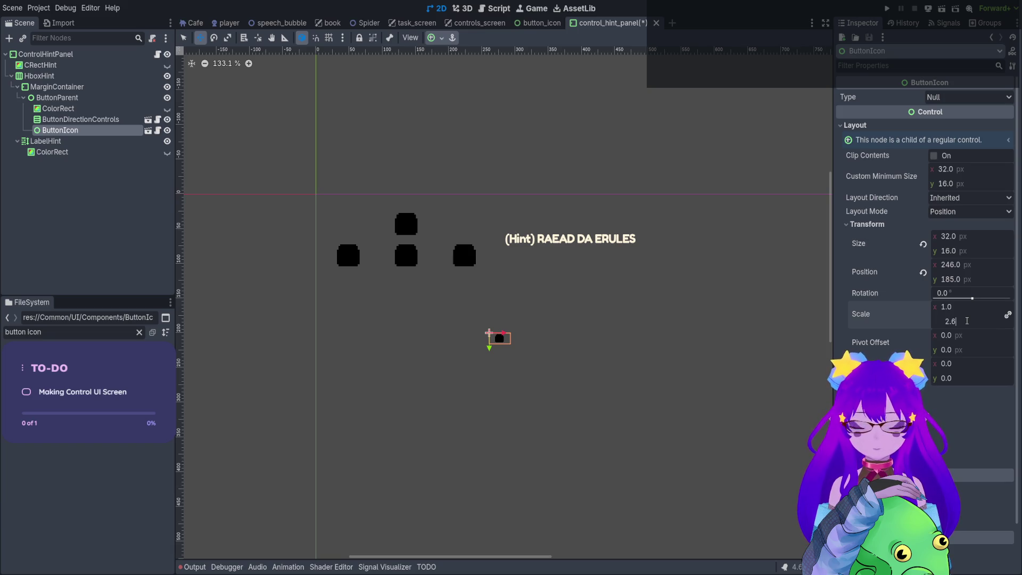
{"action": "type", "text": "5"}
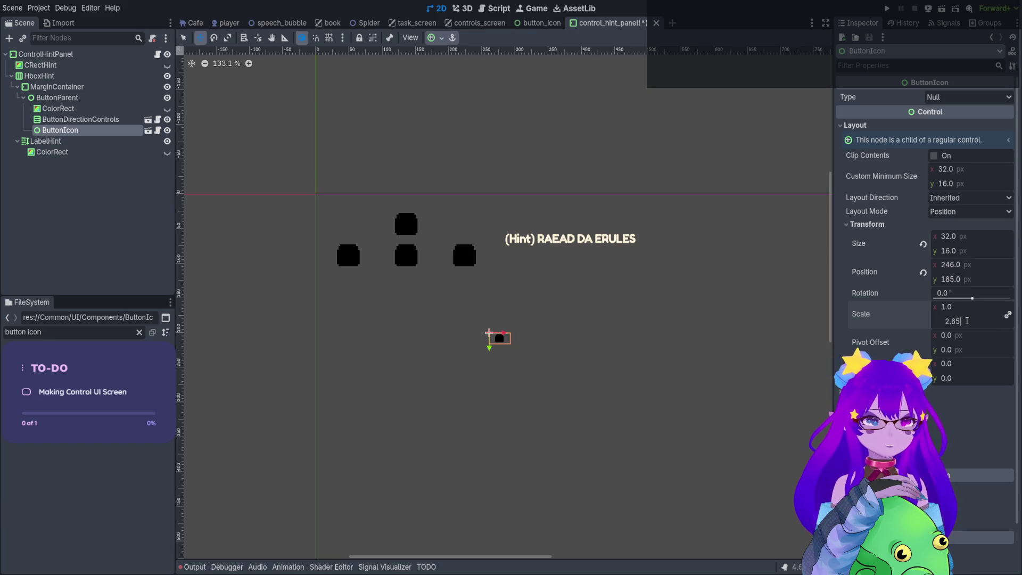
{"action": "key", "text": "Return"}
Move the icon onto the top direction button at 80, 25 and rename it SingleButton.
{"action": "left_click_drag", "start_coordinate": [505, 338], "coordinate": [413, 236]}
{"action": "key", "text": "ctrl+s"}
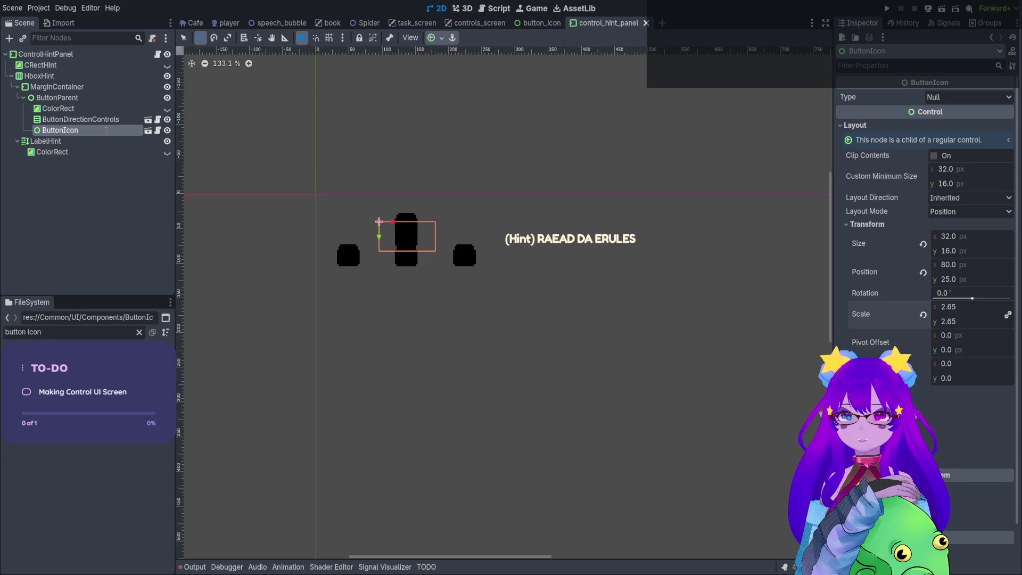
{"action": "type", "text": "SingleButton"}
{"action": "key", "text": "Return"}
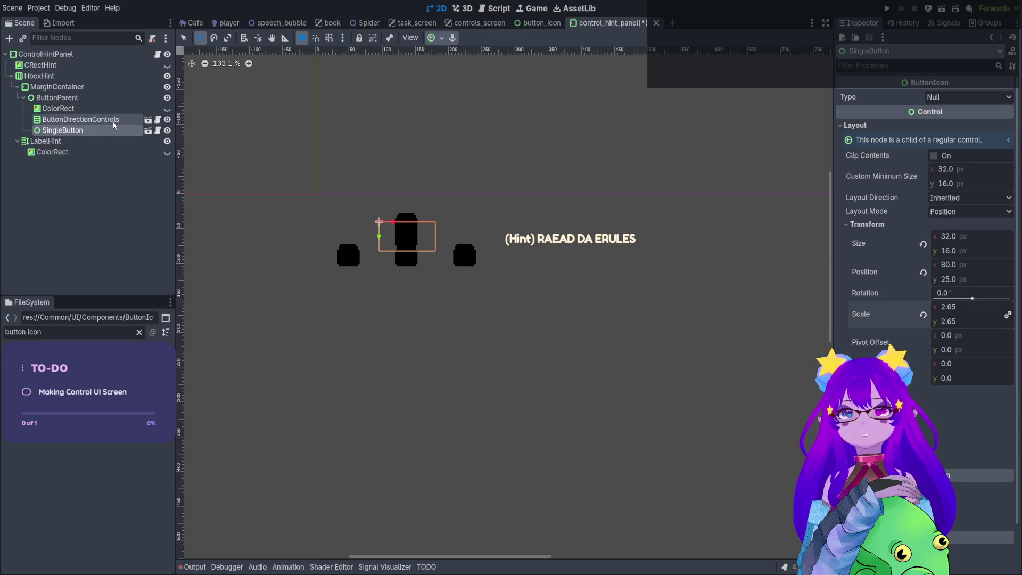
Select ButtonDirectionControls and toggle its visibility off and on to inspect the icon.
{"action": "left_click", "coordinate": [114, 120]}
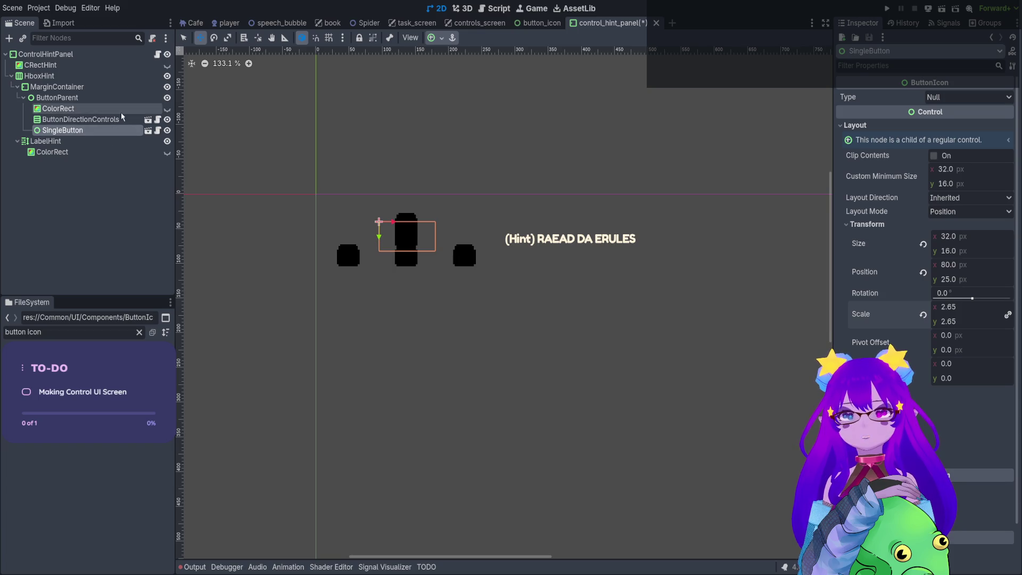
{"action": "left_click", "coordinate": [167, 119]}
{"action": "left_click", "coordinate": [168, 120]}
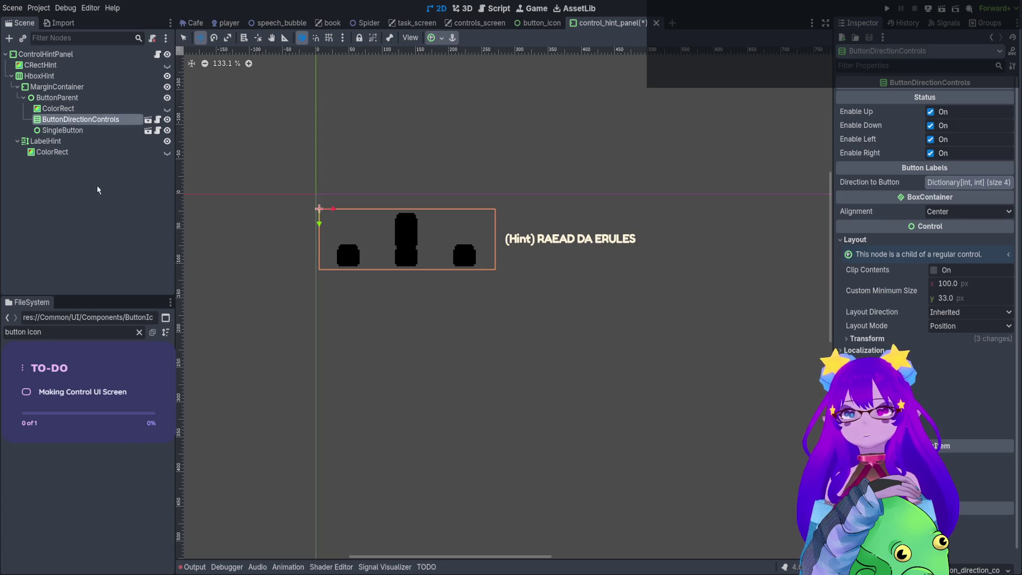
Rename the node ButtonDirection, save the scene, and open control_hint_panel.gd.
{"action": "key", "text": "BackSpace"}
{"action": "key", "text": "Return"}
{"action": "key", "text": "ctrl+s"}
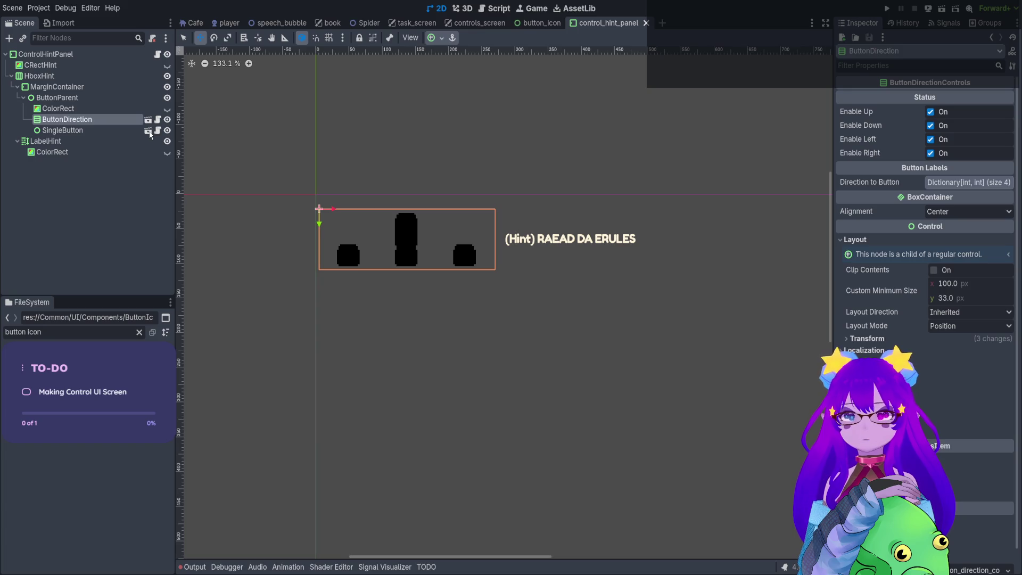
{"action": "left_click", "coordinate": [157, 54]}
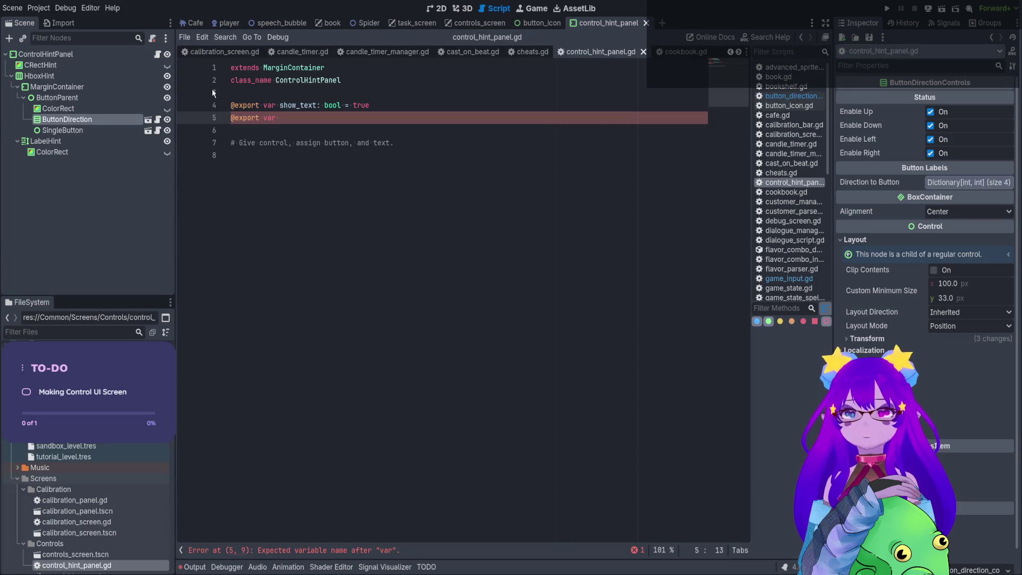
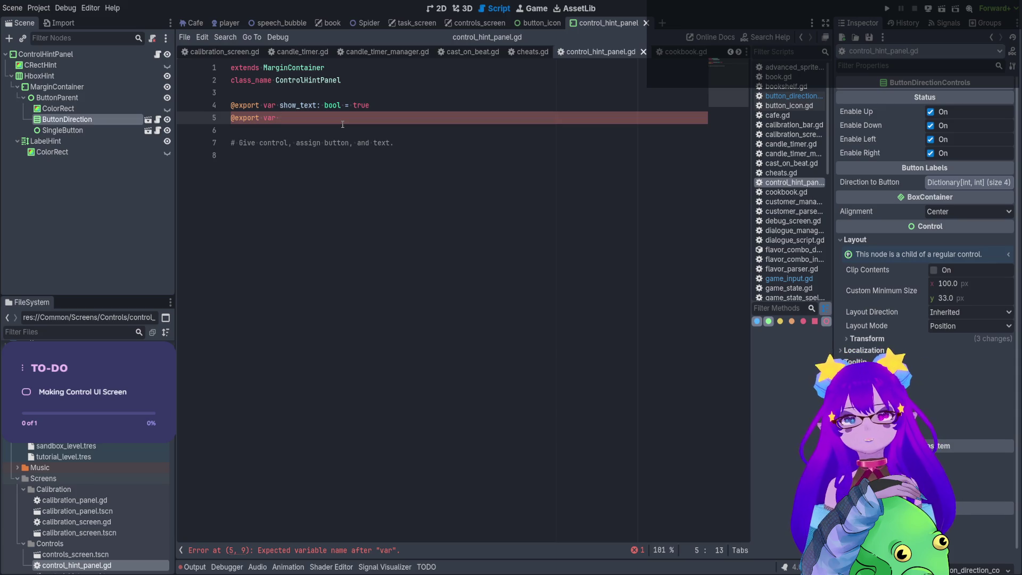
{"action": "key", "text": "BackSpace"}
{"action": "key", "text": "BackSpace"}
{"action": "key", "text": "BackSpace"}
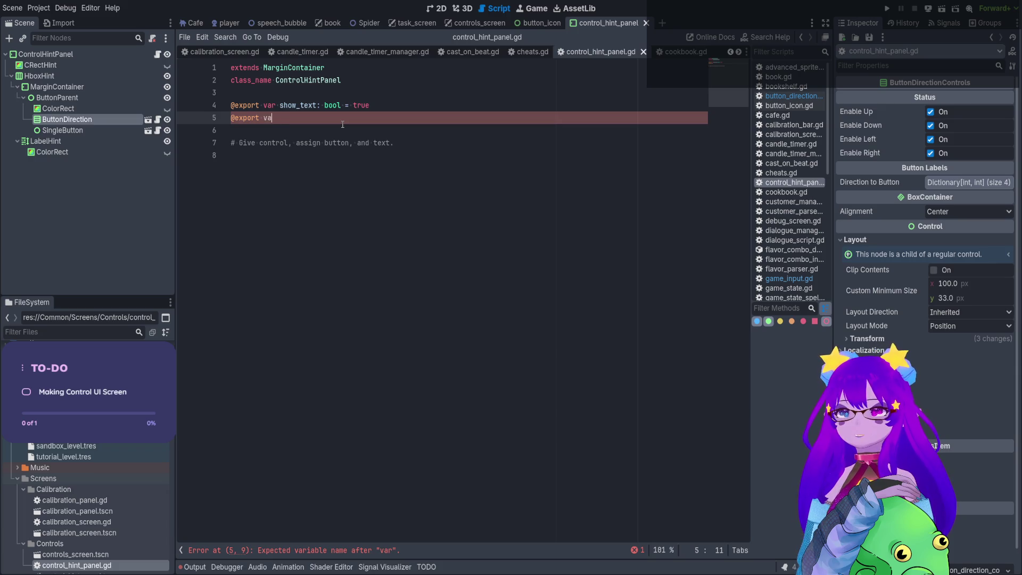
{"action": "key", "text": "BackSpace"}
{"action": "key", "text": "Return"}
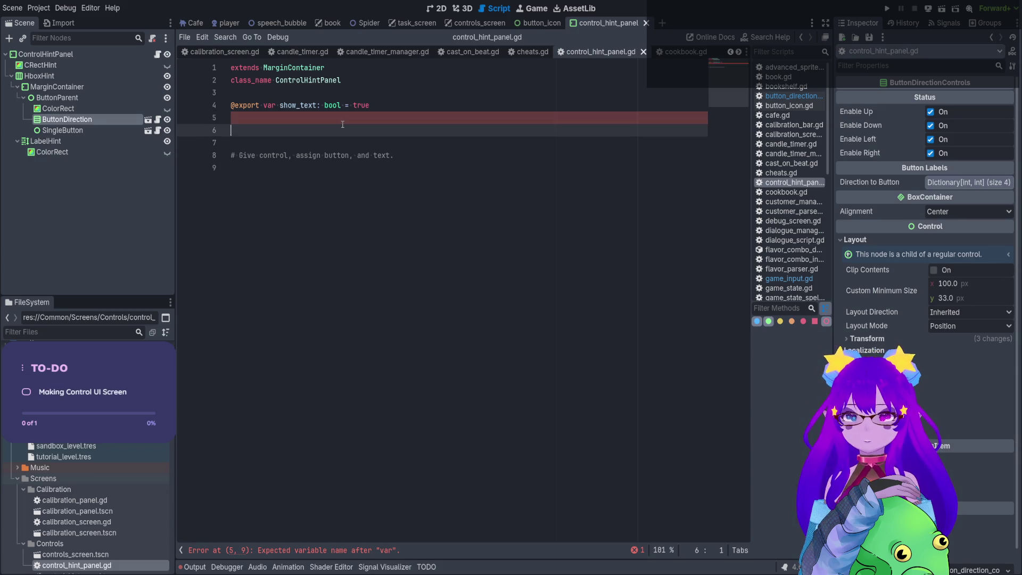
{"action": "type", "text": "enum"}
{"action": "type", "text": " MODE = "}
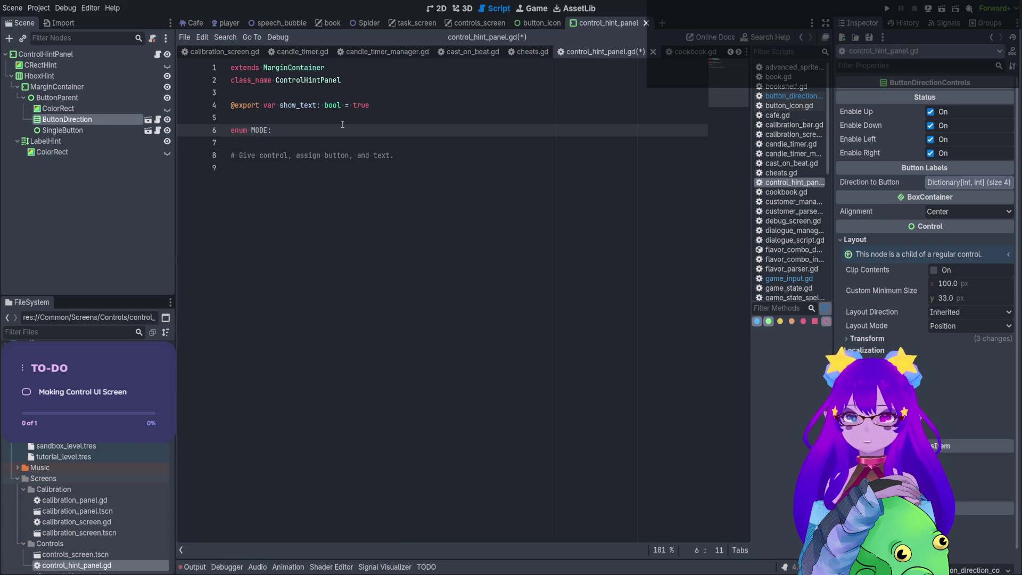
{"action": "type", "text": "{"}
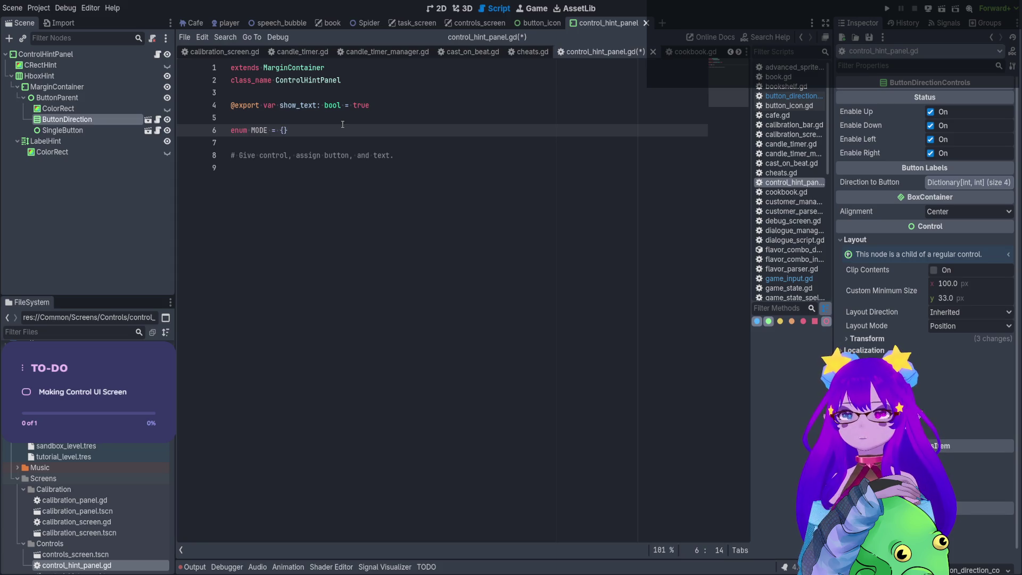
{"action": "key", "text": "Return"}
{"action": "type", "text": "NONE,"}
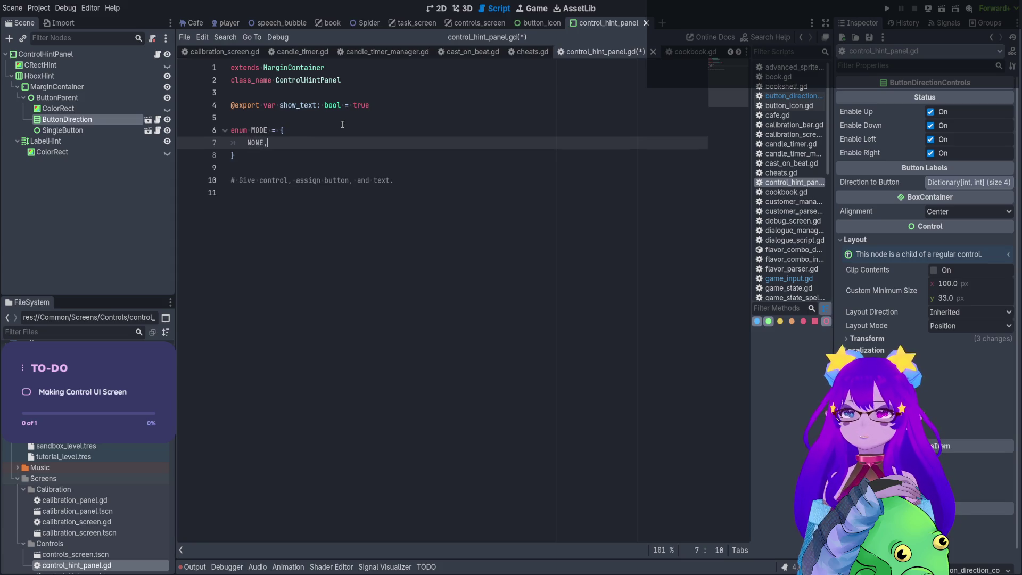
{"action": "key", "text": "Return"}
{"action": "type", "text": "SINGLE,"}
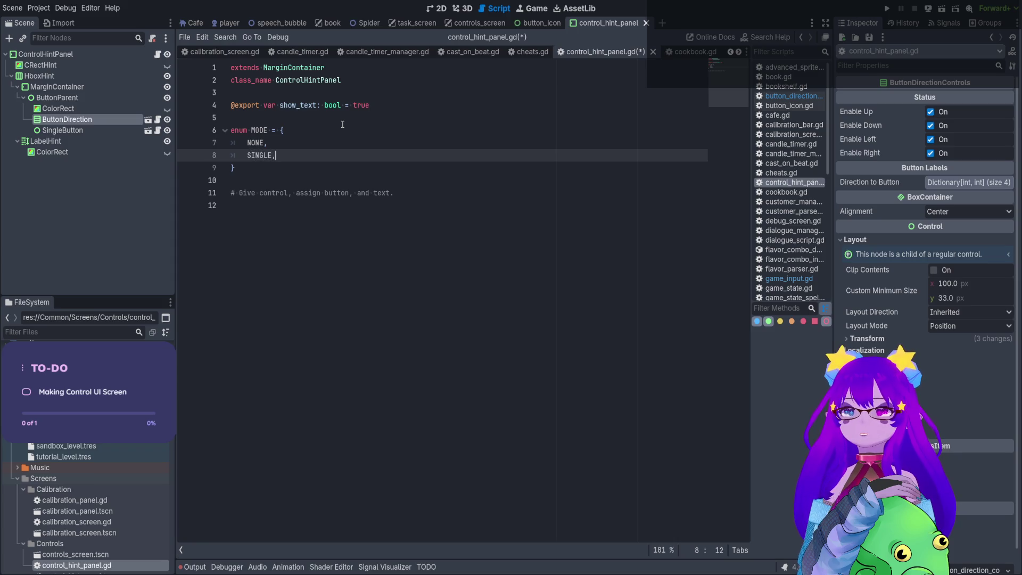
{"action": "key", "text": "Return"}
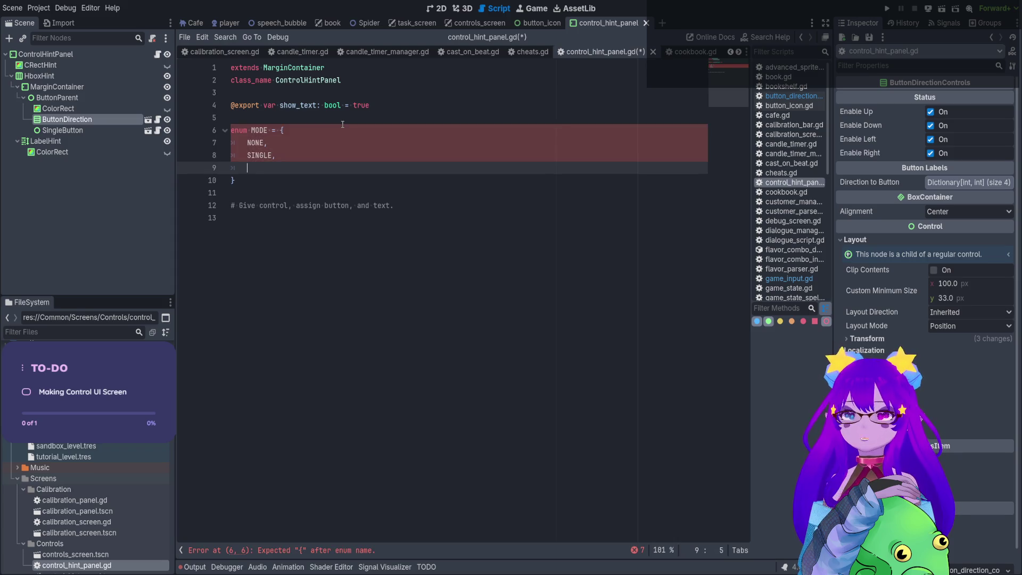
{"action": "type", "text": "DIRECTION,"}
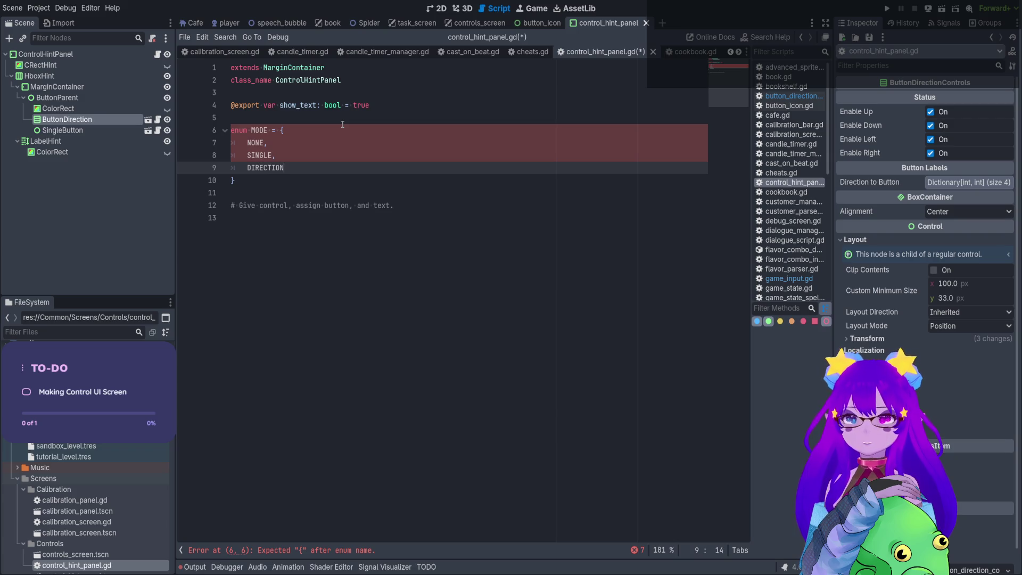
Fix the enum syntax by keeping the curly braces and removing the '=' after MODE.
{"action": "left_click", "coordinate": [343, 124]}
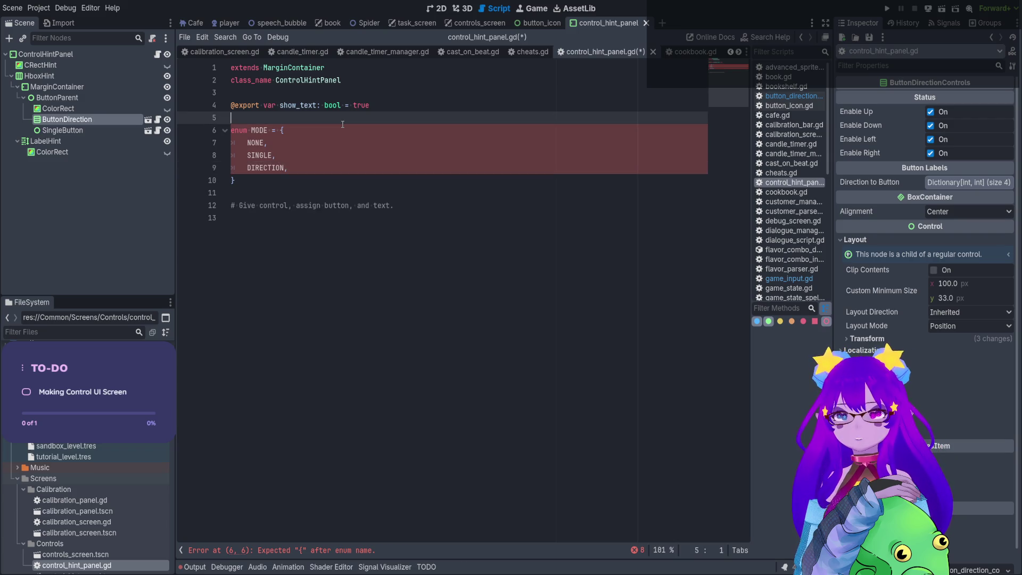
{"action": "left_click", "coordinate": [340, 131]}
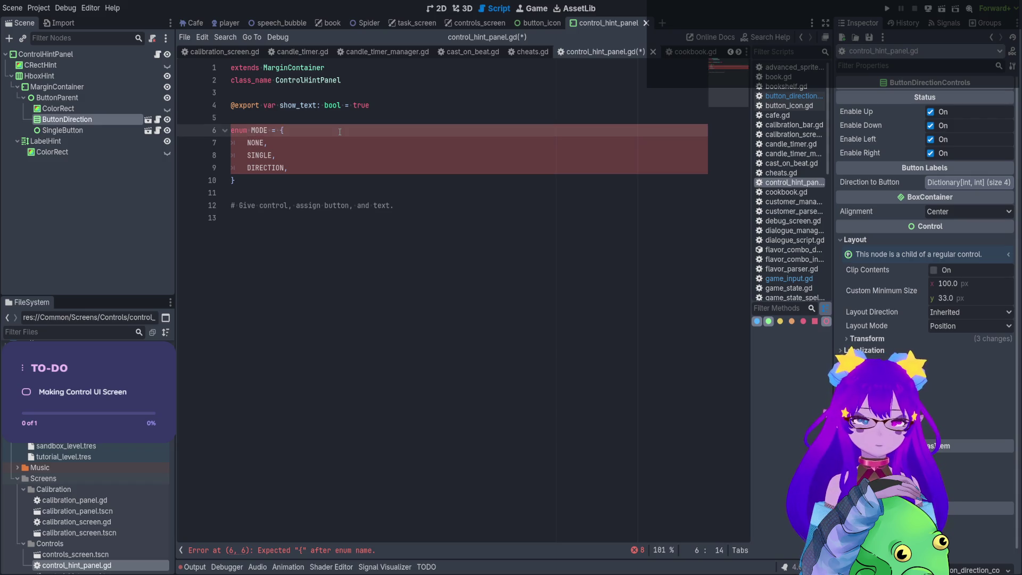
{"action": "key", "text": "BackSpace"}
{"action": "type", "text": "["}
{"action": "left_click", "coordinate": [265, 182]}
{"action": "key", "text": "BackSpace"}
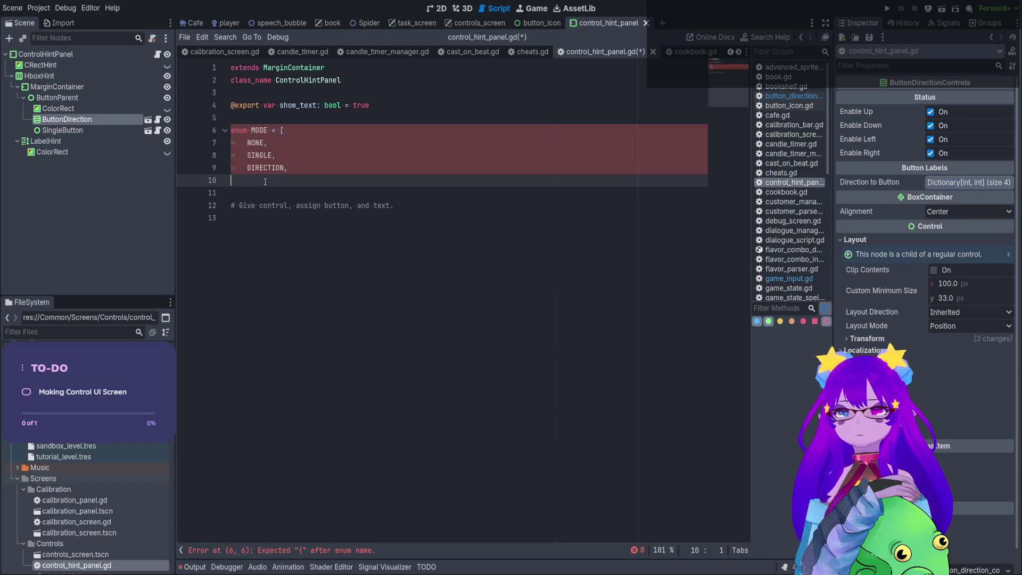
{"action": "type", "text": "]"}
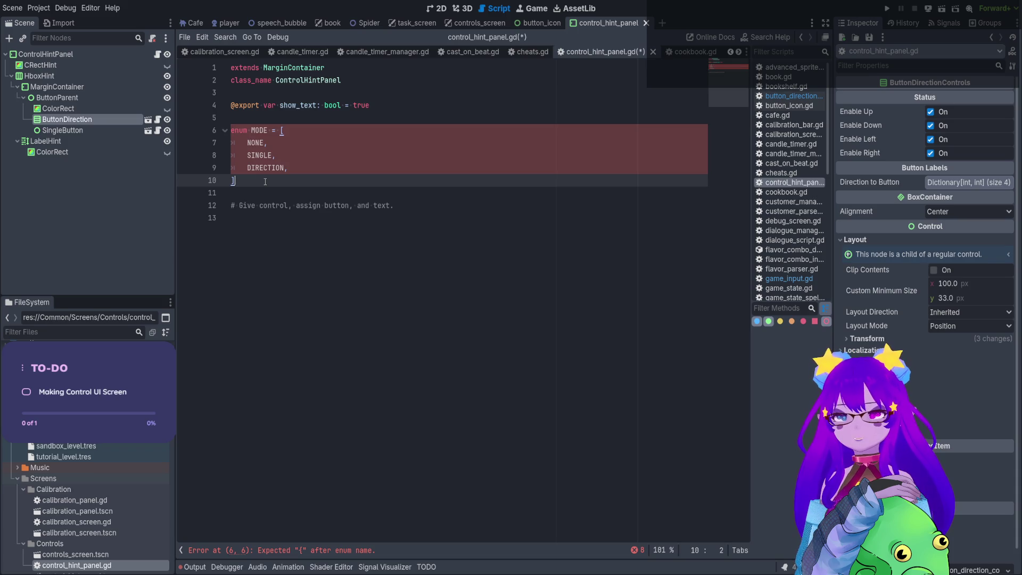
{"action": "left_click", "coordinate": [296, 134]}
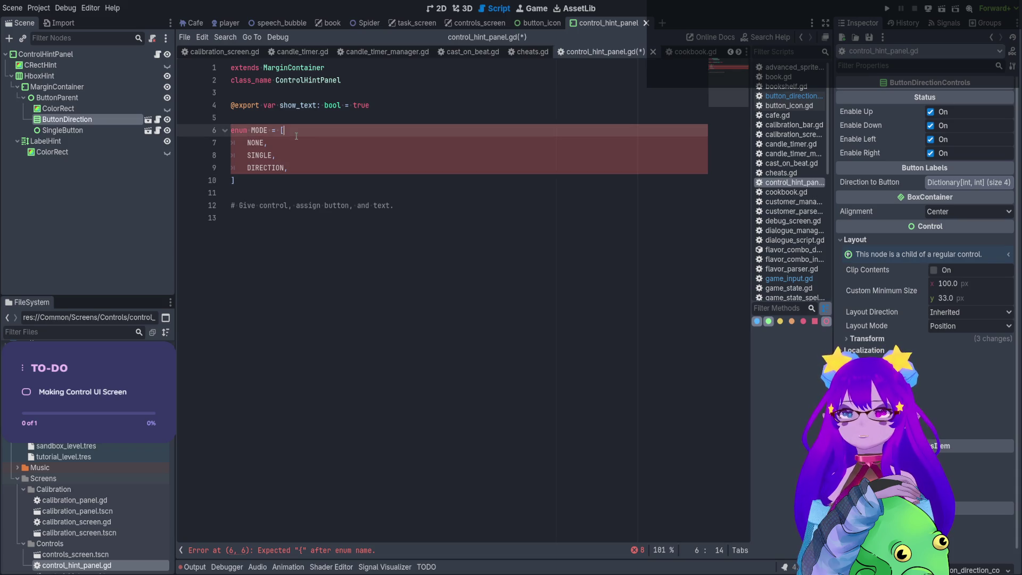
{"action": "key", "text": "ctrl+z"}
{"action": "key", "text": "ctrl+z"}
{"action": "key", "text": "ctrl+z"}
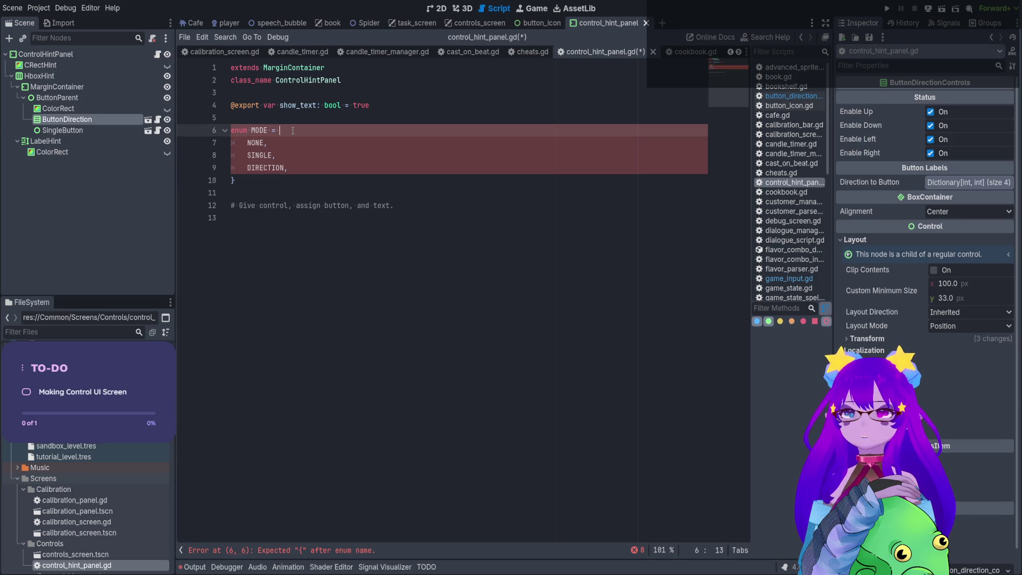
{"action": "type", "text": "{"}
{"action": "key", "text": "Left"}
{"action": "key", "text": "BackSpace"}
{"action": "key", "text": "BackSpace"}
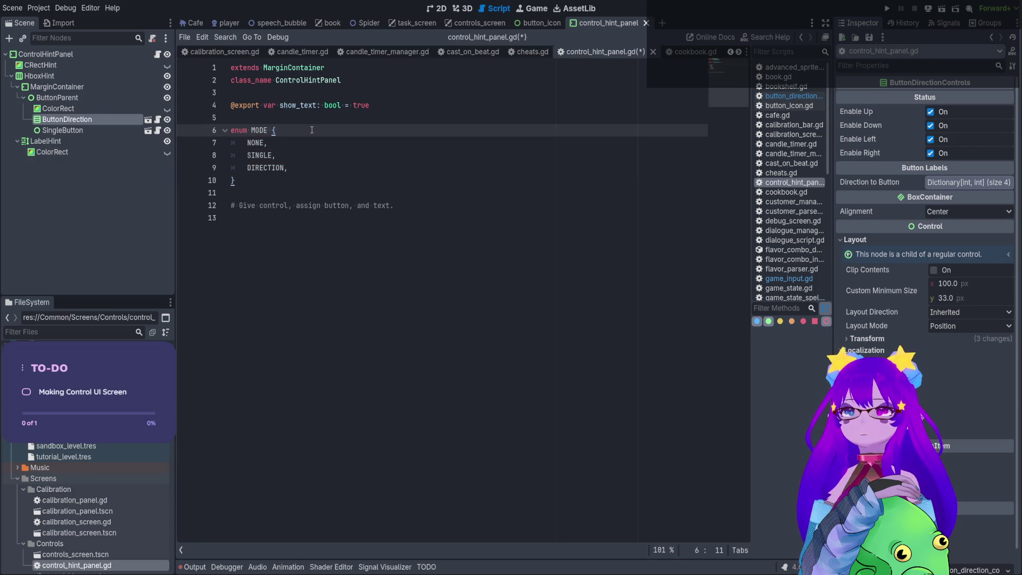
{"action": "left_click", "coordinate": [345, 180]}
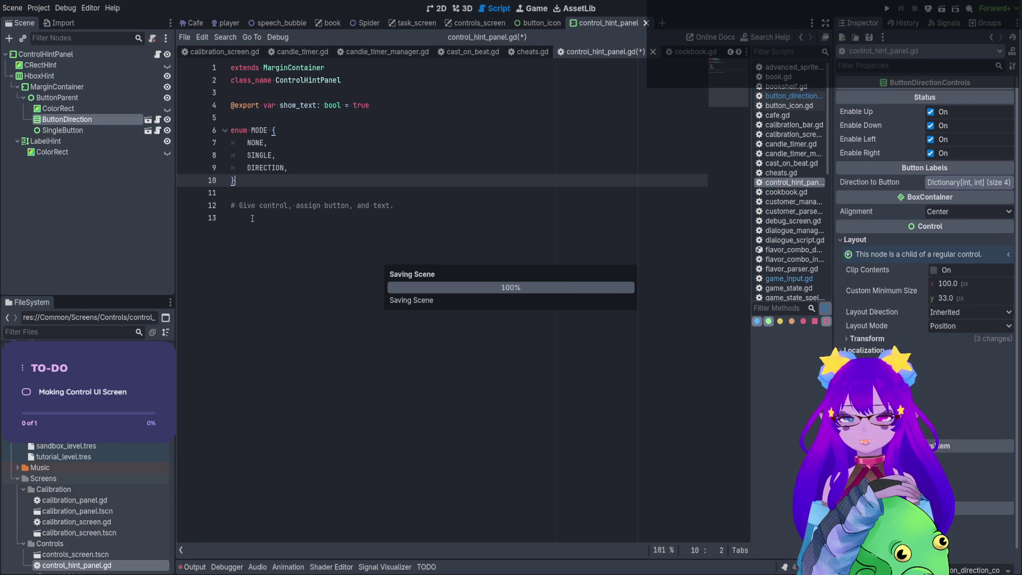
{"action": "left_click", "coordinate": [279, 221]}
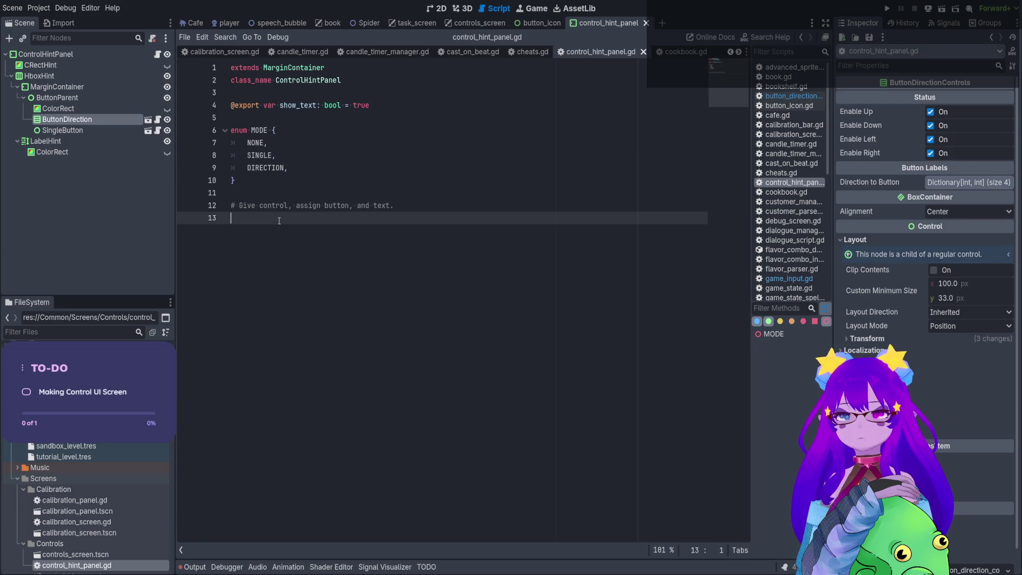
Add a stub func _set_panel() -> void: with a pass body below the comment.
{"action": "key", "text": "Return"}
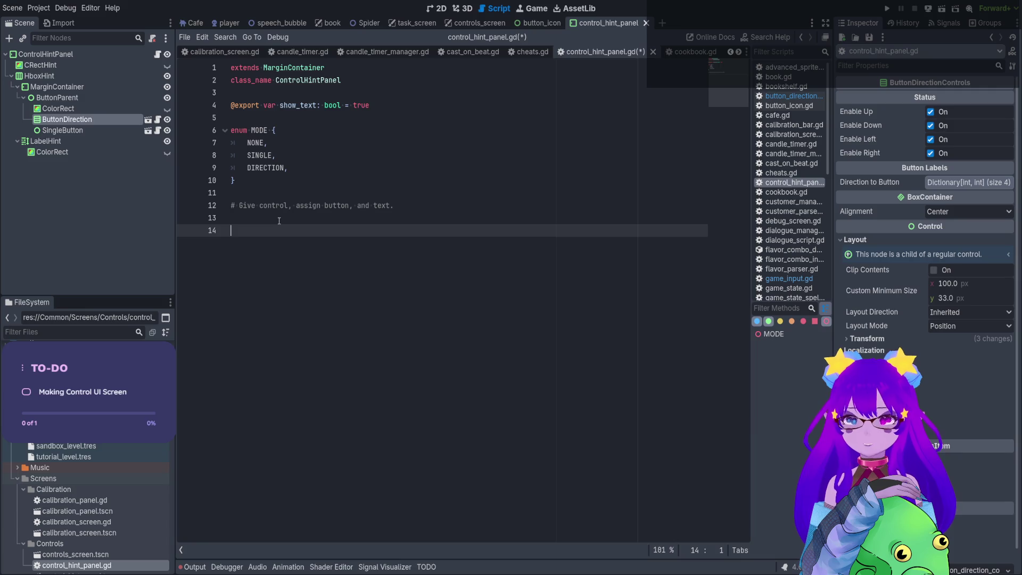
{"action": "type", "text": "fu"}
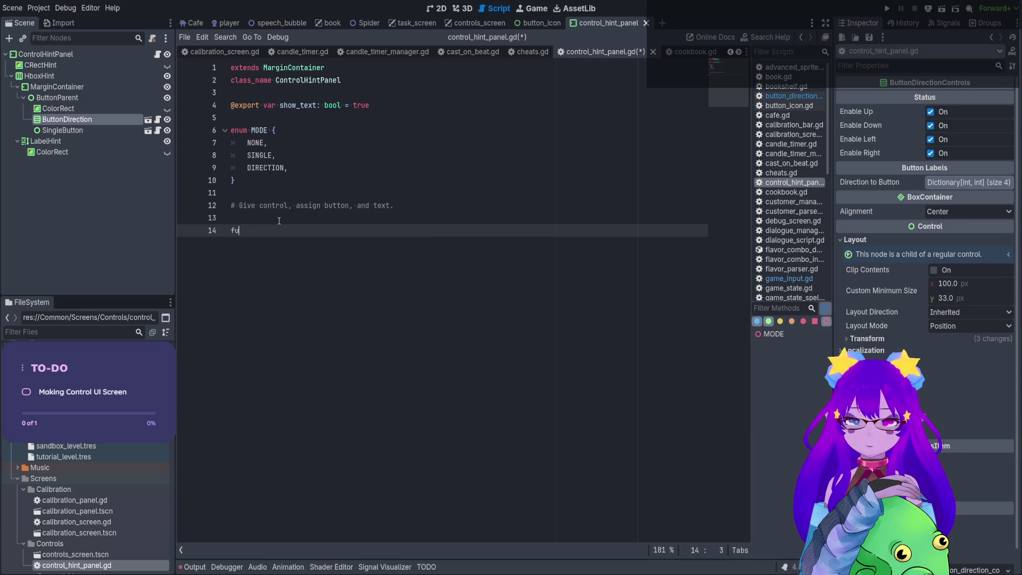
{"action": "type", "text": "nc _set_"}
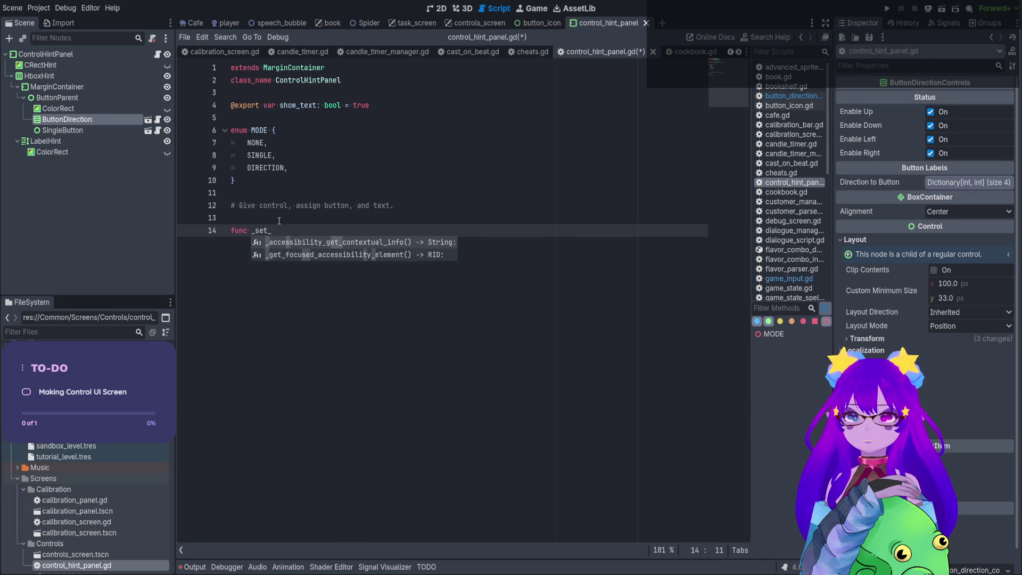
{"action": "type", "text": "panel() "}
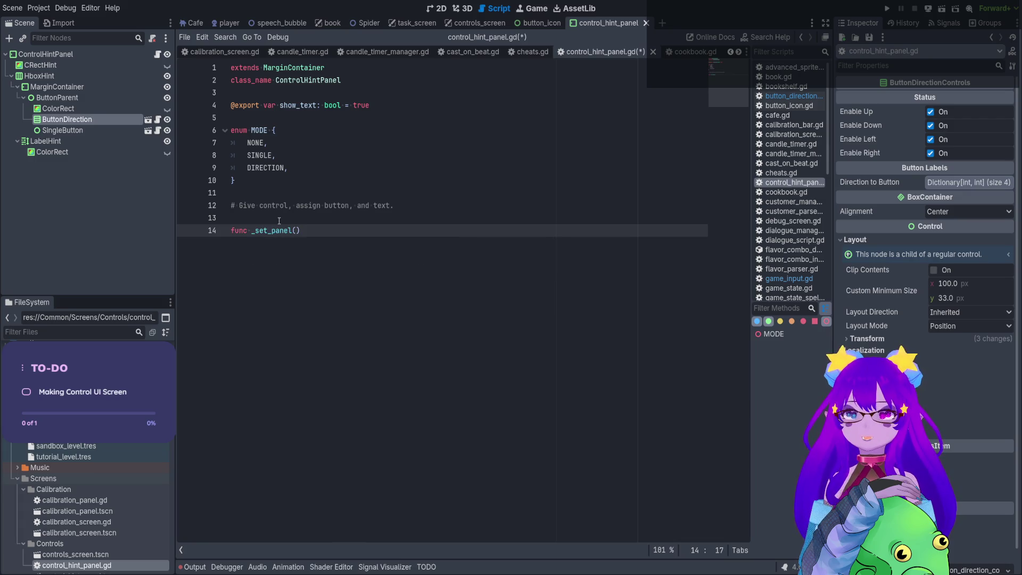
{"action": "type", "text": "-> void:"}
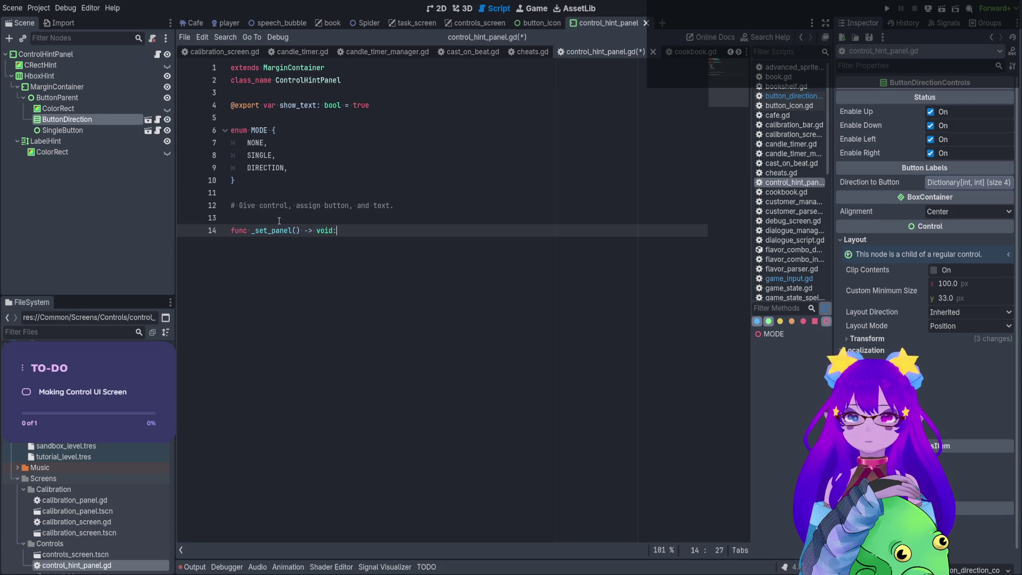
{"action": "key", "text": "Return"}
{"action": "type", "text": "pass"}
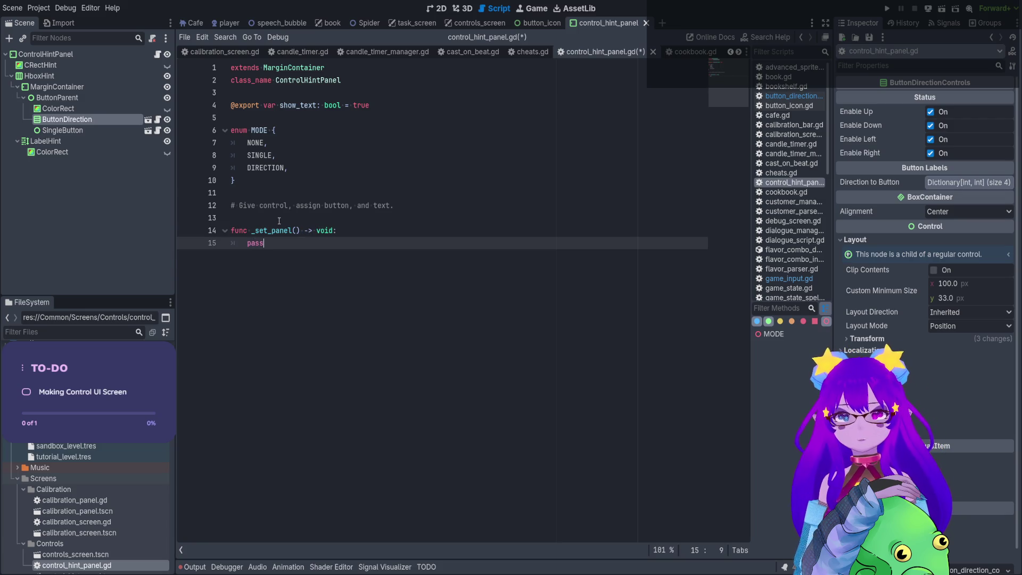
Declare var current_mode: MODE = MODE.NONE below the enum and save the script.
{"action": "left_click", "coordinate": [263, 179]}
{"action": "key", "text": "Return"}
{"action": "type", "text": "var "}
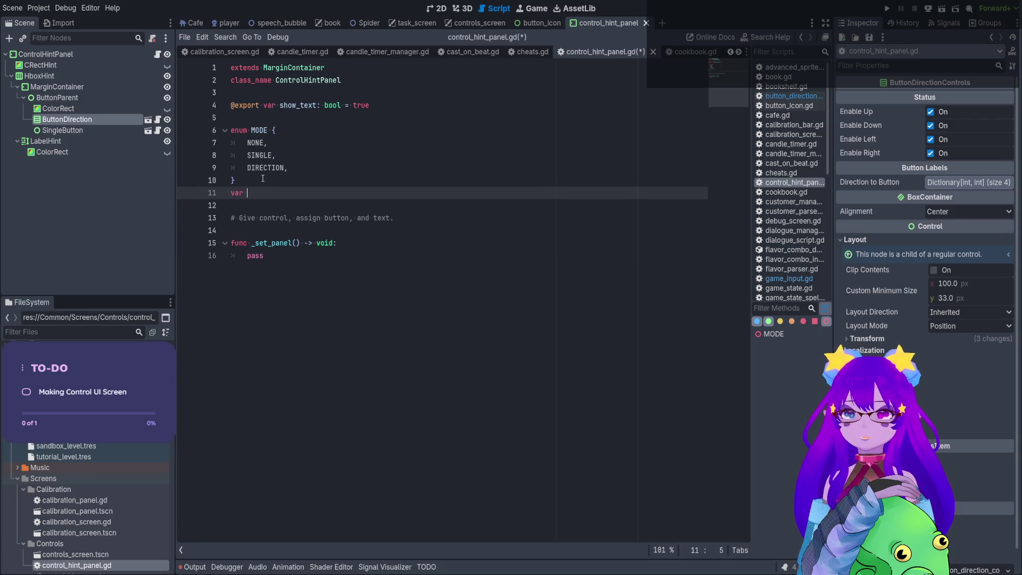
{"action": "type", "text": "current_"}
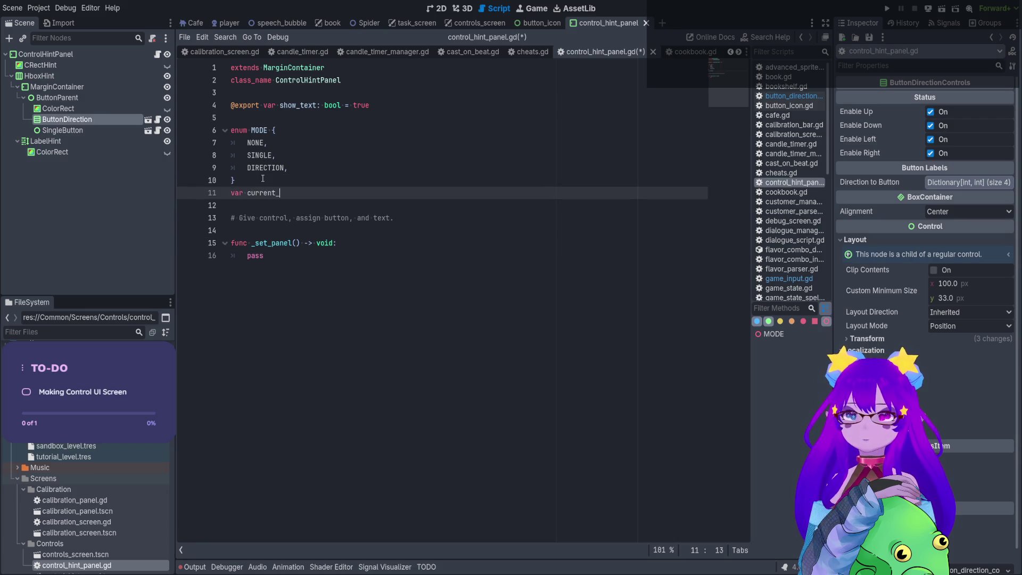
{"action": "type", "text": "mode"}
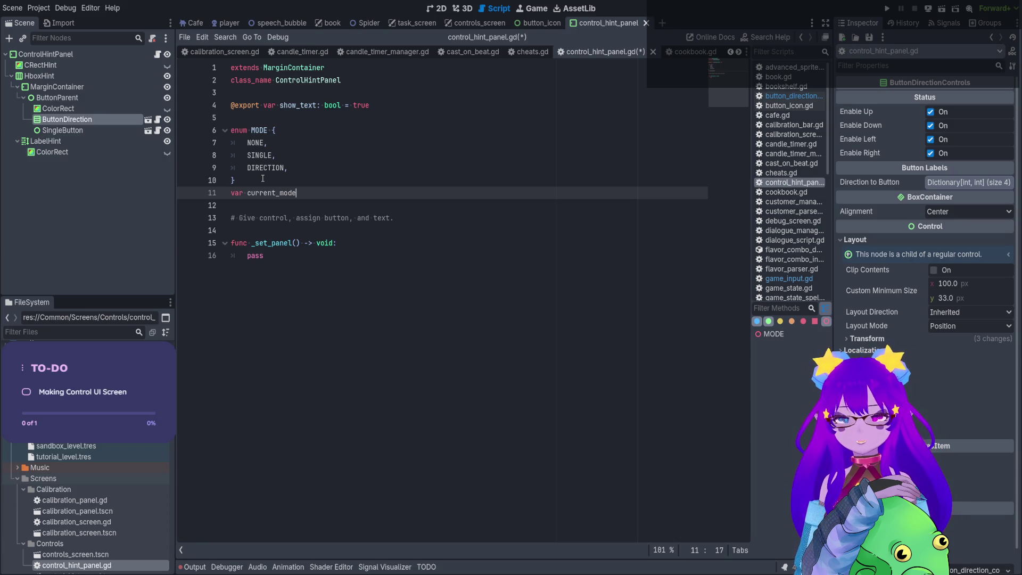
{"action": "type", "text": ": "}
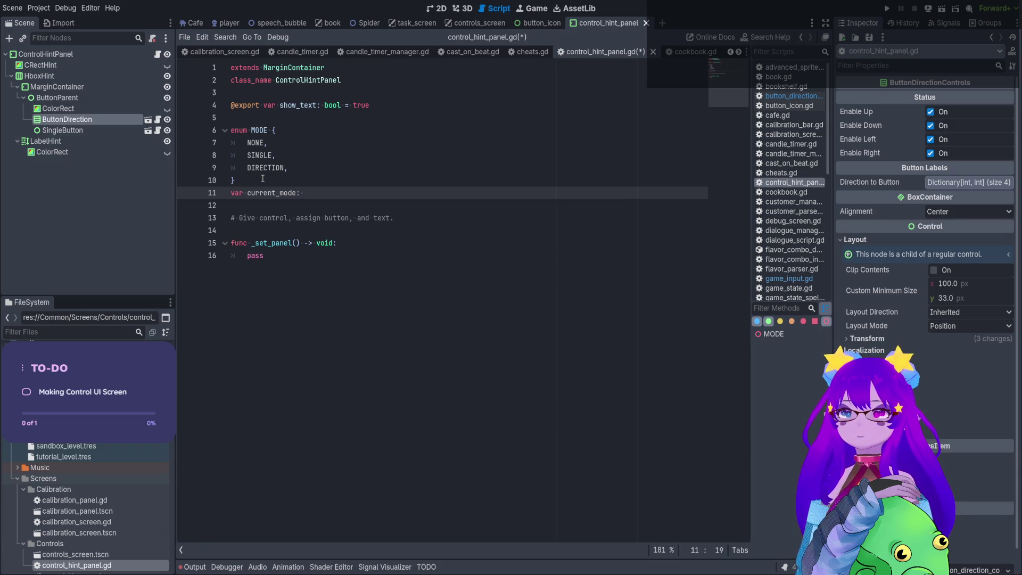
{"action": "type", "text": "MODE = M<"}
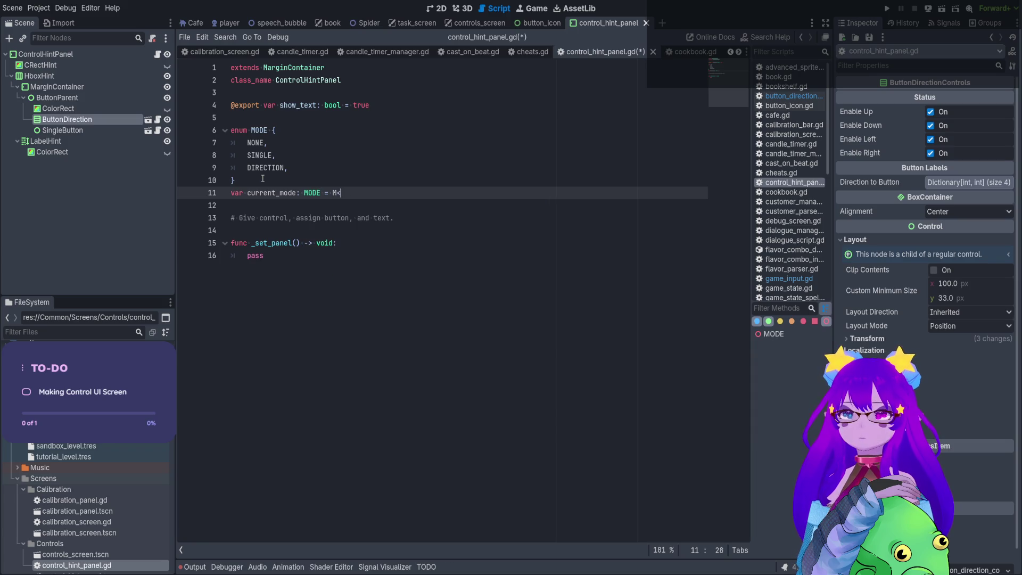
{"action": "key", "text": "BackSpace"}
{"action": "type", "text": "ODE.N"}
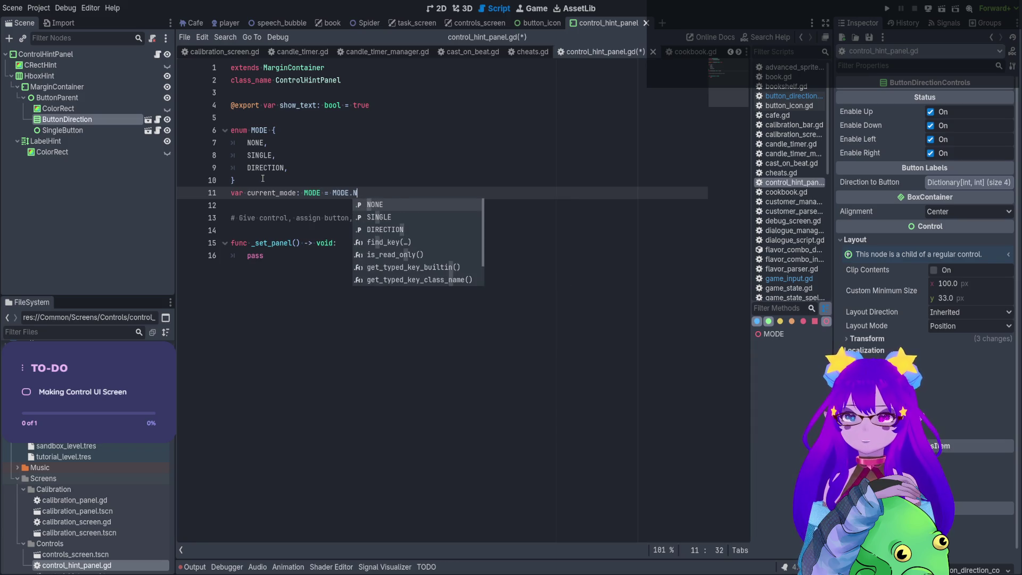
{"action": "key", "text": "Return"}
{"action": "left_click", "coordinate": [310, 245]}
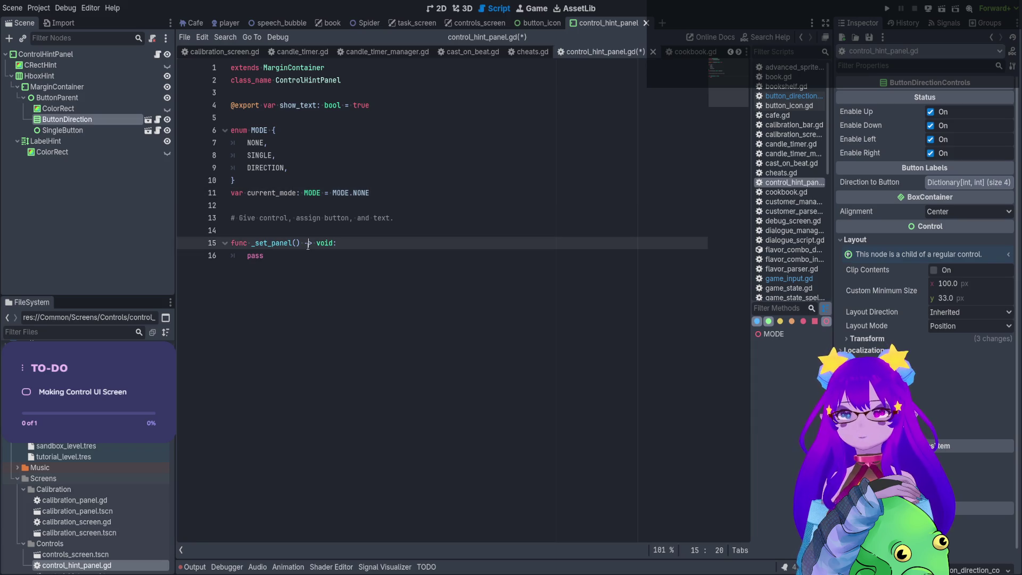
{"action": "key", "text": "ctrl+s"}
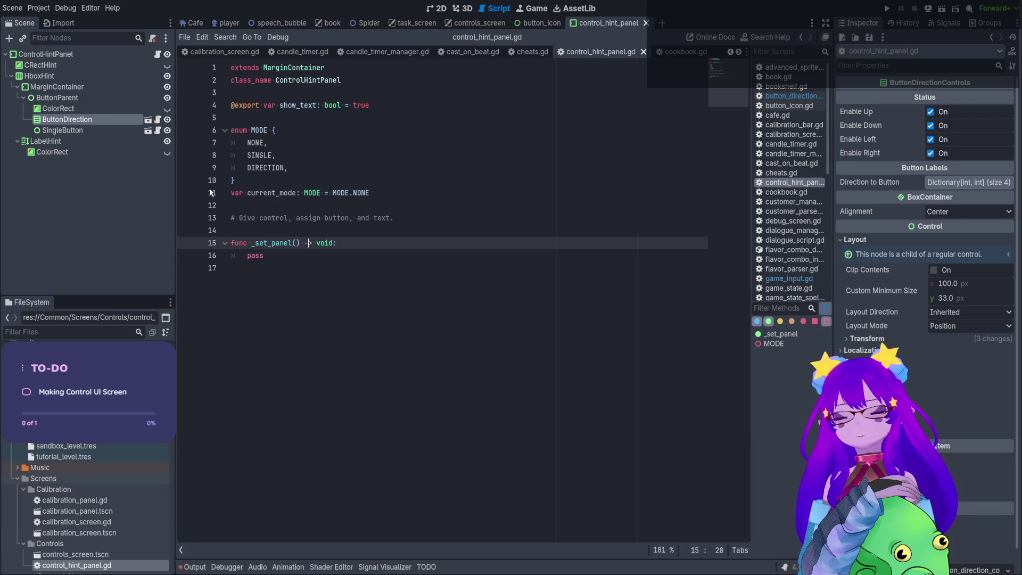
{"action": "left_click", "coordinate": [436, 9]}
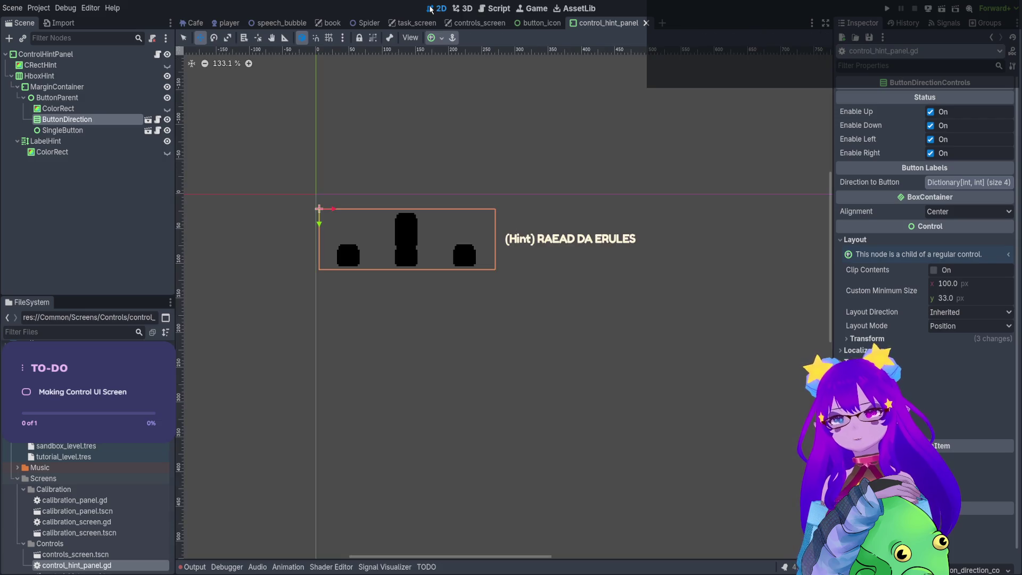
Hide the ButtonDirection node, then open SingleButton's button_icon scene and its button_icon.gd script.
{"action": "left_click", "coordinate": [168, 119]}
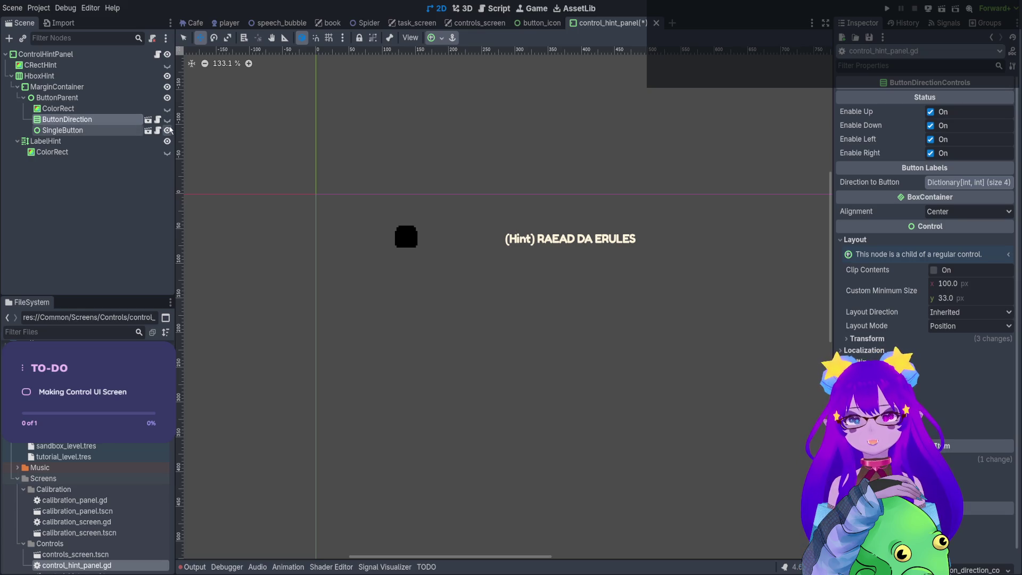
{"action": "left_click", "coordinate": [127, 132]}
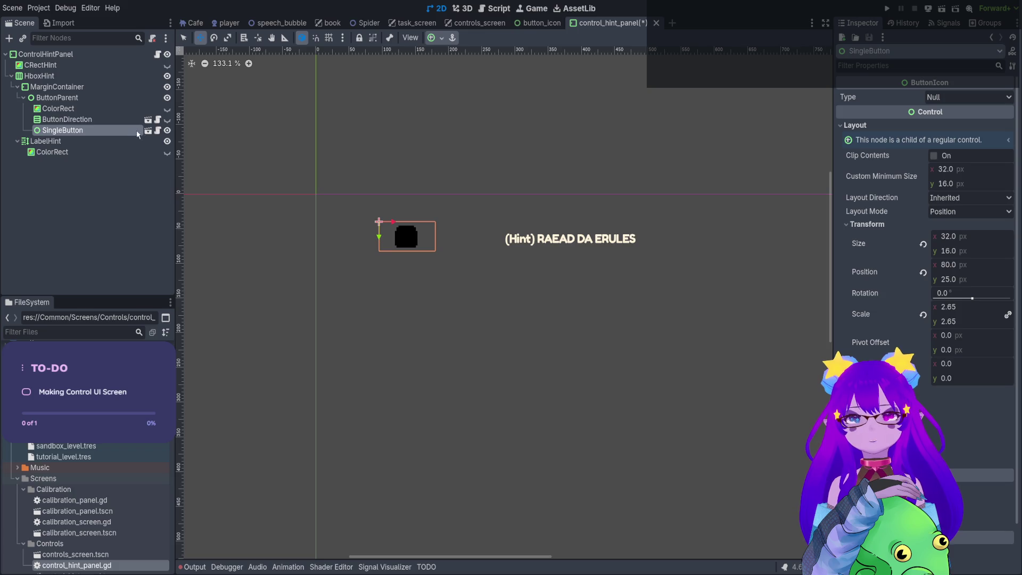
{"action": "left_click", "coordinate": [168, 121]}
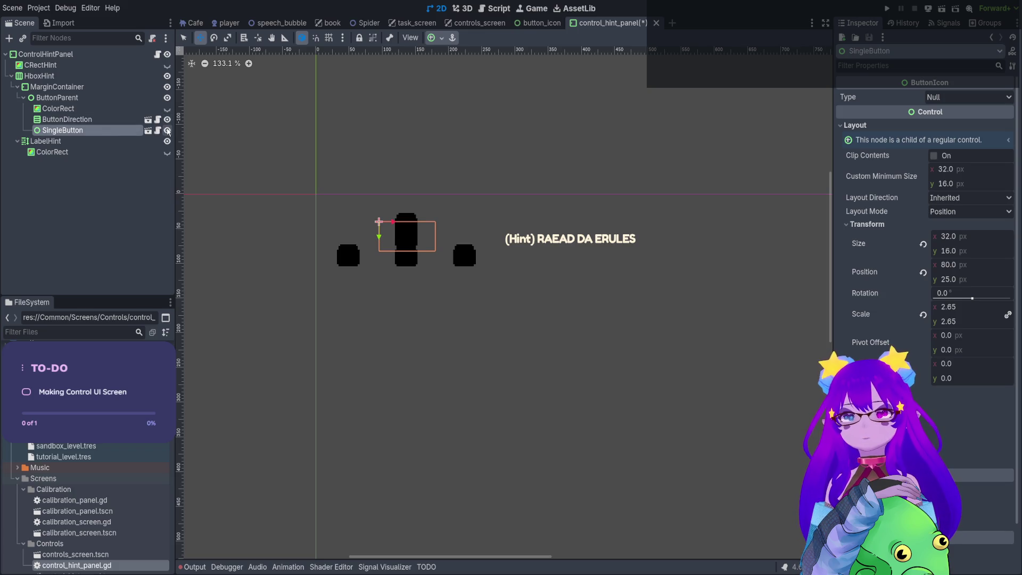
{"action": "left_click", "coordinate": [167, 120]}
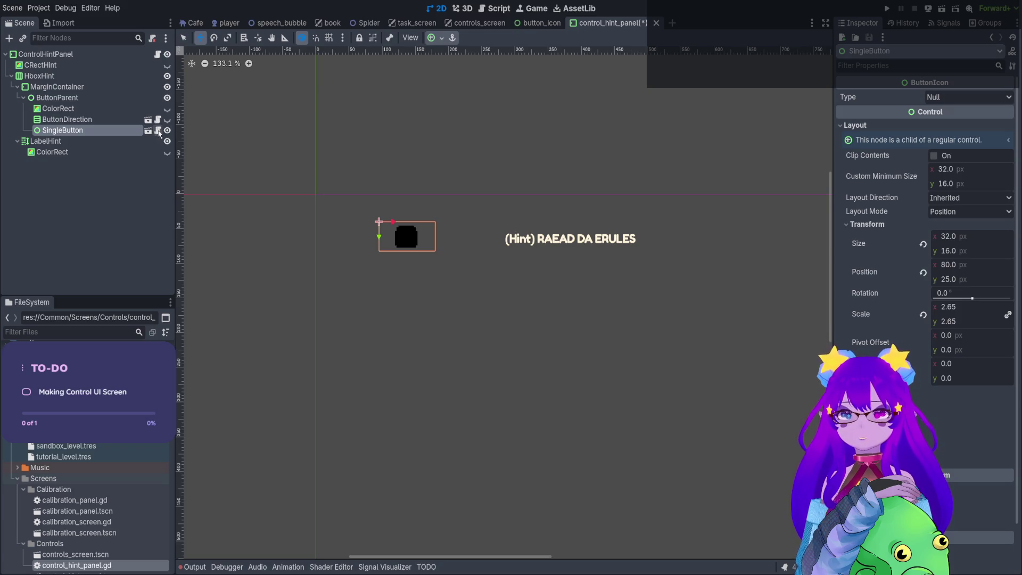
{"action": "left_click", "coordinate": [149, 131]}
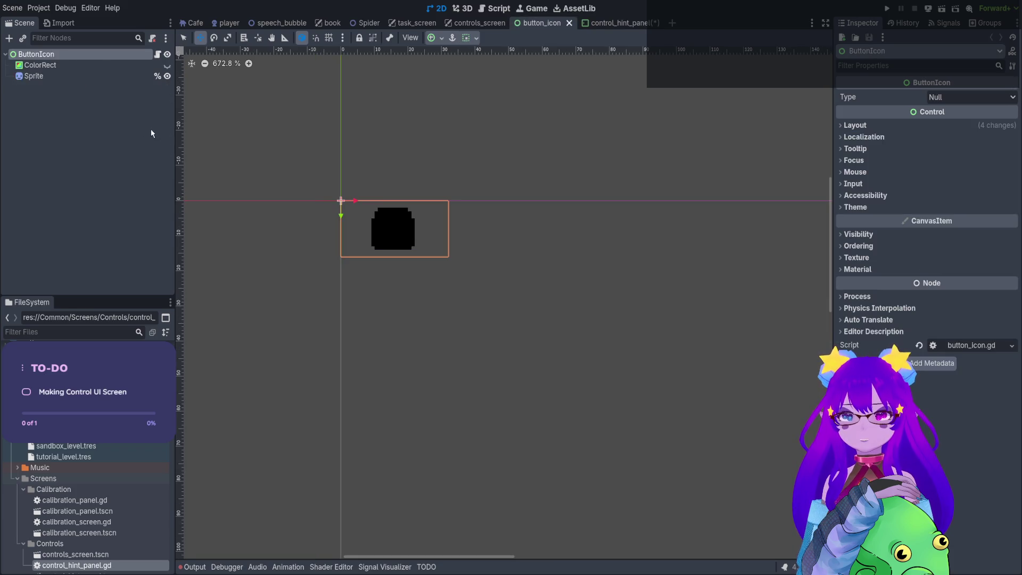
{"action": "left_click", "coordinate": [157, 54]}
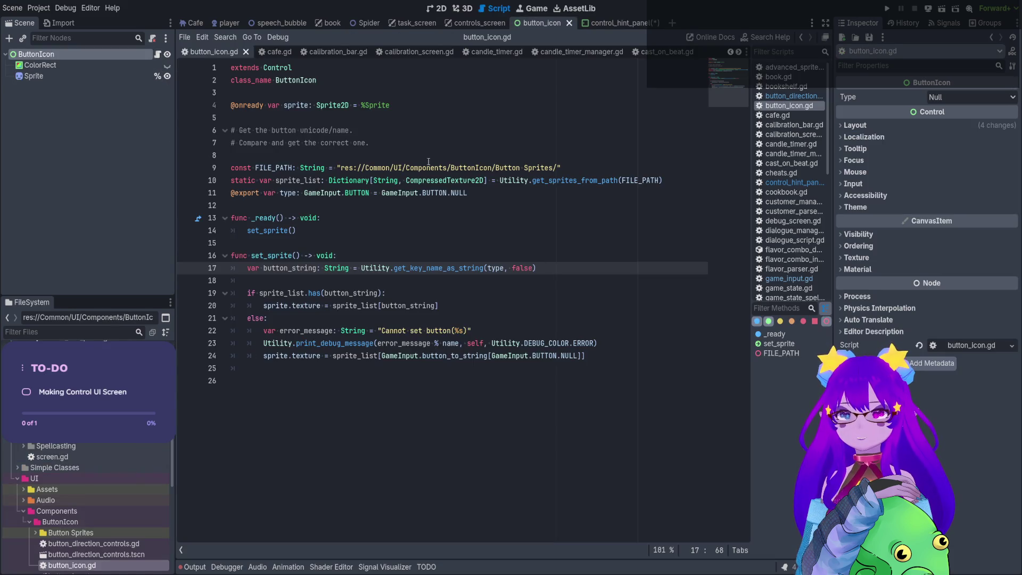
Save the button_icon scene, then open ButtonDirection's button_direction_controls scene and script.
{"action": "left_click", "coordinate": [299, 256]}
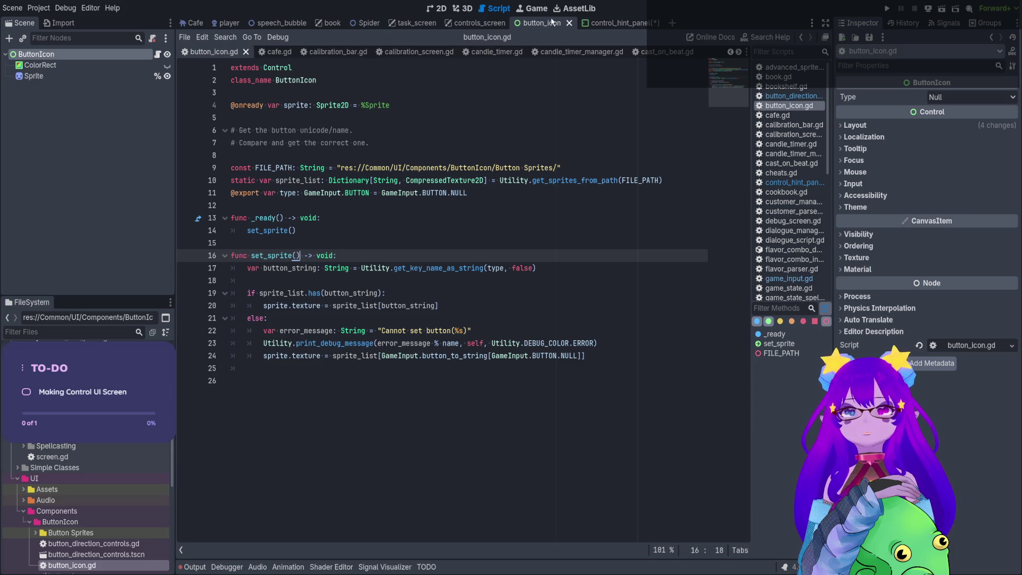
{"action": "key", "text": "ctrl+s"}
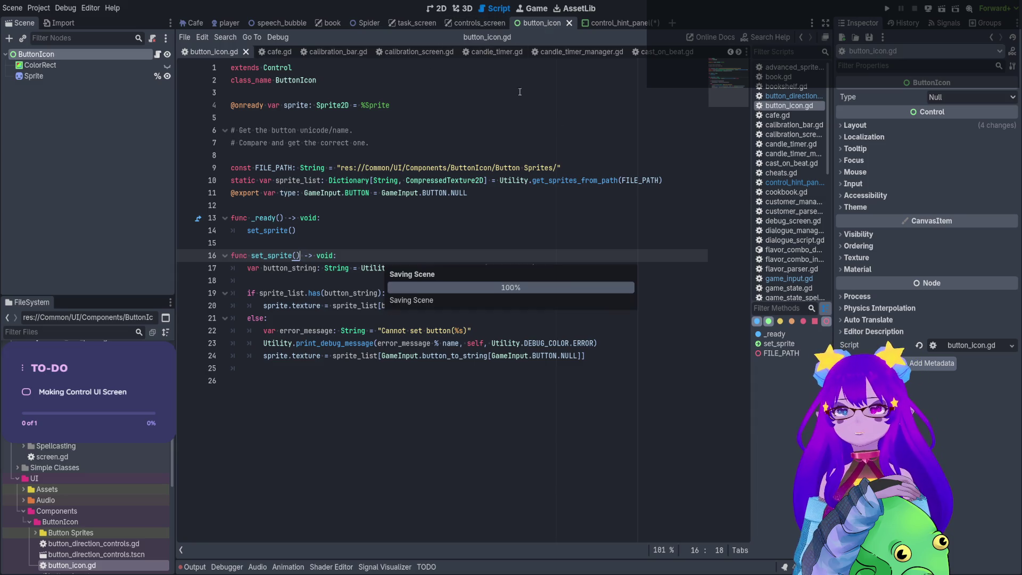
{"action": "left_click", "coordinate": [612, 23]}
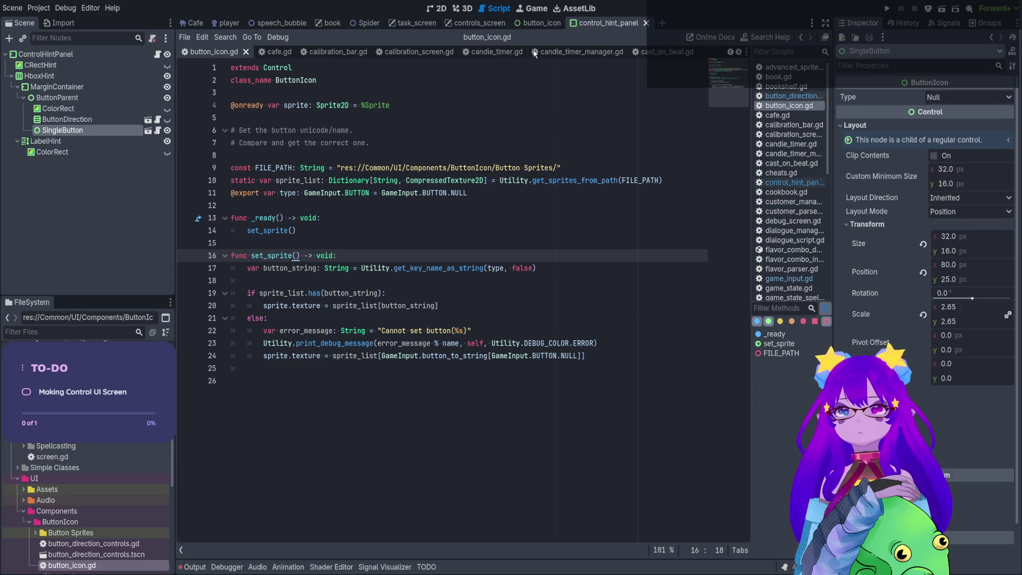
{"action": "left_click", "coordinate": [148, 120]}
{"action": "left_click", "coordinate": [158, 55]}
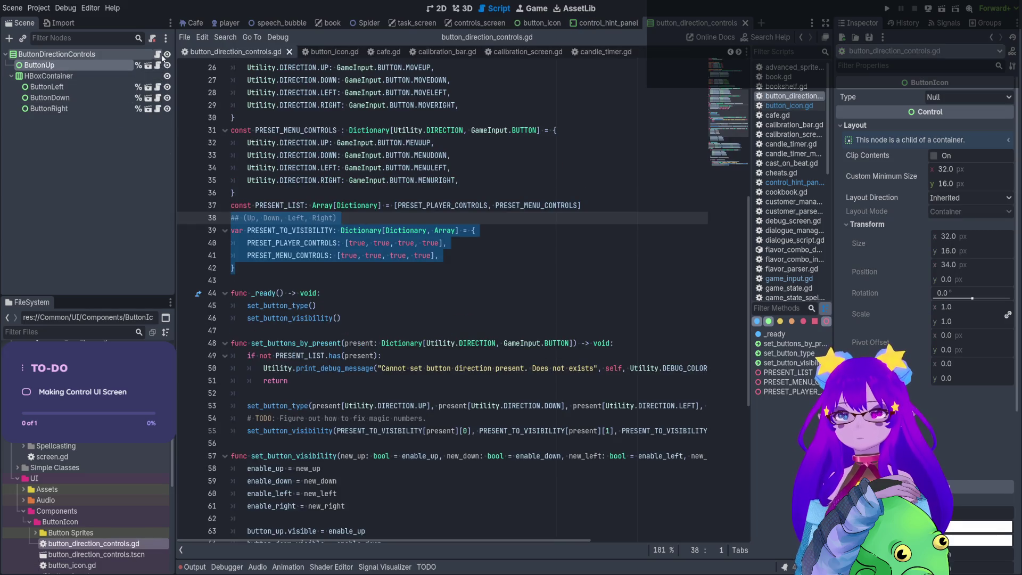
Jump from the set_sprite call on line 86 to its definition in button_icon.gd.
{"action": "scroll", "coordinate": [367, 285], "scroll_direction": "down", "scroll_amount": 2}
{"action": "scroll", "coordinate": [367, 285], "scroll_direction": "down", "scroll_amount": 3}
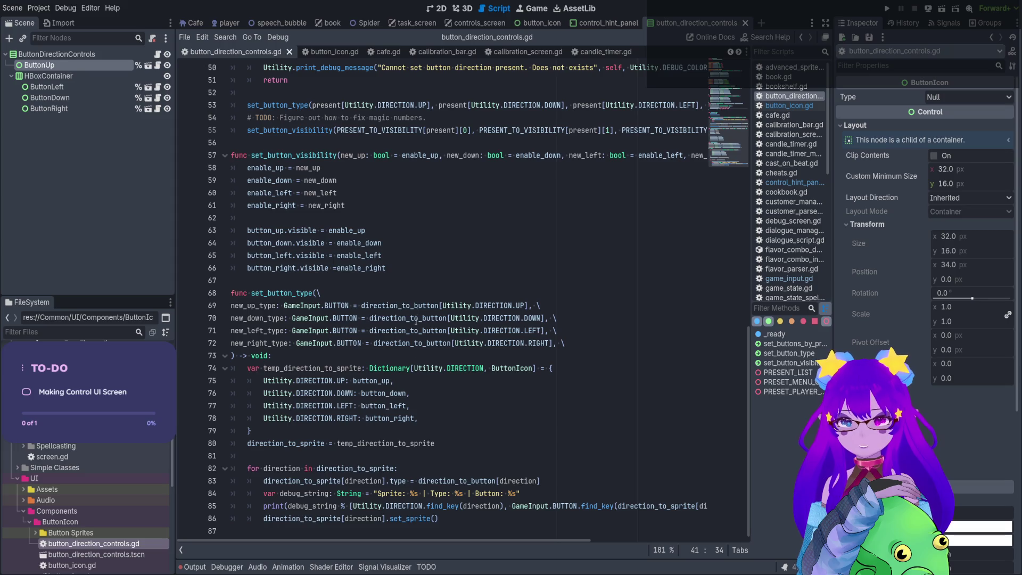
{"action": "left_click", "coordinate": [434, 486]}
{"action": "left_click", "coordinate": [410, 517]}
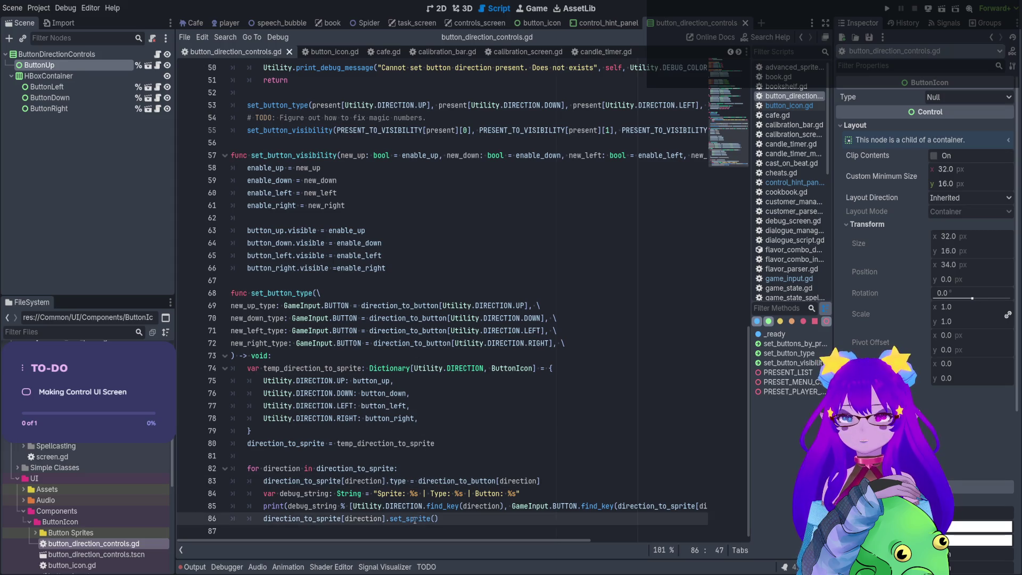
{"action": "left_click", "coordinate": [416, 518]}
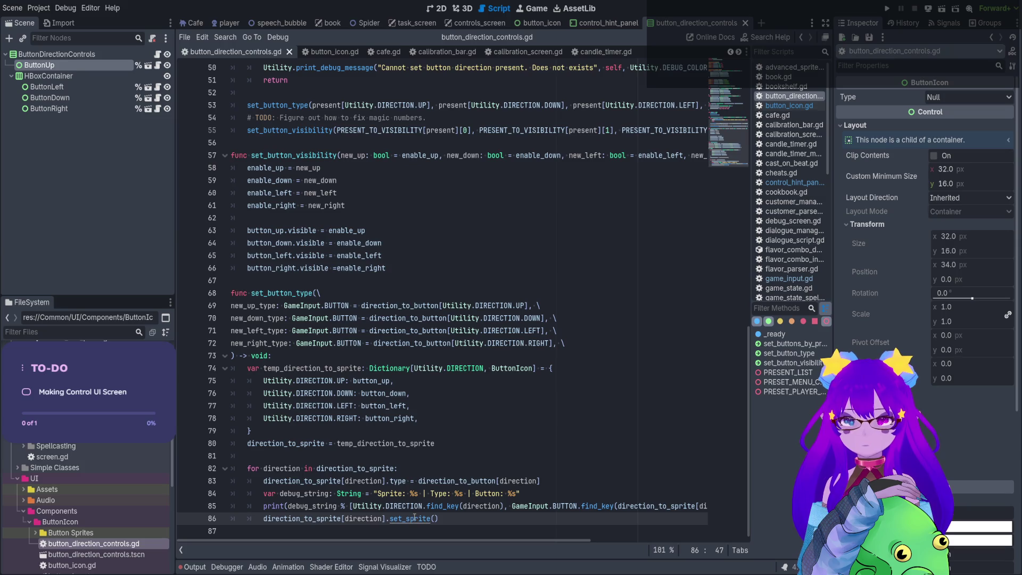
{"action": "left_click", "coordinate": [414, 518], "text": "ctrl"}
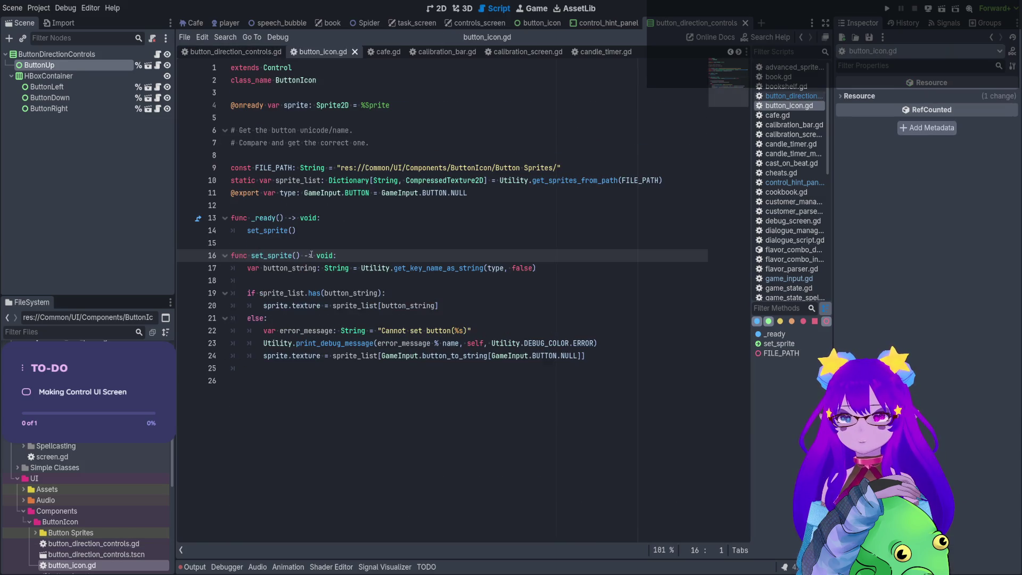
Give set_sprite a new_type: GameInput.BUTTON = type parameter.
{"action": "left_click", "coordinate": [309, 195]}
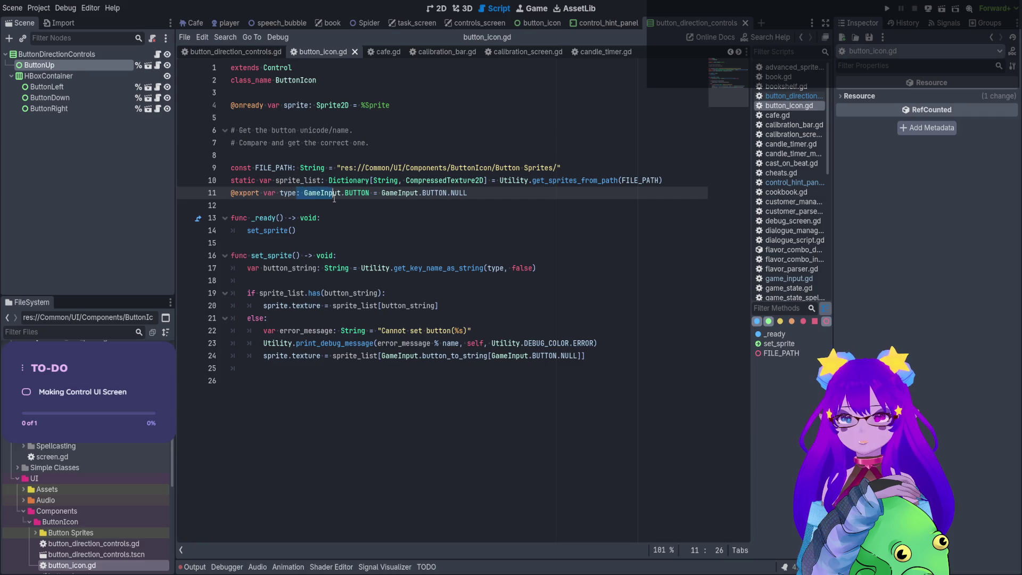
{"action": "left_click", "coordinate": [338, 203]}
{"action": "left_click", "coordinate": [288, 242]}
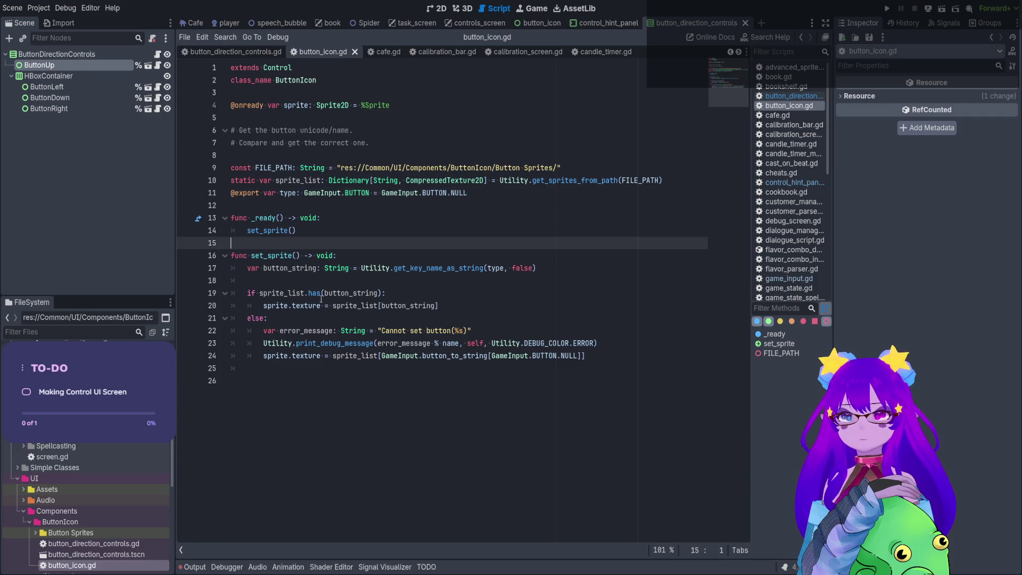
{"action": "left_click", "coordinate": [296, 256]}
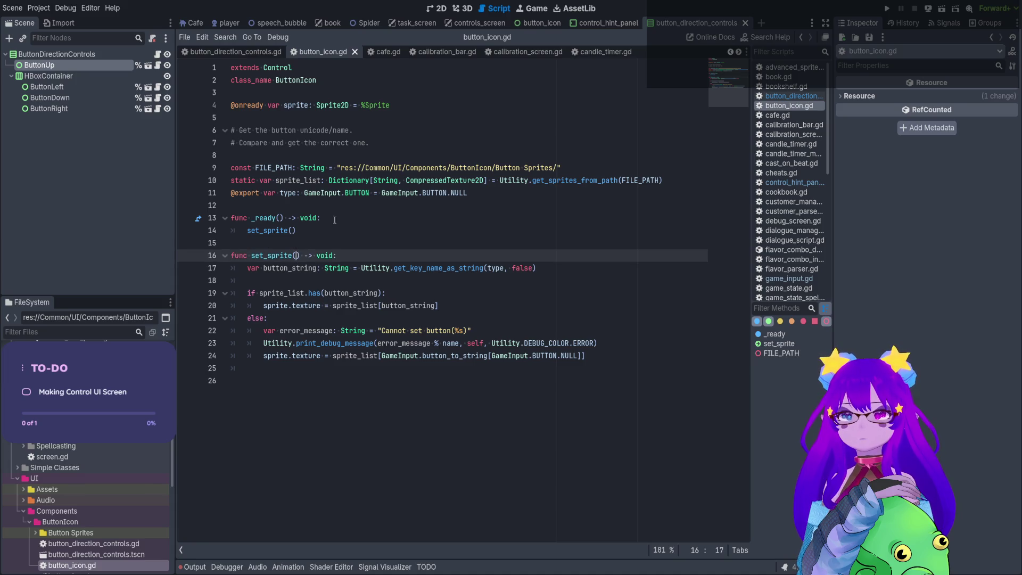
{"action": "type", "text": "new_"}
{"action": "type", "text": "type"}
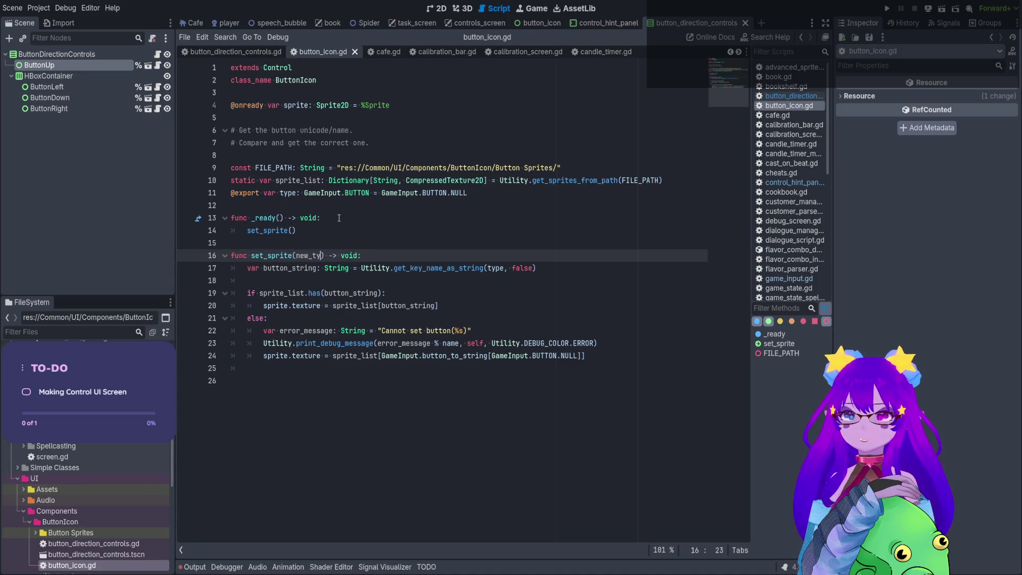
{"action": "type", "text": ": "}
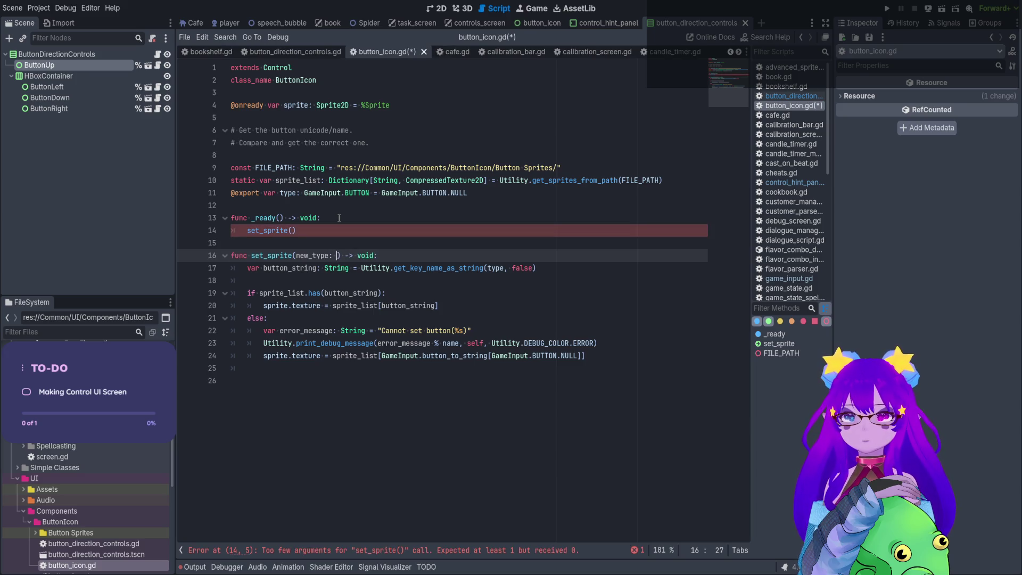
{"action": "type", "text": "GAME"}
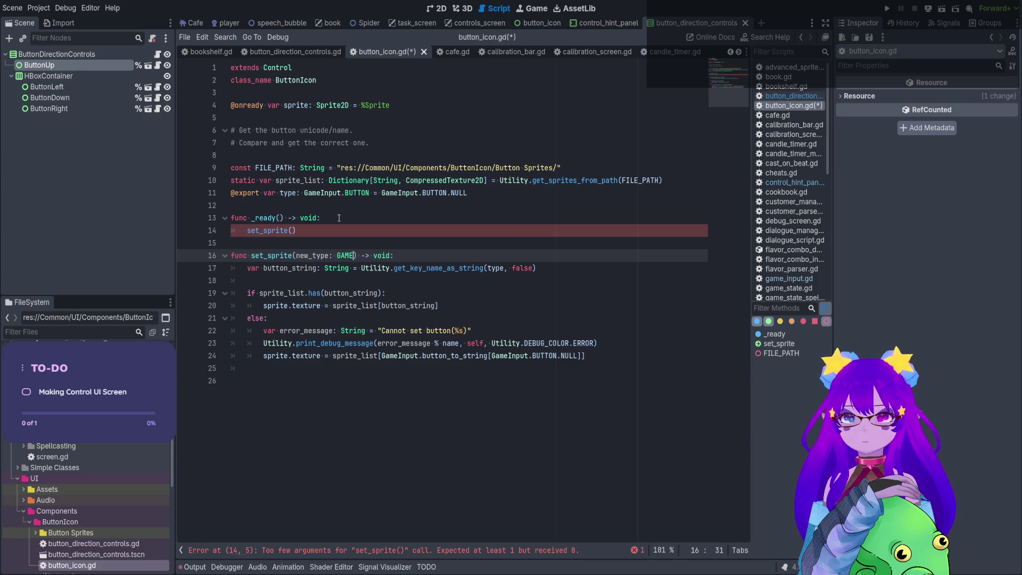
{"action": "key", "text": "Return"}
{"action": "type", "text": ".BU"}
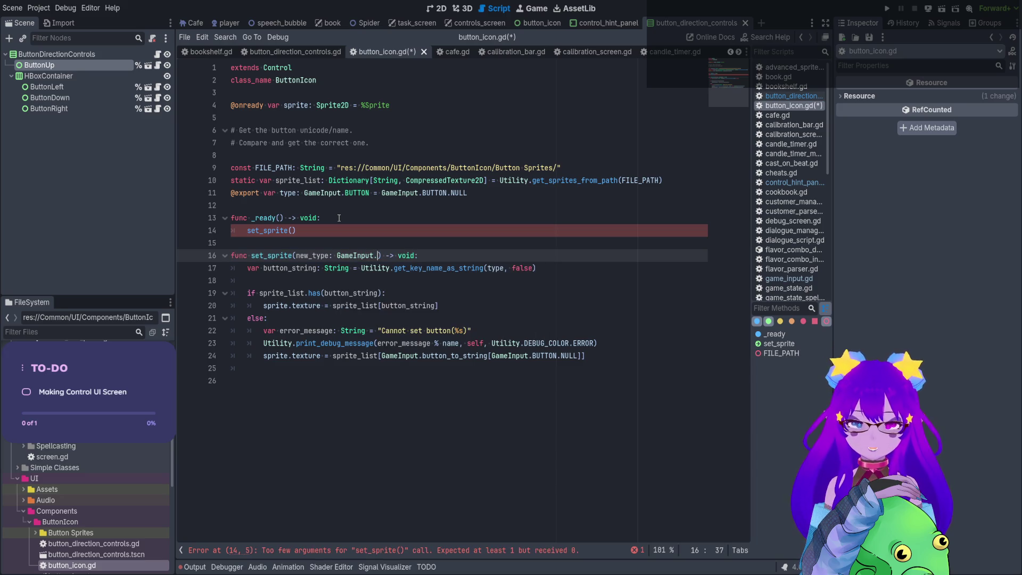
{"action": "key", "text": "Return"}
{"action": "type", "text": "= "}
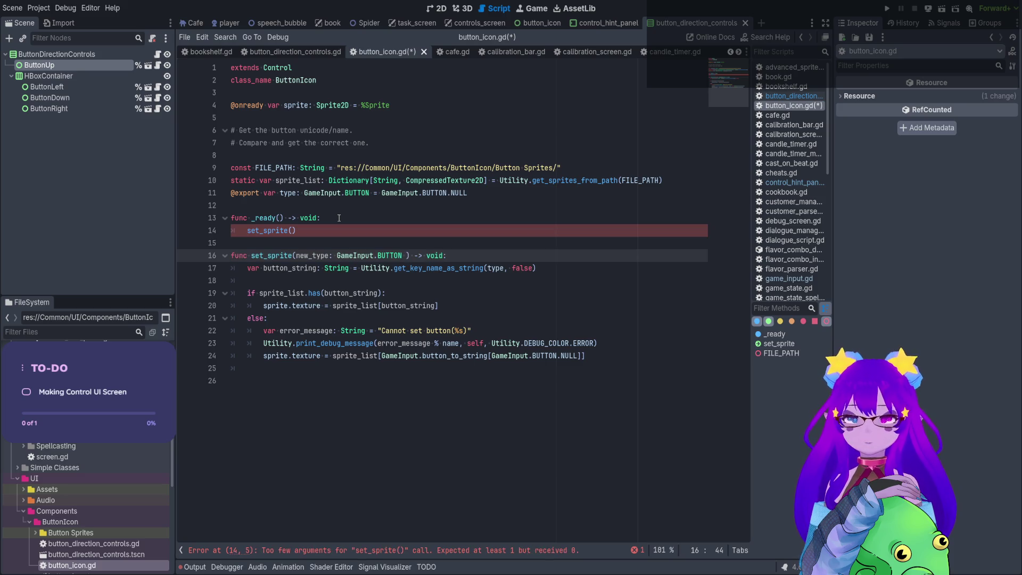
{"action": "type", "text": "type"}
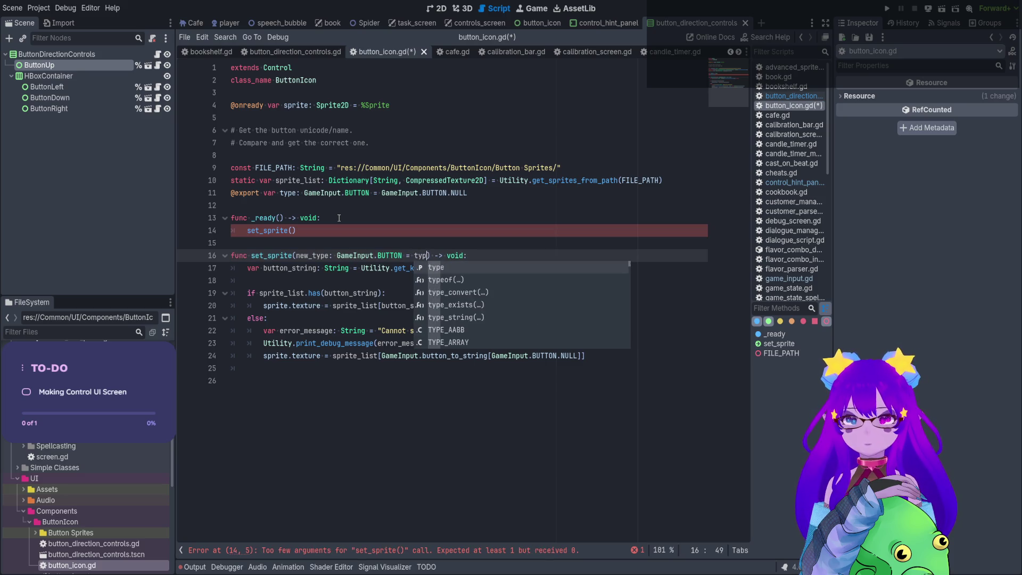
{"action": "left_click", "coordinate": [506, 256]}
Assign type = new_type at the start of set_sprite and save button_icon.gd.
{"action": "key", "text": "Return"}
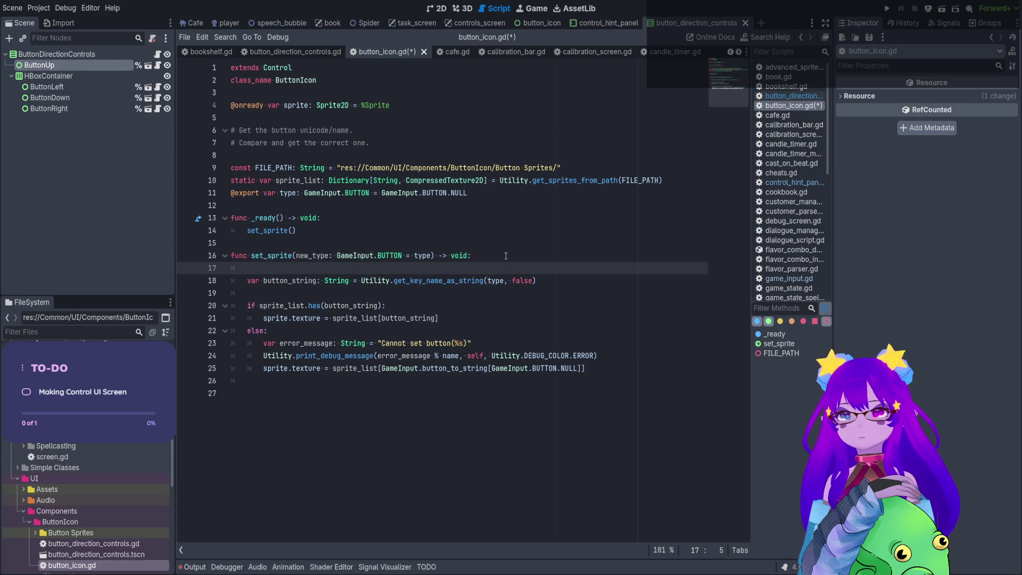
{"action": "type", "text": "type = ne"}
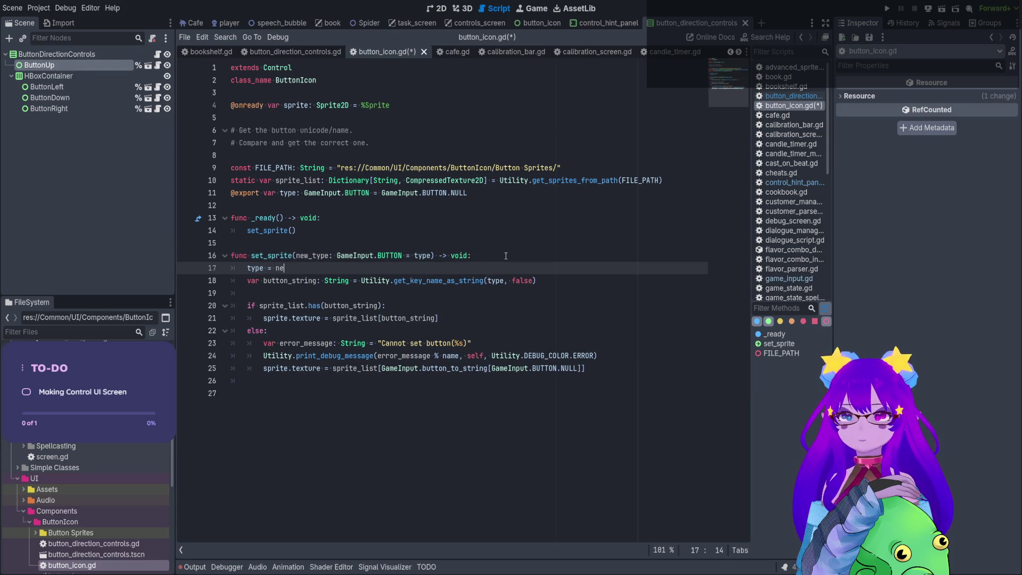
{"action": "type", "text": "w_type"}
{"action": "left_click", "coordinate": [302, 255]}
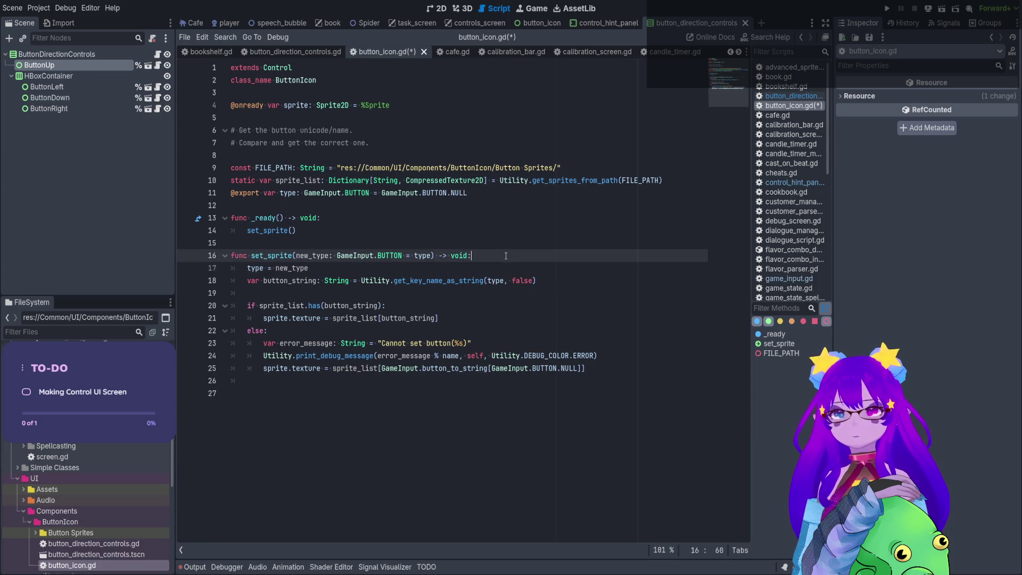
{"action": "key", "text": "ctrl+s"}
{"action": "left_click_drag", "start_coordinate": [302, 255], "coordinate": [354, 255]}
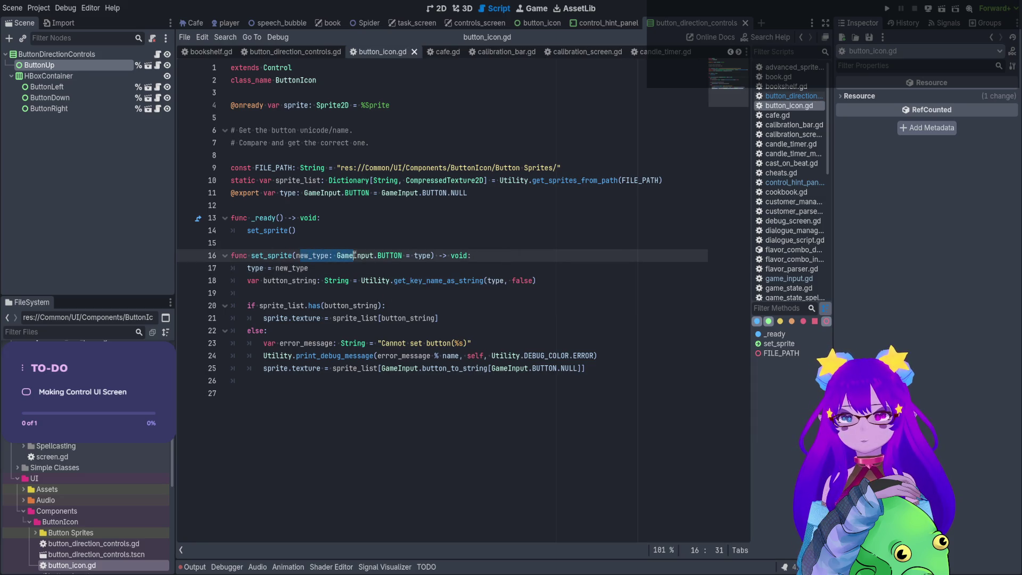
{"action": "left_click", "coordinate": [354, 256]}
{"action": "key", "text": "ctrl+s"}
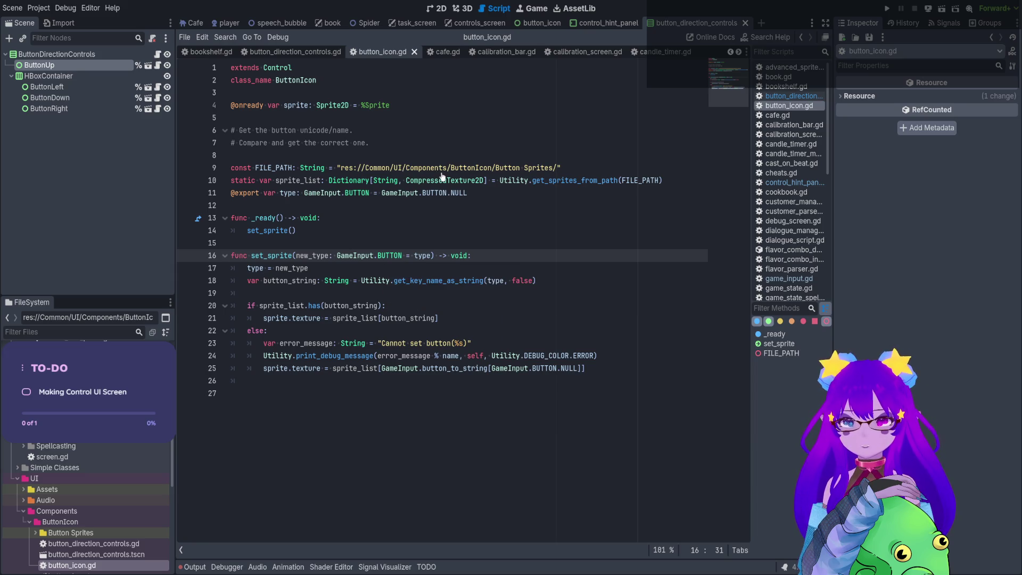
{"action": "left_click", "coordinate": [157, 55]}
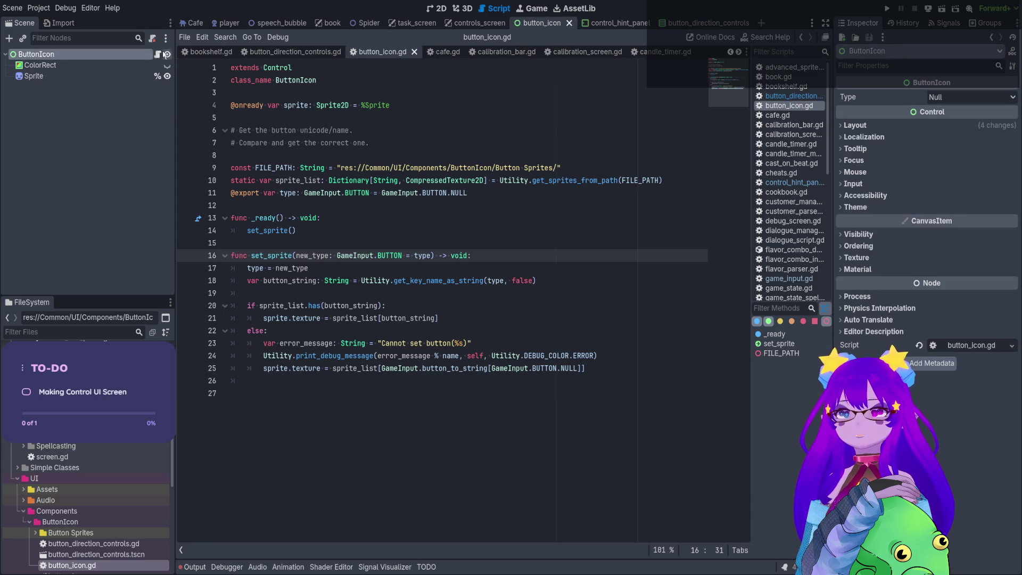
Open control_hint_panel.gd from ControlHint in controls_screen and start typing _set_panel's new_mode: MODE parameter.
{"action": "left_click", "coordinate": [158, 54]}
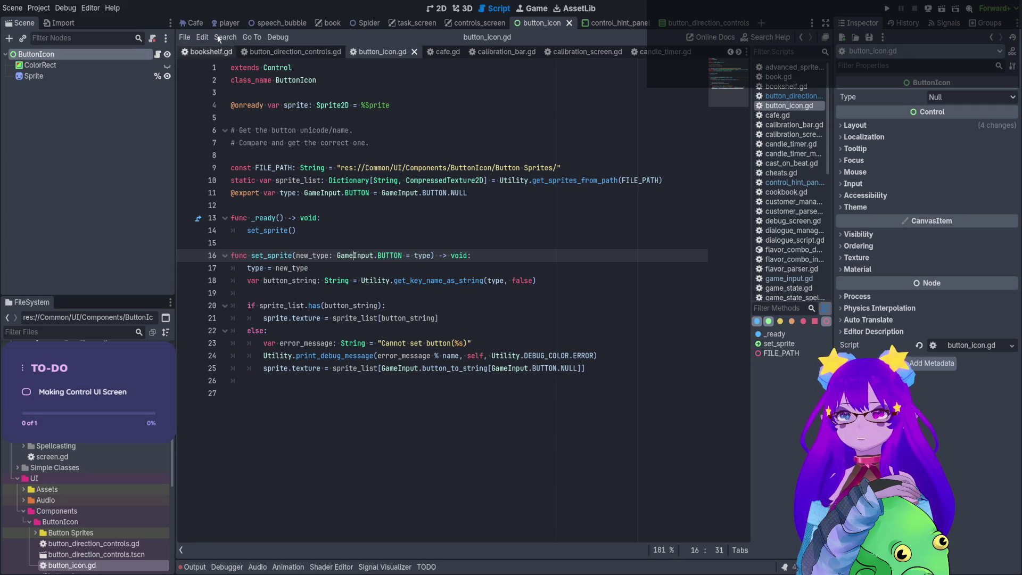
{"action": "left_click", "coordinate": [453, 24]}
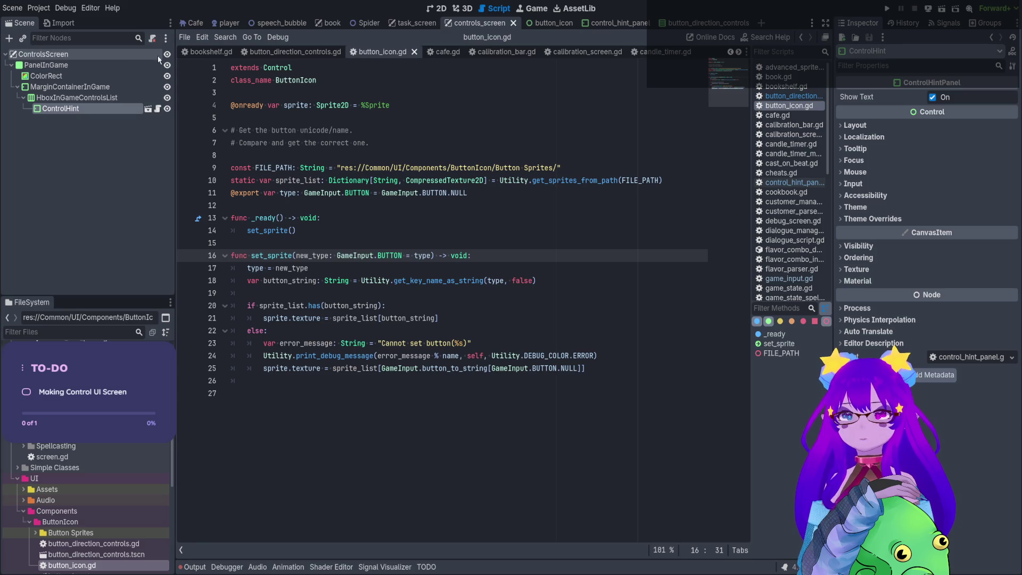
{"action": "left_click", "coordinate": [158, 109]}
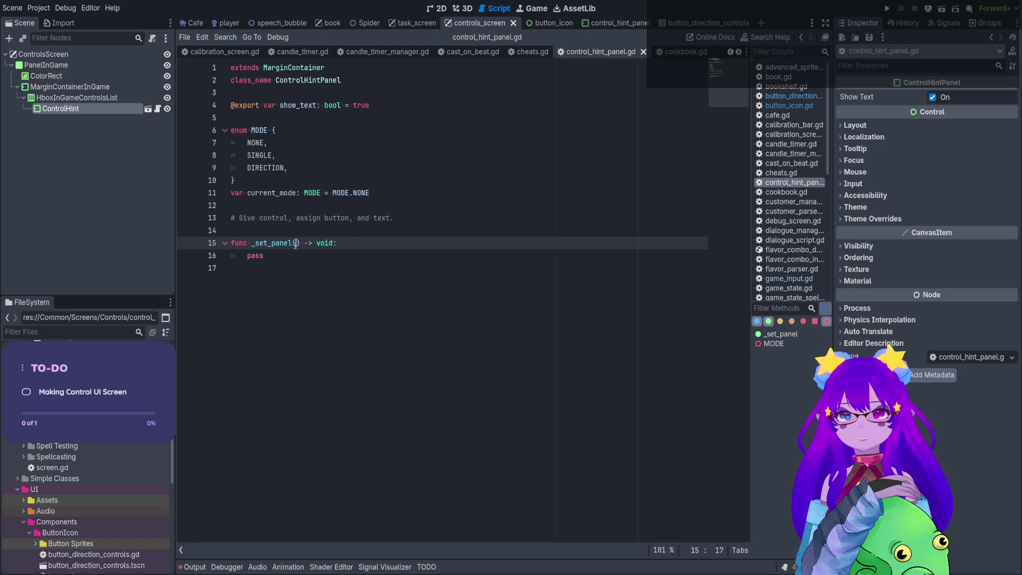
{"action": "type", "text": "new_mode"}
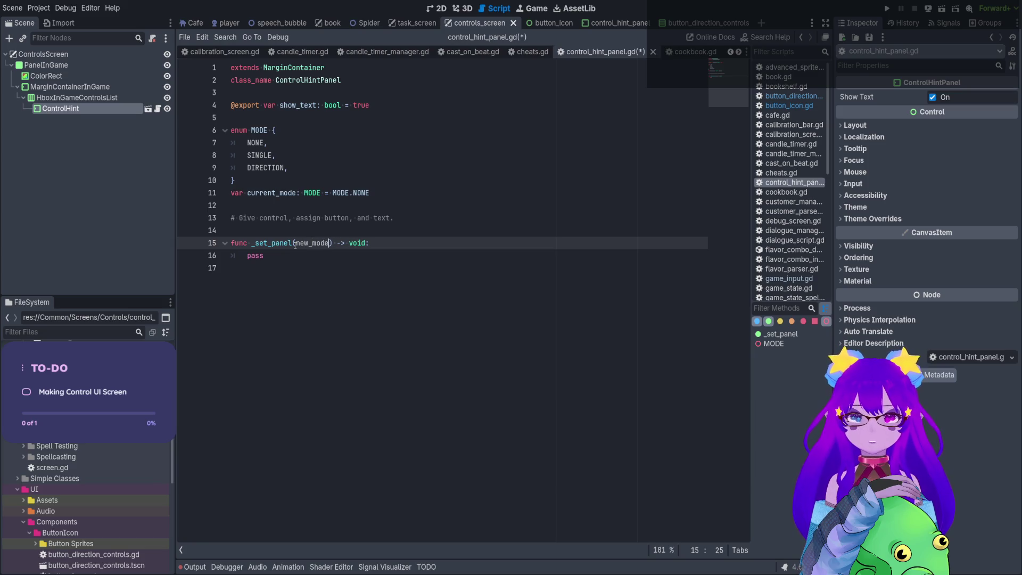
{"action": "type", "text": ":"}
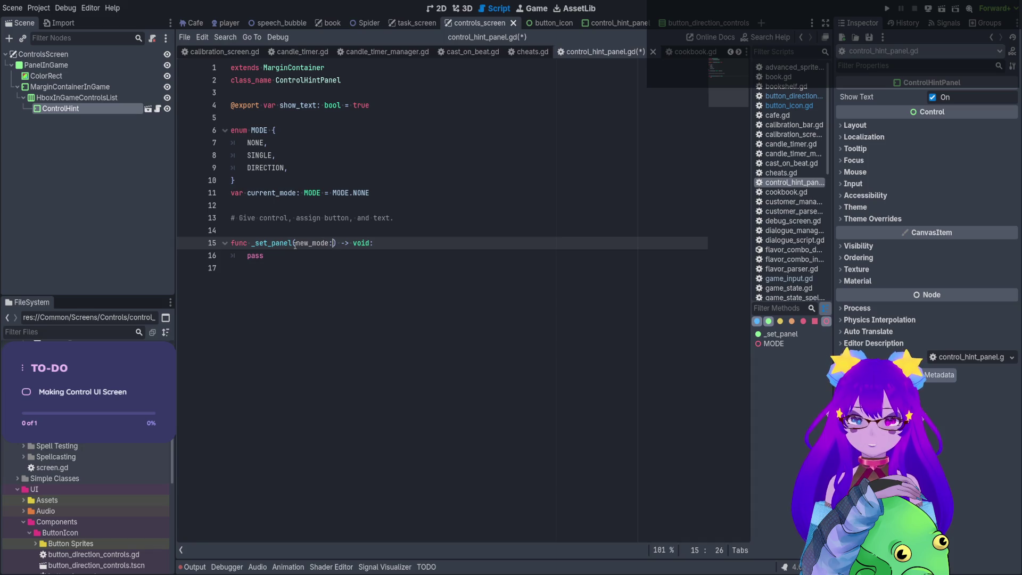
{"action": "type", "text": " MODE"}
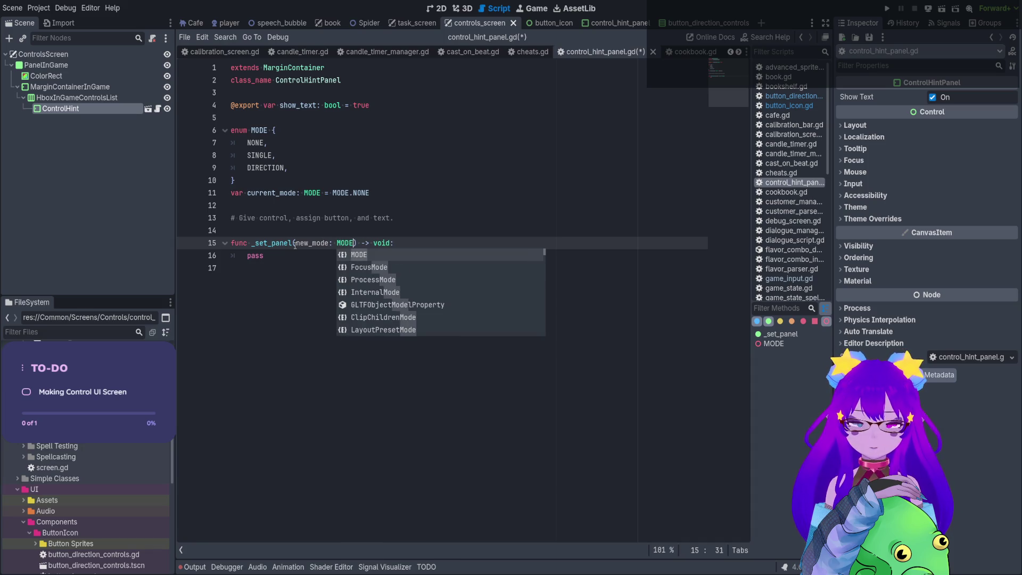
{"action": "type", "text": ", "}
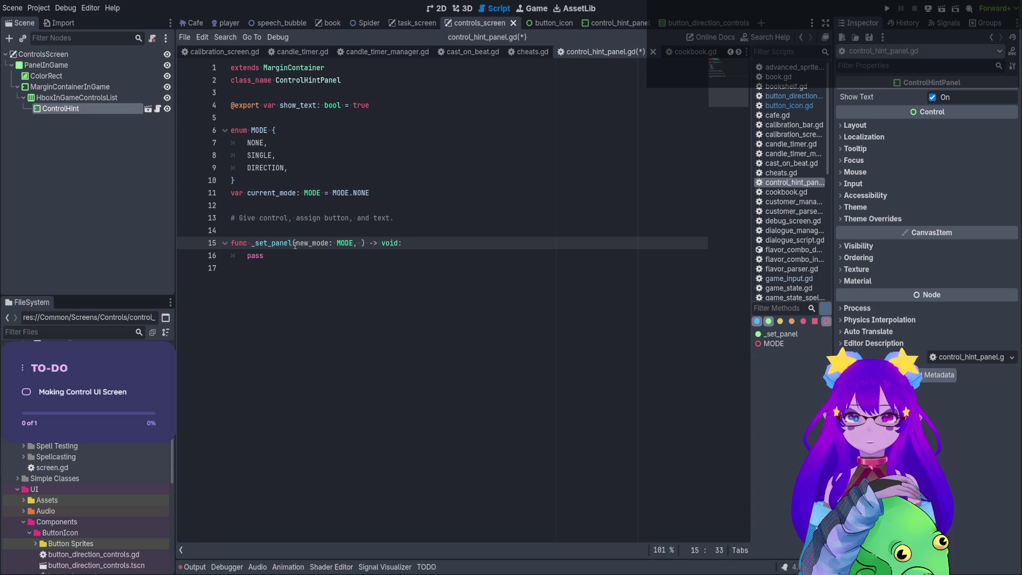
{"action": "type", "text": "buttom_"}
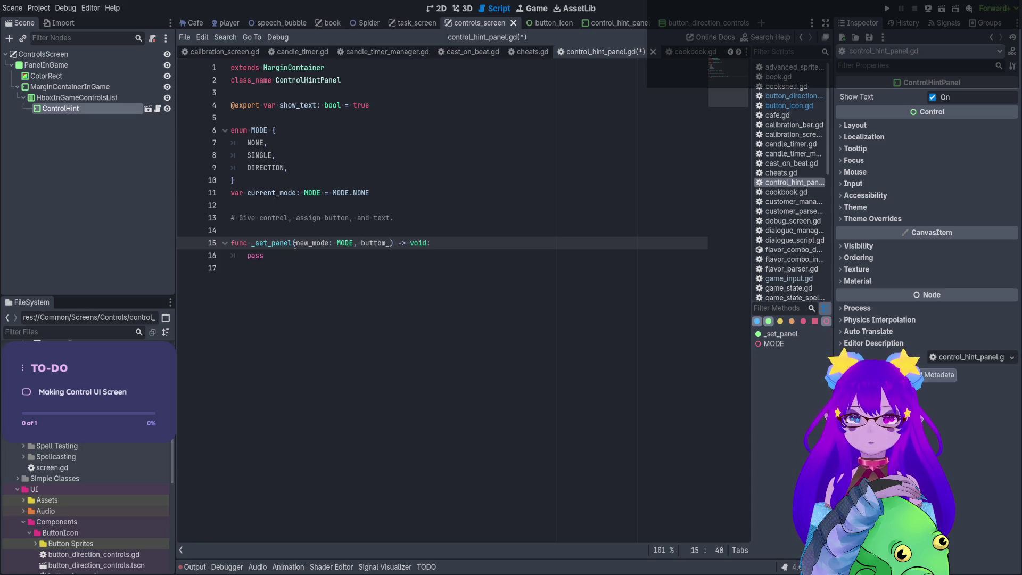
{"action": "type", "text": "n"}
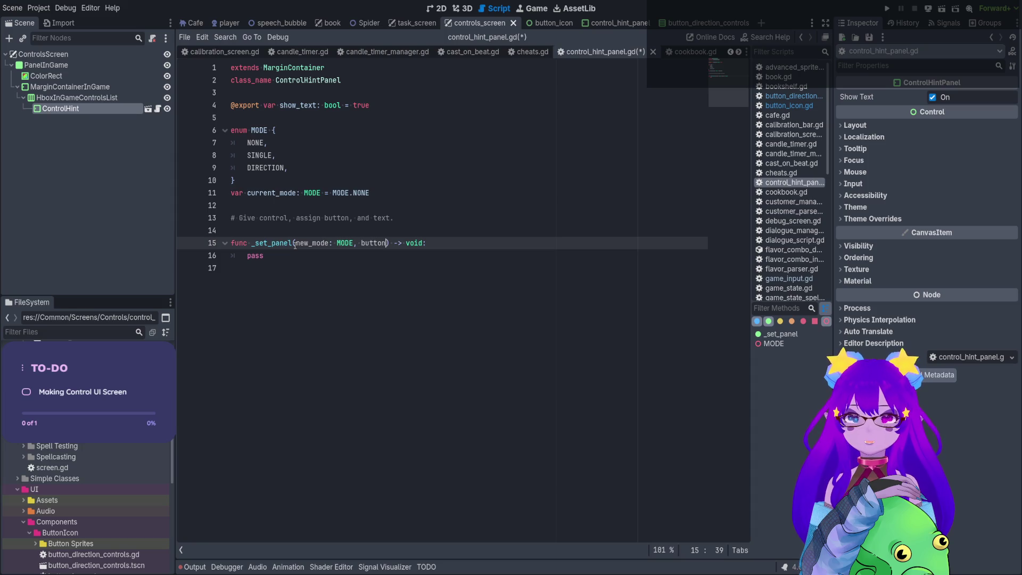
Add label_text: String = "LABEL" and default new_mode to MODE.NONE in _set_panel.
{"action": "key", "text": "BackSpace"}
{"action": "key", "text": "BackSpace"}
{"action": "key", "text": "BackSpace"}
{"action": "key", "text": "BackSpace"}
{"action": "type", "text": "labe"}
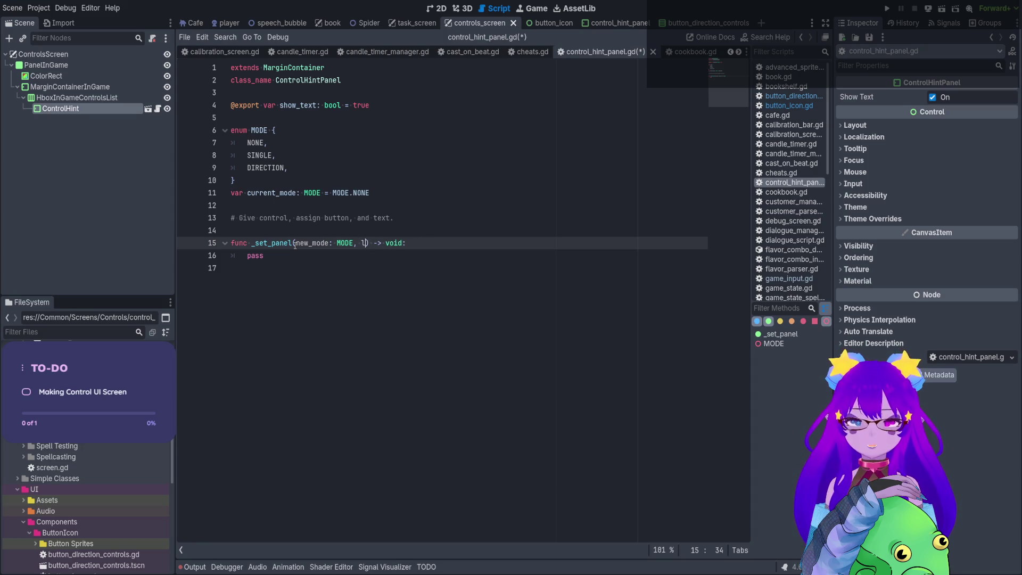
{"action": "type", "text": "l_text"}
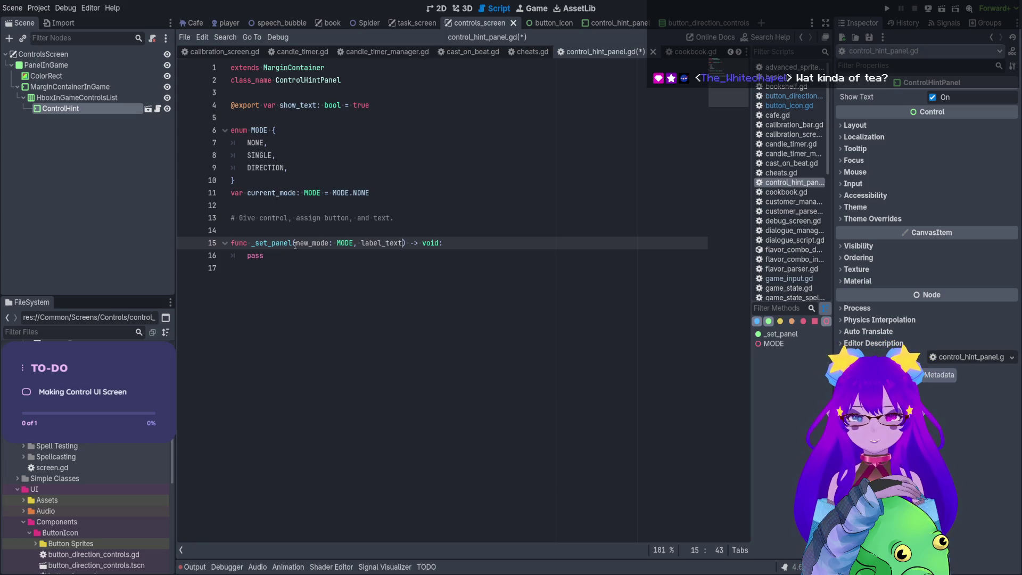
{"action": "type", "text": ": "}
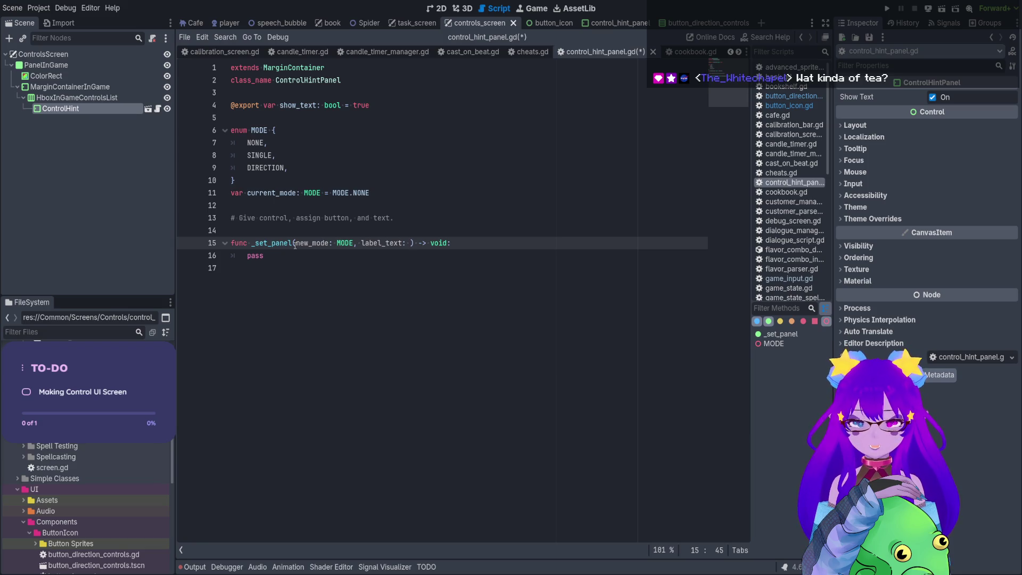
{"action": "type", "text": "String = "}
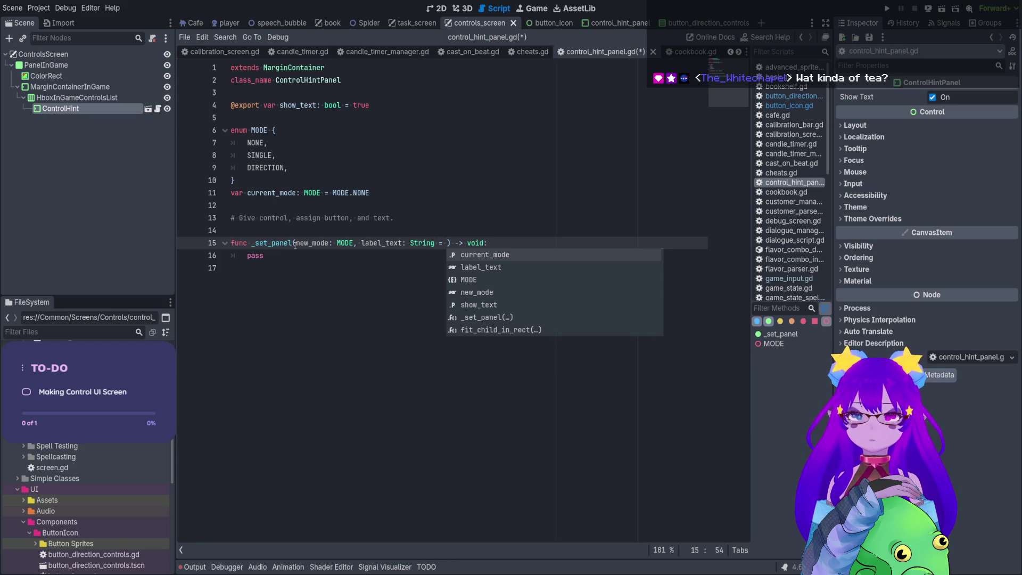
{"action": "type", "text": "\"LABEL"}
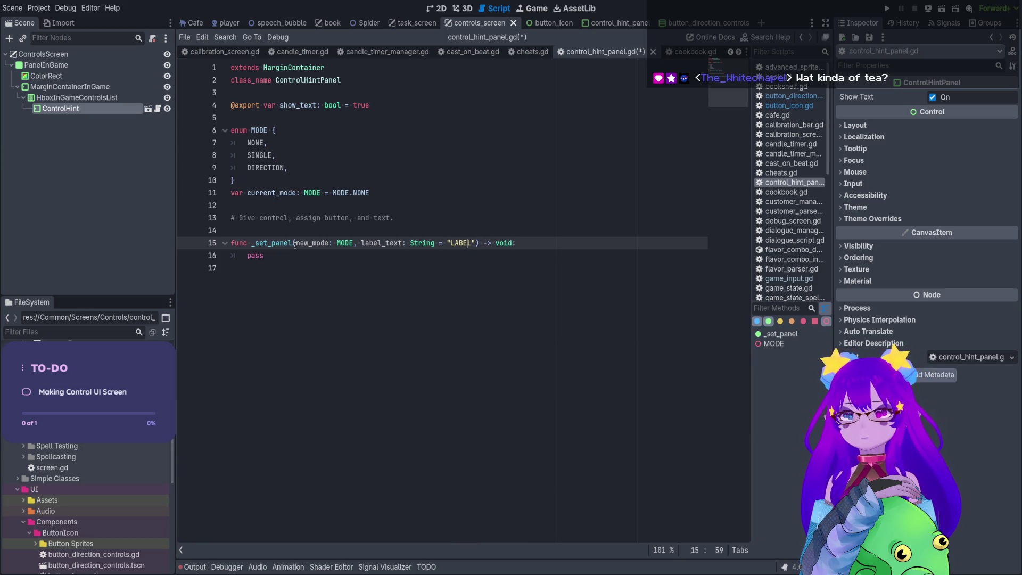
{"action": "key", "text": "ctrl+Left"}
{"action": "key", "text": "ctrl+Left"}
{"action": "type", "text": "= MODE"}
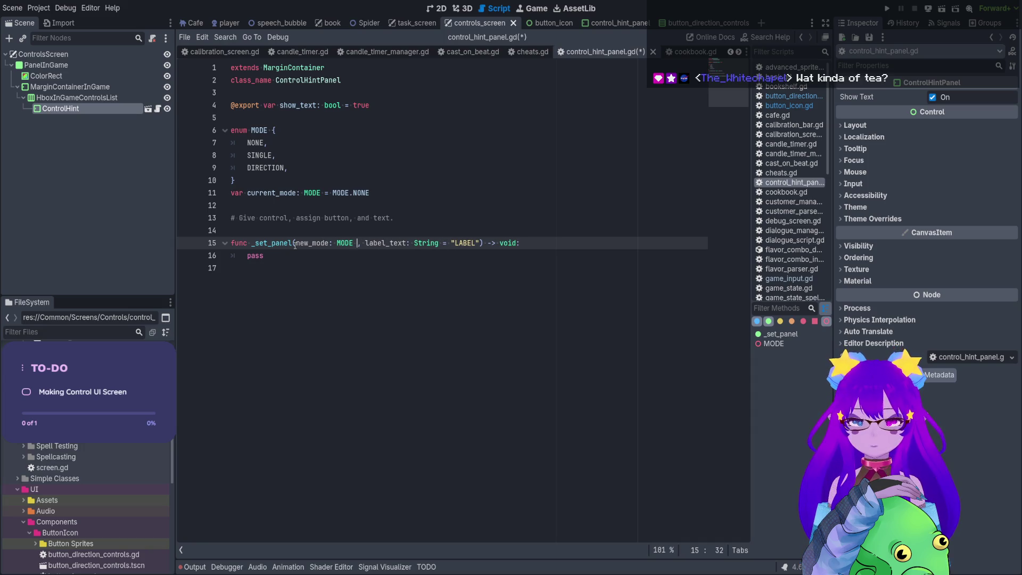
{"action": "type", "text": ".NONE"}
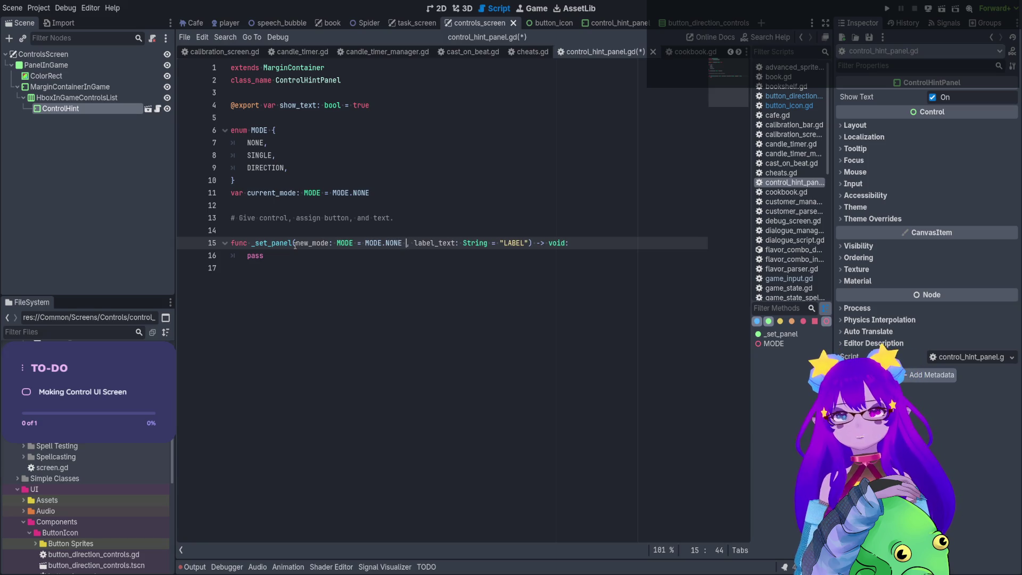
Replace new_mode's MODE.NONE default with current_mode and save the script.
{"action": "left_click_drag", "start_coordinate": [307, 242], "coordinate": [396, 243]}
{"action": "left_click", "coordinate": [400, 243]}
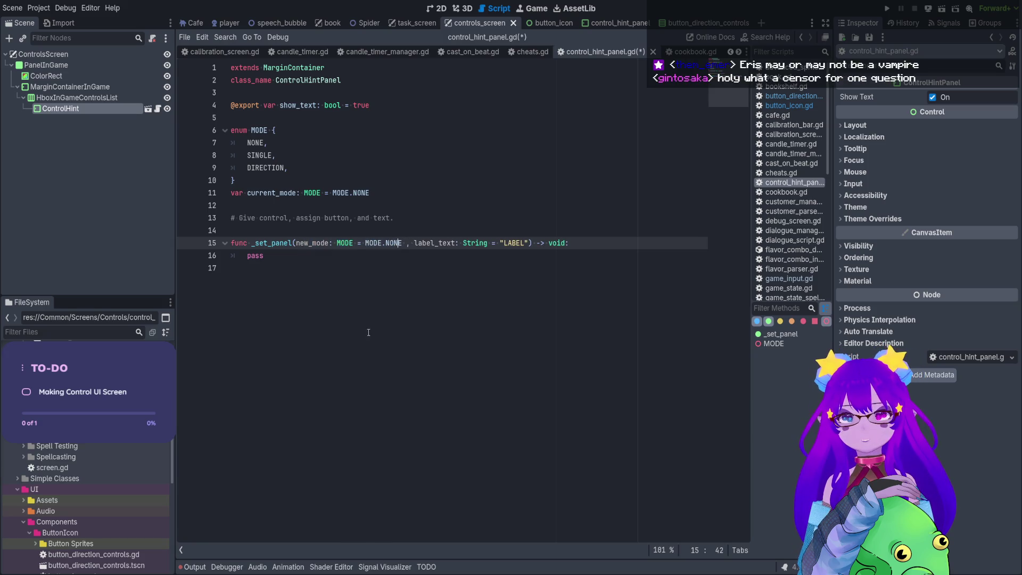
{"action": "double_click", "coordinate": [272, 193]}
{"action": "key", "text": "ctrl+c"}
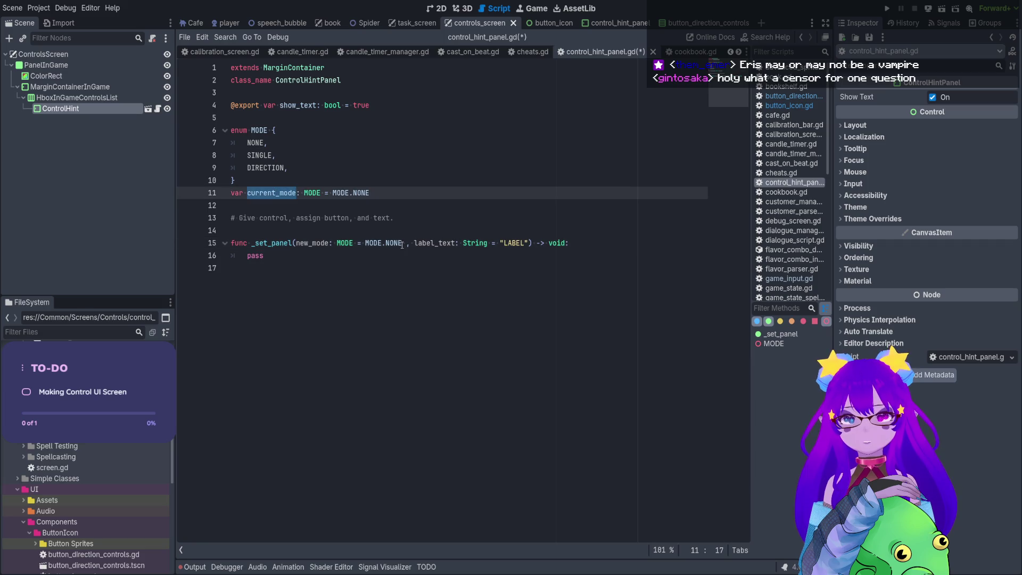
{"action": "left_click", "coordinate": [403, 243]}
{"action": "left_click_drag", "start_coordinate": [402, 242], "coordinate": [365, 242]}
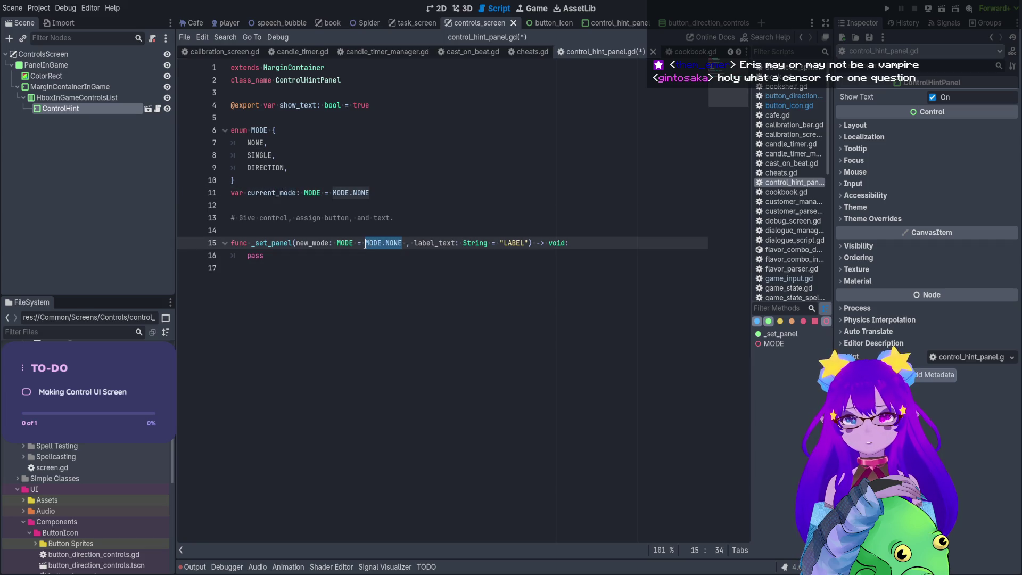
{"action": "key", "text": "ctrl+v"}
{"action": "key", "text": "ctrl+s"}
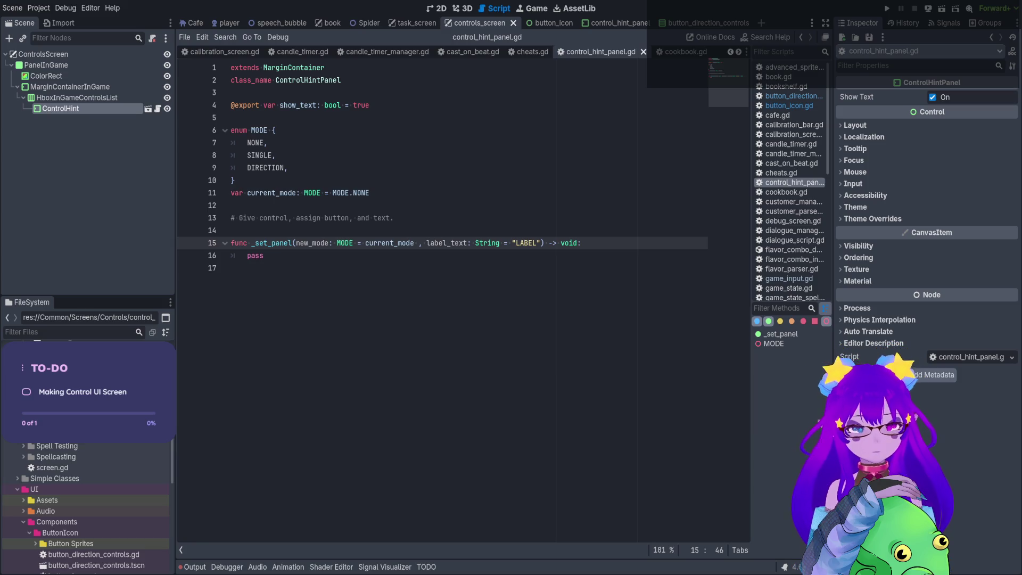
Place the caret on the empty line after the _set_panel function.
{"action": "left_click", "coordinate": [300, 266]}
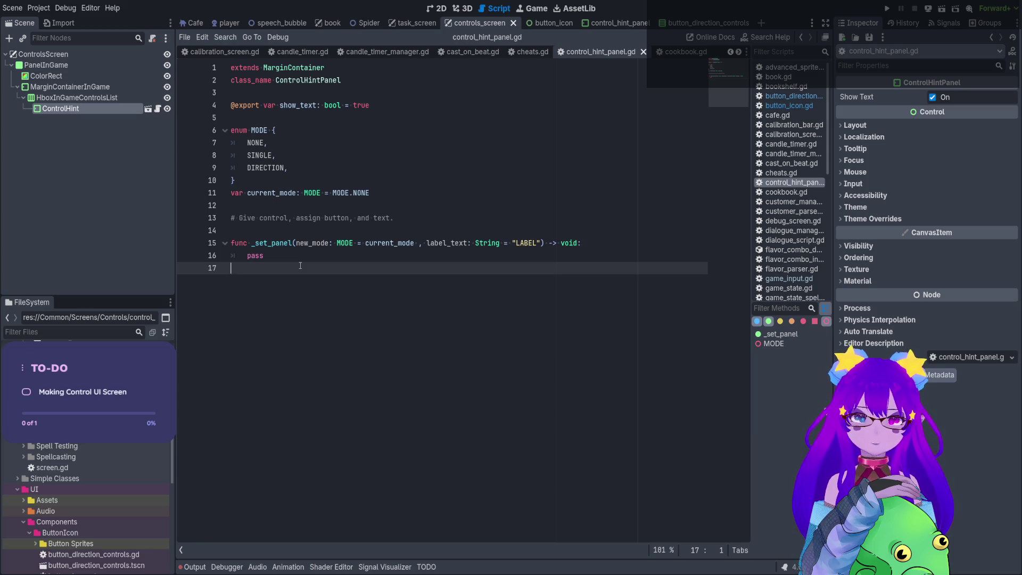
Append a new_buttons: Array[GameInput.BUTTON] parameter after label_text in _set_panel.
{"action": "left_click", "coordinate": [544, 243]}
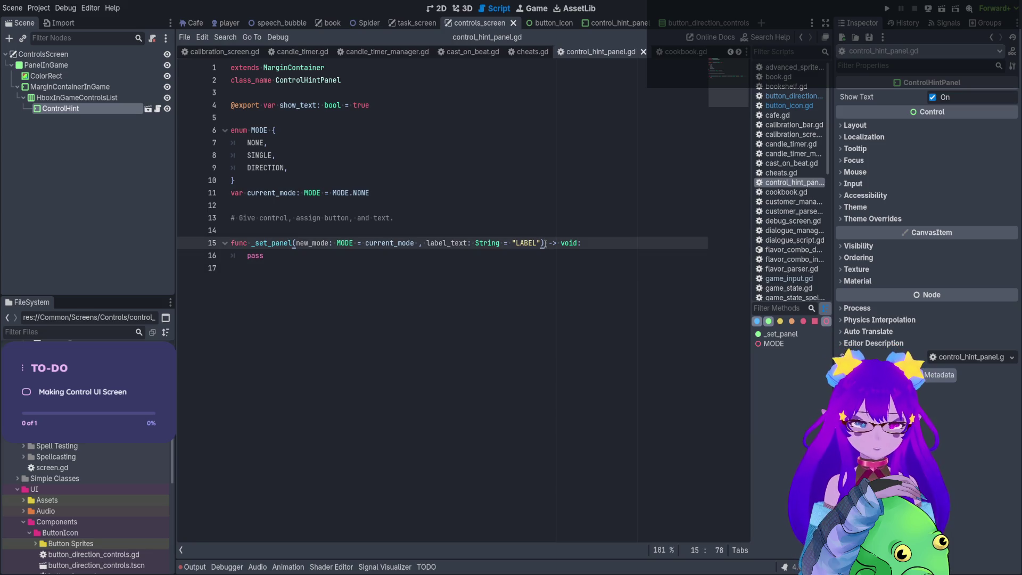
{"action": "type", "text": ","}
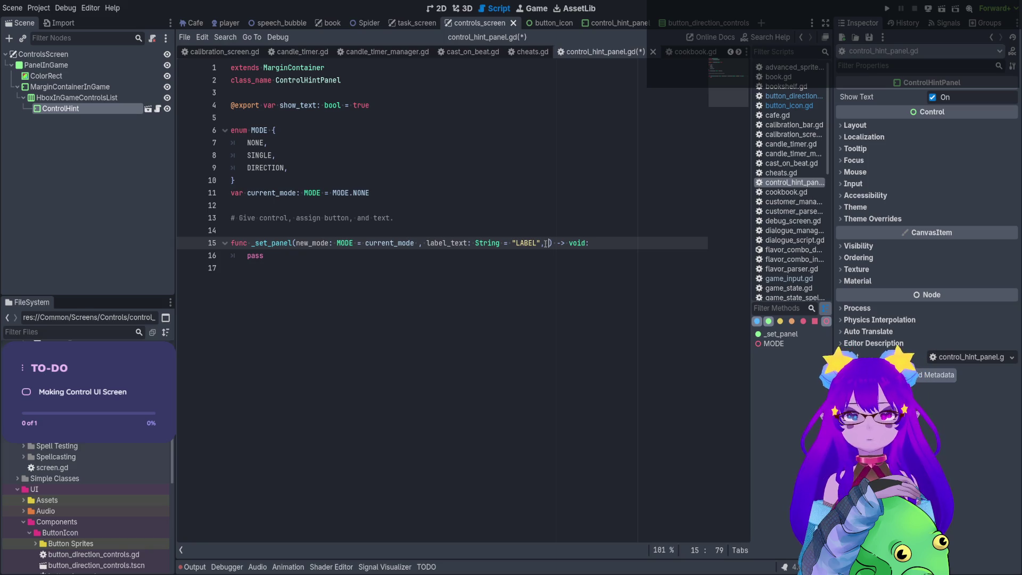
{"action": "type", "text": "new_but"}
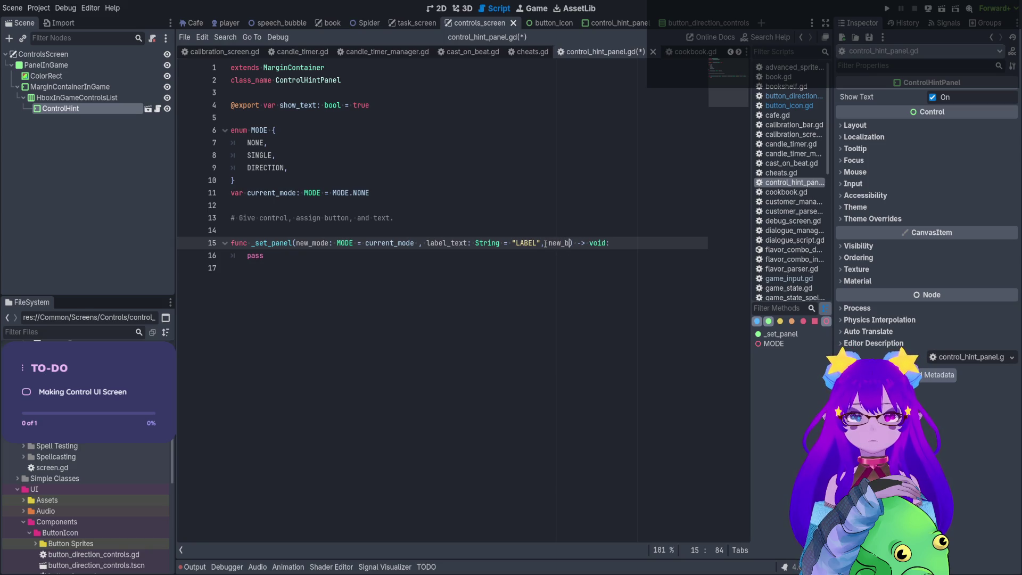
{"action": "type", "text": "tons"}
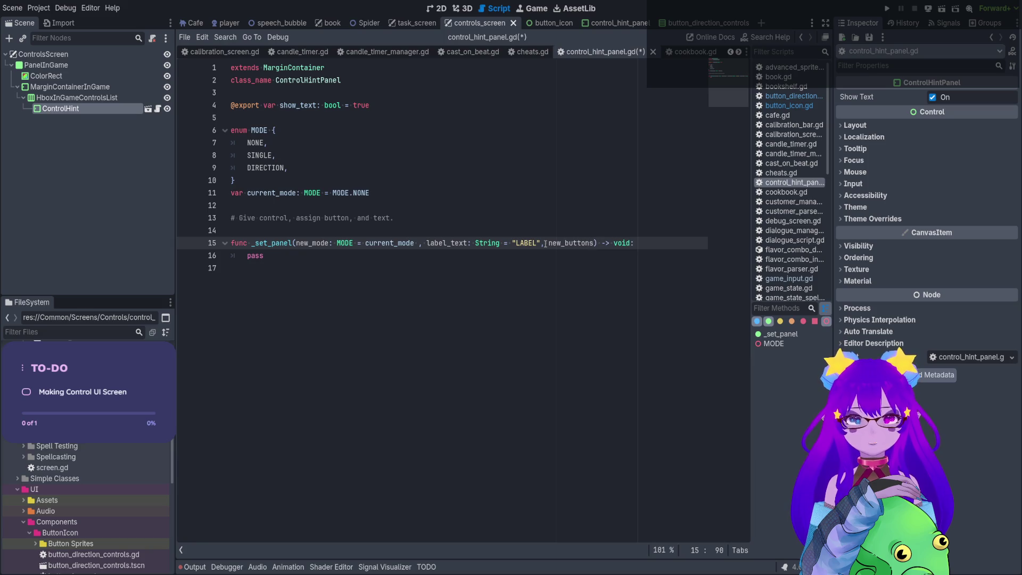
{"action": "type", "text": "; Ar"}
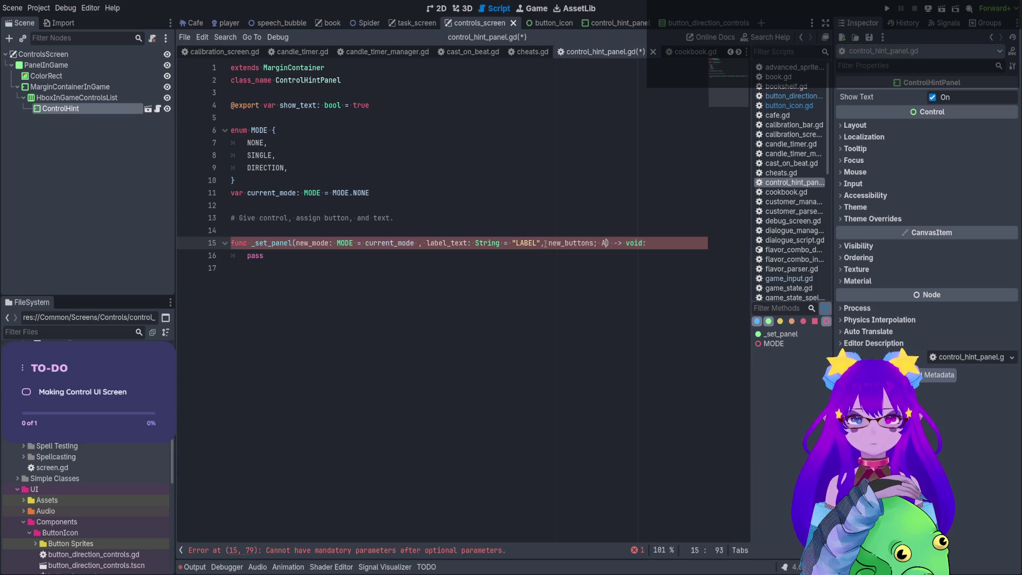
{"action": "key", "text": "BackSpace"}
{"action": "key", "text": "BackSpace"}
{"action": "key", "text": "BackSpace"}
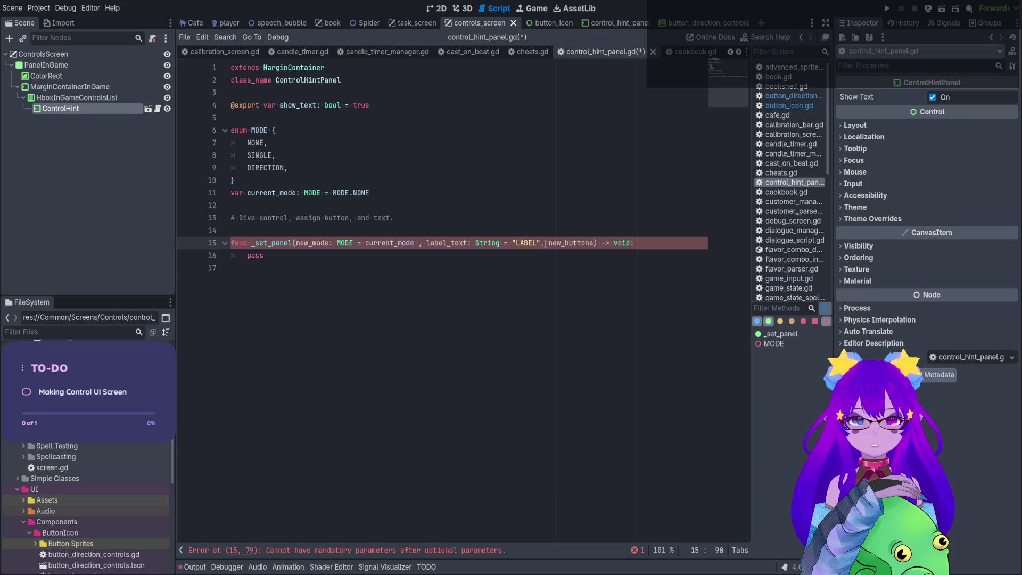
{"action": "type", "text": ": Array"}
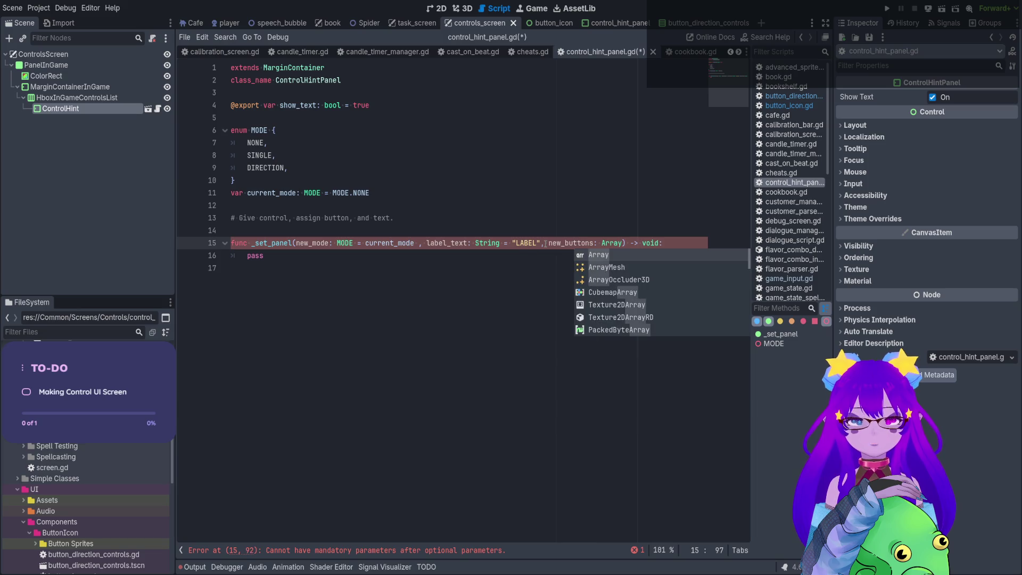
{"action": "type", "text": "["}
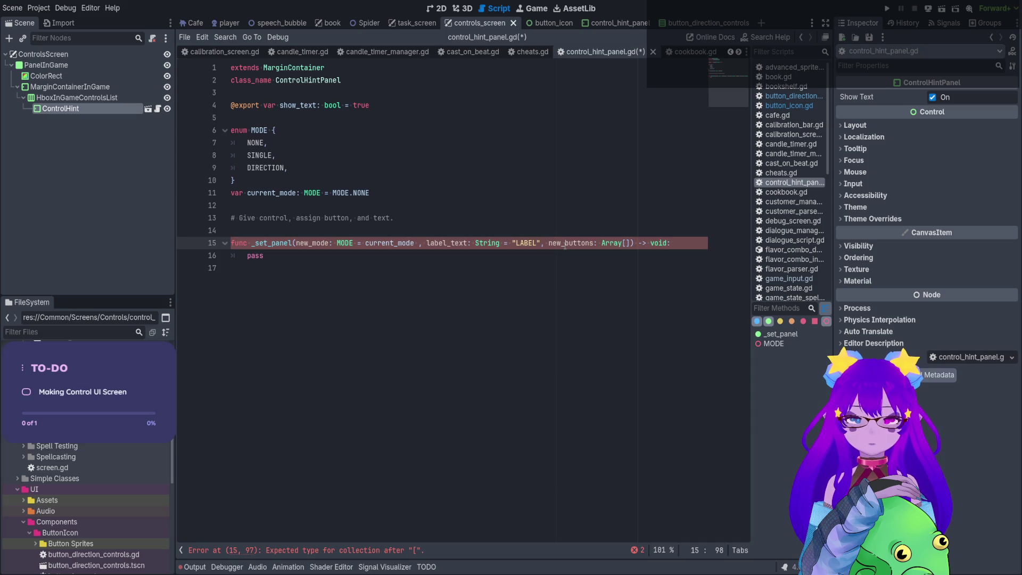
{"action": "type", "text": "D"}
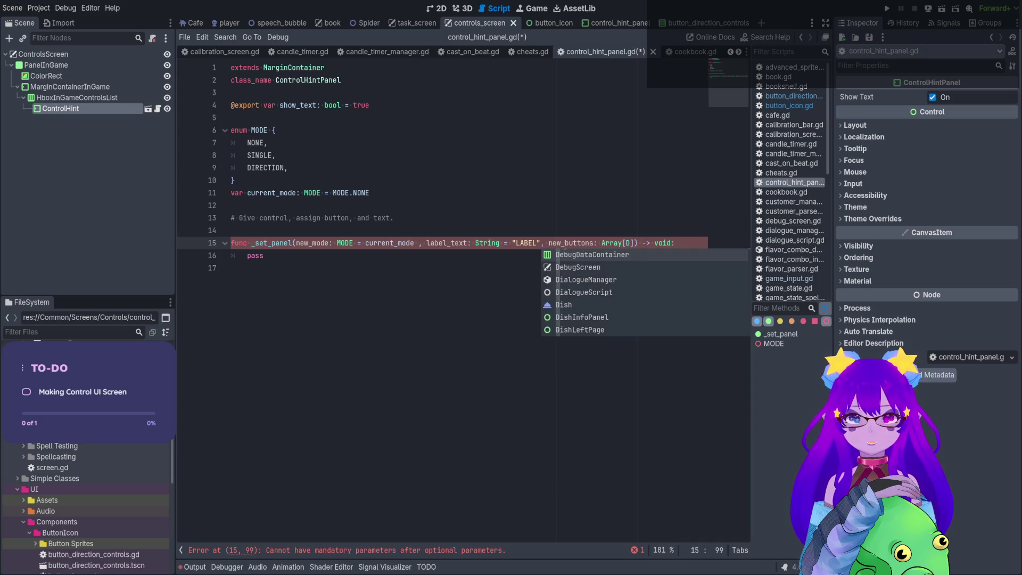
{"action": "key", "text": "BackSpace"}
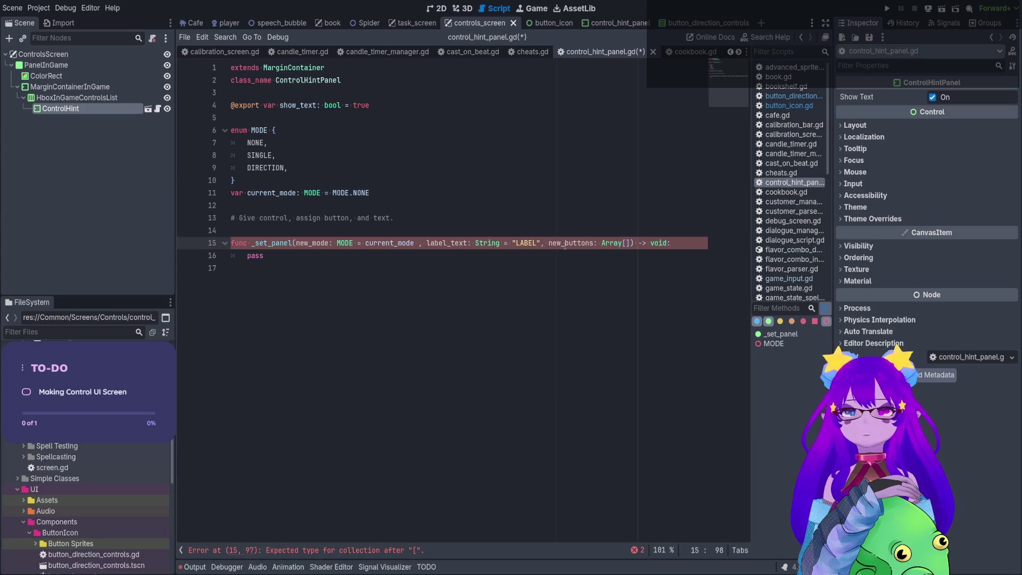
{"action": "type", "text": "GameInput."}
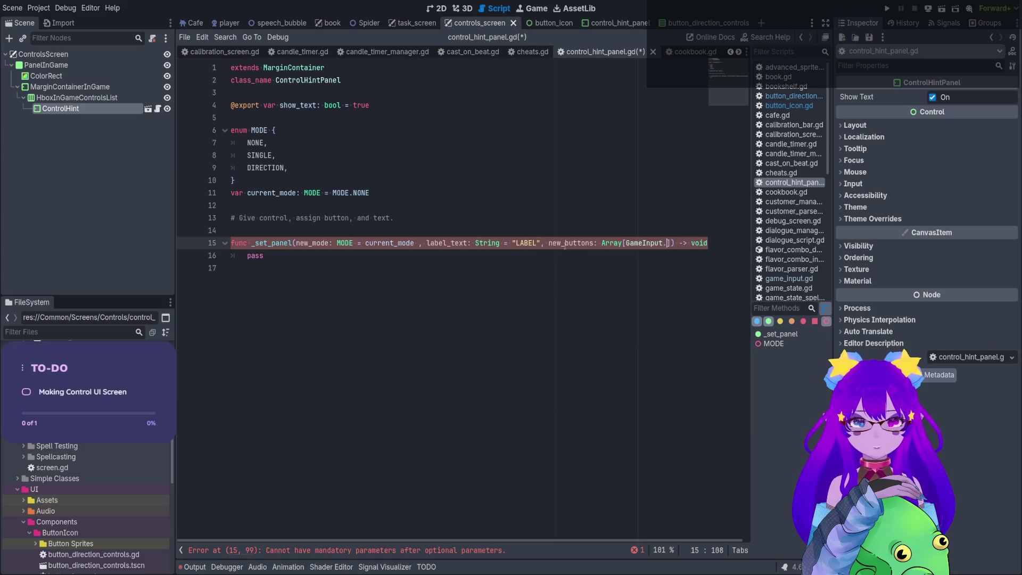
{"action": "type", "text": "BUTTON"}
{"action": "key", "text": "Return"}
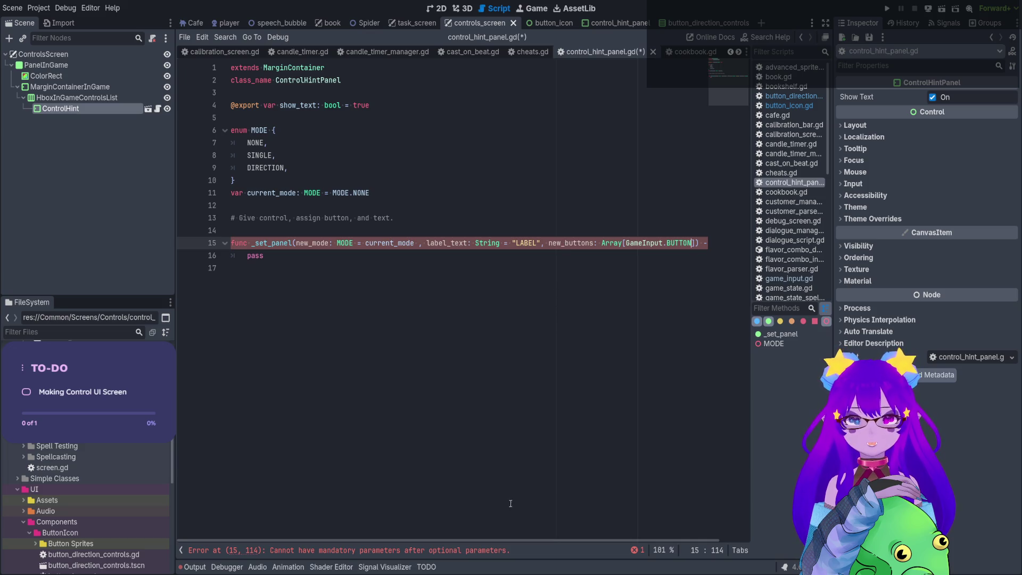
{"action": "left_click_drag", "start_coordinate": [454, 541], "coordinate": [534, 539]}
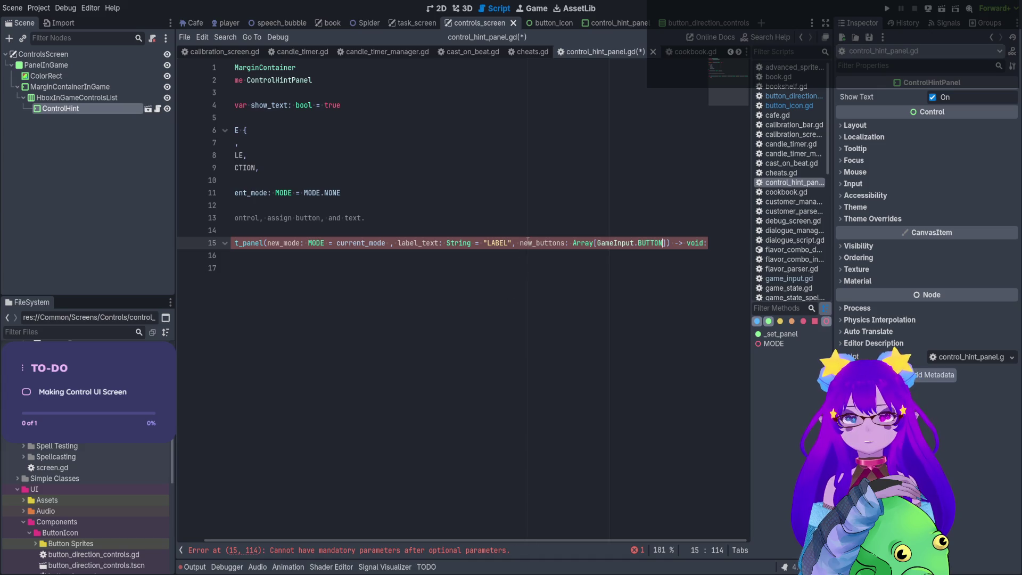
Retype the new_buttons parameter with an empty-array default instead of null.
{"action": "left_click_drag", "start_coordinate": [520, 243], "coordinate": [667, 242]}
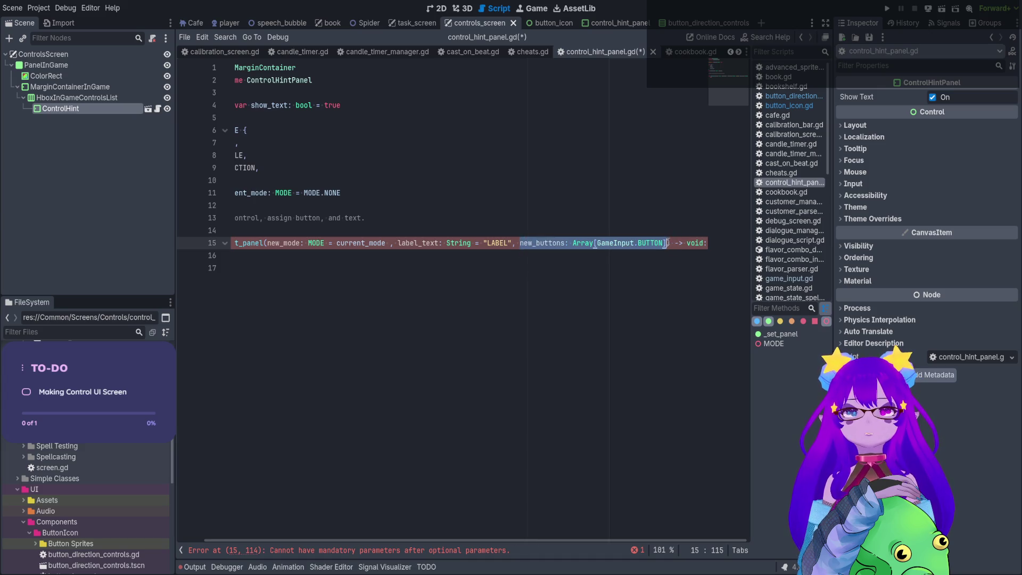
{"action": "key", "text": "BackSpace"}
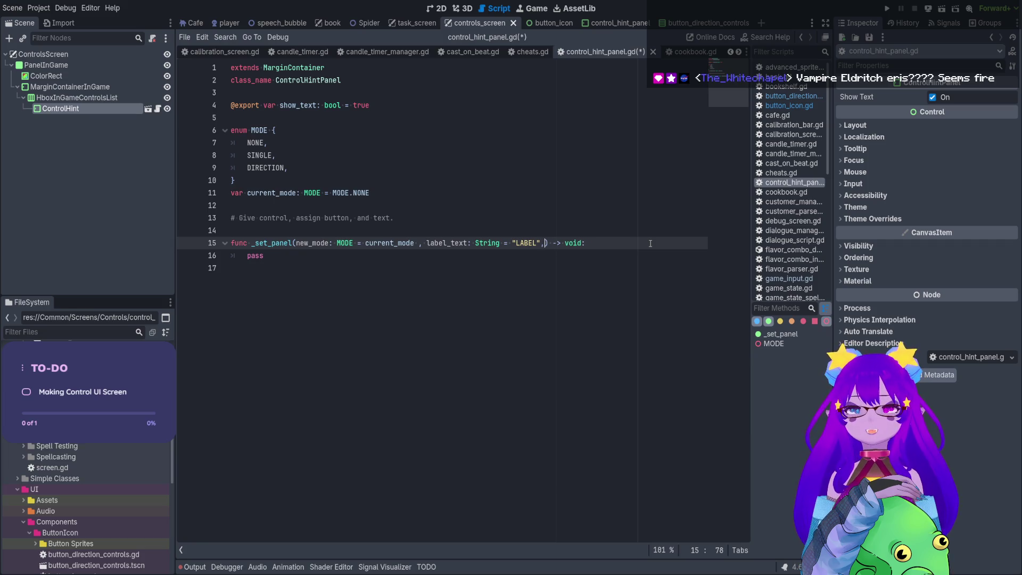
{"action": "key", "text": "BackSpace"}
{"action": "type", "text": ","}
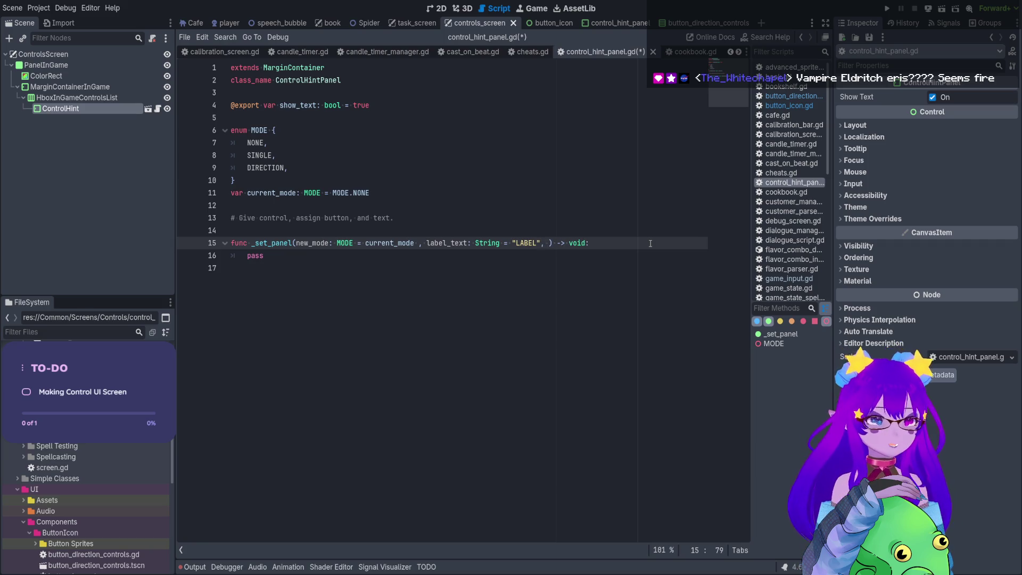
{"action": "key", "text": "BackSpace"}
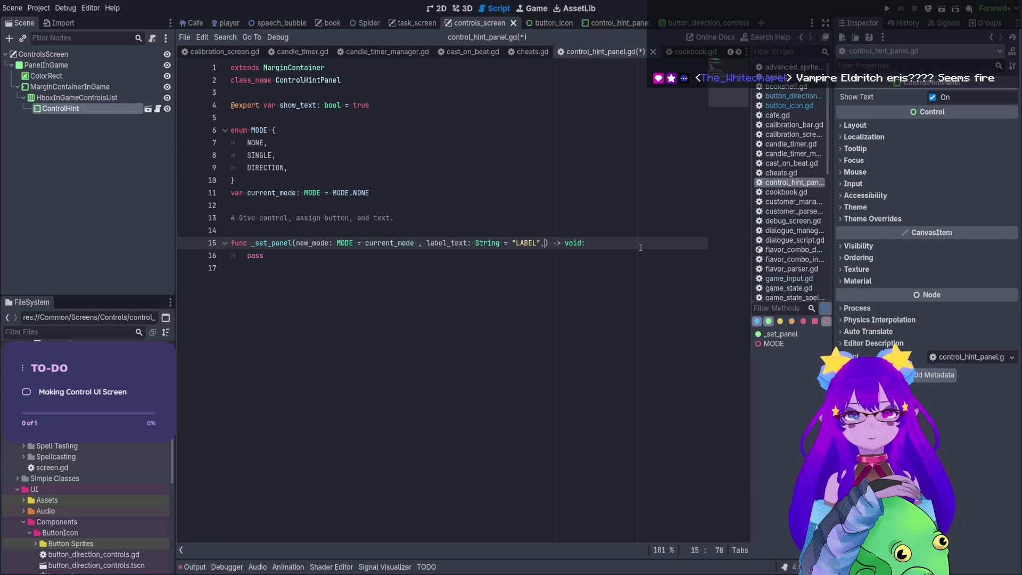
{"action": "type", "text": "new_buttons: Array[GameInput.BUTTON]"}
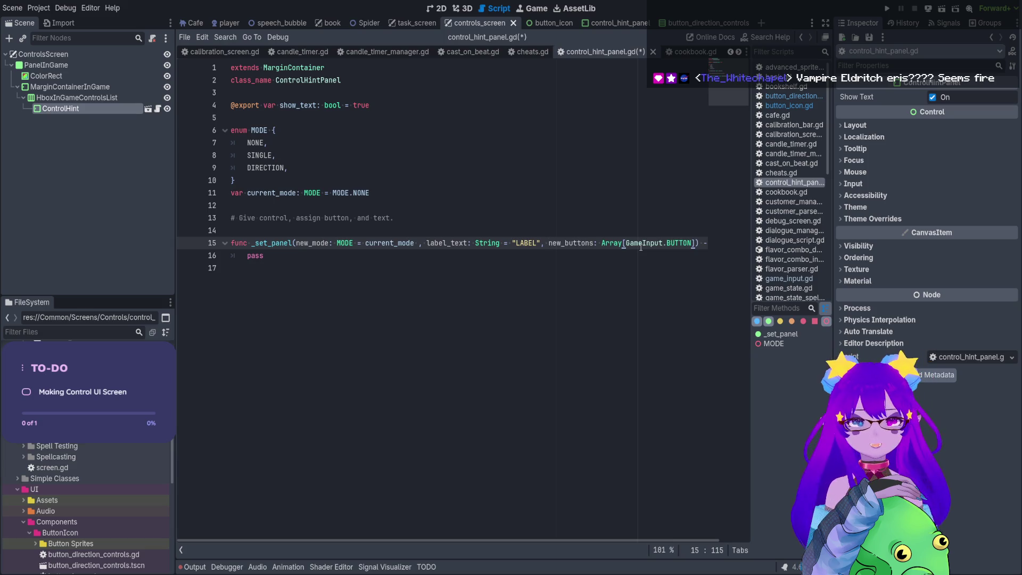
{"action": "type", "text": " = "}
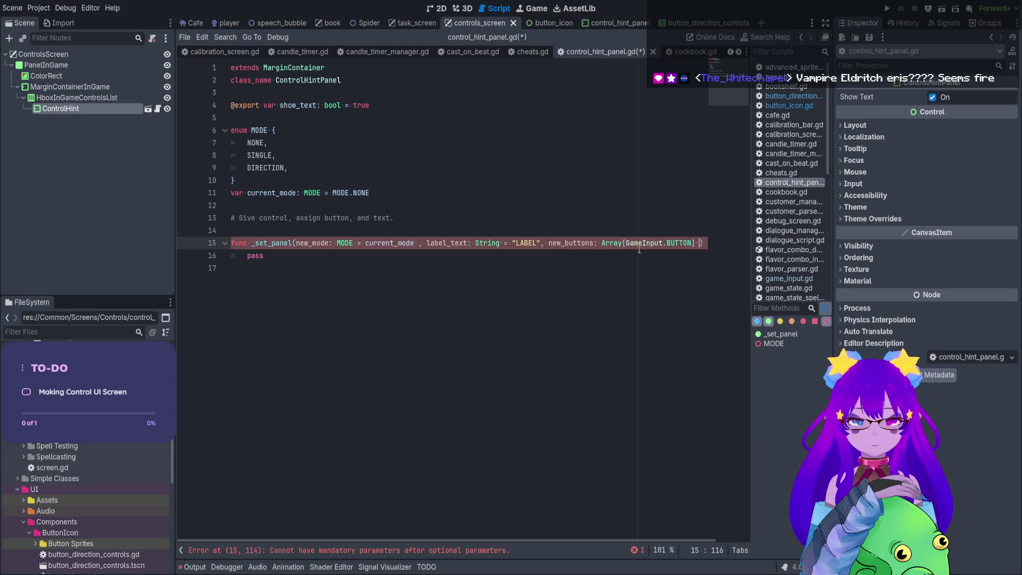
{"action": "type", "text": "null"}
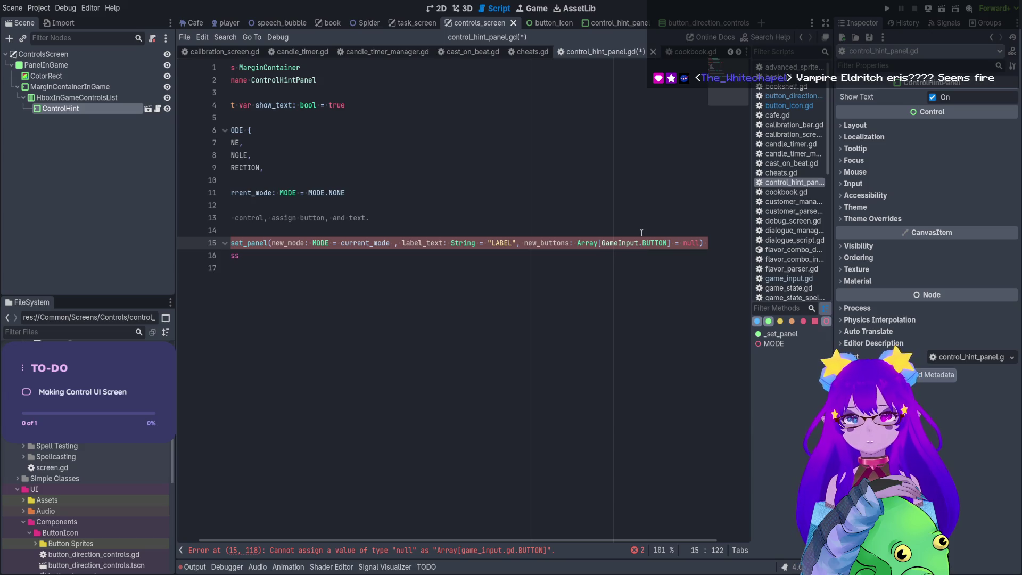
{"action": "key", "text": "BackSpace"}
{"action": "key", "text": "BackSpace"}
{"action": "key", "text": "BackSpace"}
{"action": "type", "text": "["}
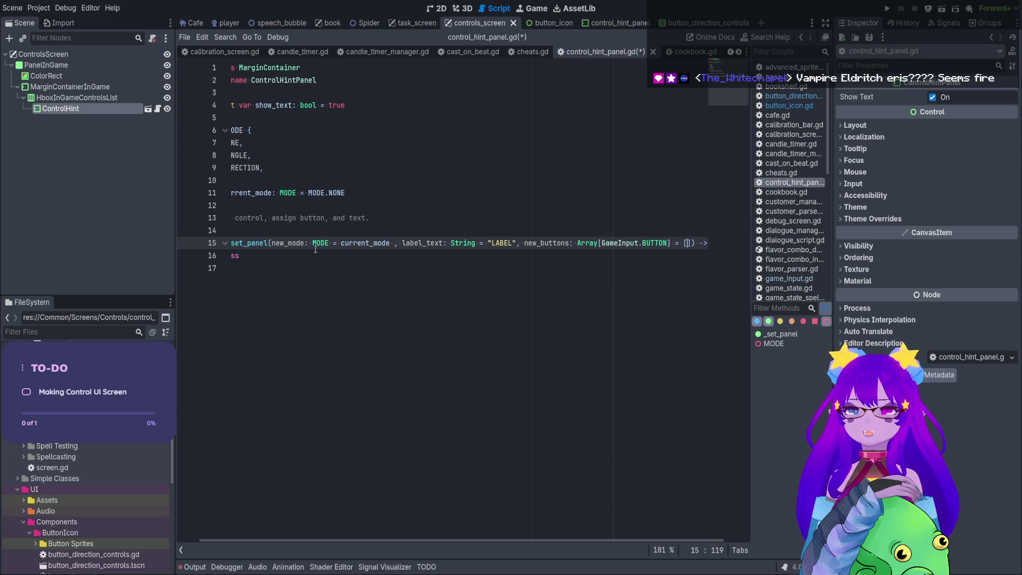
Remove the default values from new_mode, label_text and new_buttons.
{"action": "double_click", "coordinate": [386, 242]}
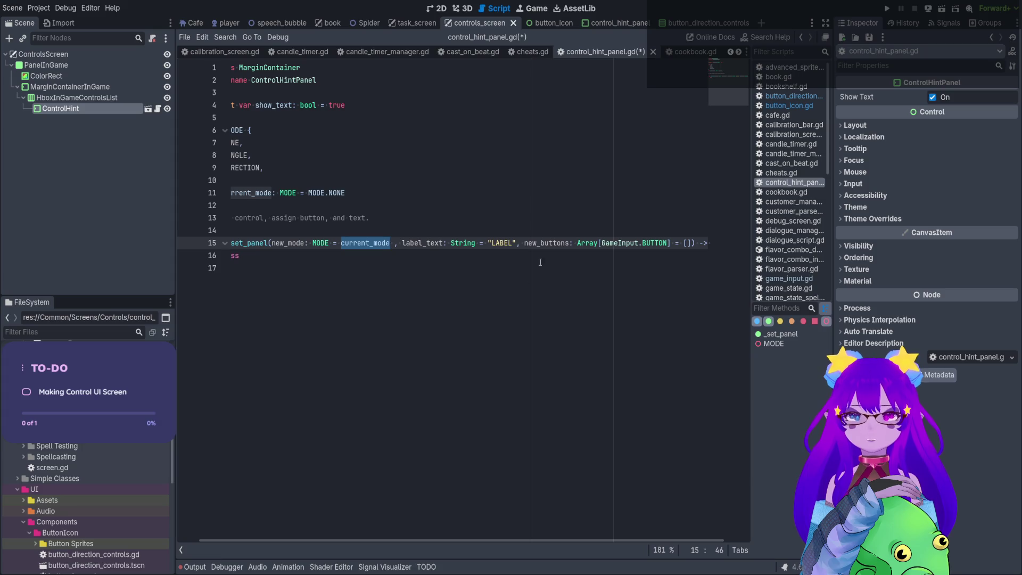
{"action": "left_click_drag", "start_coordinate": [523, 539], "coordinate": [545, 551]}
{"action": "key", "text": "BackSpace"}
{"action": "key", "text": "BackSpace"}
{"action": "key", "text": "BackSpace"}
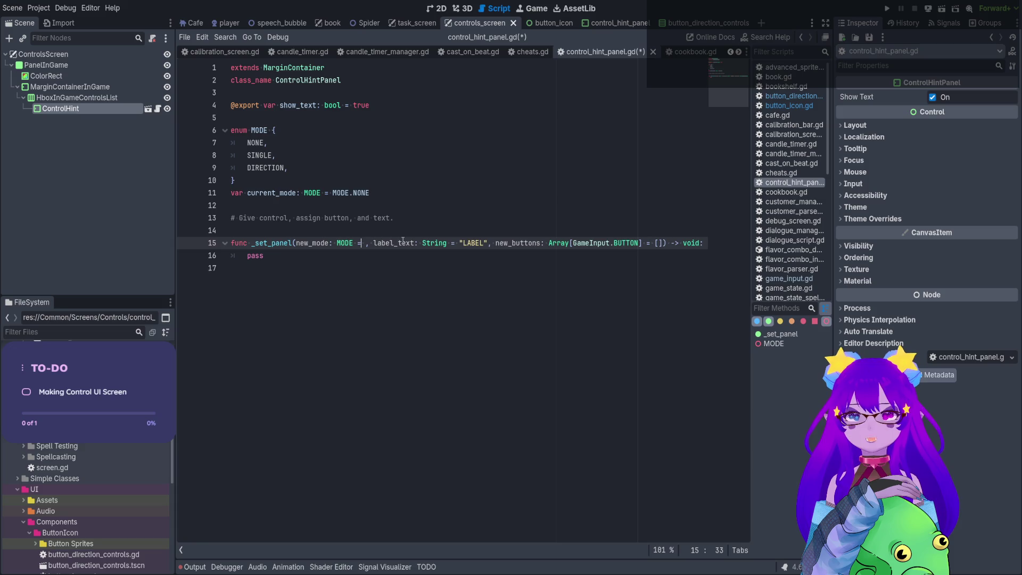
{"action": "left_click", "coordinate": [479, 243]}
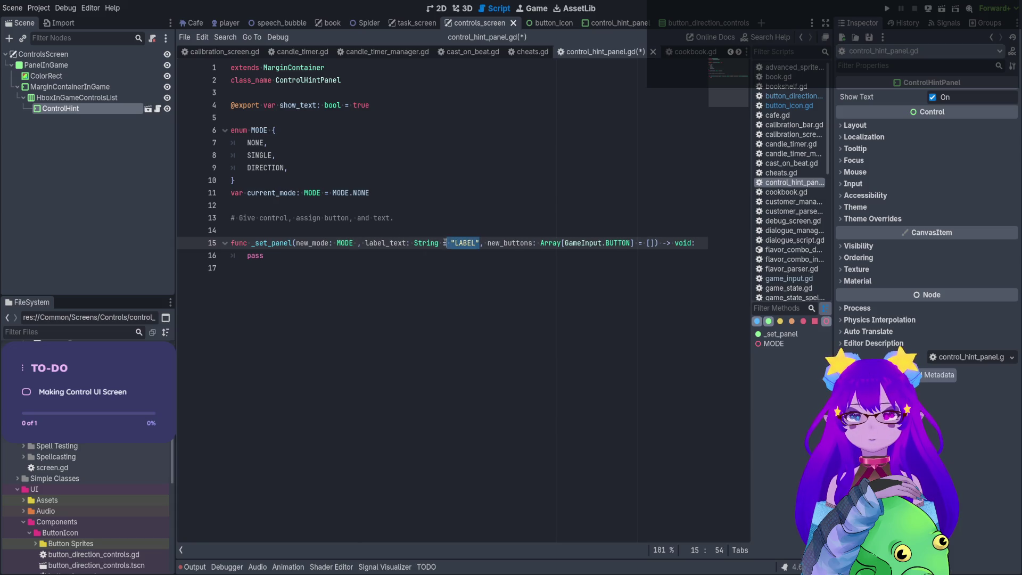
{"action": "key", "text": "ctrl+shift+Left"}
{"action": "key", "text": "ctrl+shift+Left"}
{"action": "key", "text": "ctrl+shift+Left"}
{"action": "key", "text": "BackSpace"}
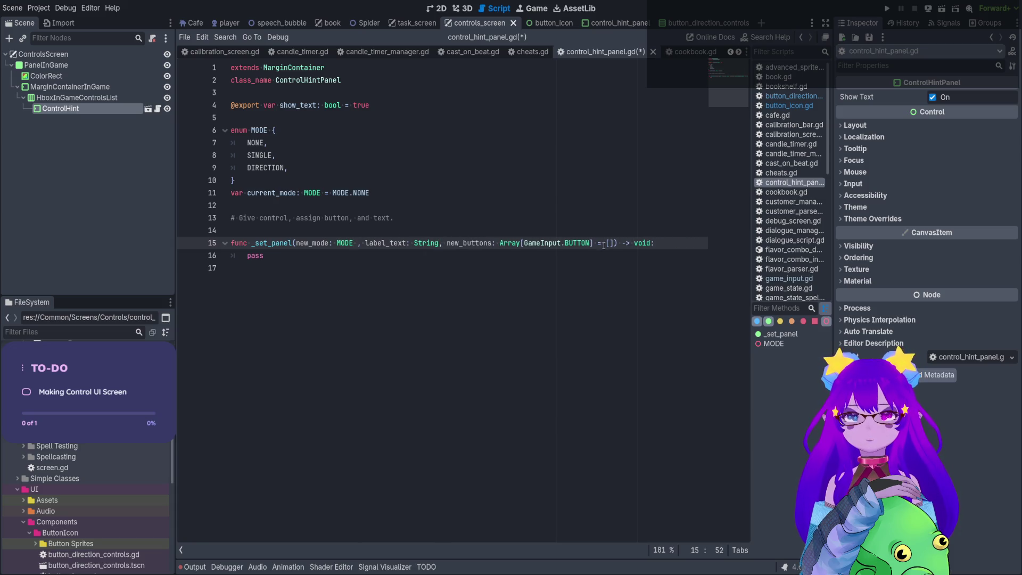
{"action": "left_click", "coordinate": [603, 246]}
{"action": "key", "text": "Delete"}
{"action": "key", "text": "Delete"}
{"action": "key", "text": "BackSpace"}
{"action": "key", "text": "BackSpace"}
{"action": "left_click", "coordinate": [654, 257]}
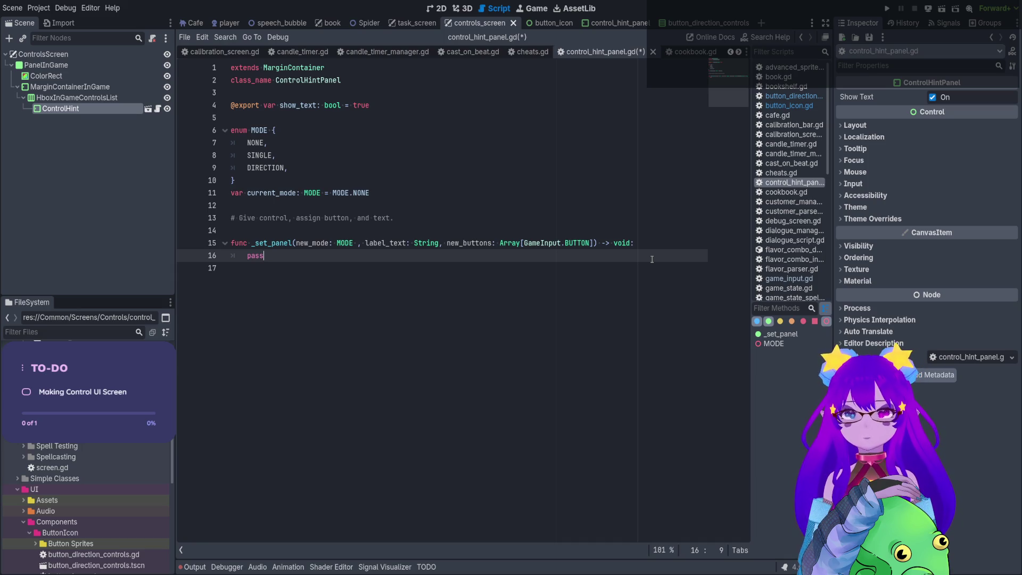
Replace the pass placeholder with the assignment current_mode = new_mode.
{"action": "key", "text": "BackSpace"}
{"action": "key", "text": "BackSpace"}
{"action": "key", "text": "BackSpace"}
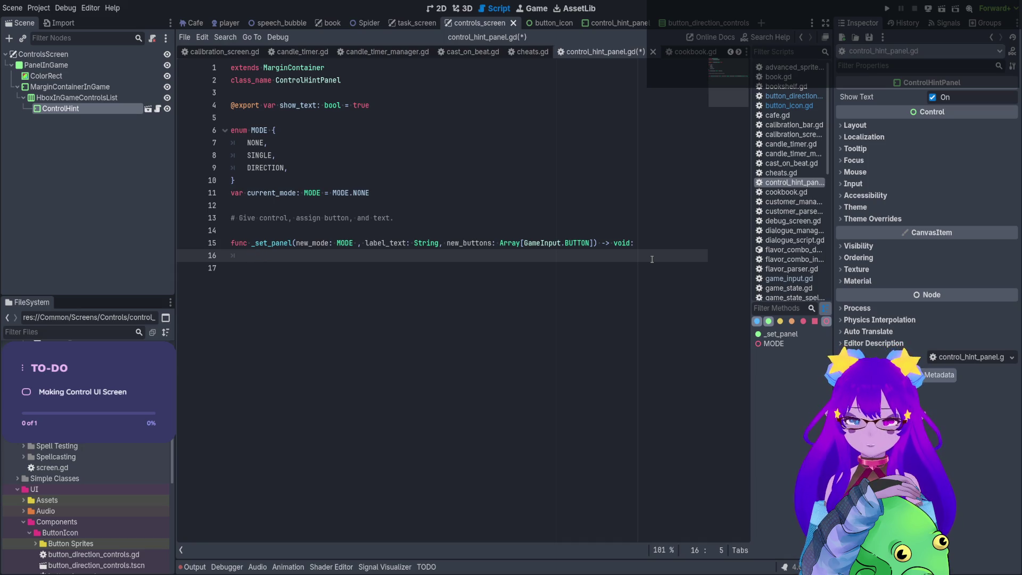
{"action": "type", "text": "mode"}
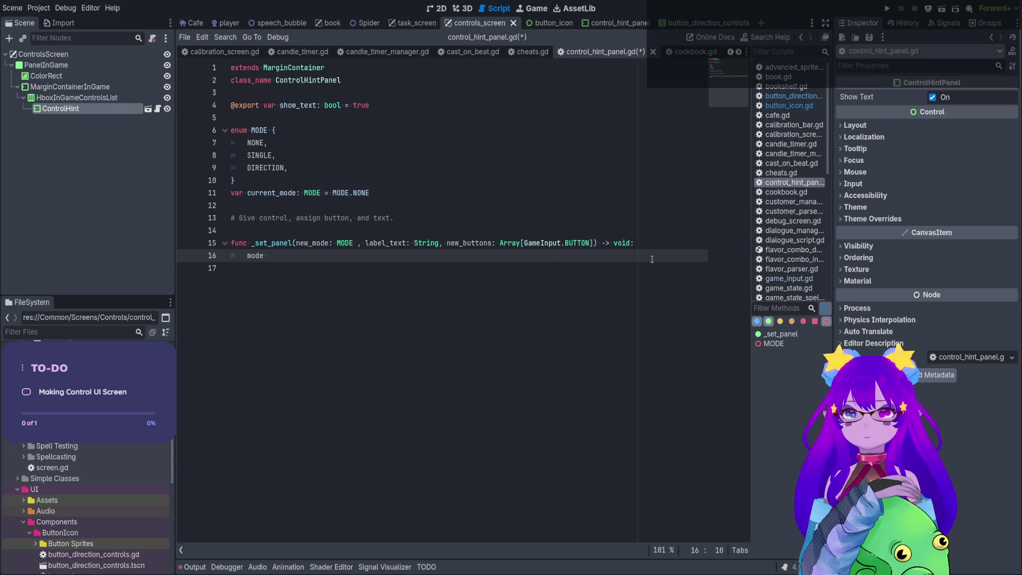
{"action": "key", "text": "BackSpace"}
{"action": "key", "text": "BackSpace"}
{"action": "key", "text": "BackSpace"}
{"action": "type", "text": "curr"}
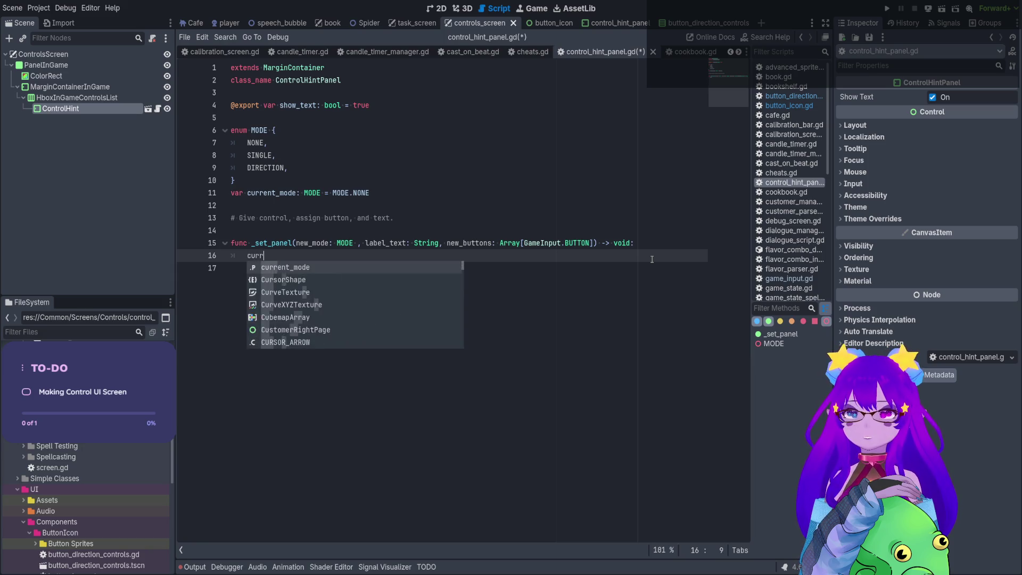
{"action": "key", "text": "Return"}
{"action": "type", "text": "new"}
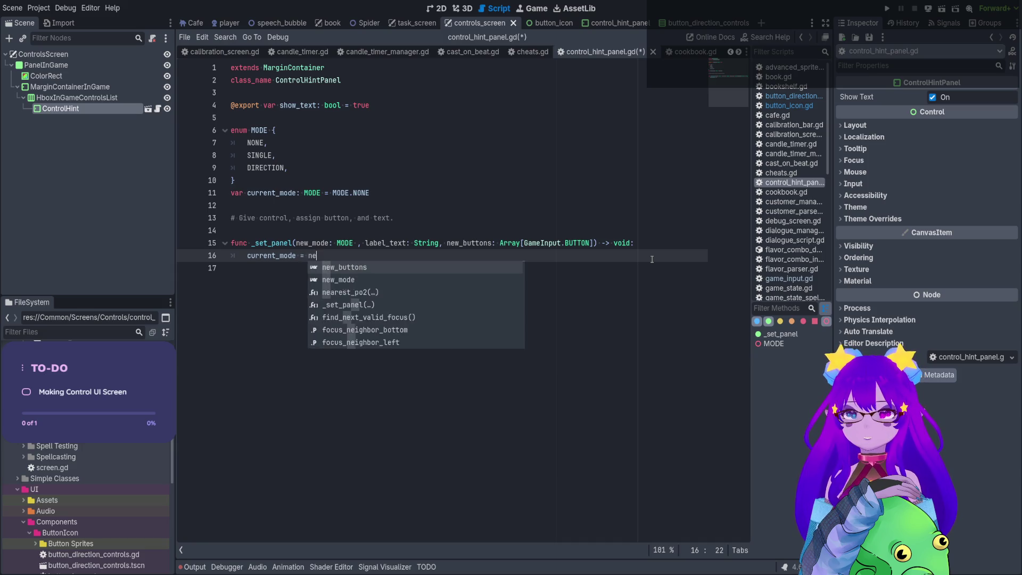
{"action": "key", "text": "Return"}
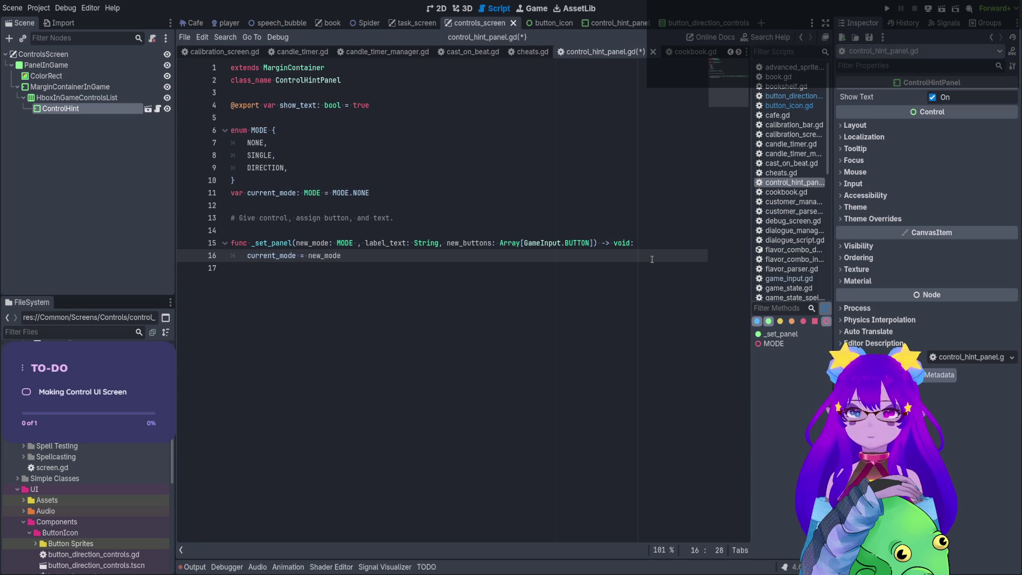
Add 'match current_mode:' with a MODE.SINGLE branch containing pass.
{"action": "key", "text": "Return"}
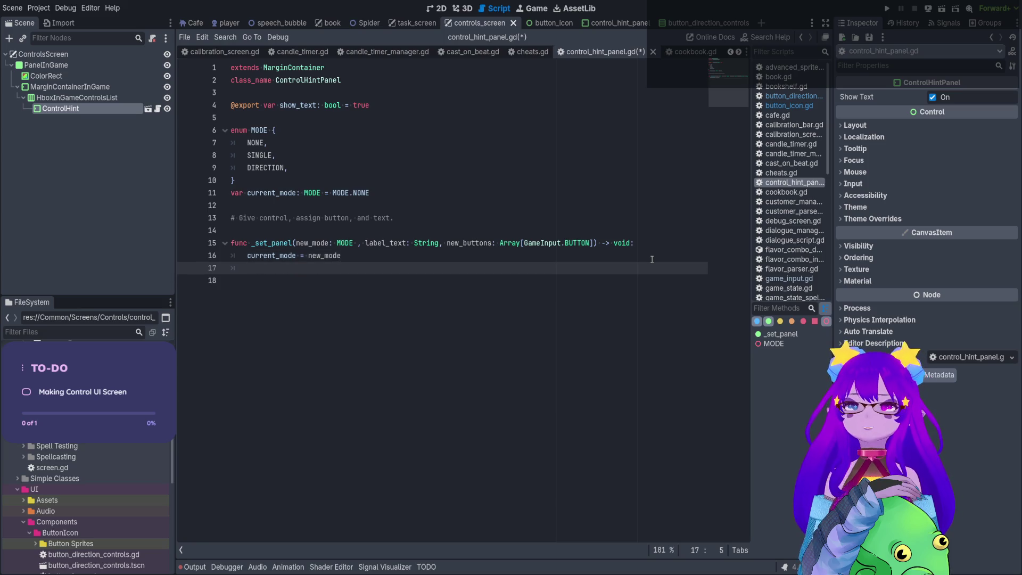
{"action": "type", "text": "ma"}
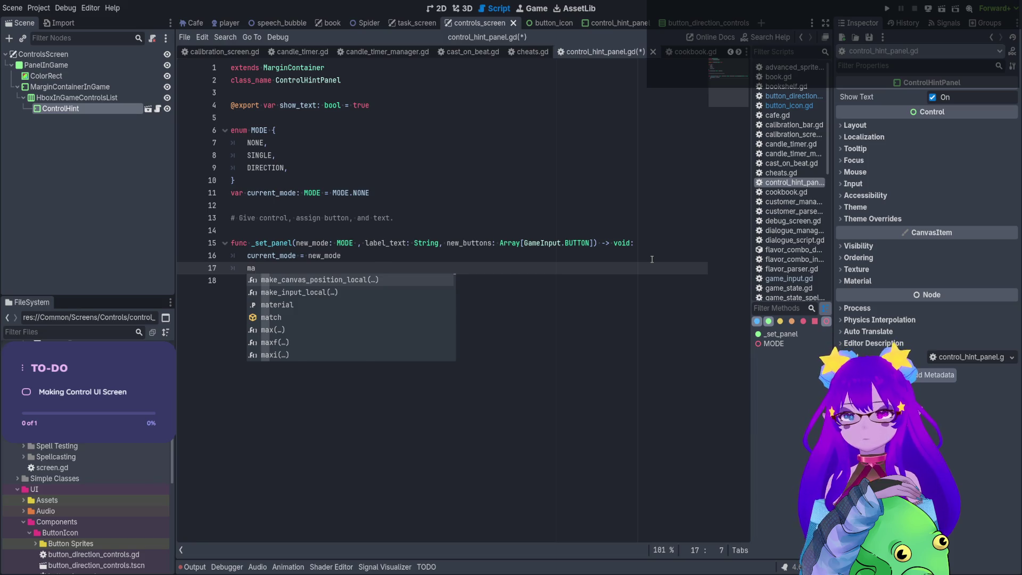
{"action": "type", "text": "tch"}
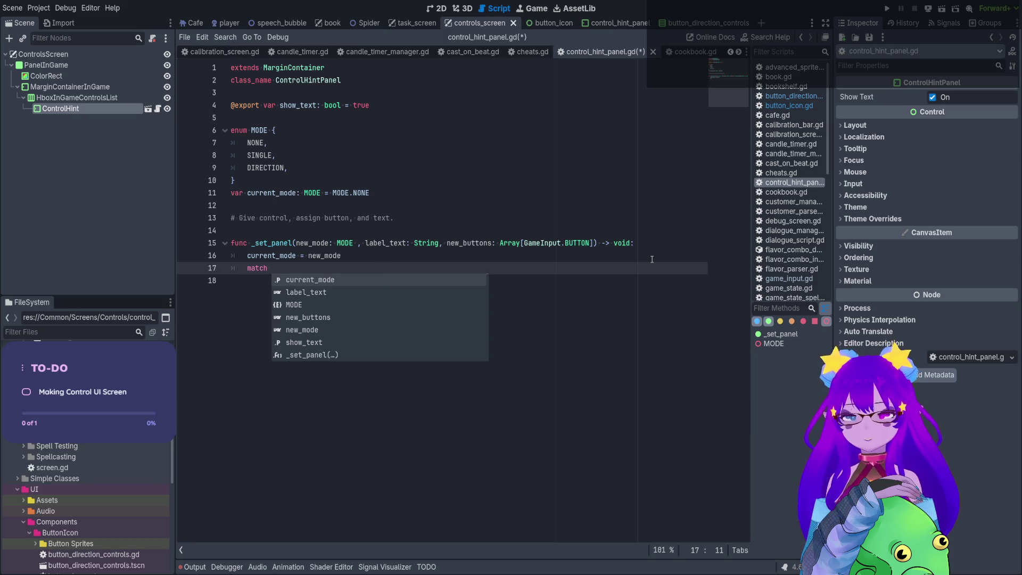
{"action": "type", "text": "cu"}
{"action": "key", "text": "Return"}
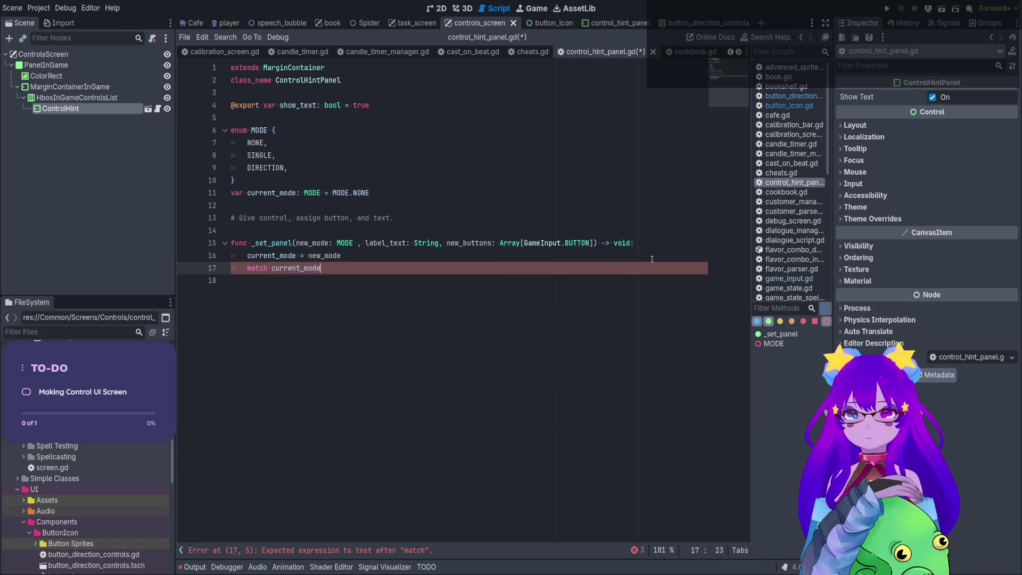
{"action": "type", "text": ":"}
{"action": "key", "text": "Return"}
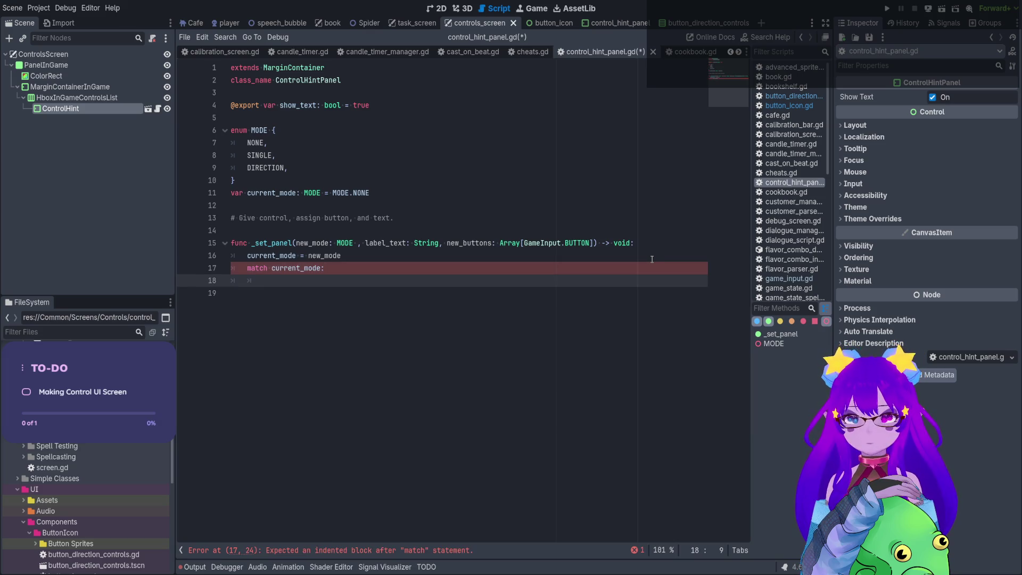
{"action": "type", "text": "MODE."}
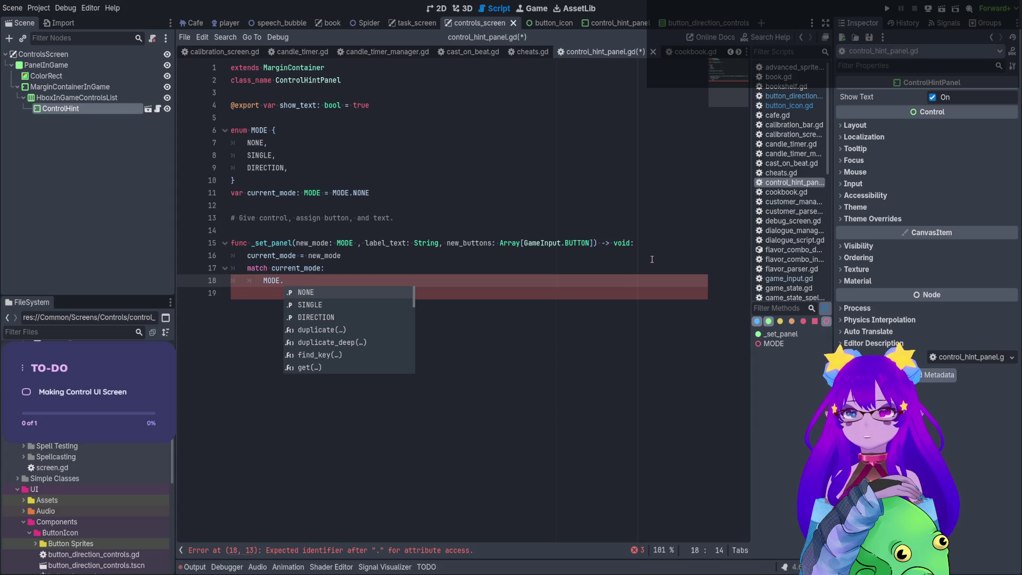
{"action": "key", "text": "Down"}
{"action": "key", "text": "Return"}
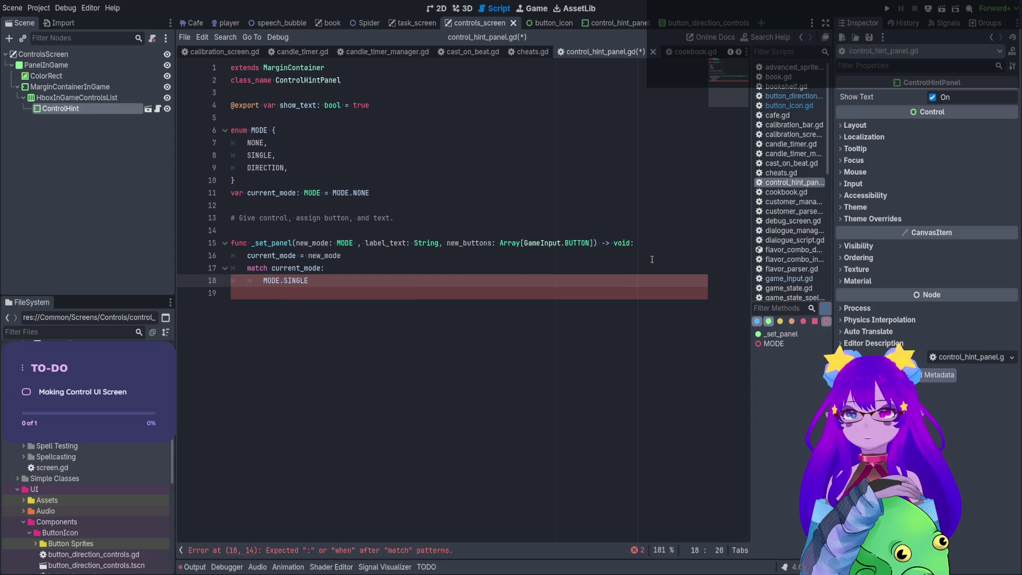
{"action": "type", "text": ":"}
{"action": "key", "text": "Return"}
{"action": "type", "text": "pass"}
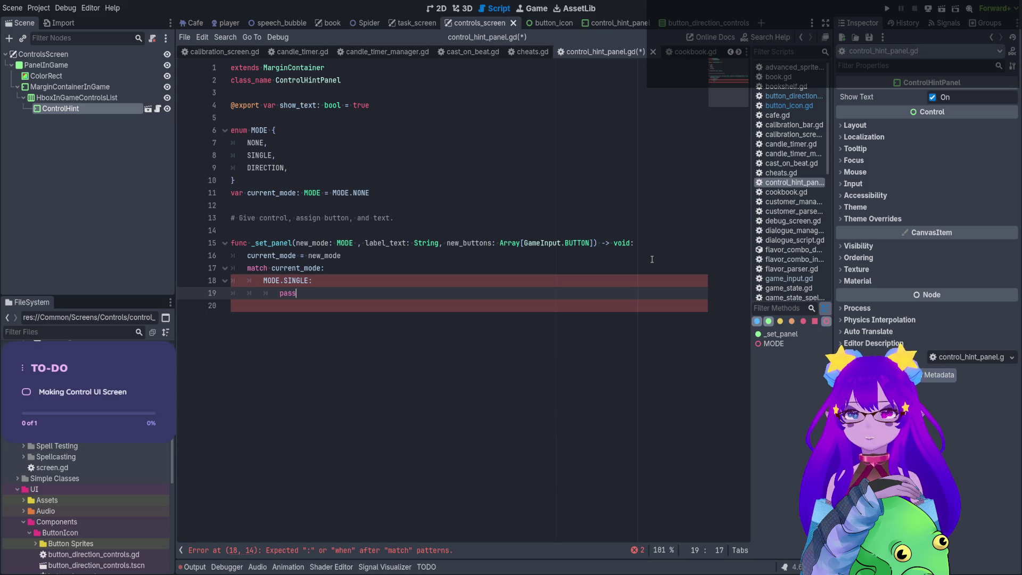
{"action": "key", "text": "Return"}
Add a MODE.DIRECTION branch with pass, then save the script.
{"action": "type", "text": "MODE.N"}
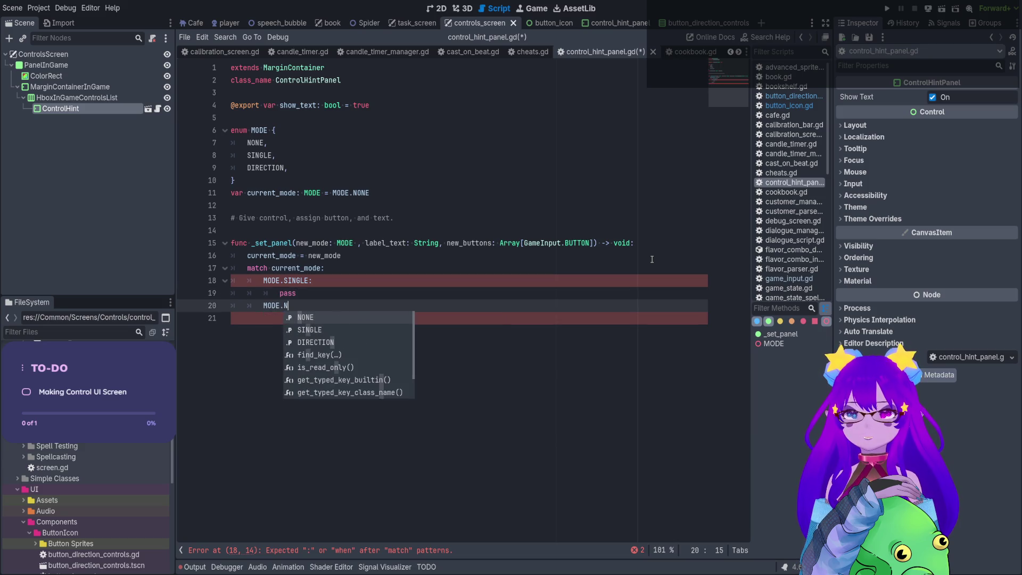
{"action": "key", "text": "Return"}
{"action": "type", "text": ":"}
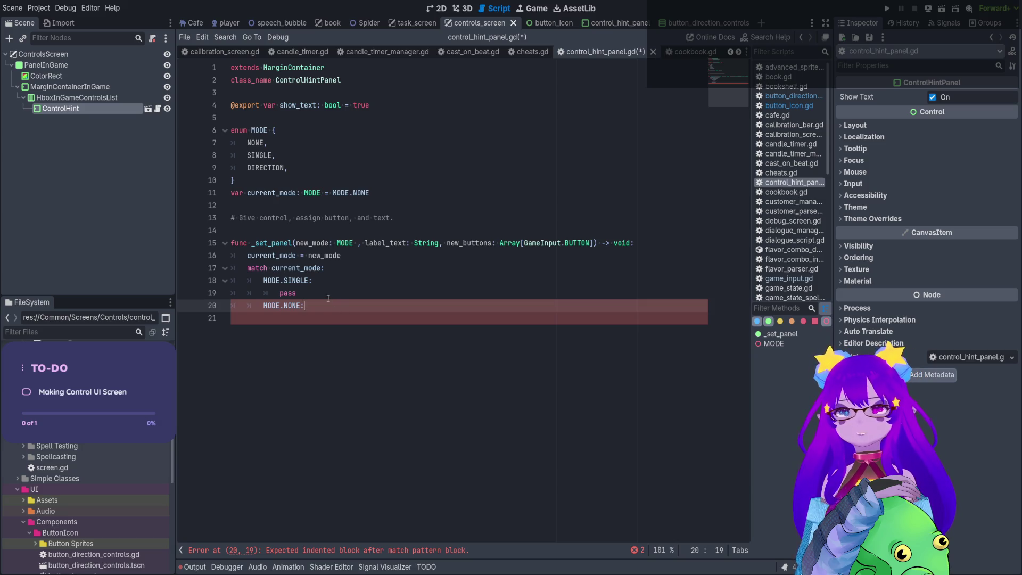
{"action": "double_click", "coordinate": [272, 168]}
{"action": "key", "text": "ctrl+c"}
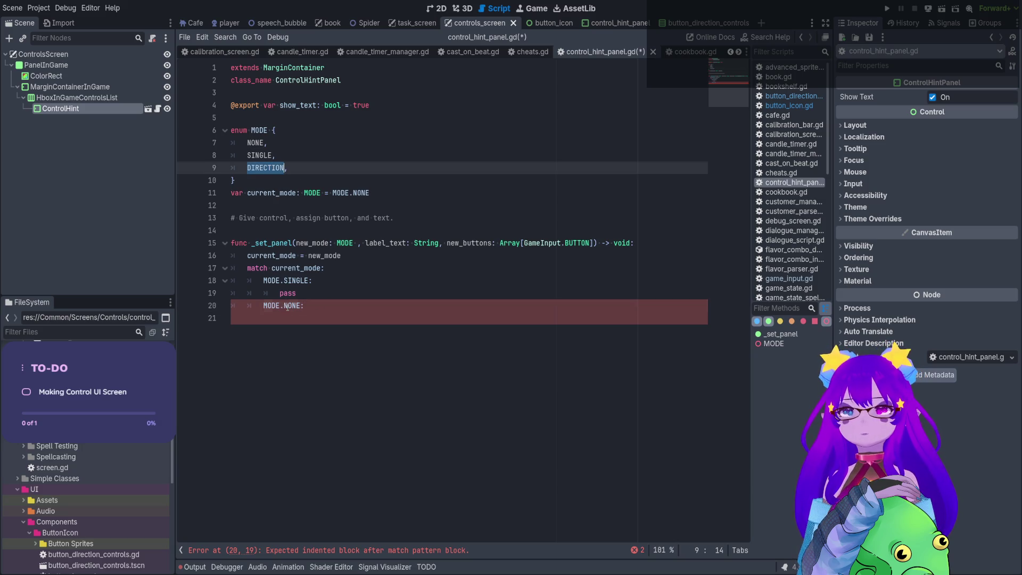
{"action": "double_click", "coordinate": [287, 306]}
{"action": "key", "text": "ctrl+v"}
{"action": "left_click", "coordinate": [343, 313]}
{"action": "left_click", "coordinate": [346, 311]}
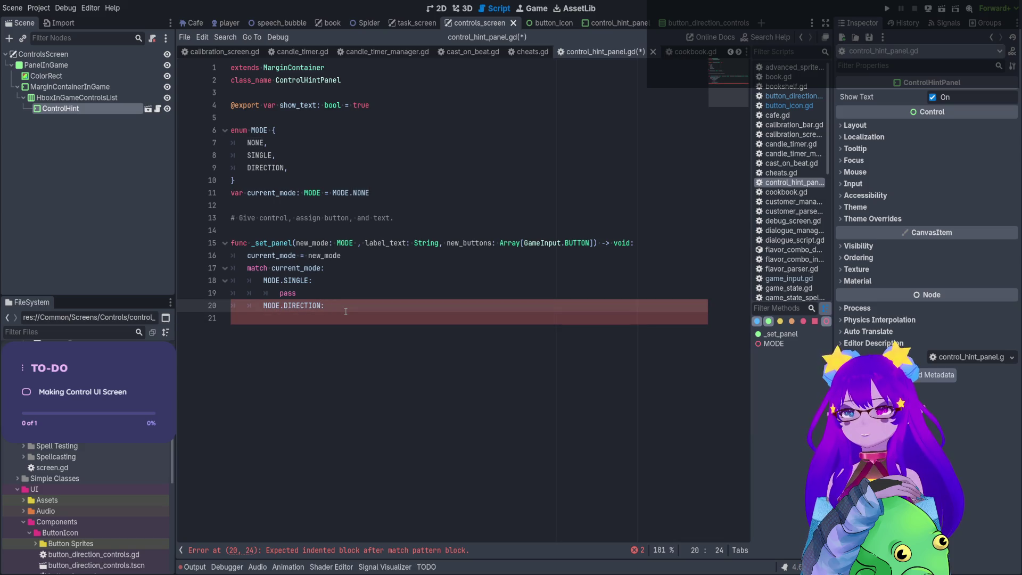
{"action": "key", "text": "Return"}
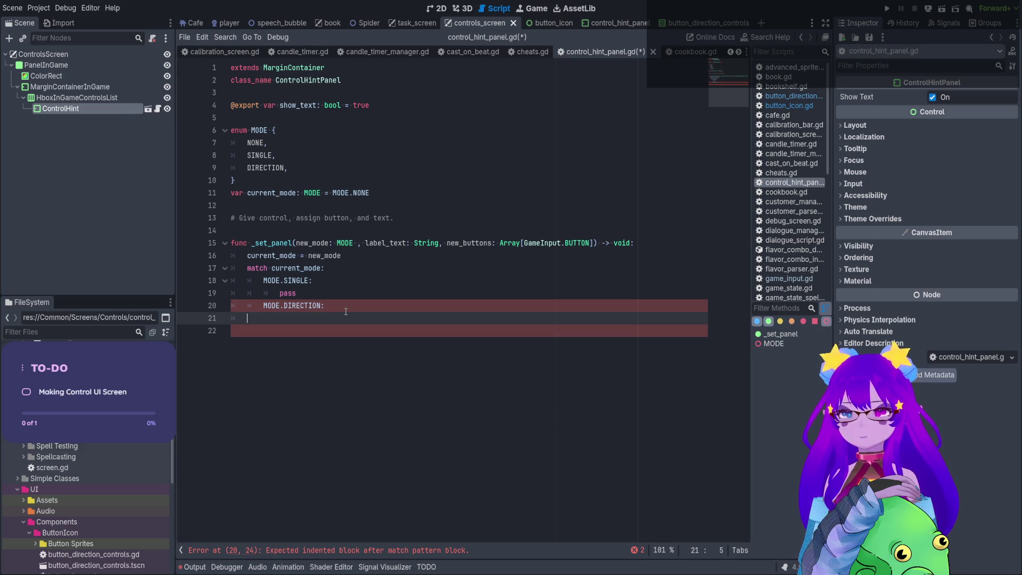
{"action": "key", "text": "BackSpace"}
{"action": "key", "text": "BackSpace"}
{"action": "key", "text": "Return"}
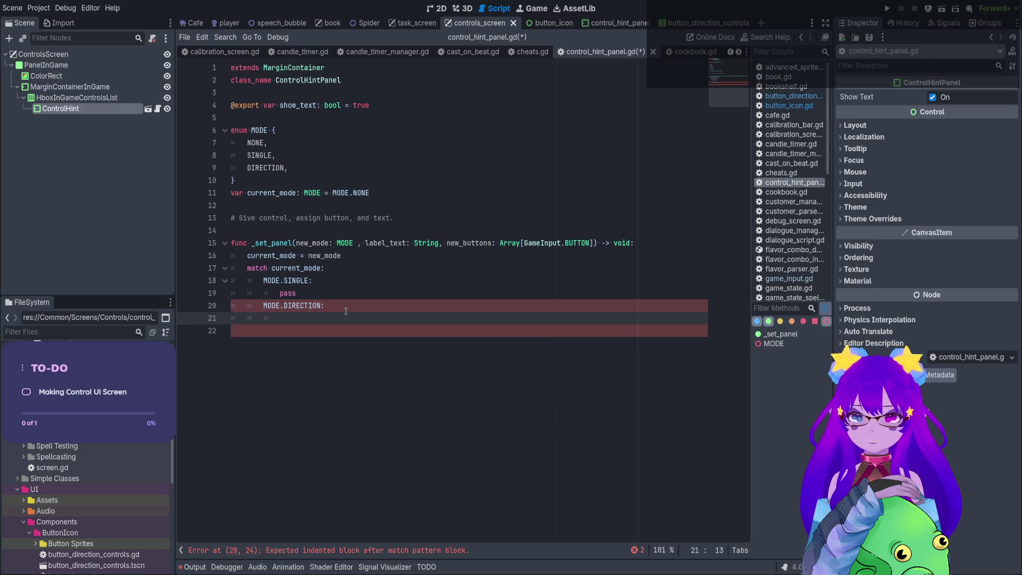
{"action": "type", "text": "pass"}
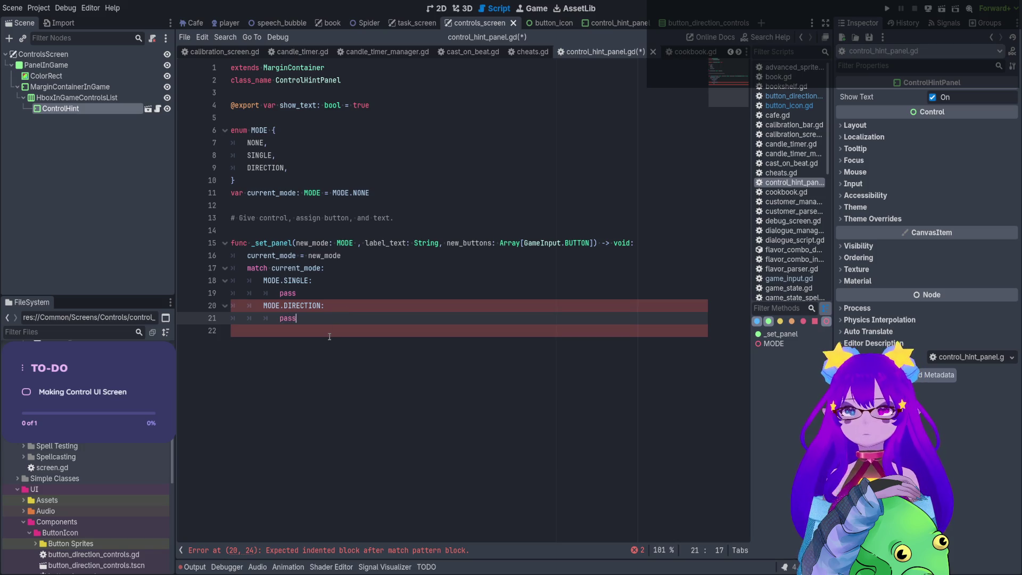
{"action": "key", "text": "ctrl+s"}
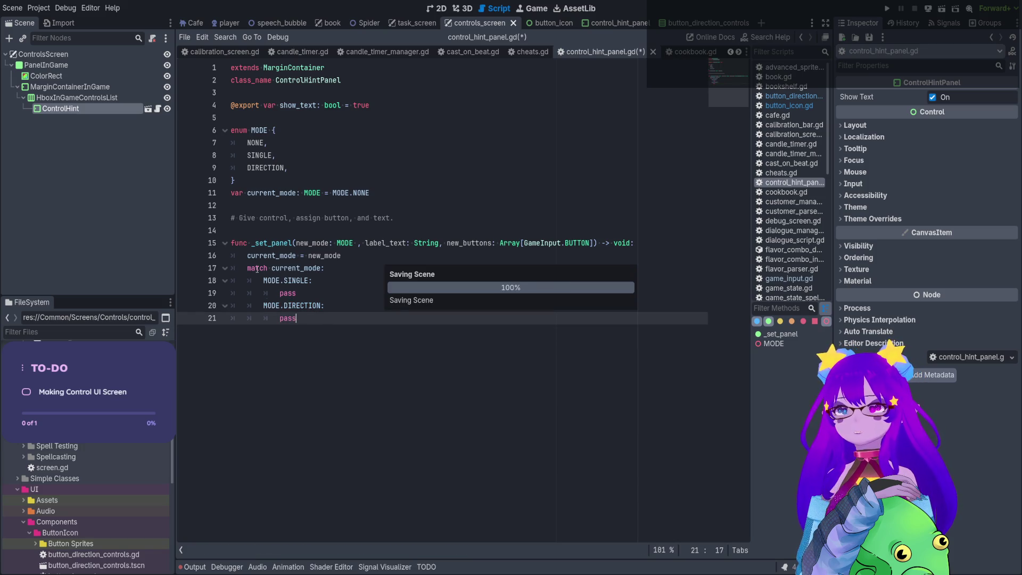
Give SingleButton and ButtonDirection unique names (%) in control_hint_panel and save the scene.
{"action": "left_click", "coordinate": [437, 9]}
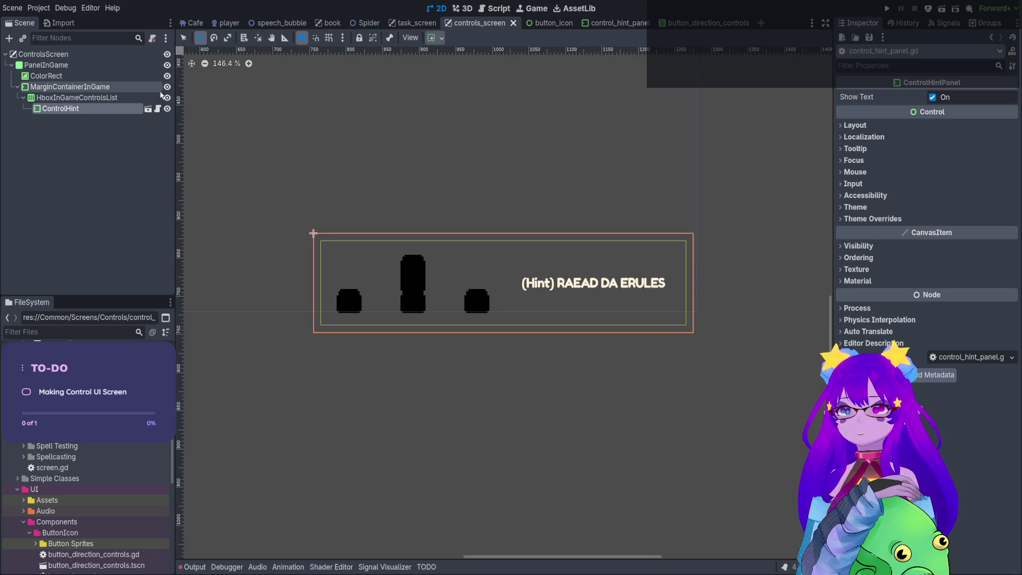
{"action": "left_click", "coordinate": [147, 109]}
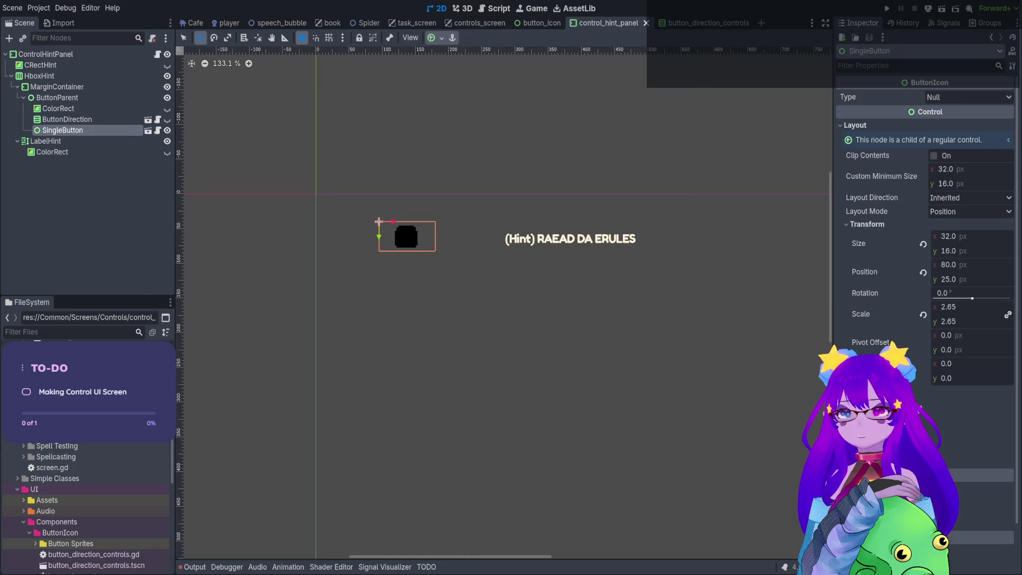
{"action": "left_click", "coordinate": [105, 121]}
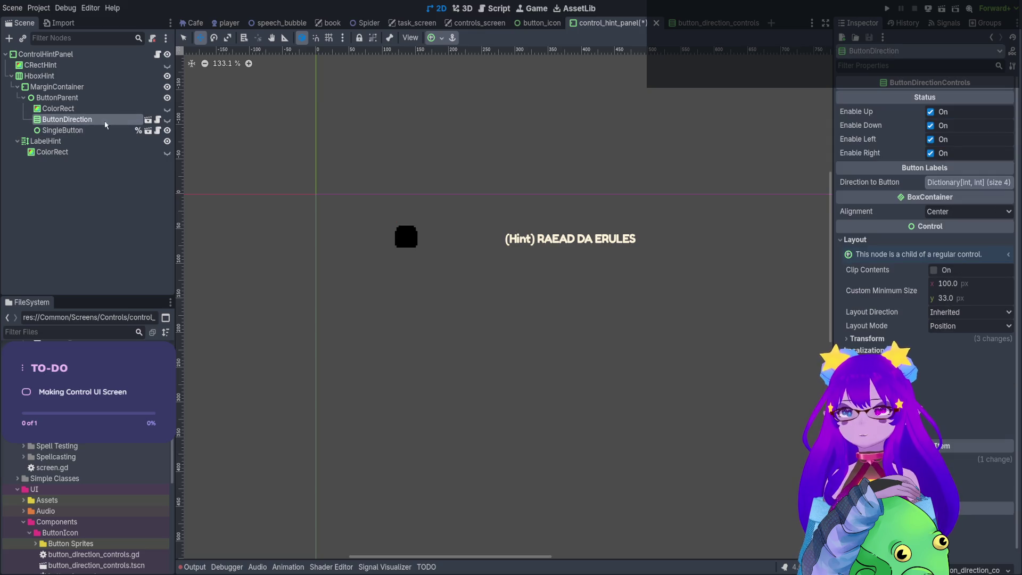
{"action": "key", "text": "ctrl+s"}
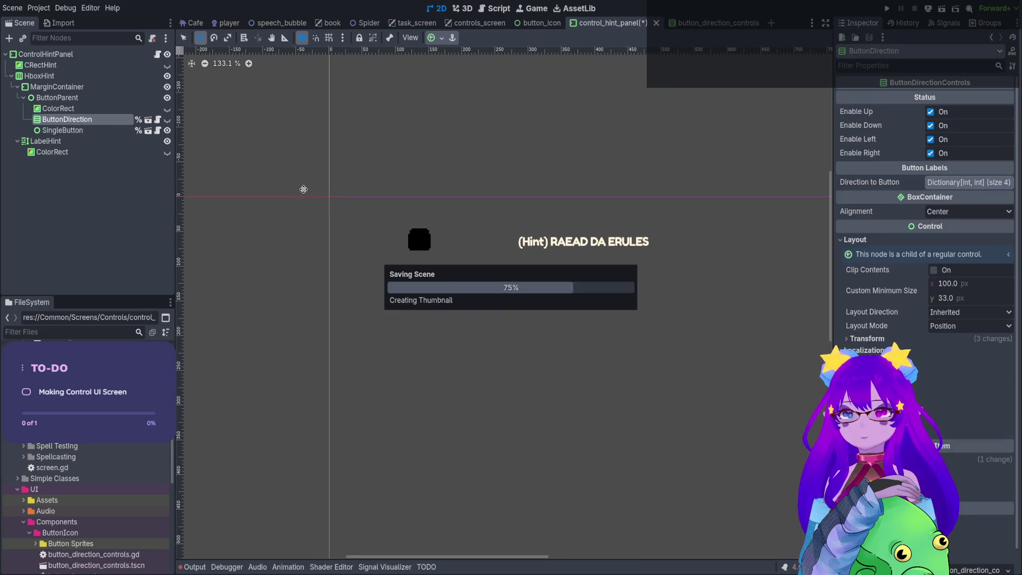
In the script, start a new function 'func _set_single_mode(new_buttons' below the match block.
{"action": "left_click", "coordinate": [157, 54]}
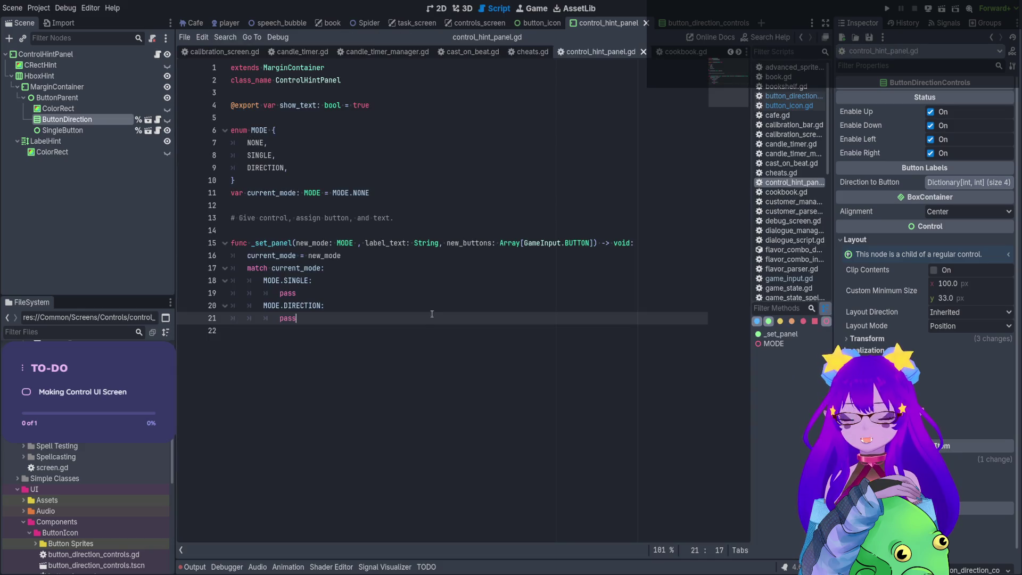
{"action": "left_click", "coordinate": [388, 349]}
{"action": "key", "text": "BackSpace"}
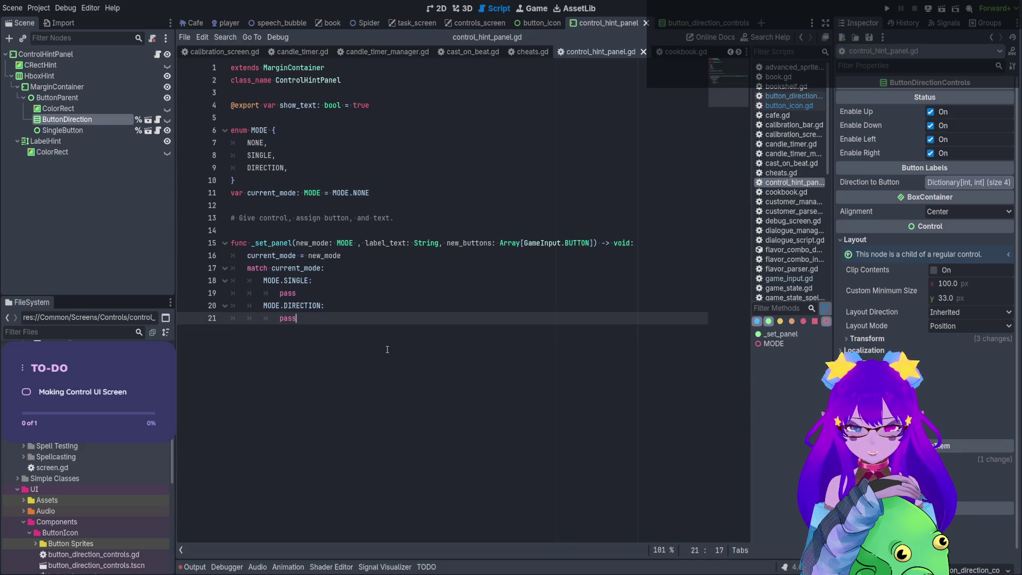
{"action": "key", "text": "Return"}
{"action": "key", "text": "Return"}
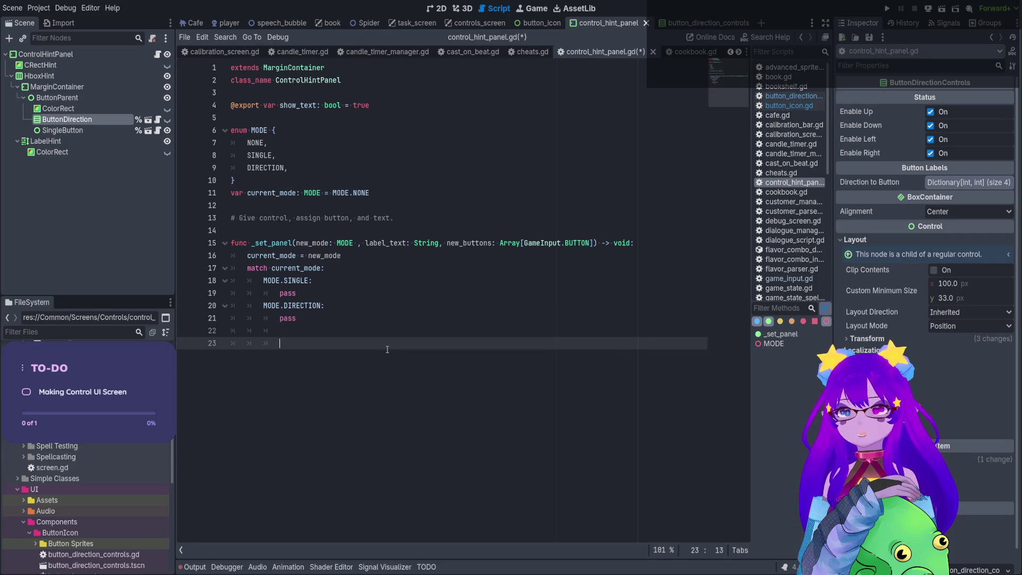
{"action": "type", "text": "func _st"}
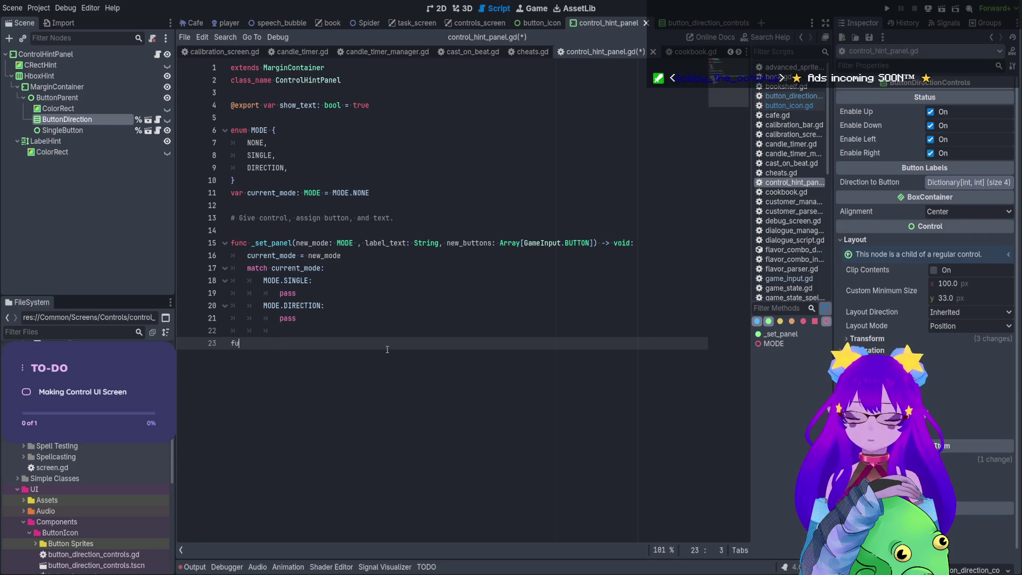
{"action": "key", "text": "BackSpace"}
{"action": "type", "text": "et"}
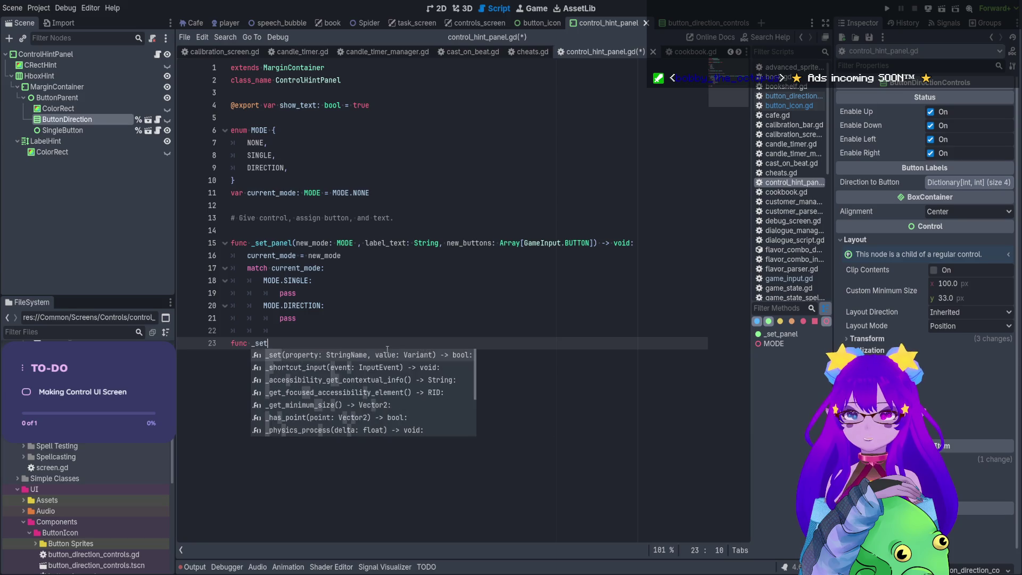
{"action": "type", "text": "_single_mode("}
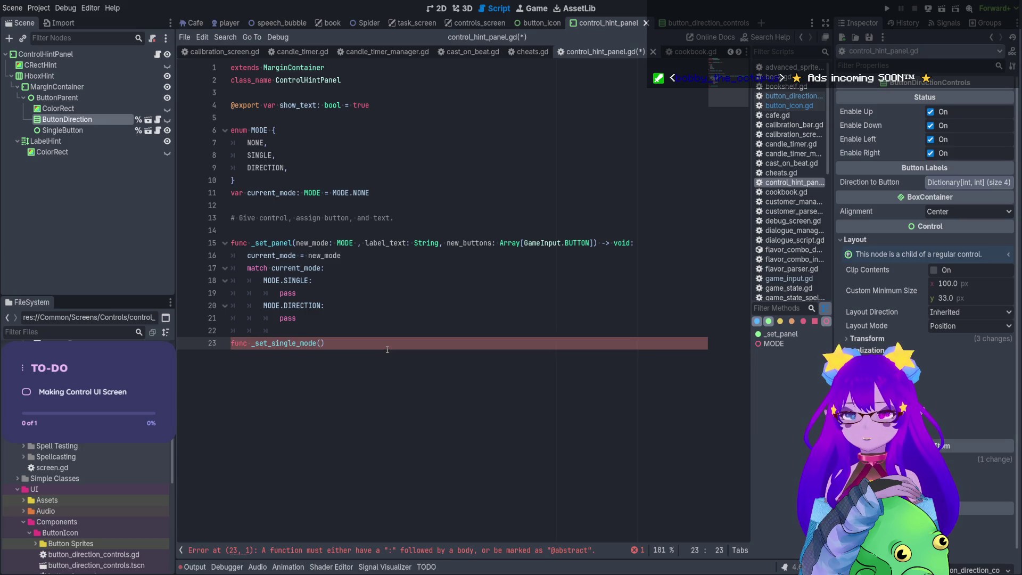
{"action": "type", "text": "new_buttons"}
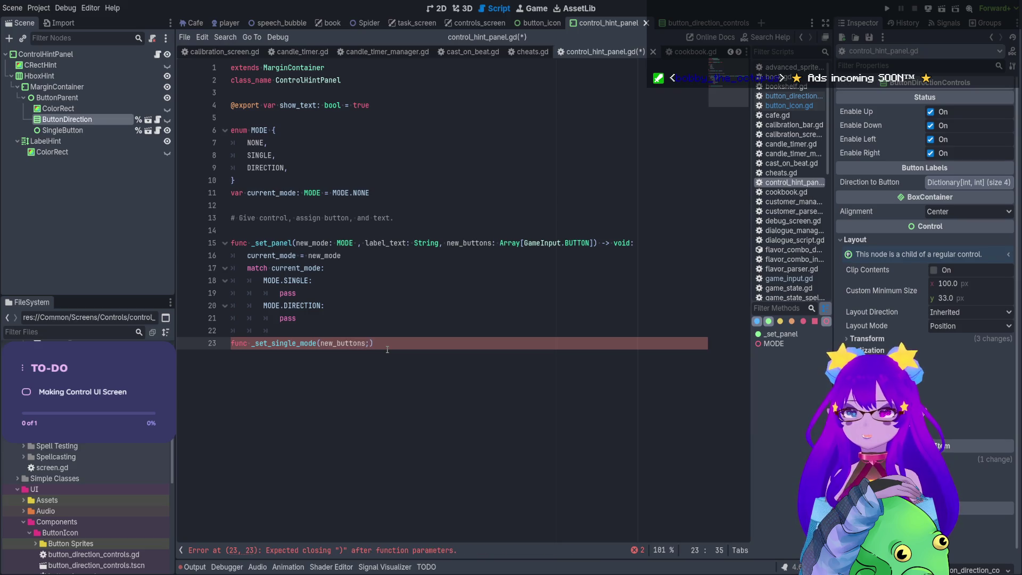
Complete the signature as _set_single_mode(new_button: GameInput.BUTTON) -> void: with a pass body.
{"action": "key", "text": "BackSpace"}
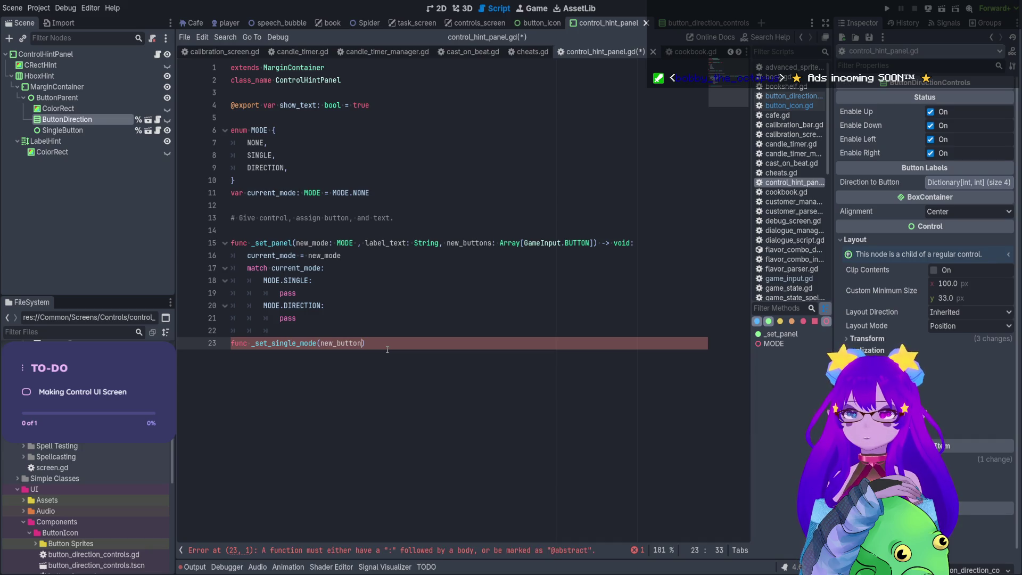
{"action": "type", "text": ": "}
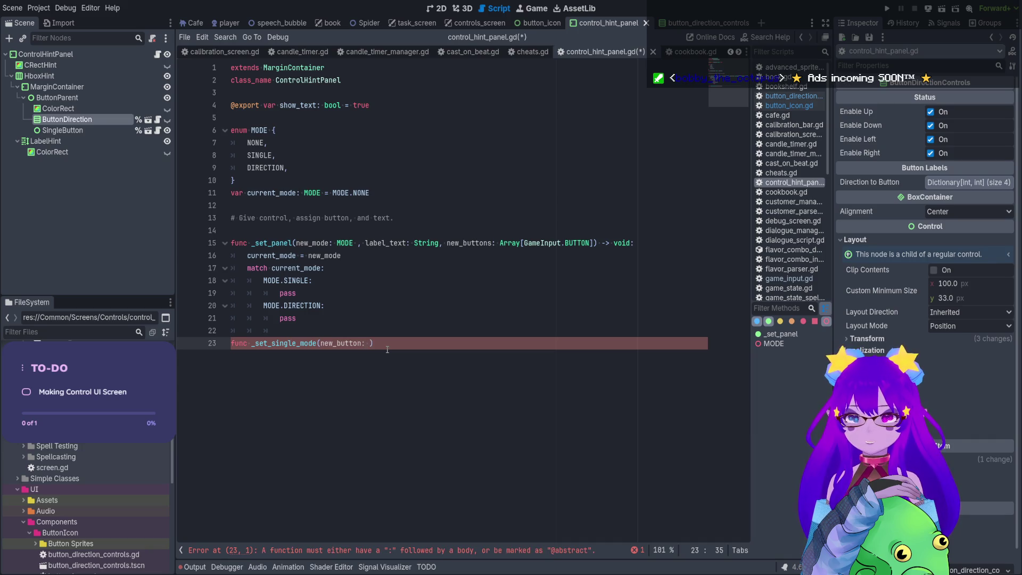
{"action": "type", "text": "G"}
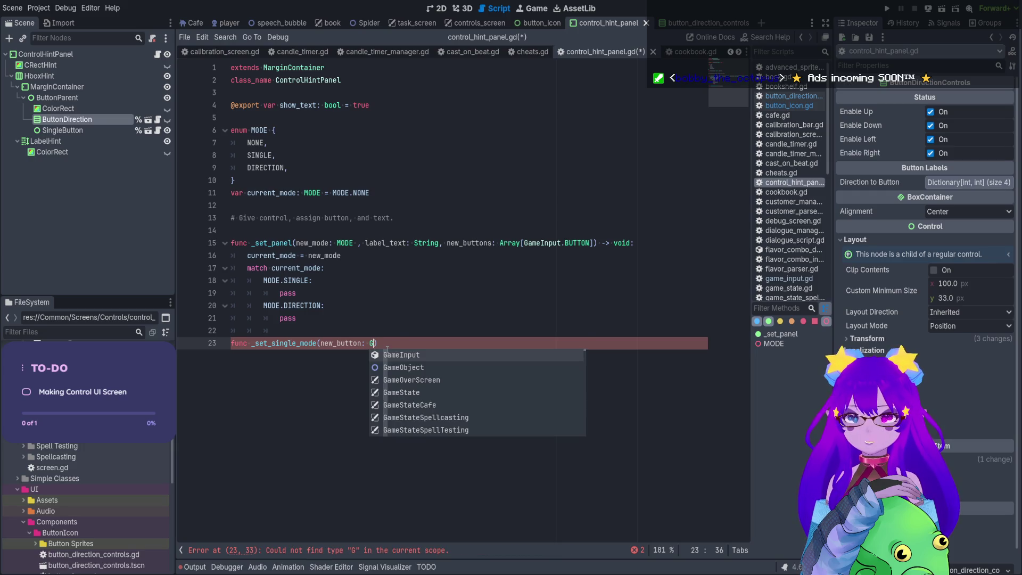
{"action": "key", "text": "Return"}
{"action": "type", "text": ".BU"}
{"action": "key", "text": "Return"}
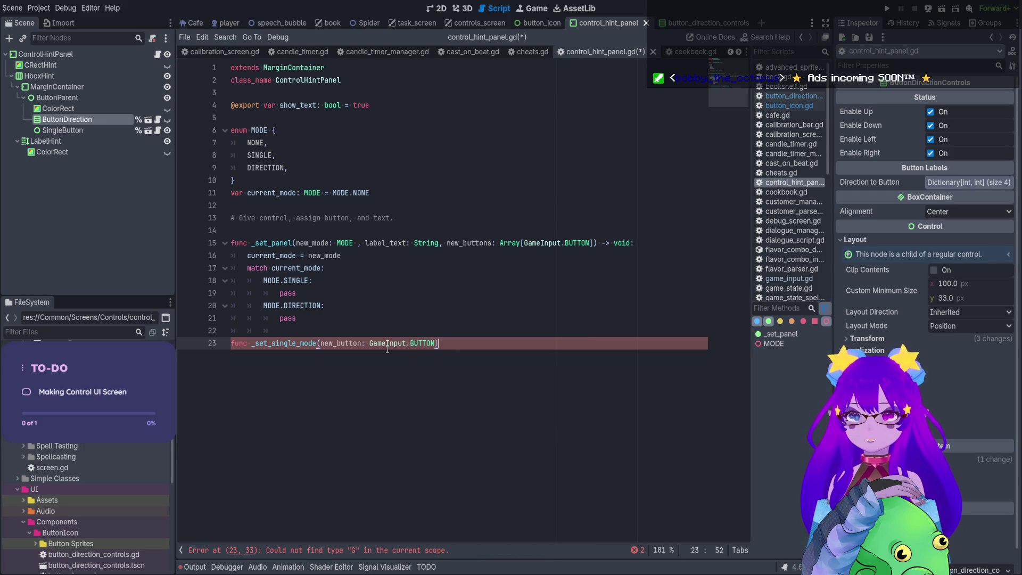
{"action": "type", "text": " -> vp"}
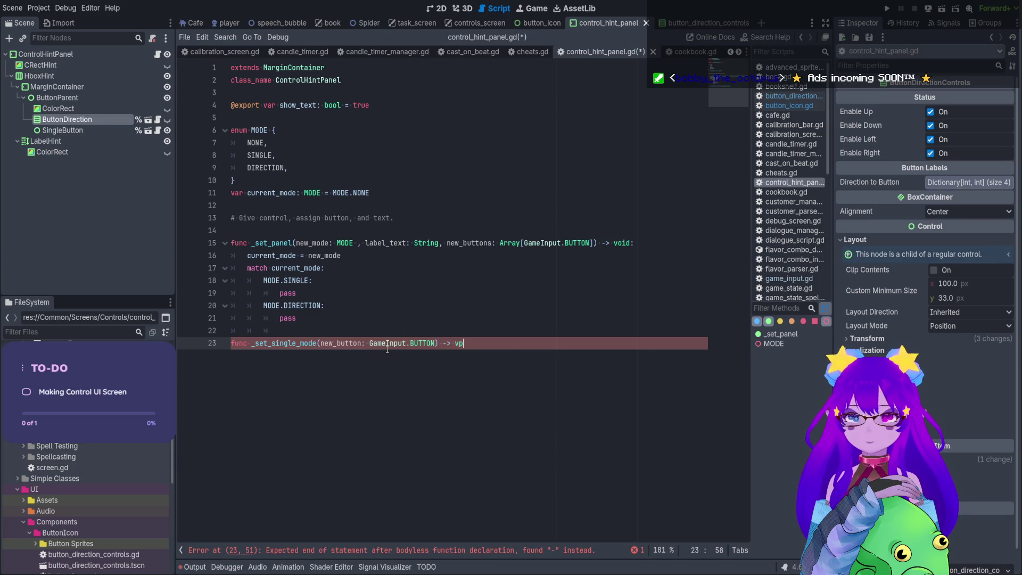
{"action": "key", "text": "BackSpace"}
{"action": "type", "text": "oid:"}
{"action": "key", "text": "Return"}
{"action": "type", "text": "pass"}
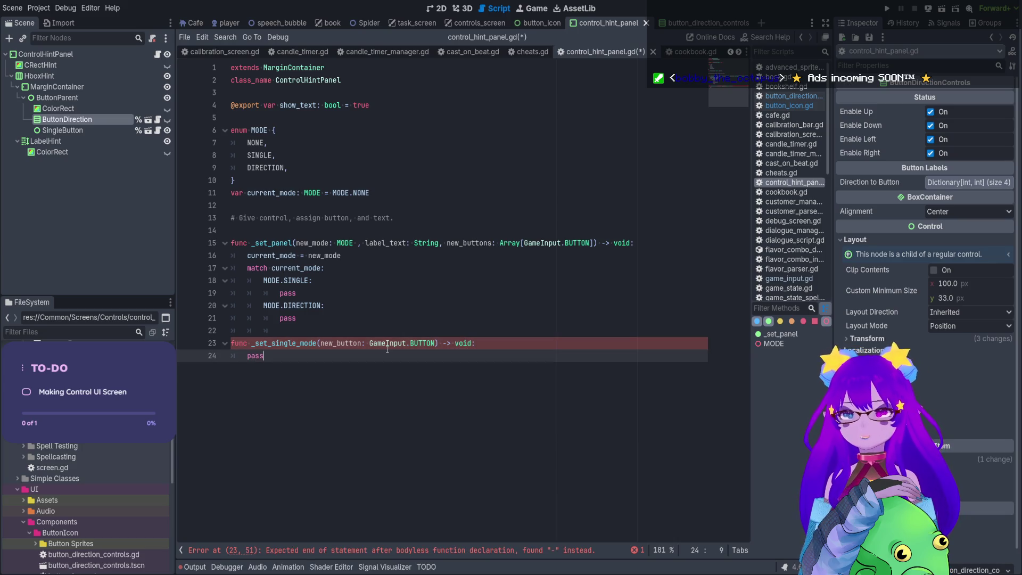
Remove the stray indentation on line 22 and paste a duplicate of _set_single_mode below.
{"action": "left_click", "coordinate": [392, 331]}
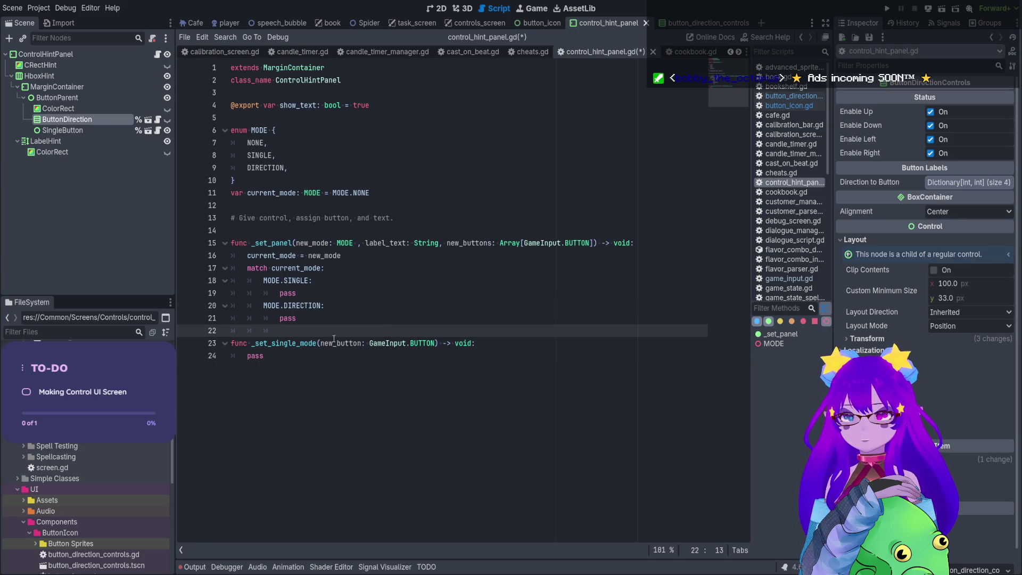
{"action": "key", "text": "shift+Home"}
{"action": "key", "text": "BackSpace"}
{"action": "left_click_drag", "start_coordinate": [265, 356], "coordinate": [224, 345]}
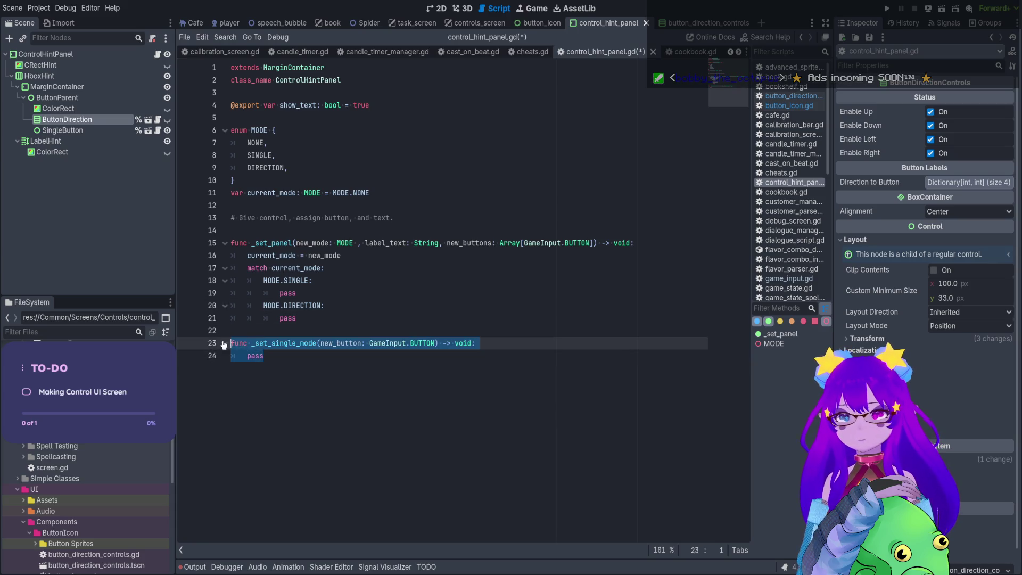
{"action": "left_click", "coordinate": [268, 356]}
{"action": "key", "text": "Return"}
{"action": "key", "text": "Return"}
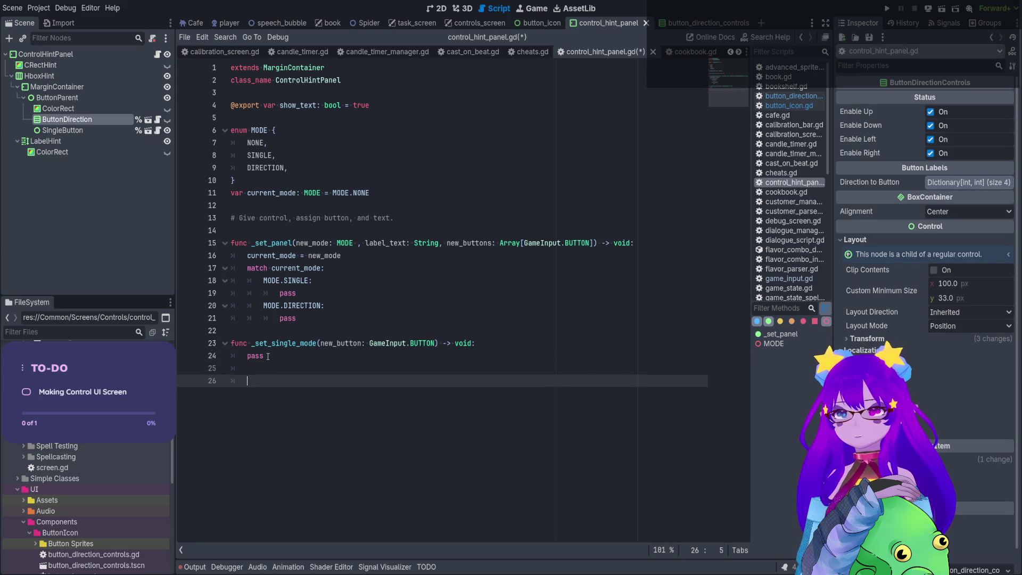
{"action": "type", "text": "func _set_single_mode(new_button: GameInput.BUTTON) -> void: \tpass"}
{"action": "left_click", "coordinate": [296, 381]}
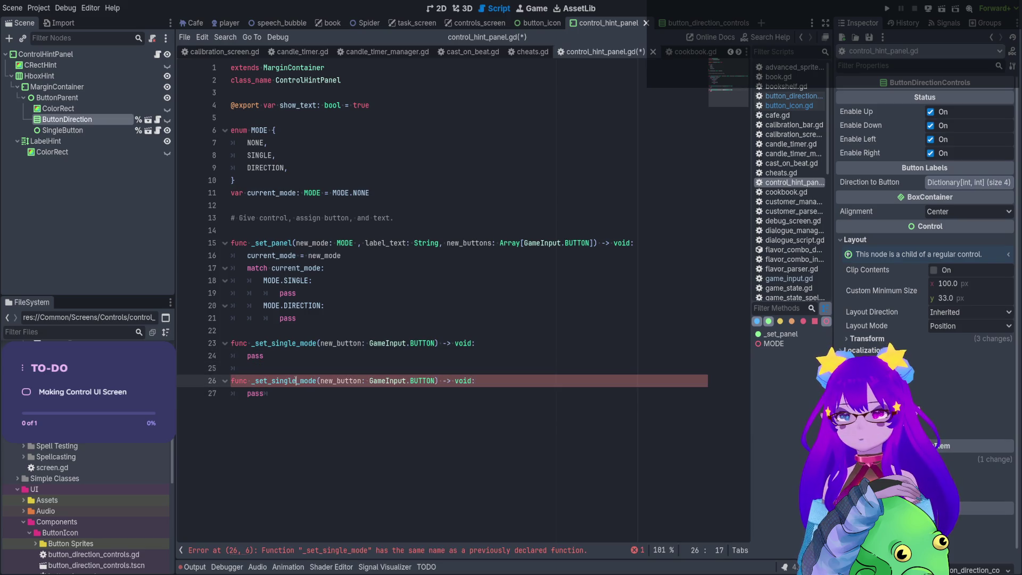
Rename the copy to _set_direction_mode with parameter new_buttons: Array[GameInput.BUTTON].
{"action": "left_click_drag", "start_coordinate": [296, 380], "coordinate": [272, 381]}
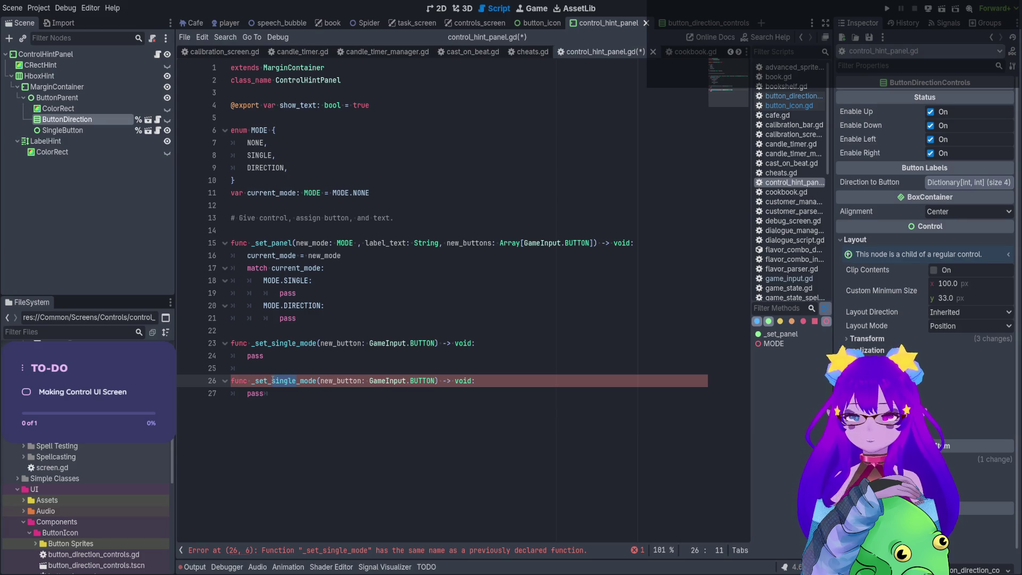
{"action": "type", "text": "direction"}
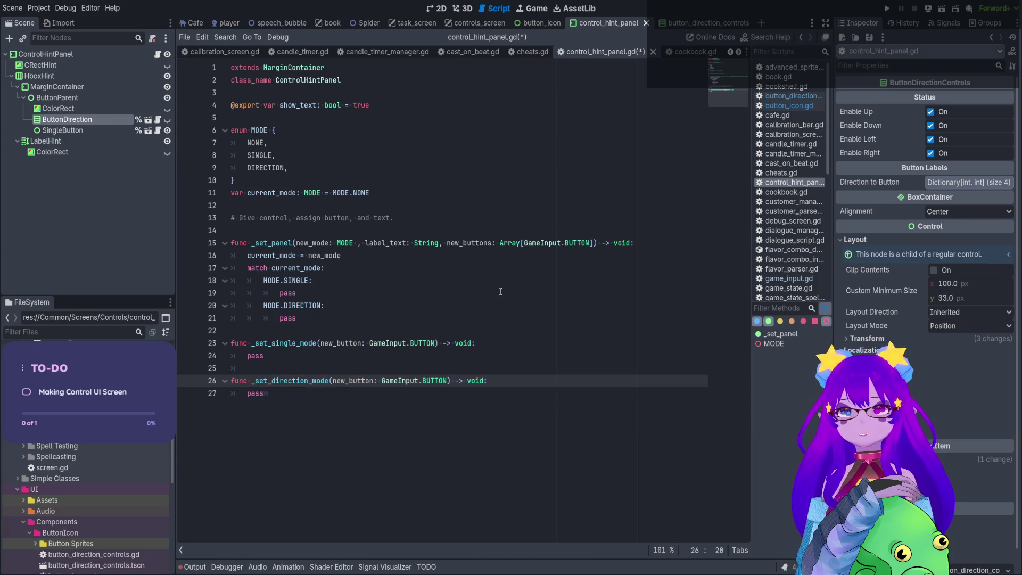
{"action": "left_click_drag", "start_coordinate": [500, 243], "coordinate": [593, 242]}
{"action": "left_click_drag", "start_coordinate": [448, 380], "coordinate": [333, 380]}
{"action": "type", "text": "Array[GameInput.BUTTON]"}
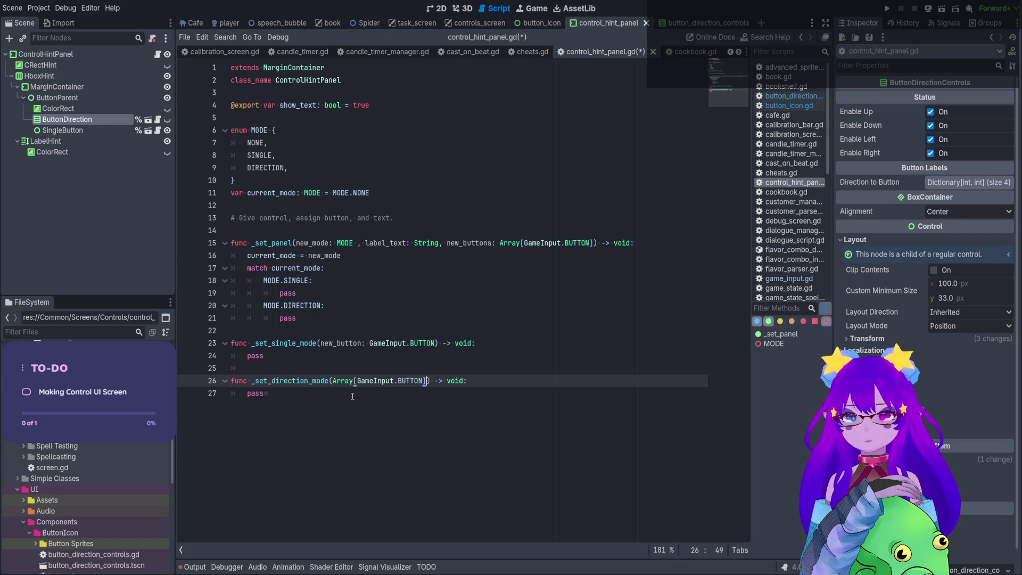
{"action": "key", "text": "ctrl+z"}
{"action": "left_click", "coordinate": [448, 242]}
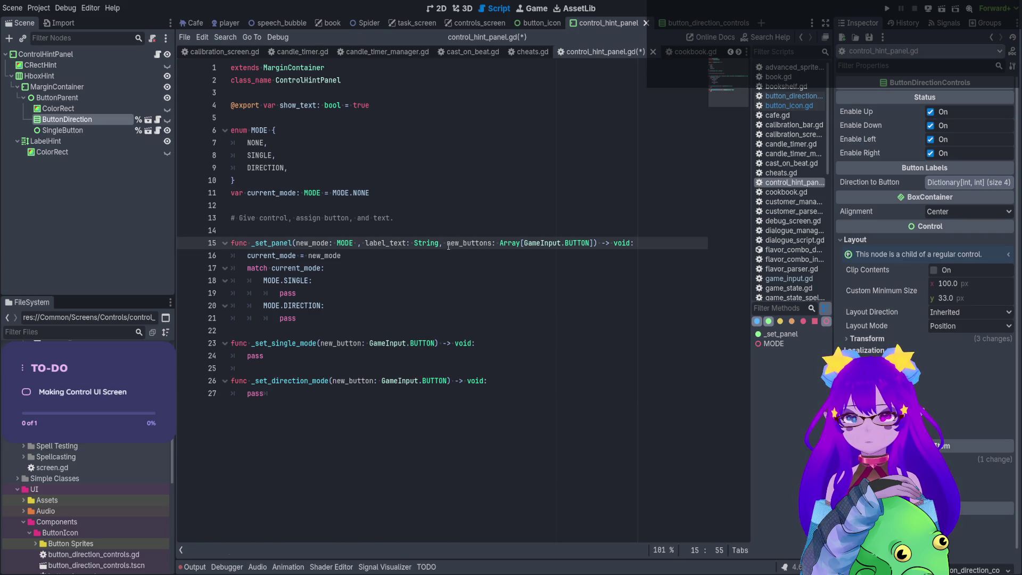
{"action": "left_click_drag", "start_coordinate": [448, 242], "coordinate": [593, 242]}
{"action": "key", "text": "ctrl+c"}
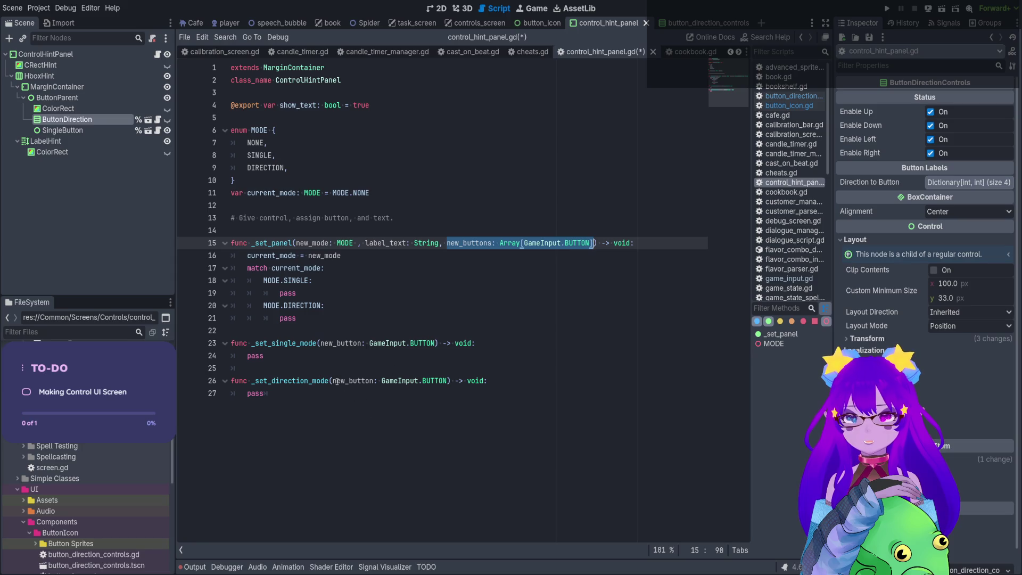
{"action": "left_click_drag", "start_coordinate": [333, 380], "coordinate": [448, 380]}
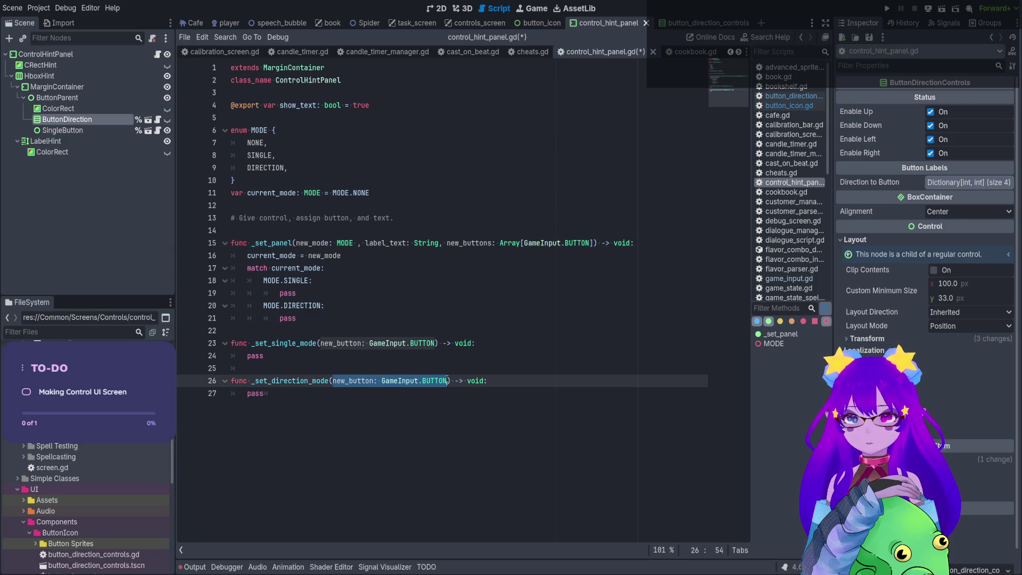
{"action": "key", "text": "ctrl+v"}
Add empty lines after the match block in _set_panel.
{"action": "left_click", "coordinate": [384, 306]}
{"action": "left_click", "coordinate": [372, 322]}
{"action": "key", "text": "Return"}
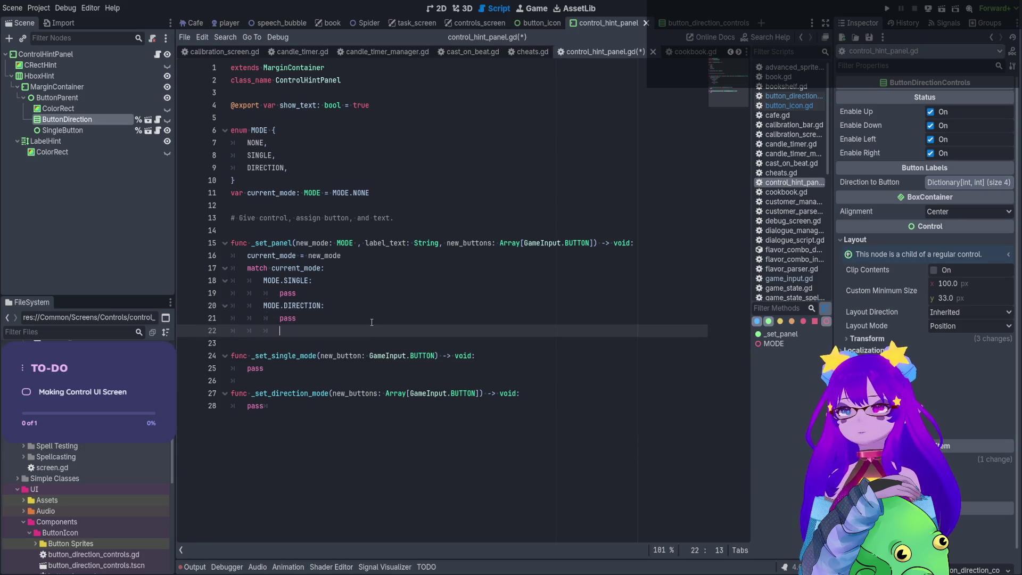
{"action": "key", "text": "Return"}
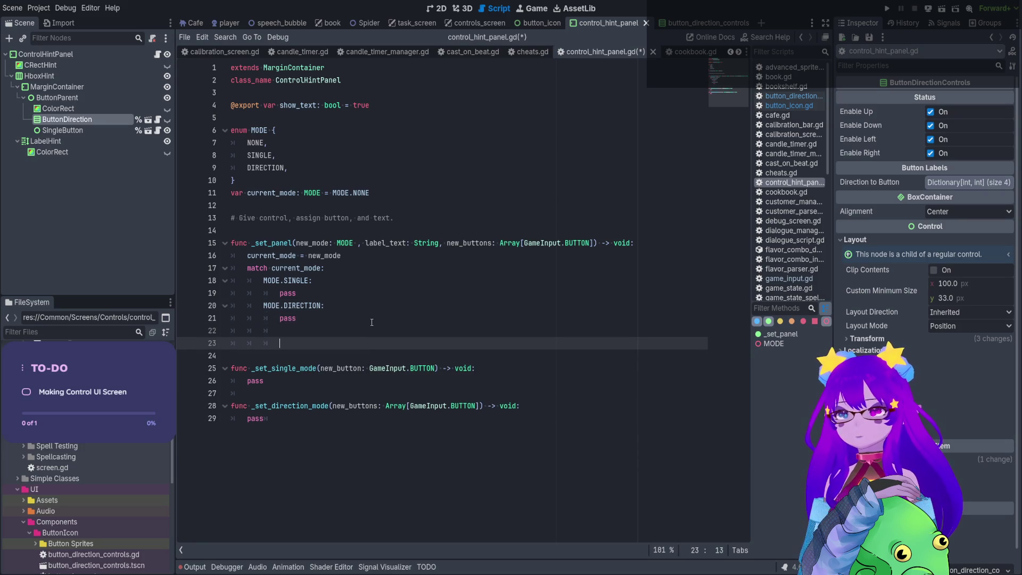
{"action": "key", "text": "BackSpace"}
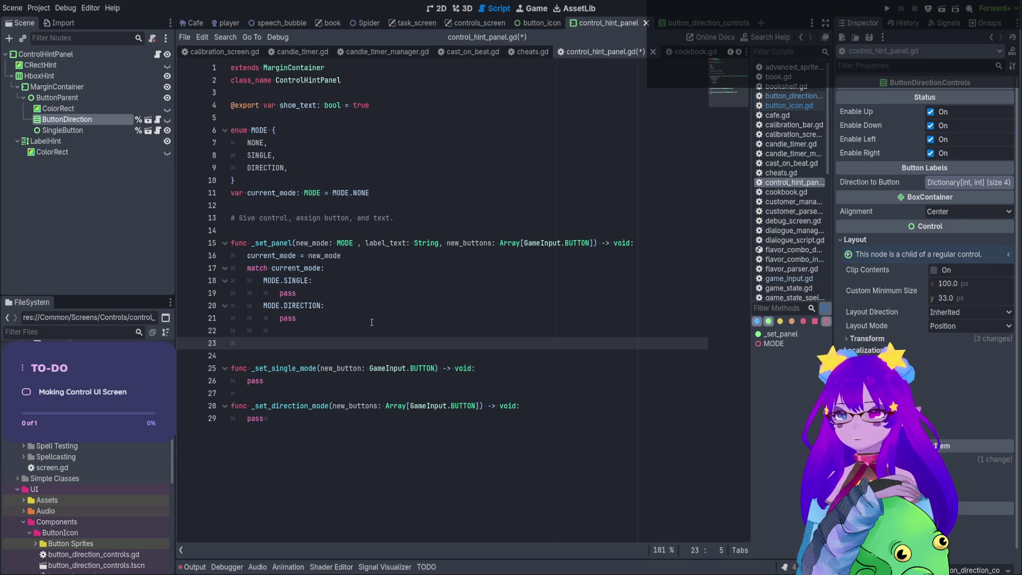
Replace pass in the MODE.SINGLE branch with a _set_single_mode() call.
{"action": "double_click", "coordinate": [273, 368]}
{"action": "key", "text": "ctrl+c"}
{"action": "double_click", "coordinate": [450, 297]}
{"action": "key", "text": "ctrl+v"}
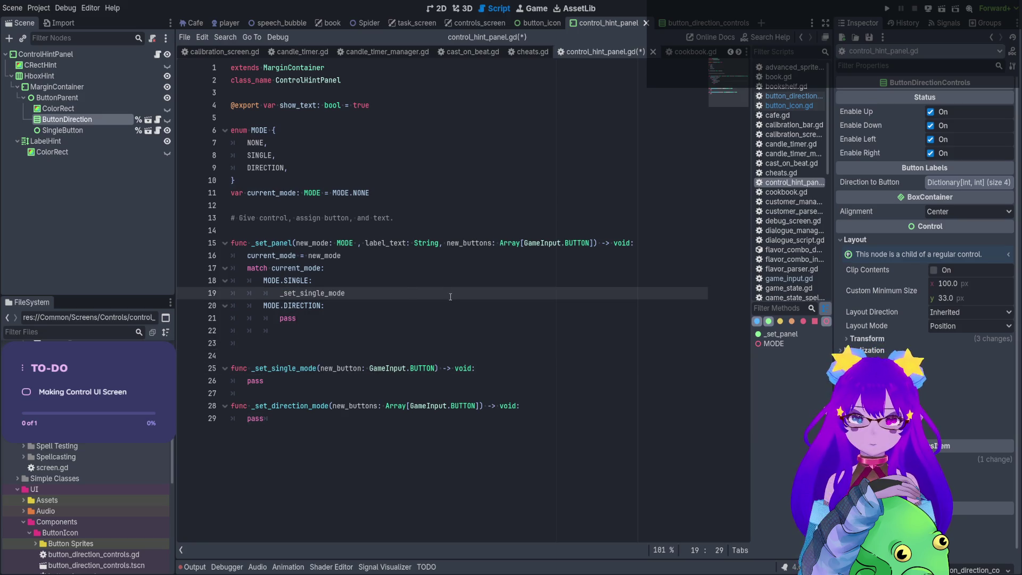
{"action": "type", "text": "("}
Replace pass in the MODE.DIRECTION branch with a _set_direction_mode() call.
{"action": "double_click", "coordinate": [293, 406]}
{"action": "key", "text": "ctrl+c"}
{"action": "double_click", "coordinate": [287, 318]}
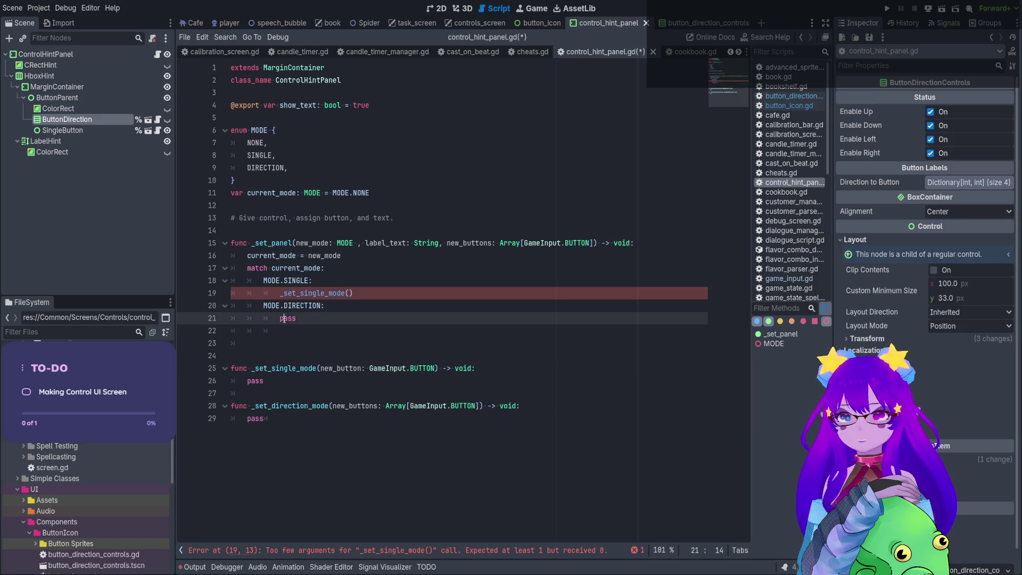
{"action": "key", "text": "ctrl+v"}
{"action": "type", "text": "("}
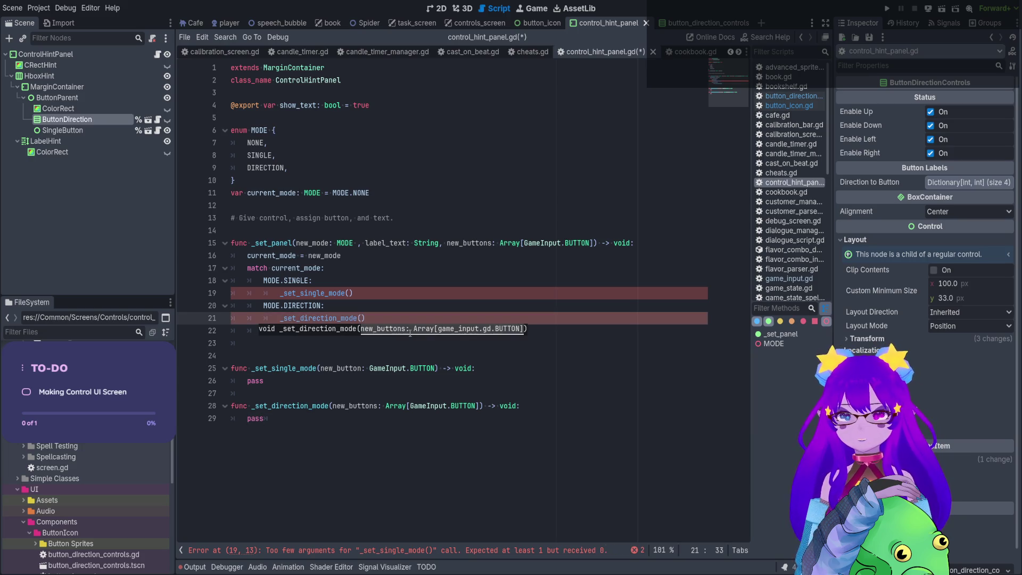
{"action": "double_click", "coordinate": [470, 243]}
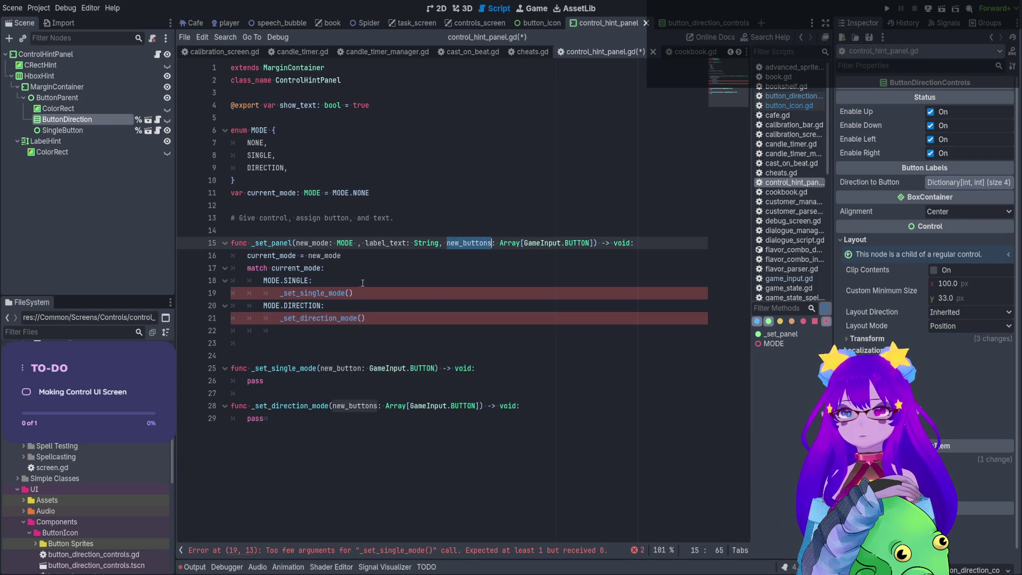
{"action": "left_click", "coordinate": [348, 293]}
{"action": "left_click", "coordinate": [350, 281]}
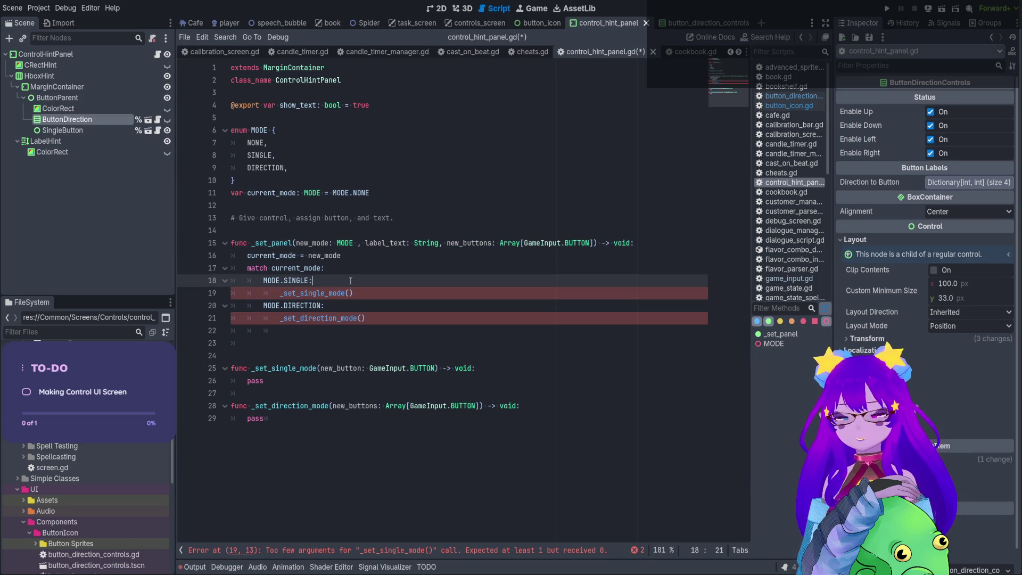
{"action": "key", "text": "Return"}
Add an 'if new_buttons.size() == 1:' check and indent the _set_single_mode call under it.
{"action": "type", "text": "if new_buttons"}
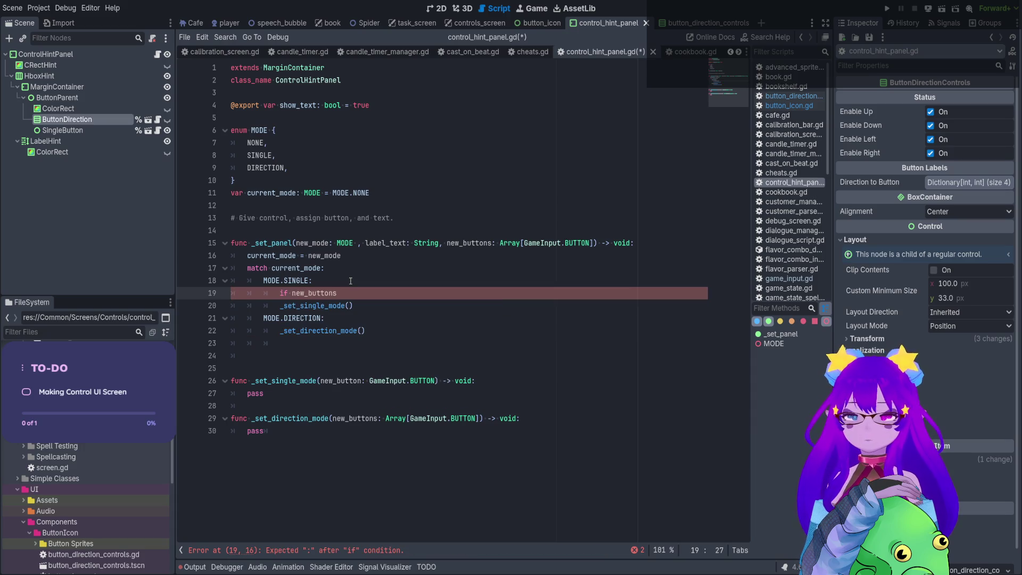
{"action": "type", "text": ".size()"}
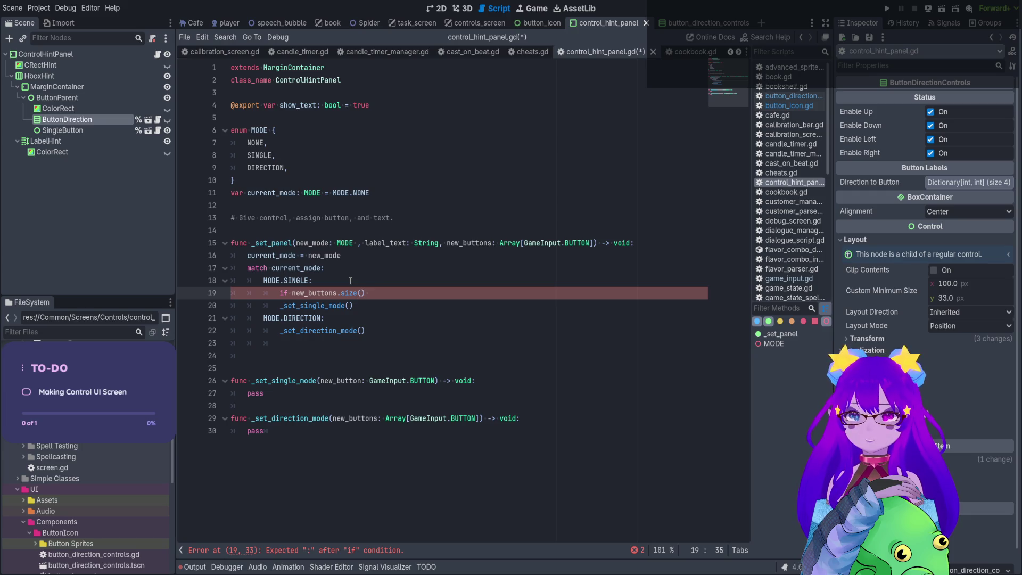
{"action": "type", "text": " == 1:"}
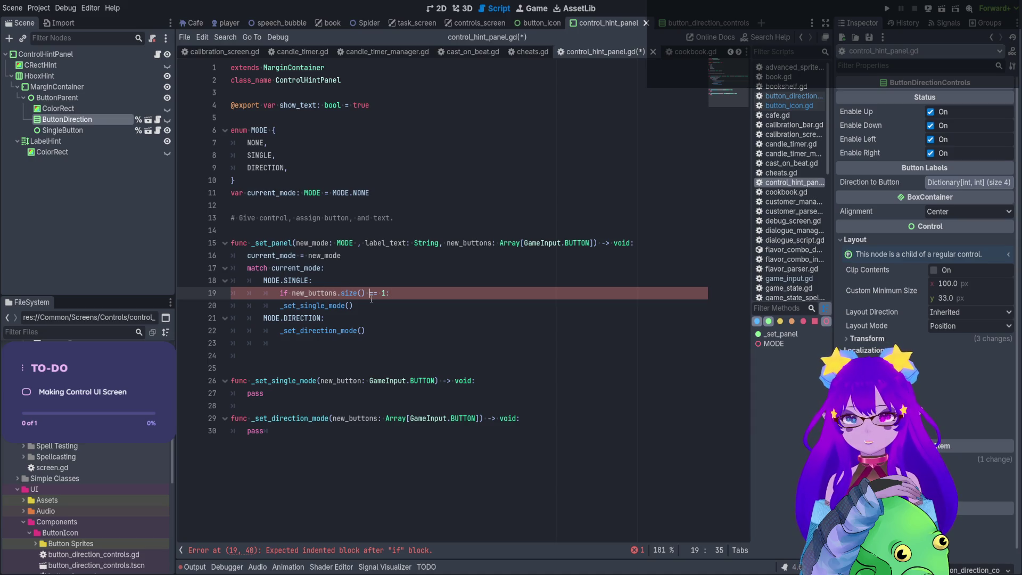
{"action": "double_click", "coordinate": [373, 292]}
{"action": "type", "text": "!="}
{"action": "left_click", "coordinate": [276, 306]}
{"action": "key", "text": "Tab"}
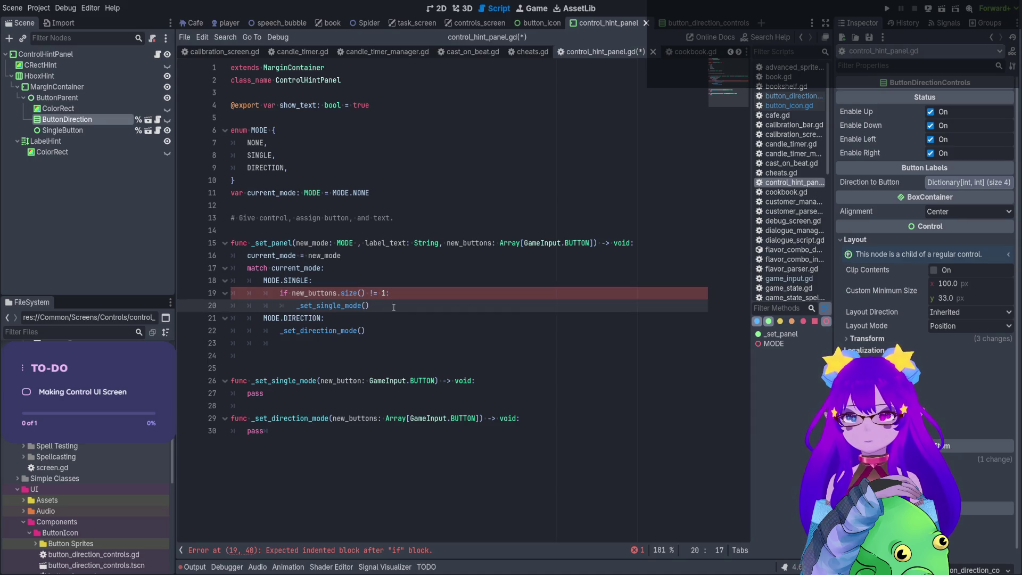
Make the call _set_single_mode(new_buttons.front()), keeping the comparison as == 1.
{"action": "left_click", "coordinate": [366, 305]}
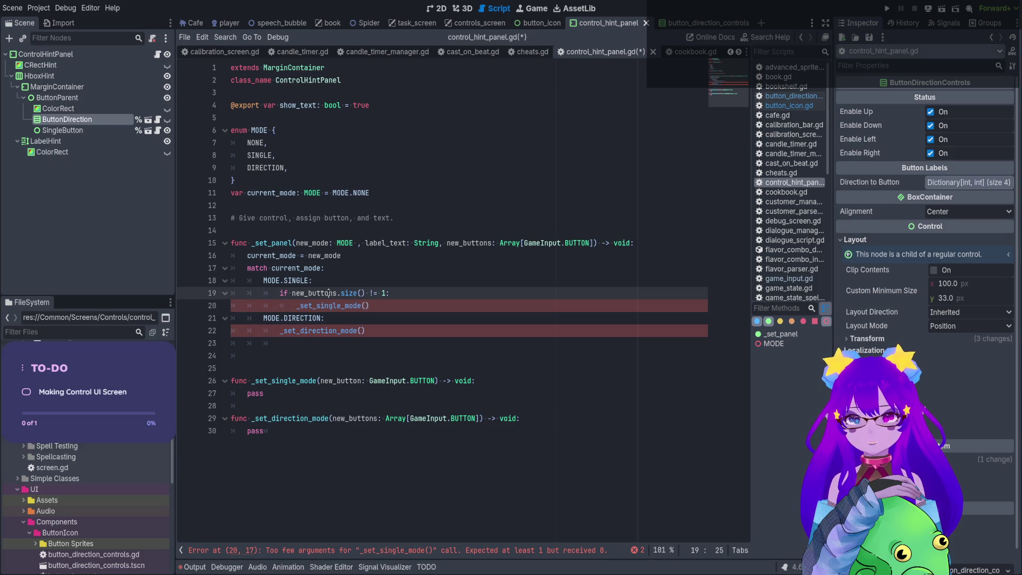
{"action": "type", "text": "new_buttons"}
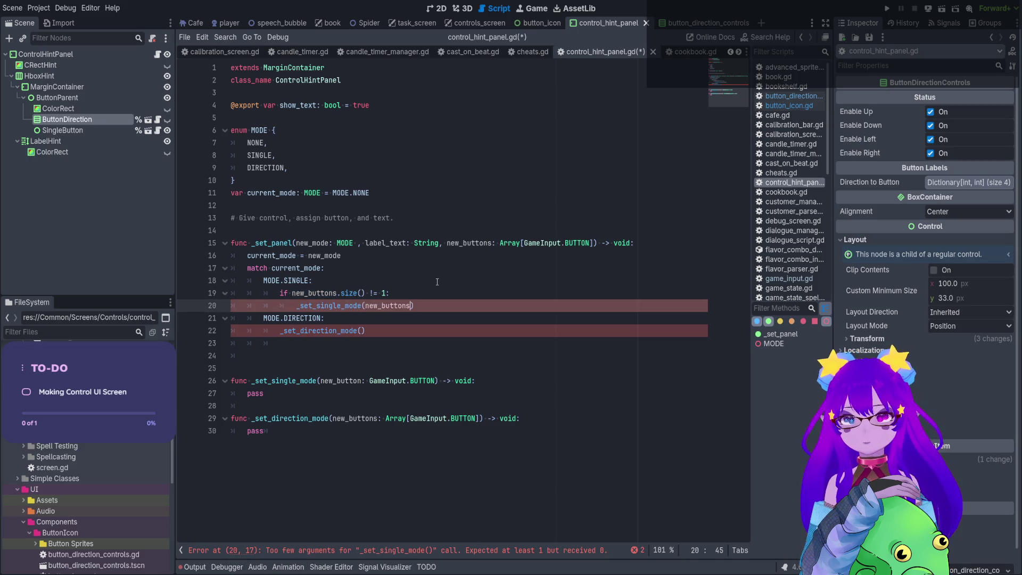
{"action": "left_click", "coordinate": [369, 293]}
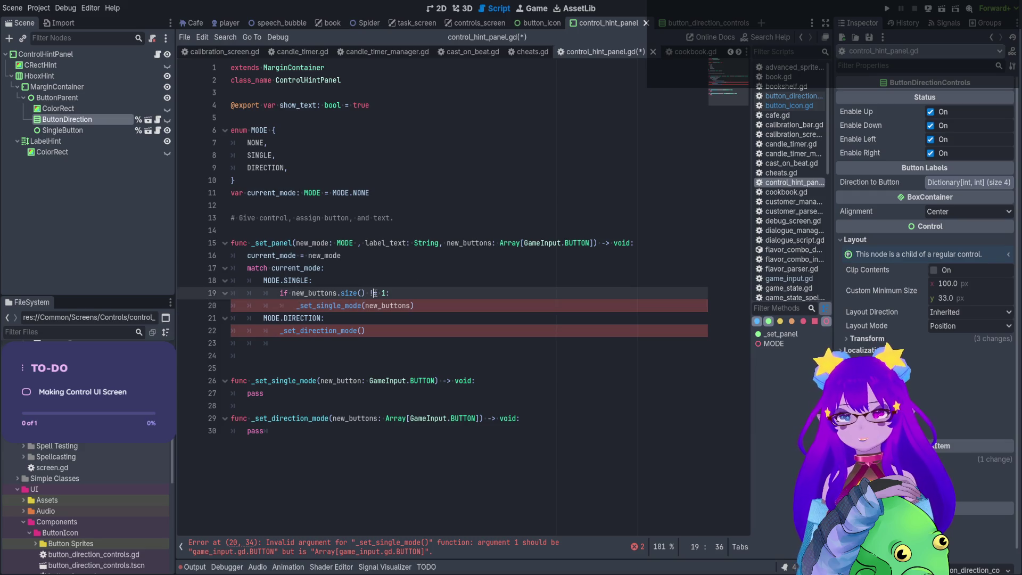
{"action": "key", "text": "Delete"}
{"action": "type", "text": "="}
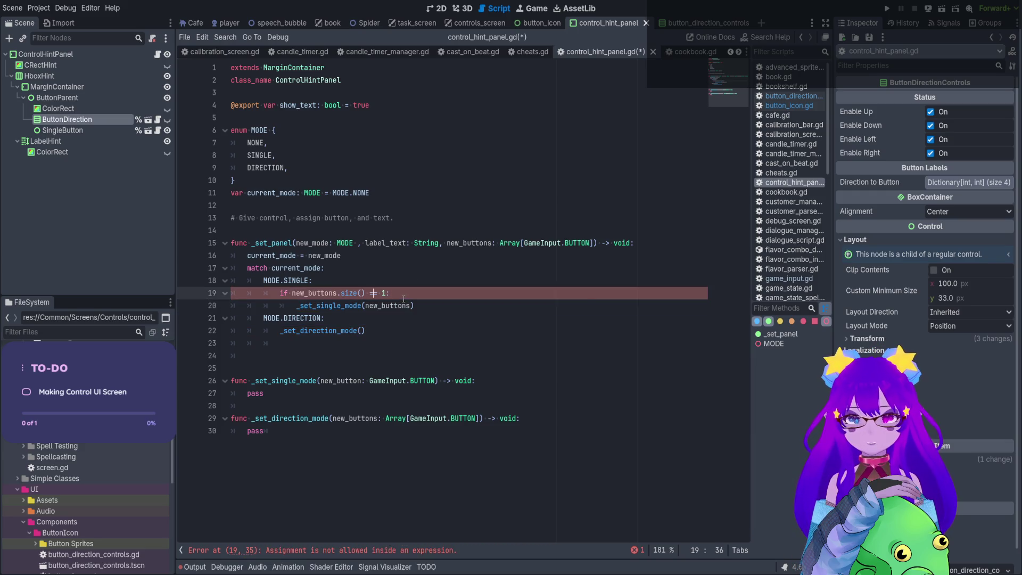
{"action": "type", "text": "="}
{"action": "left_click", "coordinate": [411, 305]}
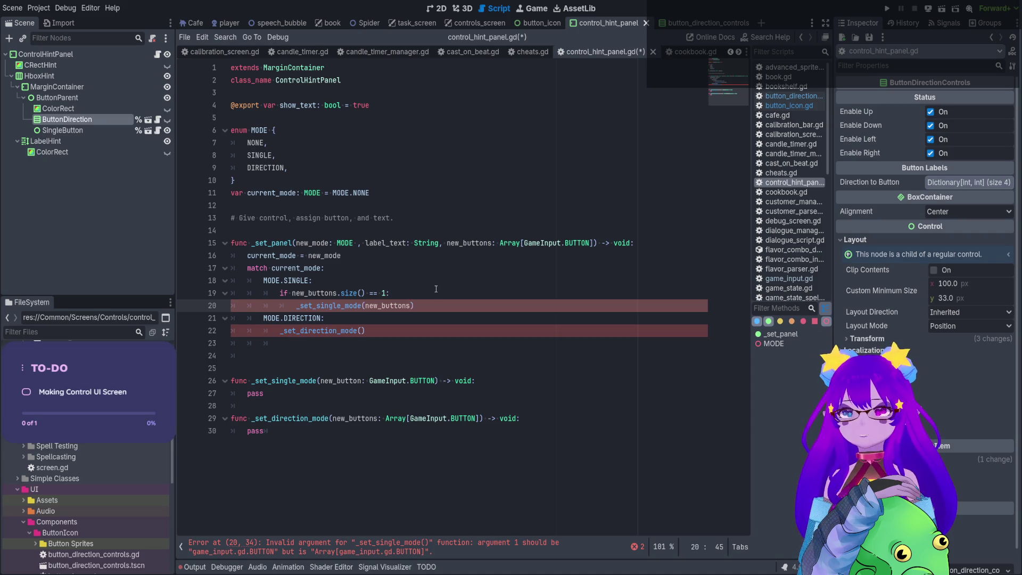
{"action": "type", "text": ".front()"}
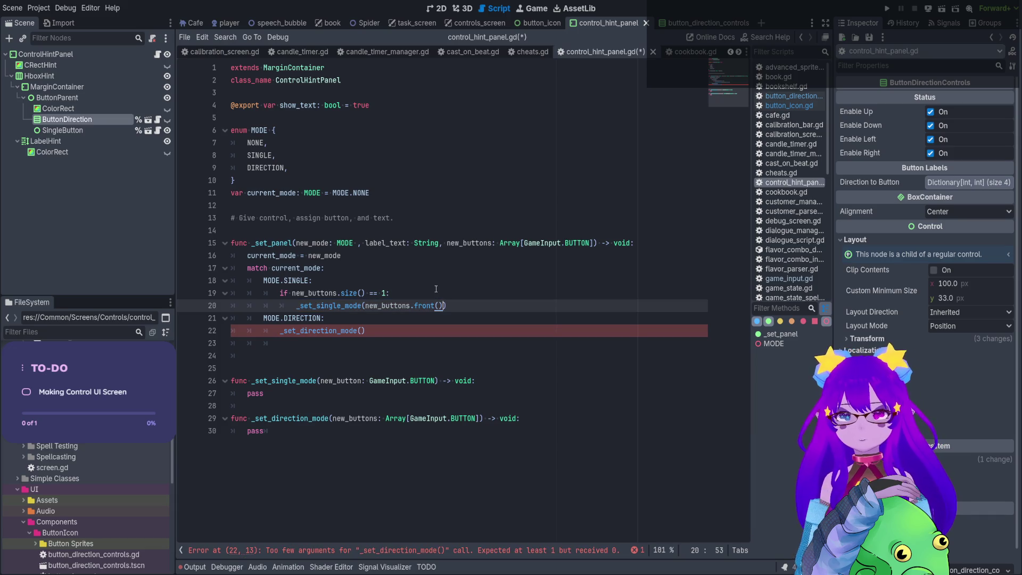
{"action": "left_click", "coordinate": [465, 302]}
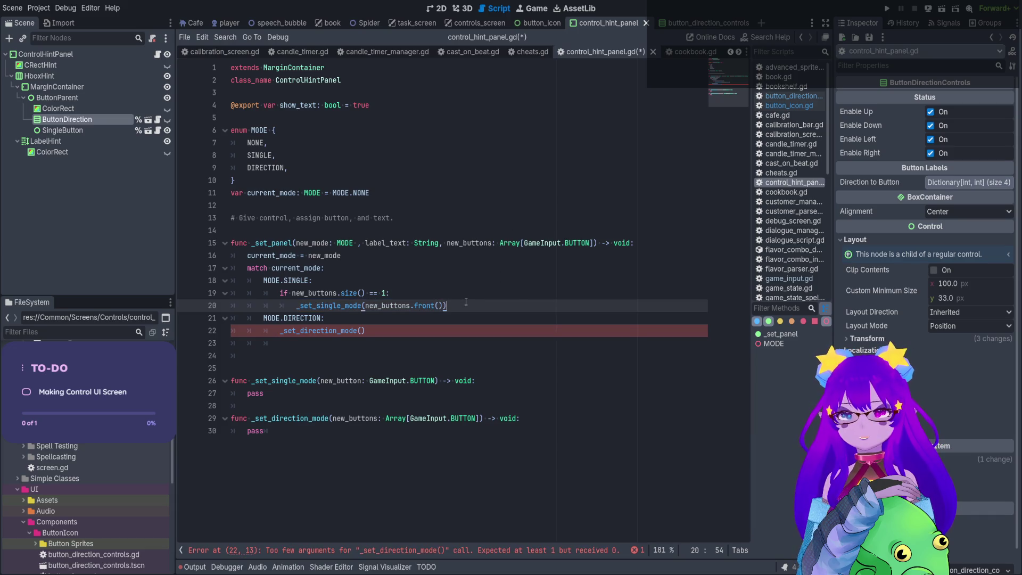
{"action": "key", "text": "Return"}
{"action": "key", "text": "BackSpace"}
Add an else: branch calling Utility.print_debug_message with the 'Button array, too large' message and self.
{"action": "type", "text": "ese"}
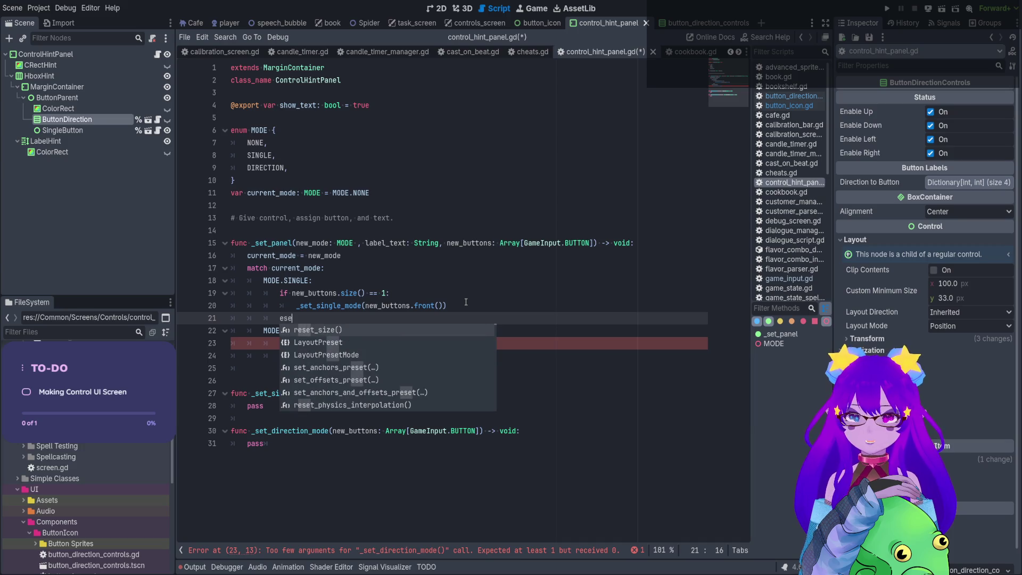
{"action": "key", "text": "BackSpace"}
{"action": "key", "text": "BackSpace"}
{"action": "type", "text": "else:"}
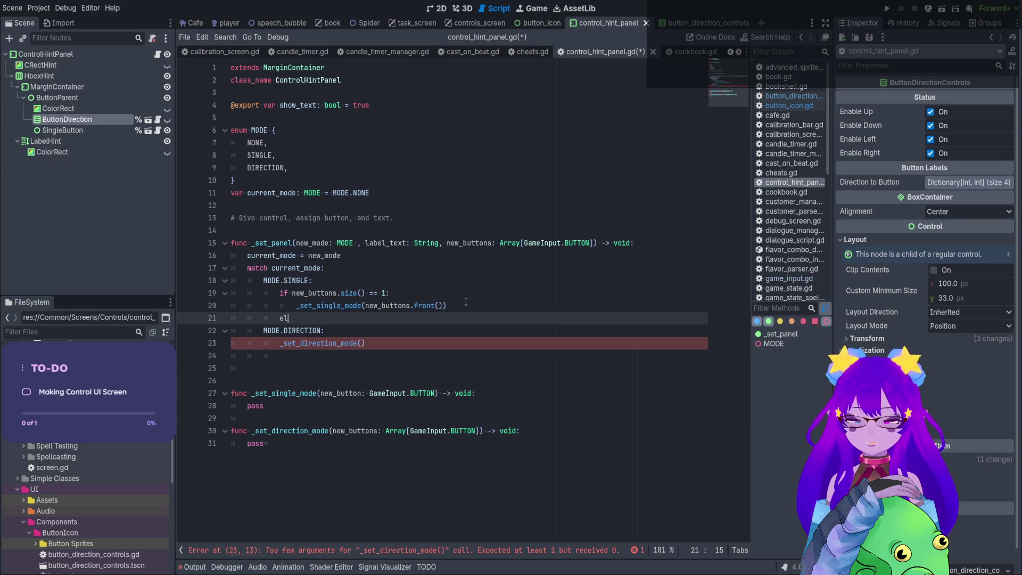
{"action": "key", "text": "Return"}
{"action": "type", "text": "Uti"}
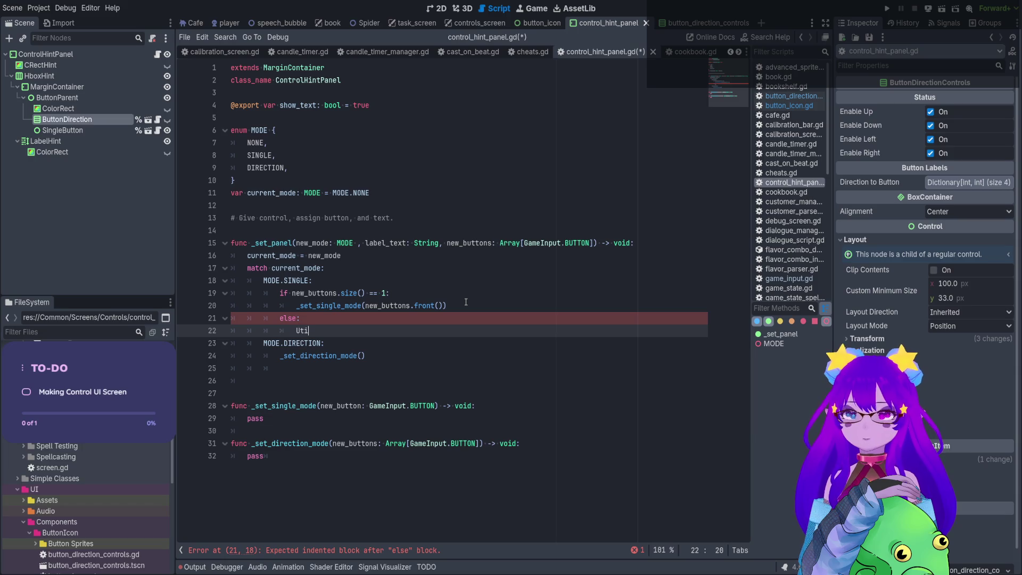
{"action": "type", "text": "lity.deub"}
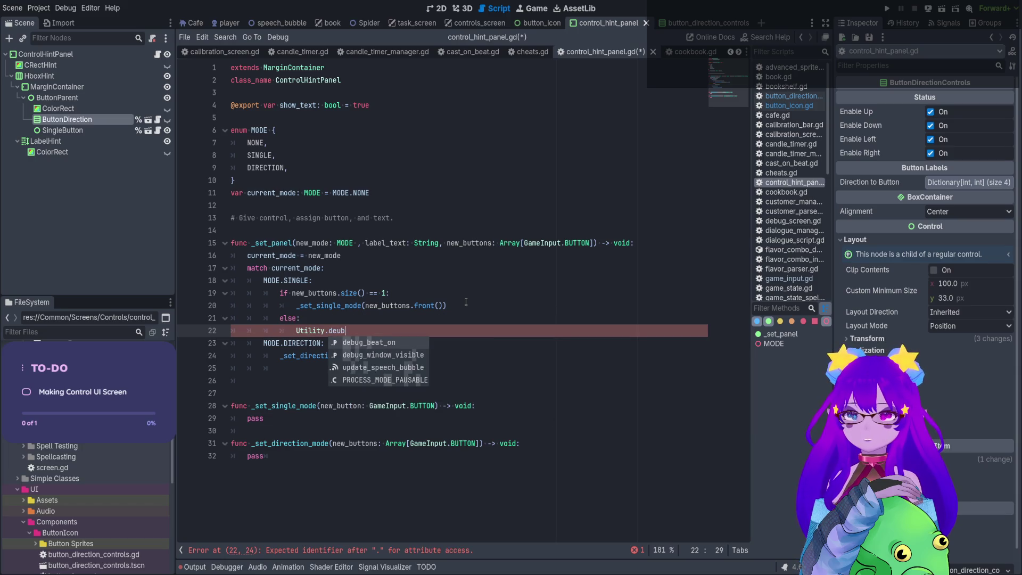
{"action": "key", "text": "BackSpace"}
{"action": "key", "text": "BackSpace"}
{"action": "key", "text": "BackSpace"}
{"action": "key", "text": "BackSpace"}
{"action": "type", "text": "print"}
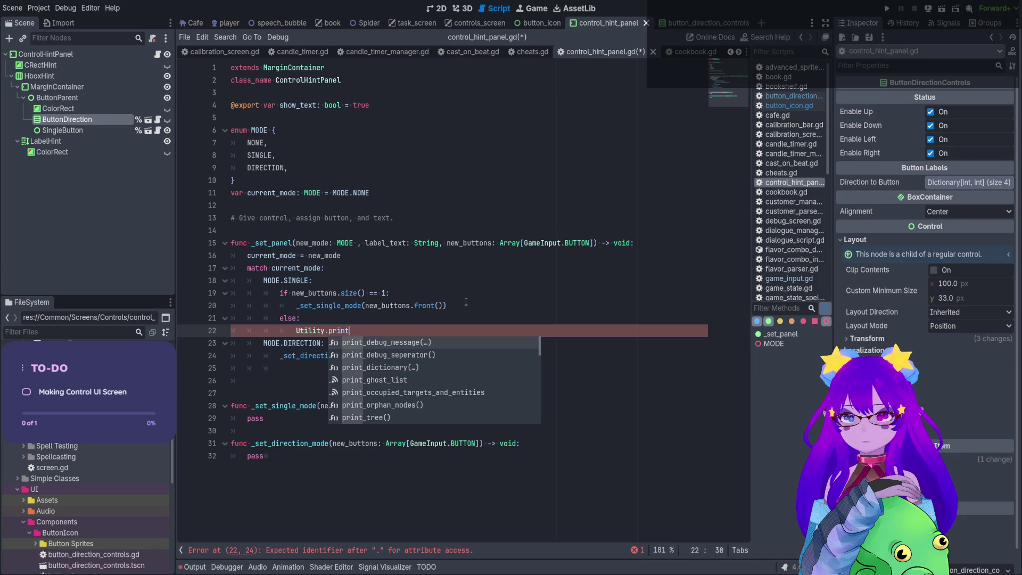
{"action": "key", "text": "Return"}
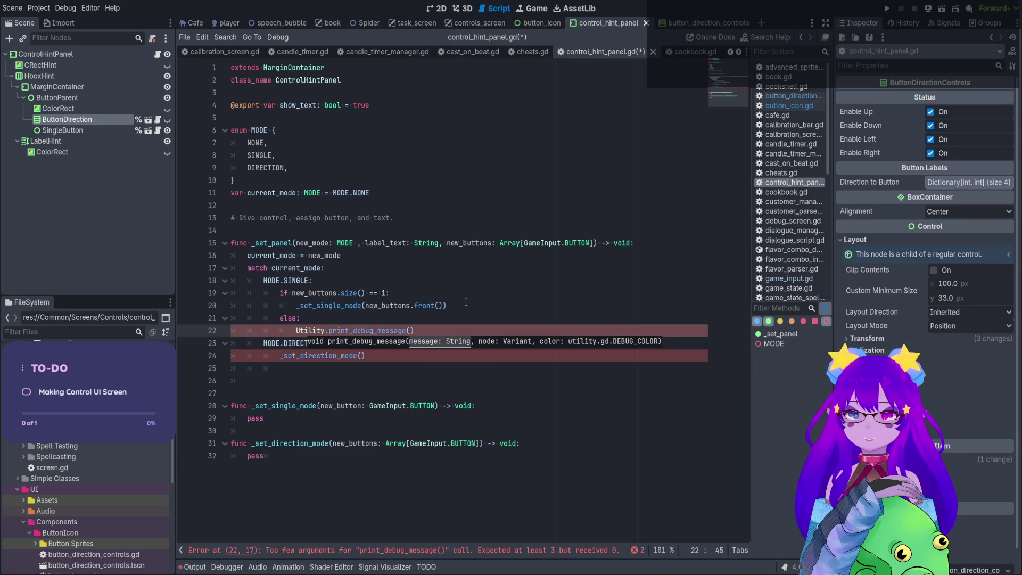
{"action": "type", "text": "\"Cou"}
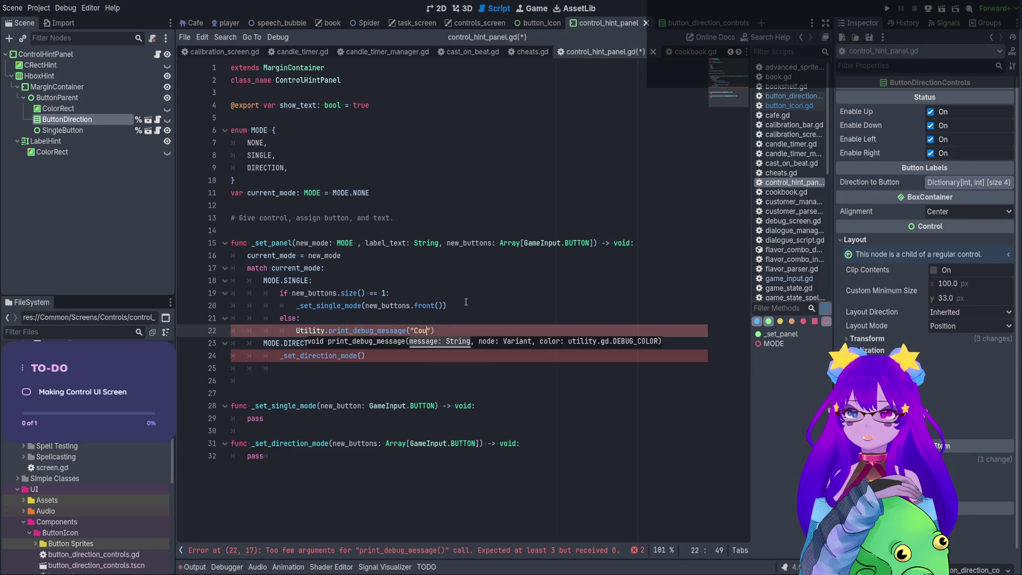
{"action": "type", "text": "ld not set "}
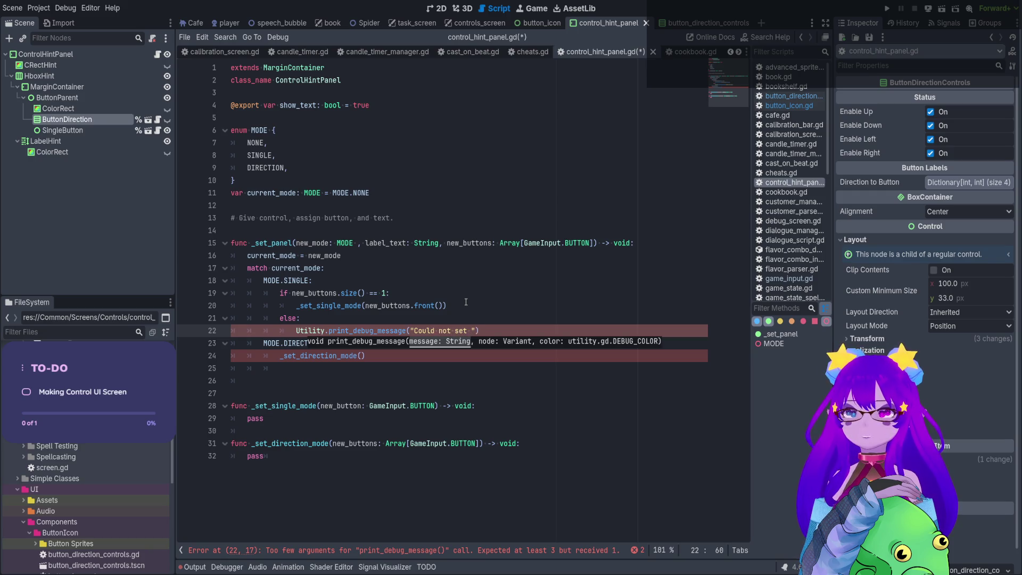
{"action": "type", "text": "control n"}
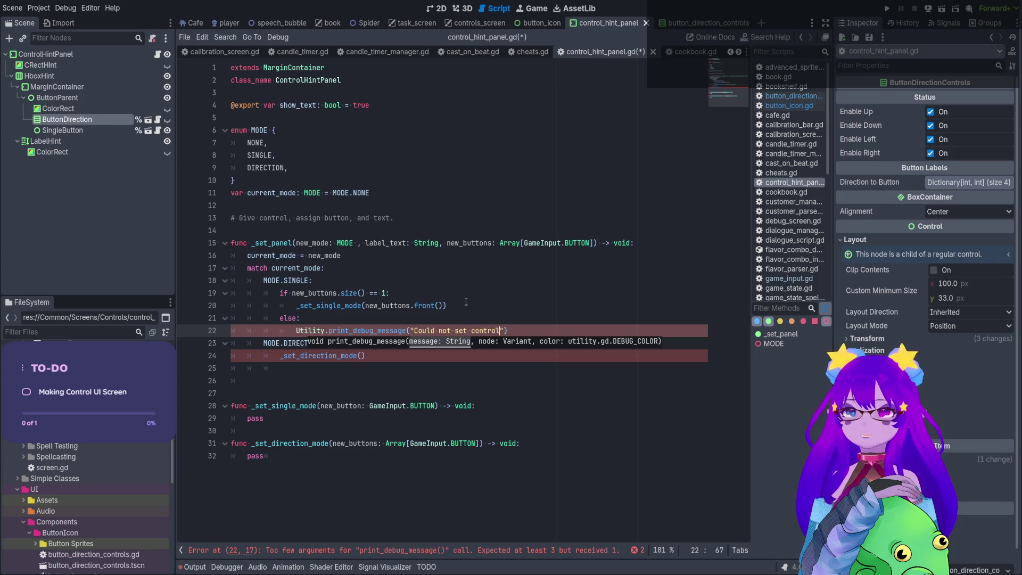
{"action": "type", "text": "int panel"}
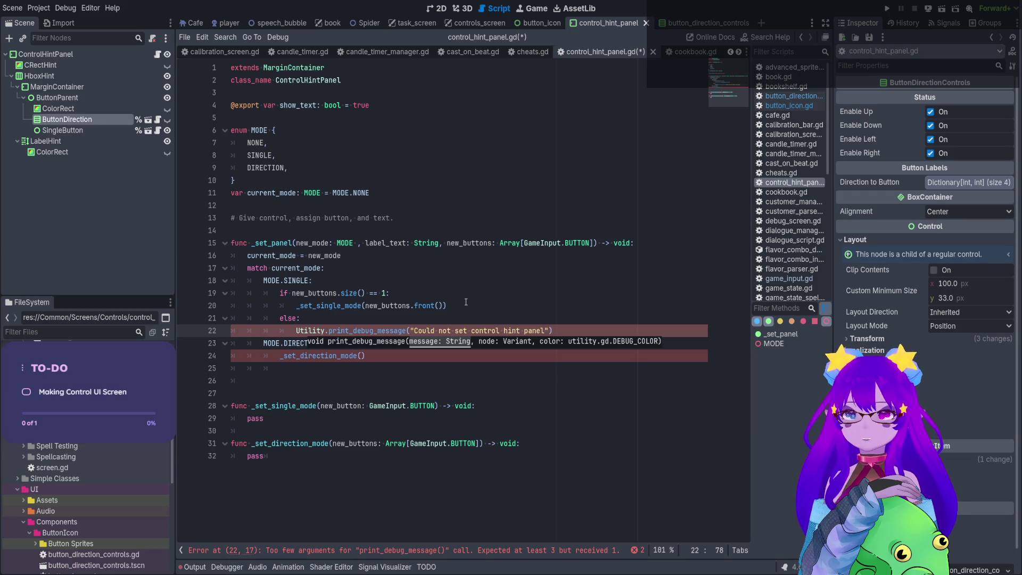
{"action": "type", "text": " to singl"}
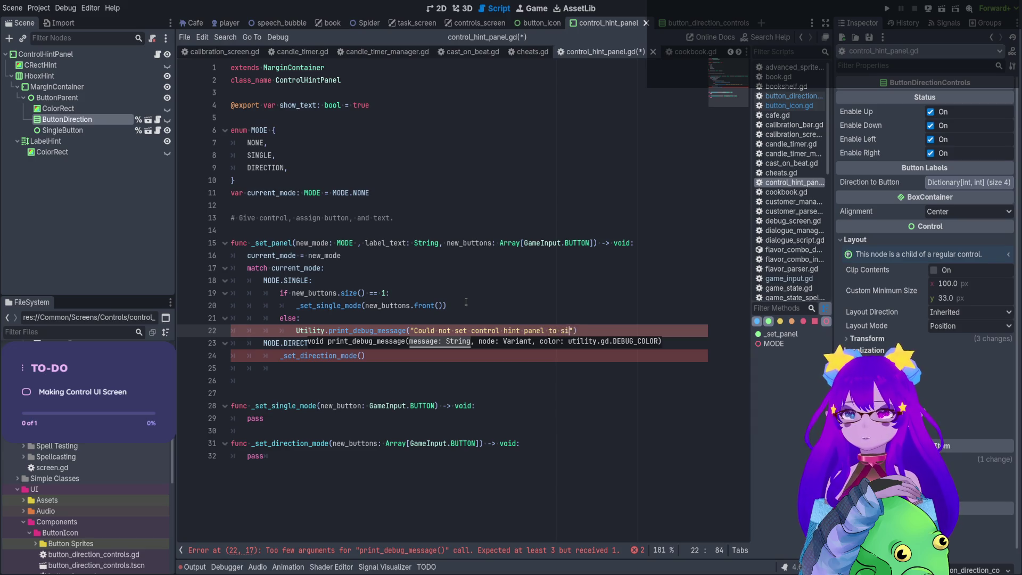
{"action": "type", "text": "e button mode"}
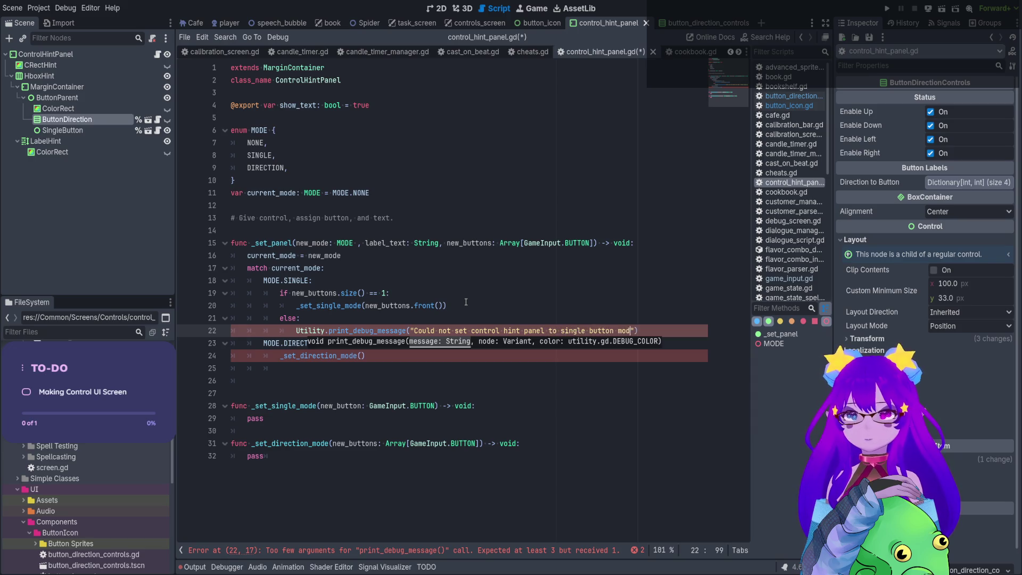
{"action": "type", "text": ". Butto"}
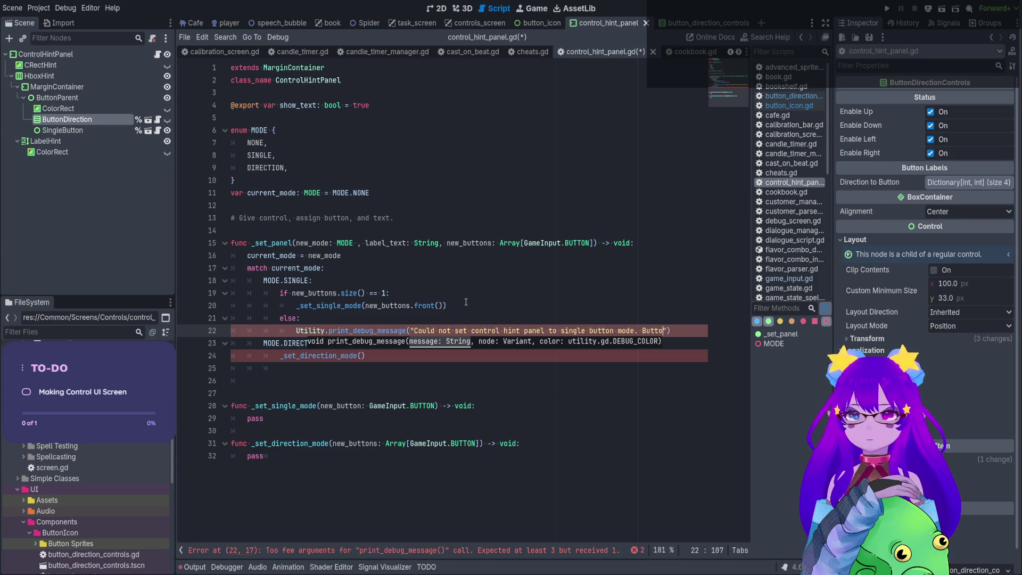
{"action": "type", "text": "n array"}
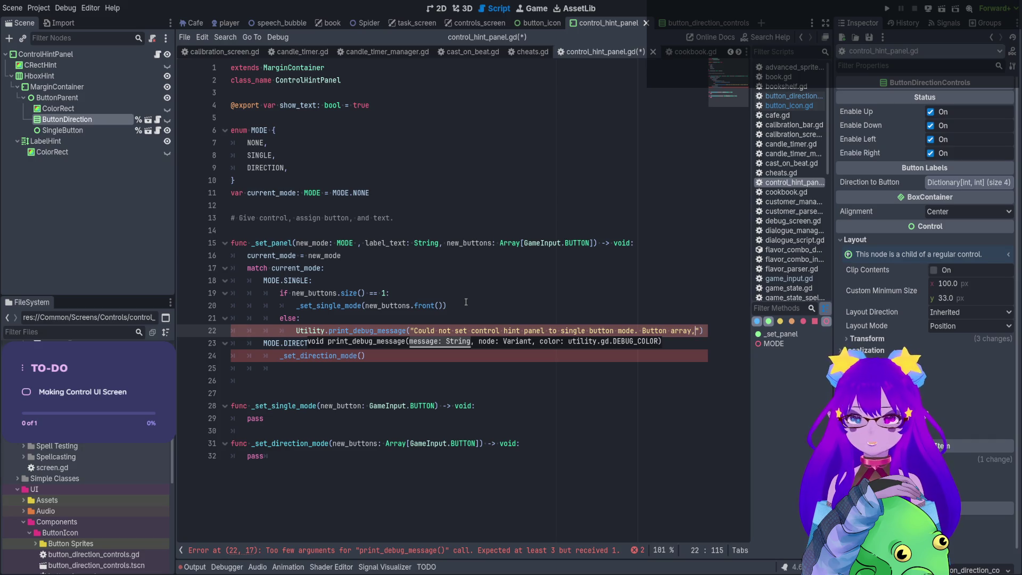
{"action": "type", "text": ", too large."}
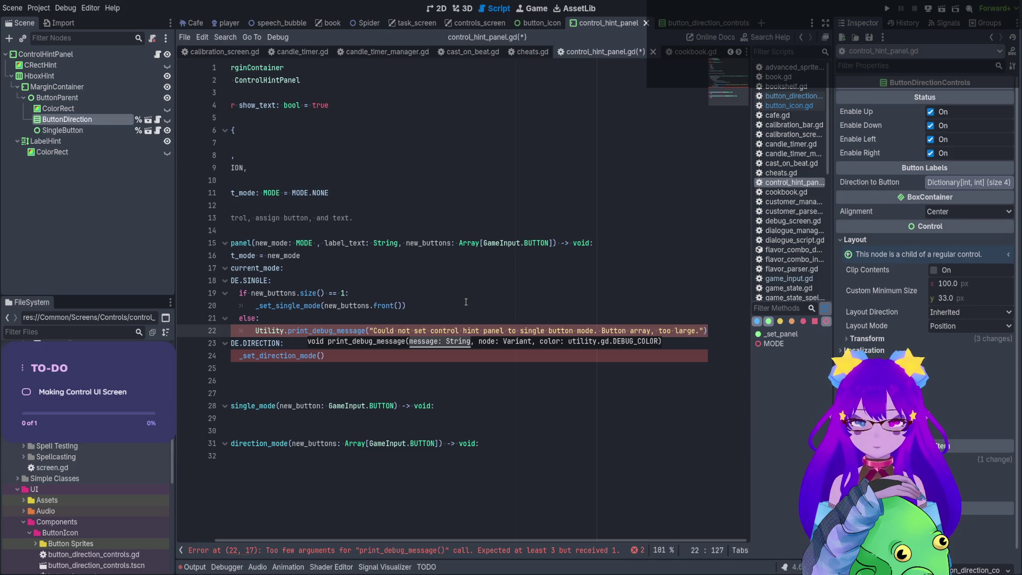
{"action": "type", "text": ", "}
{"action": "type", "text": "self, Uti"}
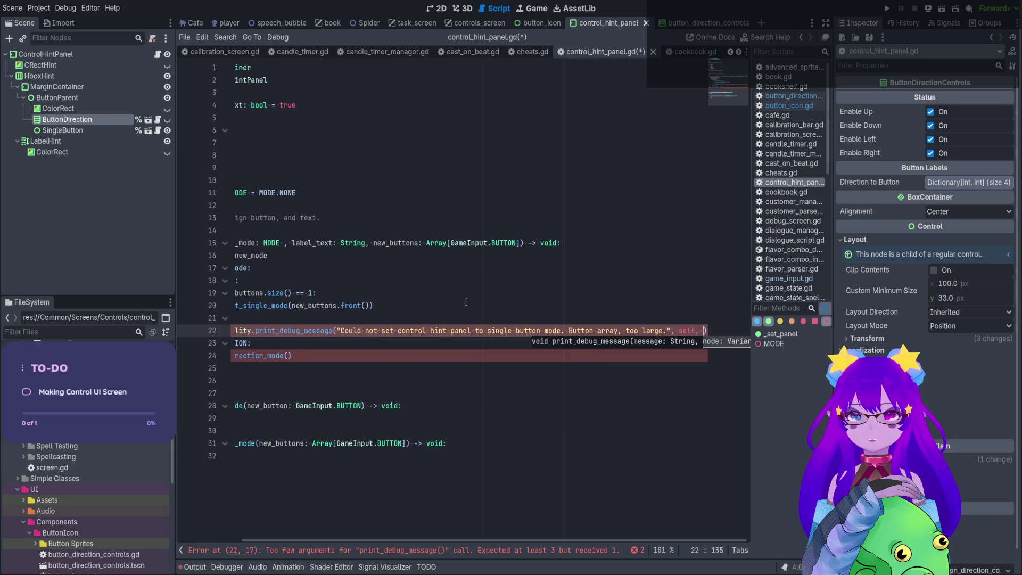
{"action": "type", "text": "lity.upd"}
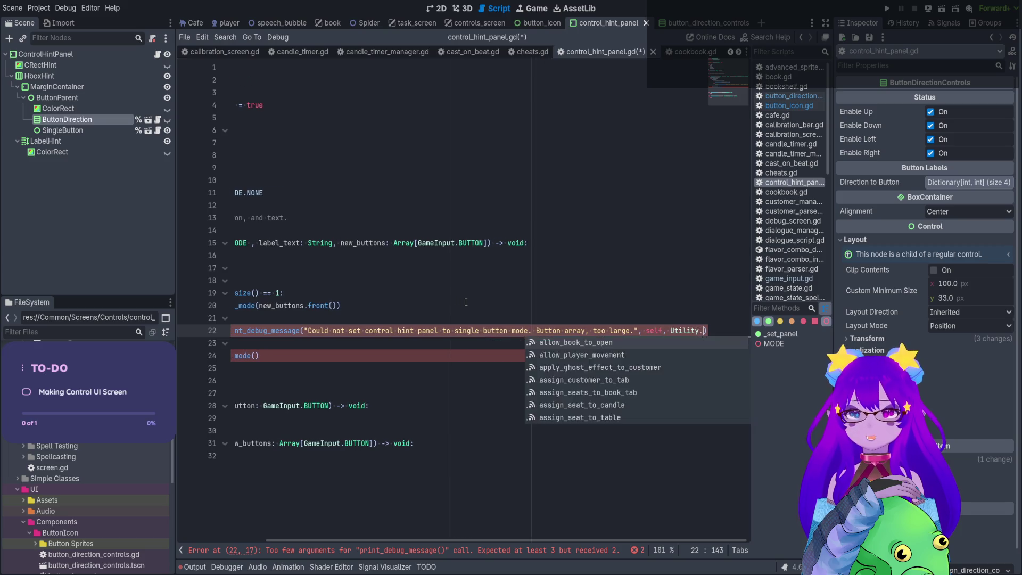
Pass Utility.DEBUG_COLOR.ERROR as the message colour and save the script.
{"action": "key", "text": "Return"}
{"action": "key", "text": "BackSpace"}
{"action": "key", "text": "BackSpace"}
{"action": "key", "text": "BackSpace"}
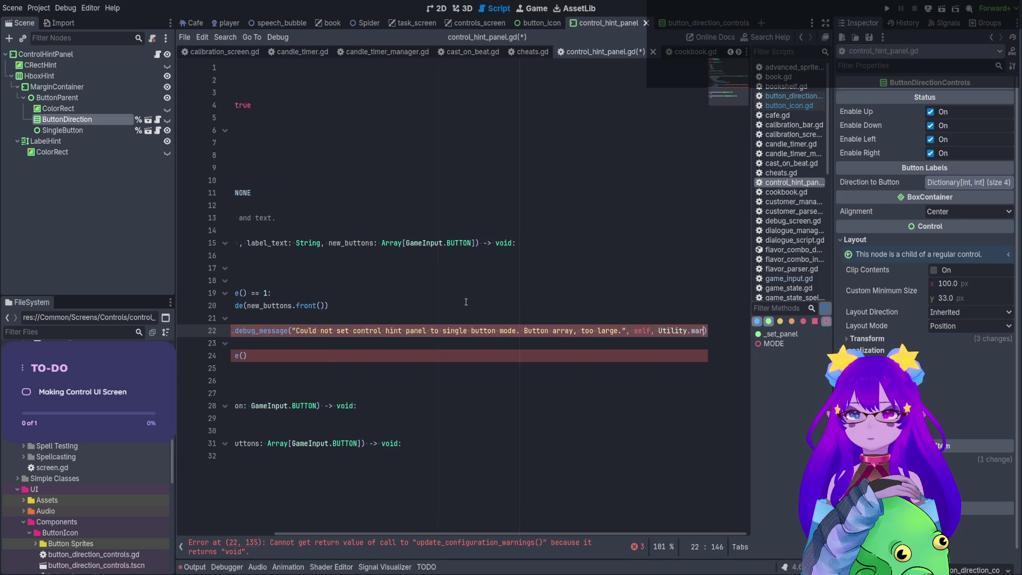
{"action": "type", "text": "ER"}
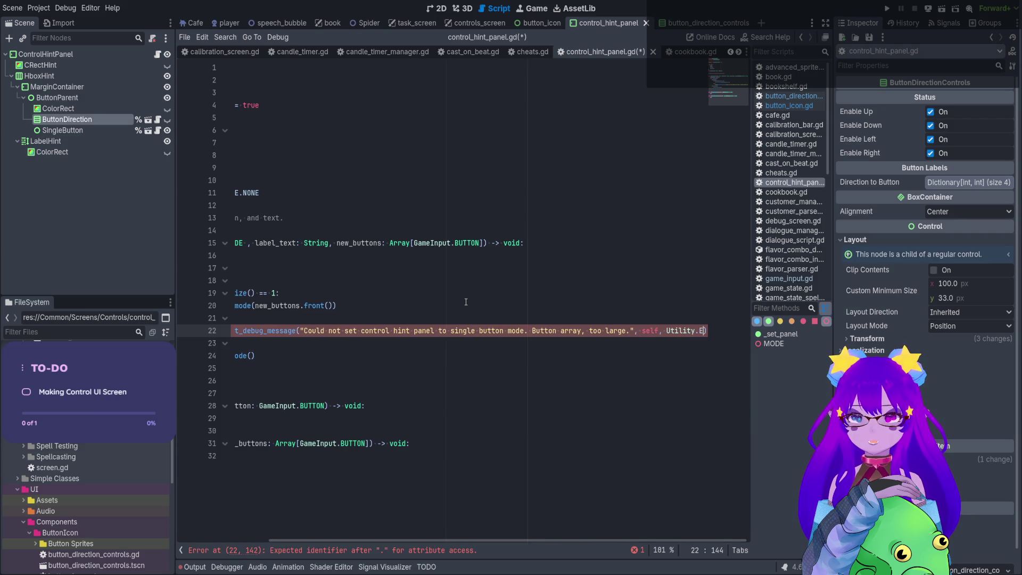
{"action": "key", "text": "BackSpace"}
{"action": "key", "text": "BackSpace"}
{"action": "type", "text": "DEBUG_COLOR."}
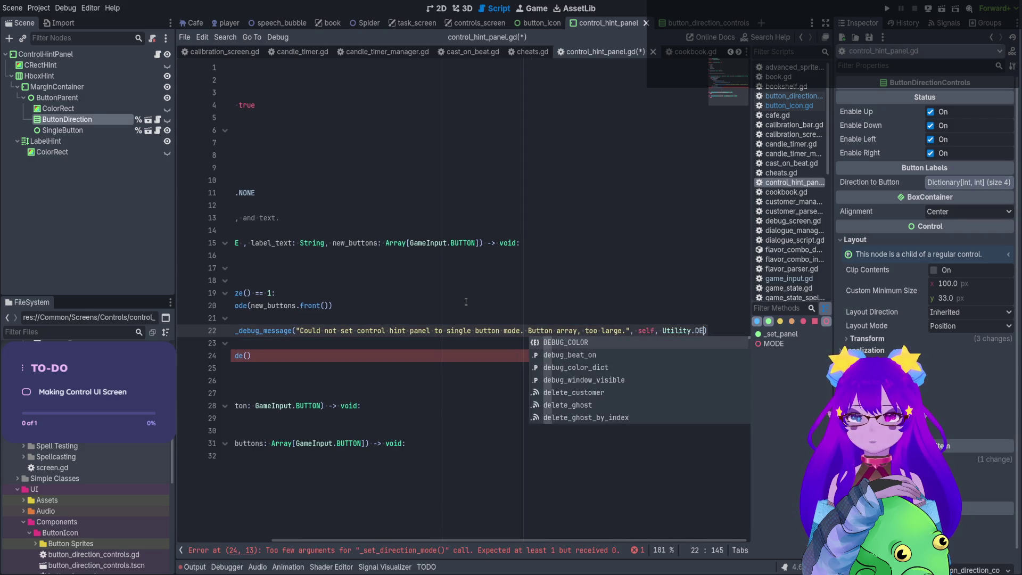
{"action": "type", "text": "ER"}
{"action": "key", "text": "Return"}
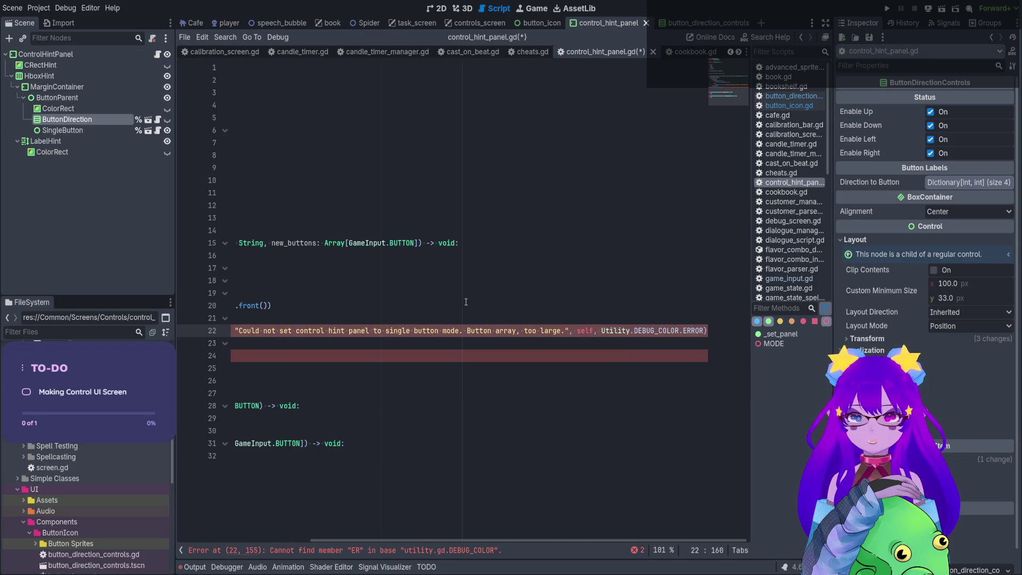
{"action": "key", "text": "ctrl+s"}
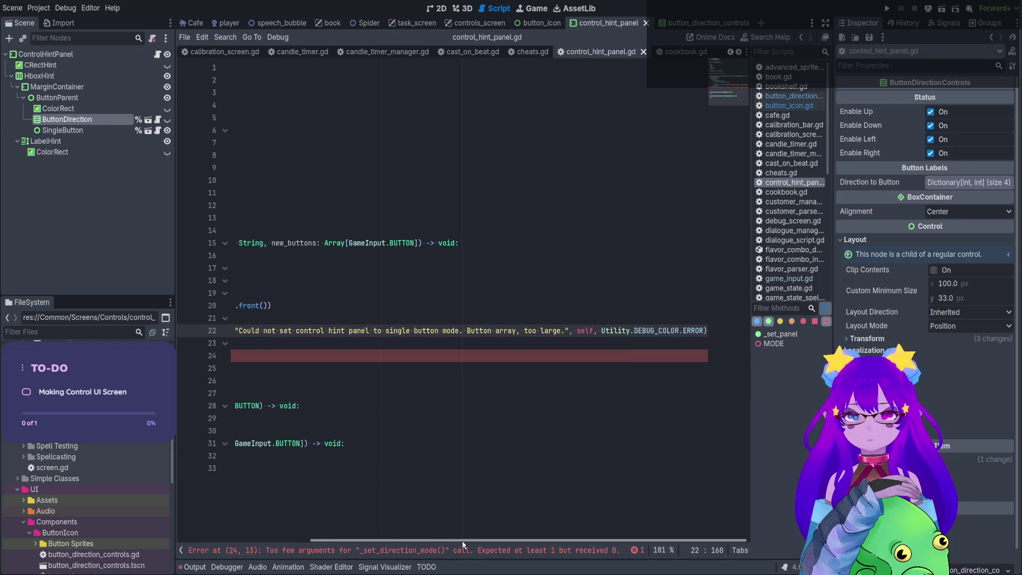
Copy the new_buttons.size() == 1 check into the MODE.DIRECTION branch.
{"action": "left_click_drag", "start_coordinate": [474, 541], "coordinate": [268, 538]}
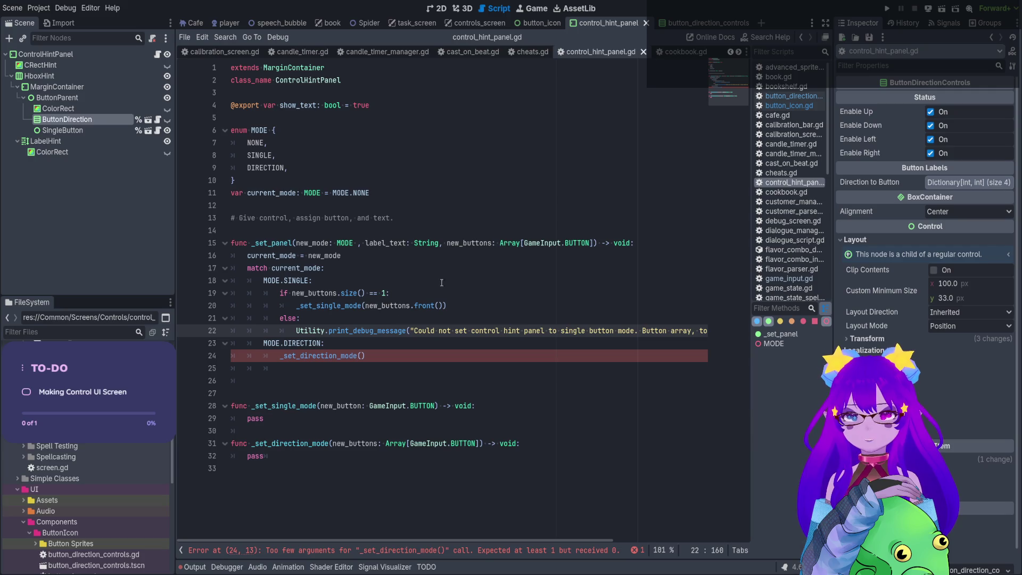
{"action": "double_click", "coordinate": [462, 243]}
{"action": "left_click", "coordinate": [362, 355]}
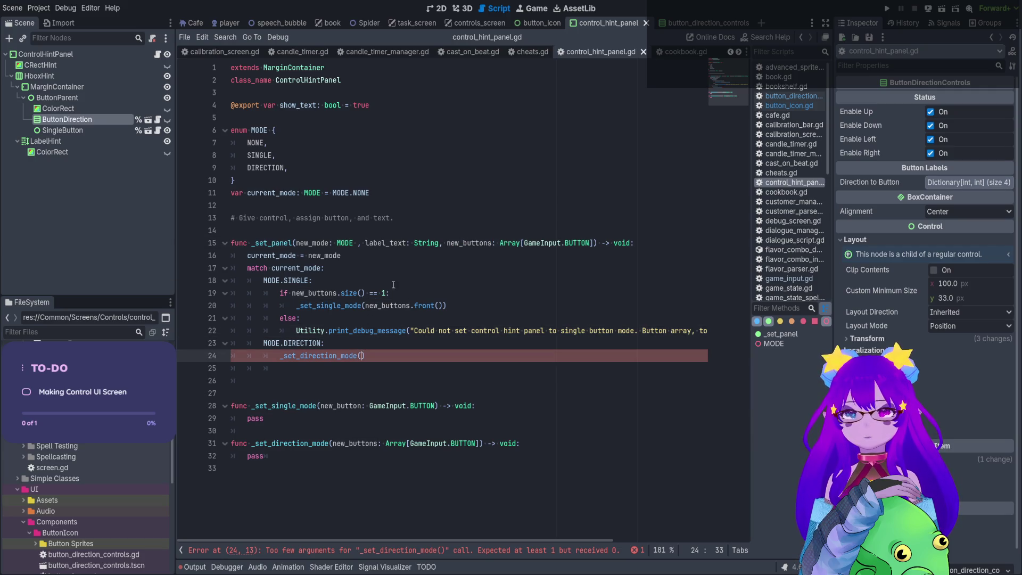
{"action": "left_click_drag", "start_coordinate": [448, 306], "coordinate": [205, 299]}
{"action": "key", "text": "ctrl+c"}
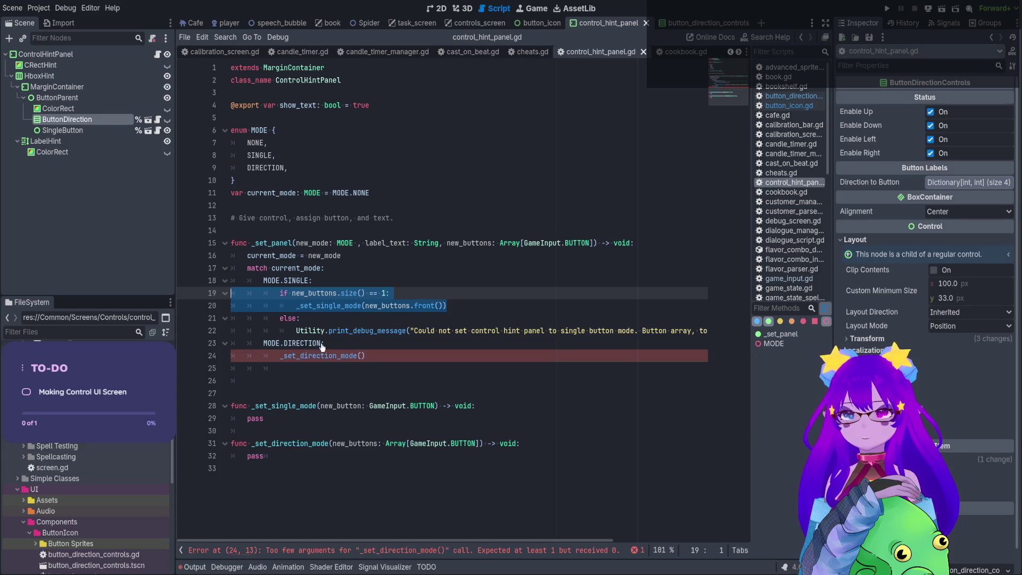
{"action": "left_click", "coordinate": [324, 345]}
{"action": "key", "text": "Return"}
{"action": "key", "text": "BackSpace"}
{"action": "key", "text": "ctrl+v"}
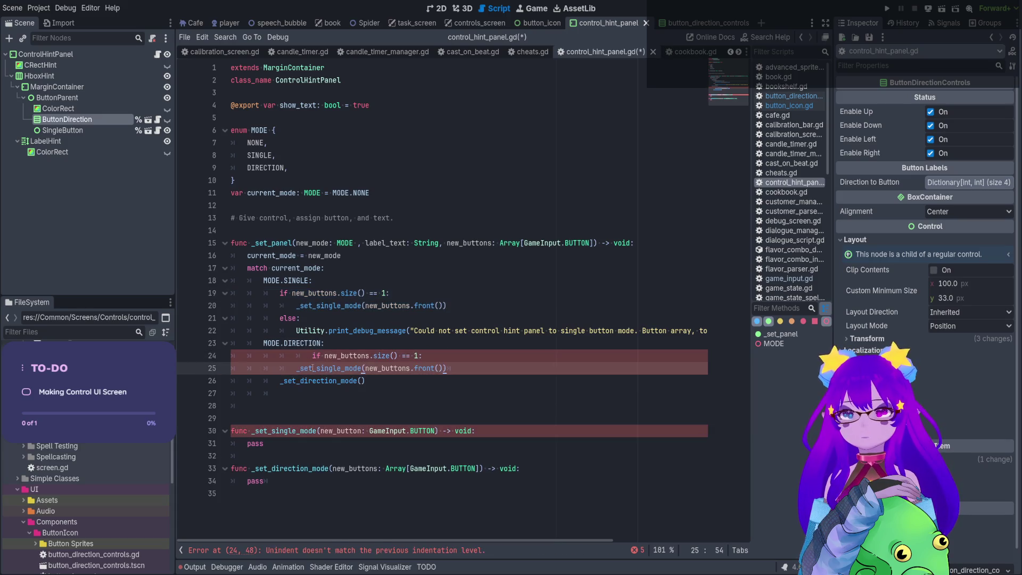
Delete the duplicated _set_single_mode call and remove the extra tab before the pasted if.
{"action": "left_click_drag", "start_coordinate": [467, 368], "coordinate": [294, 368]}
{"action": "key", "text": "BackSpace"}
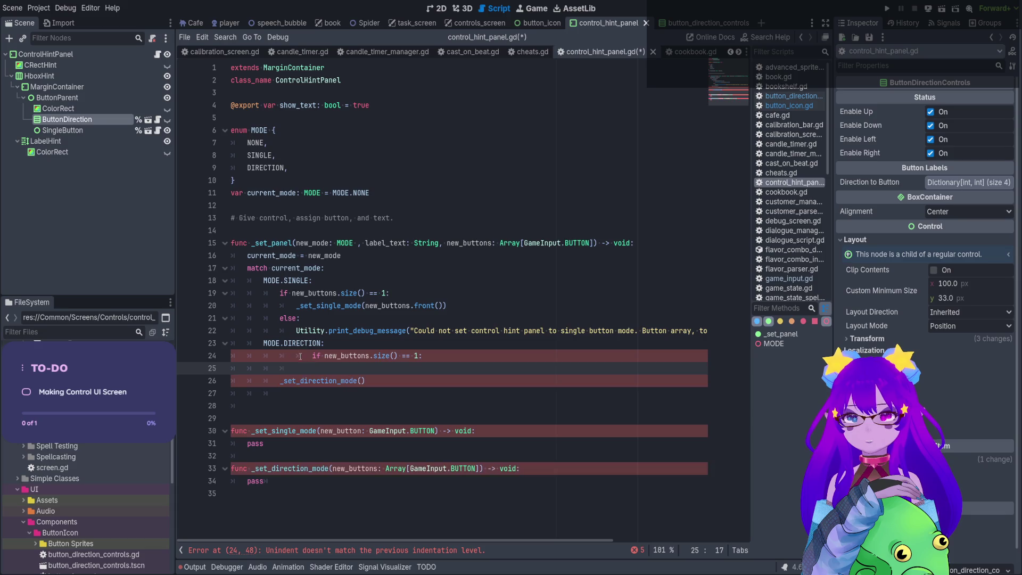
{"action": "left_click", "coordinate": [294, 355]}
{"action": "key", "text": "BackSpace"}
{"action": "key", "text": "BackSpace"}
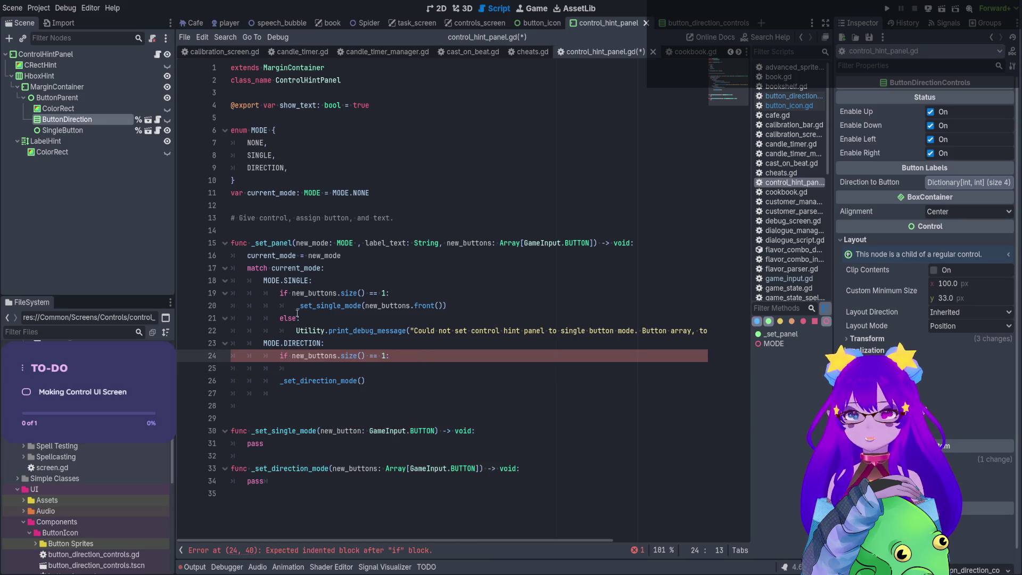
{"action": "scroll", "coordinate": [333, 315], "scroll_direction": "down", "scroll_amount": 1}
{"action": "scroll", "coordinate": [333, 315], "scroll_direction": "down", "scroll_amount": 3}
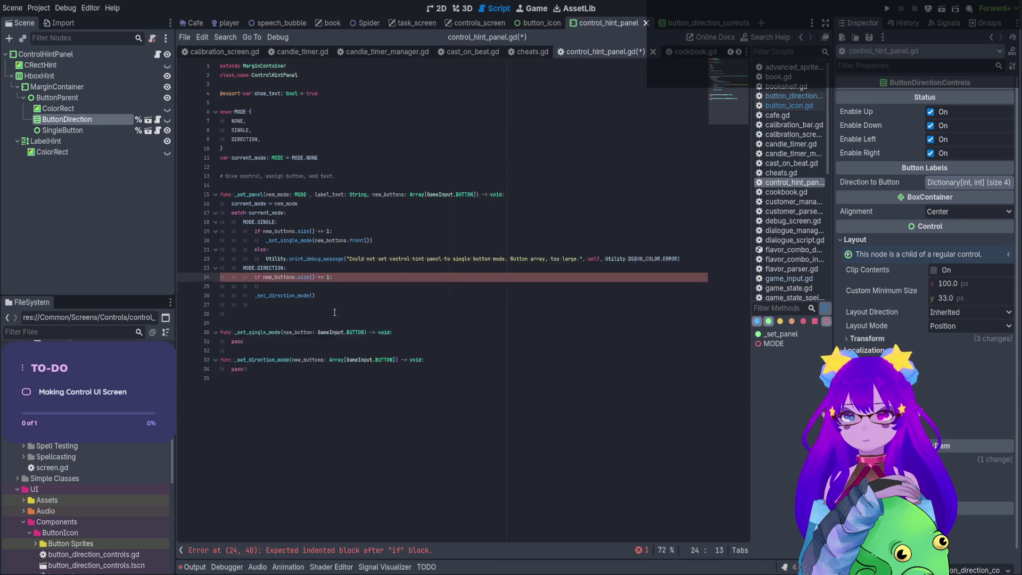
Scroll through _set_panel, marking the debug message's tail and visiting the size-check lines.
{"action": "scroll", "coordinate": [334, 312], "scroll_direction": "down", "scroll_amount": 1}
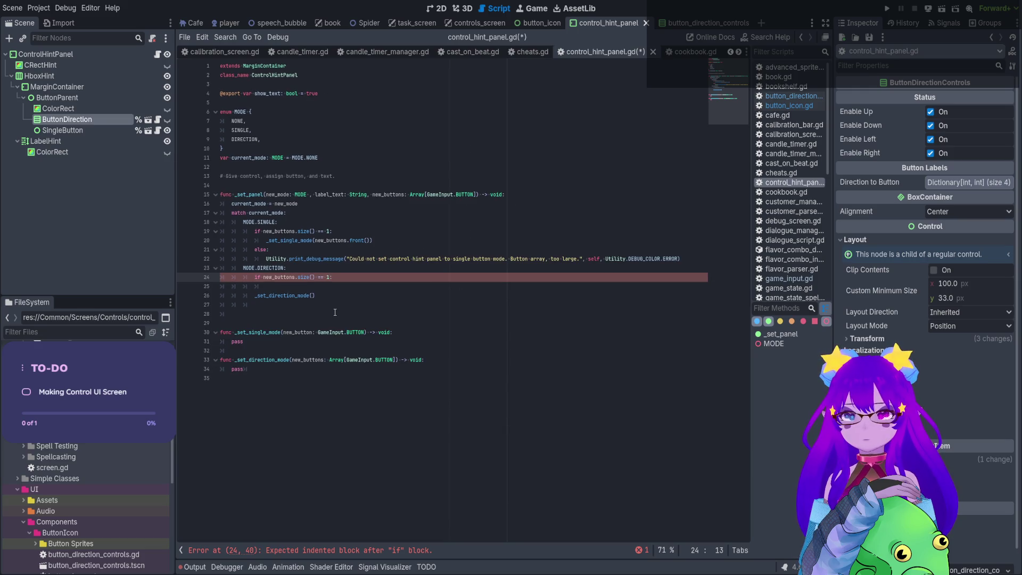
{"action": "left_click_drag", "start_coordinate": [691, 262], "coordinate": [266, 259]}
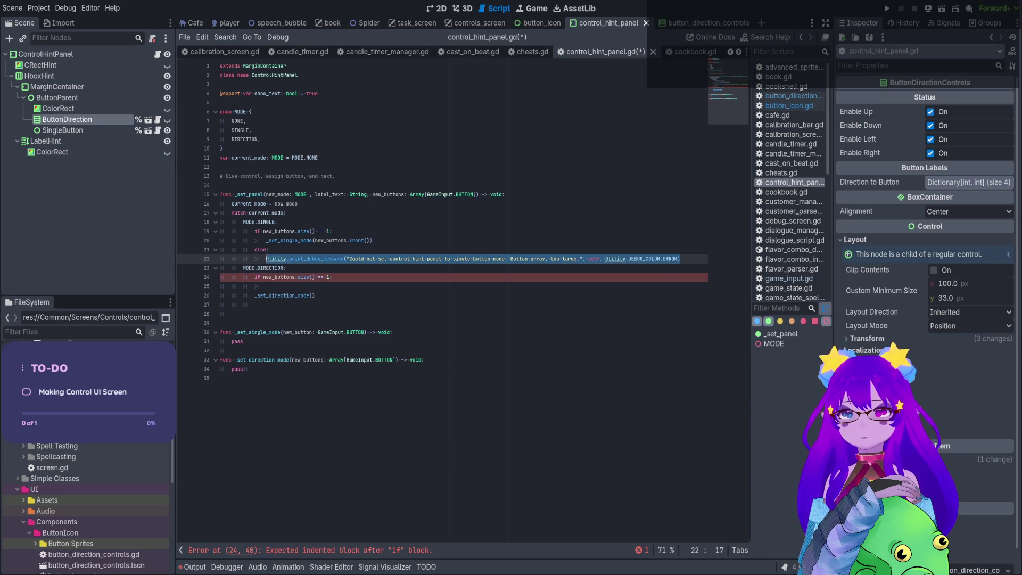
{"action": "left_click", "coordinate": [292, 286]}
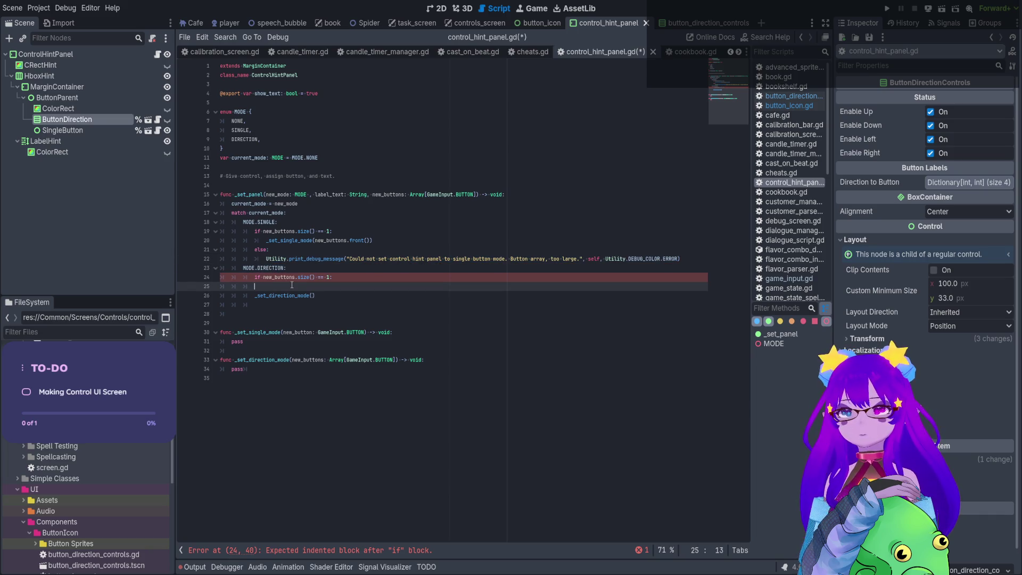
{"action": "left_click", "coordinate": [281, 224]}
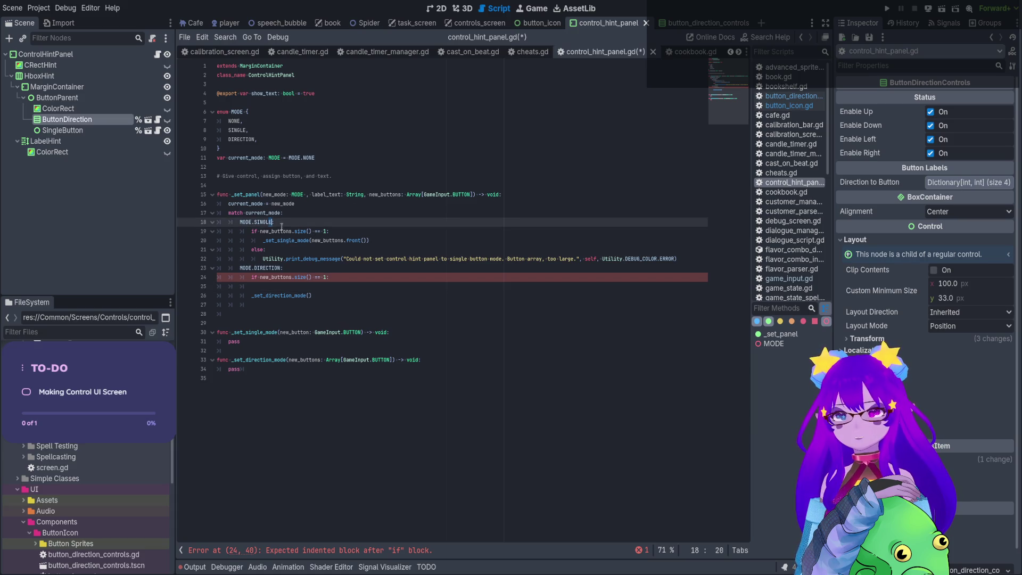
{"action": "left_click", "coordinate": [326, 231]}
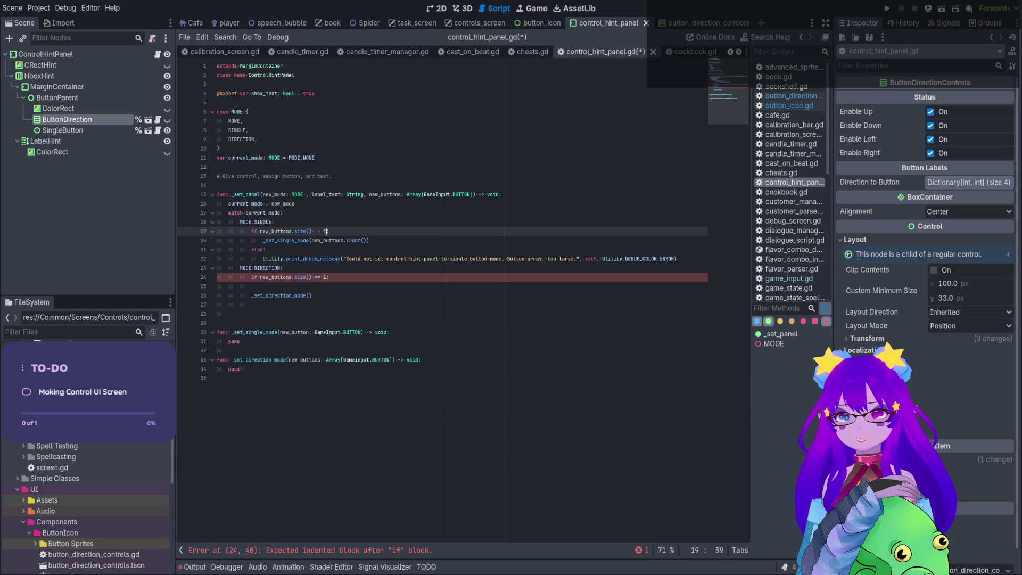
{"action": "left_click", "coordinate": [315, 158]}
{"action": "left_click", "coordinate": [328, 167]}
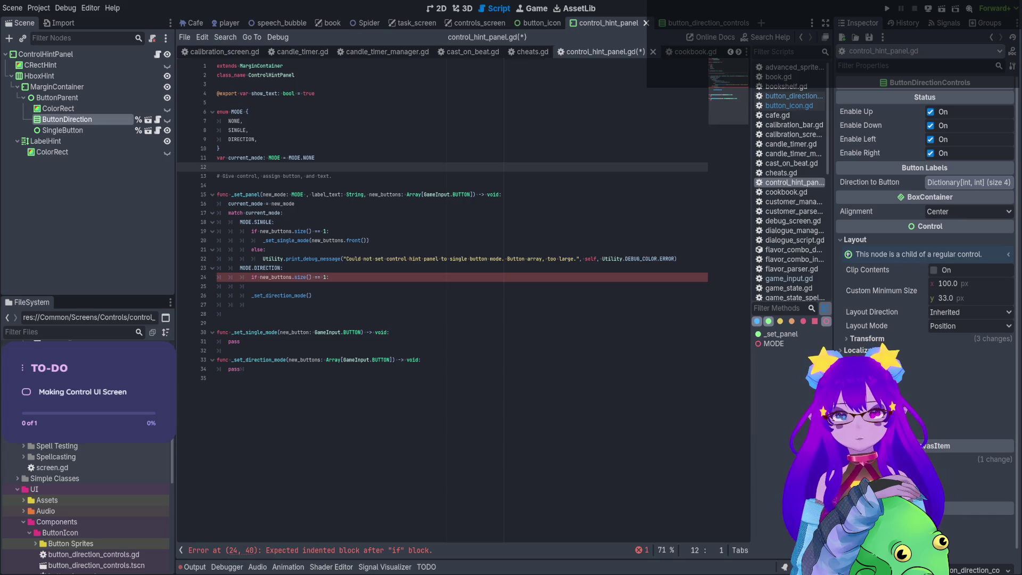
Add a new indented line after current_mode = new_mode and begin it with 'var'.
{"action": "left_click", "coordinate": [453, 203]}
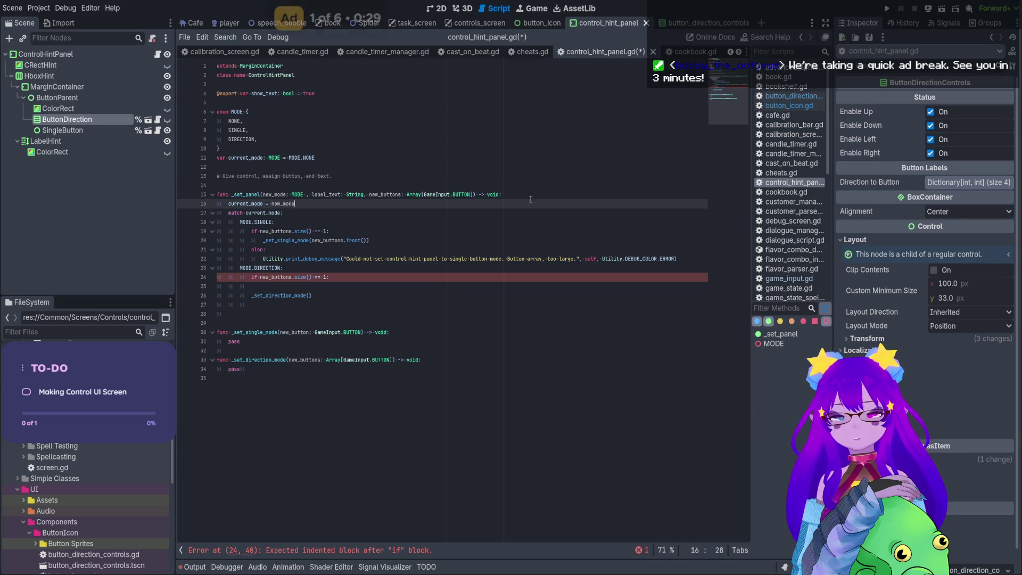
{"action": "left_click", "coordinate": [453, 157]}
{"action": "left_click", "coordinate": [453, 203]}
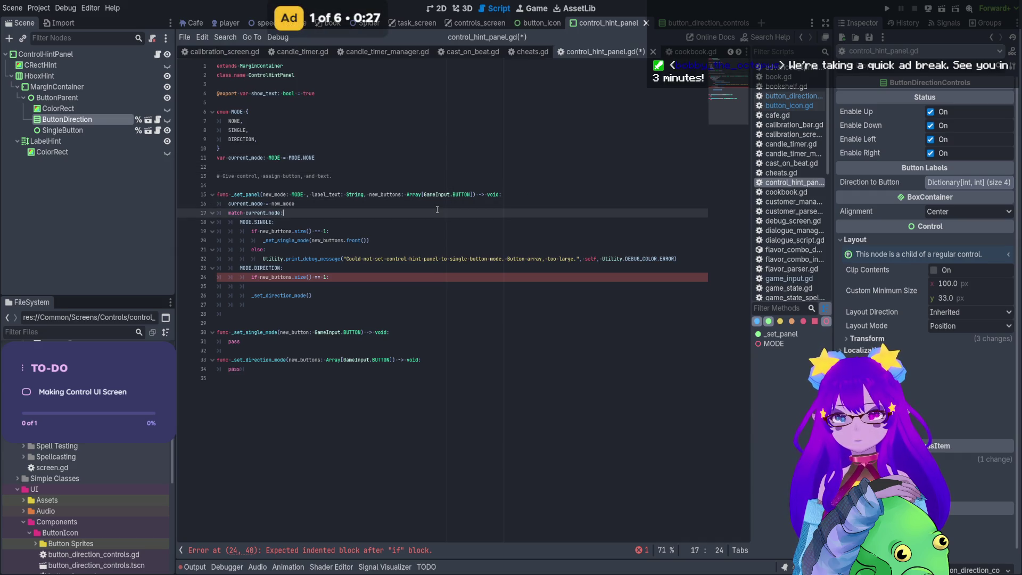
{"action": "key", "text": "Return"}
{"action": "type", "text": "var"}
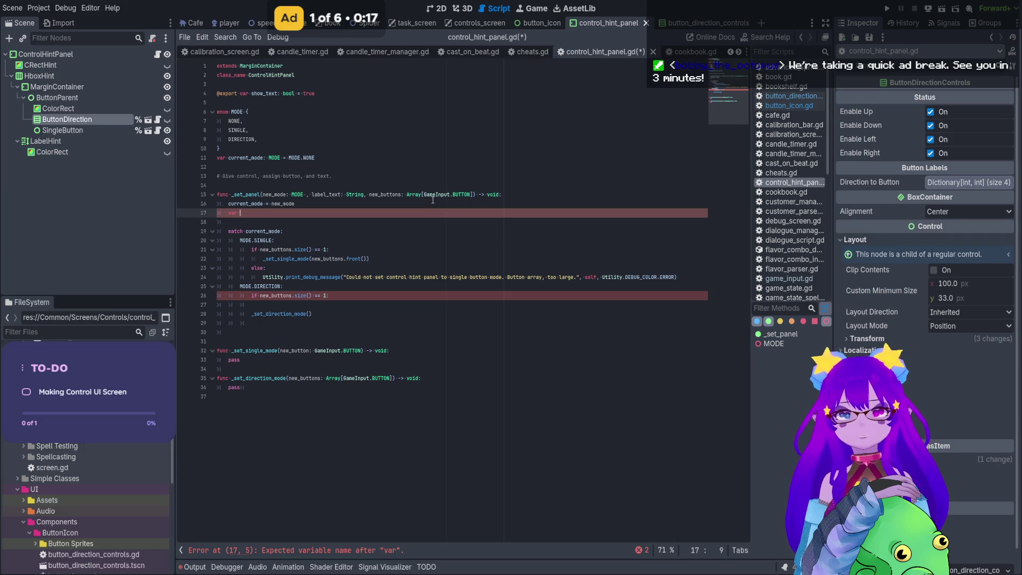
Try splitting the long debug message with a backslash, undo it, and return to the var line.
{"action": "scroll", "coordinate": [463, 317], "scroll_direction": "up", "scroll_amount": 3}
{"action": "left_click", "coordinate": [481, 337]}
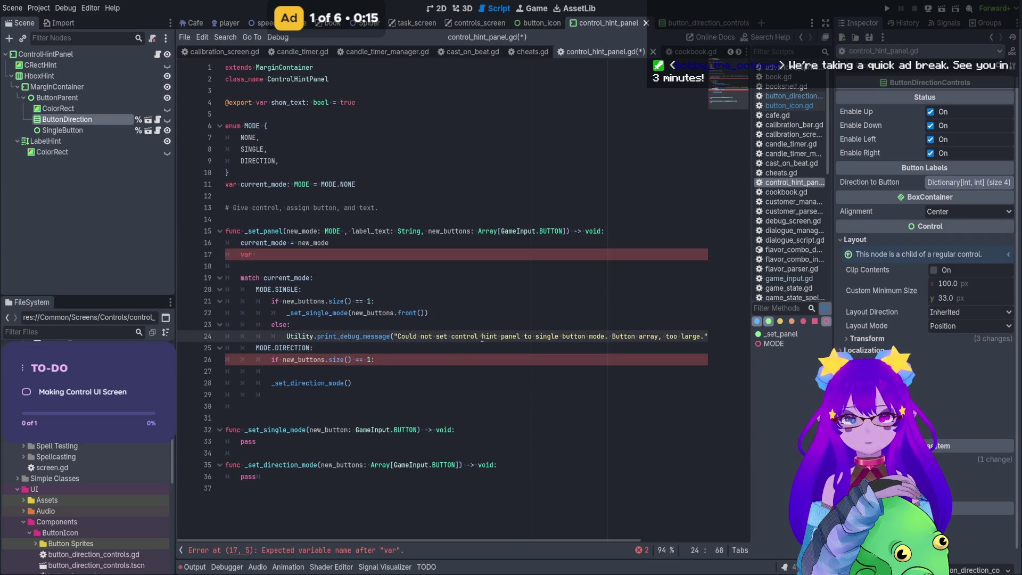
{"action": "type", "text": "\\"}
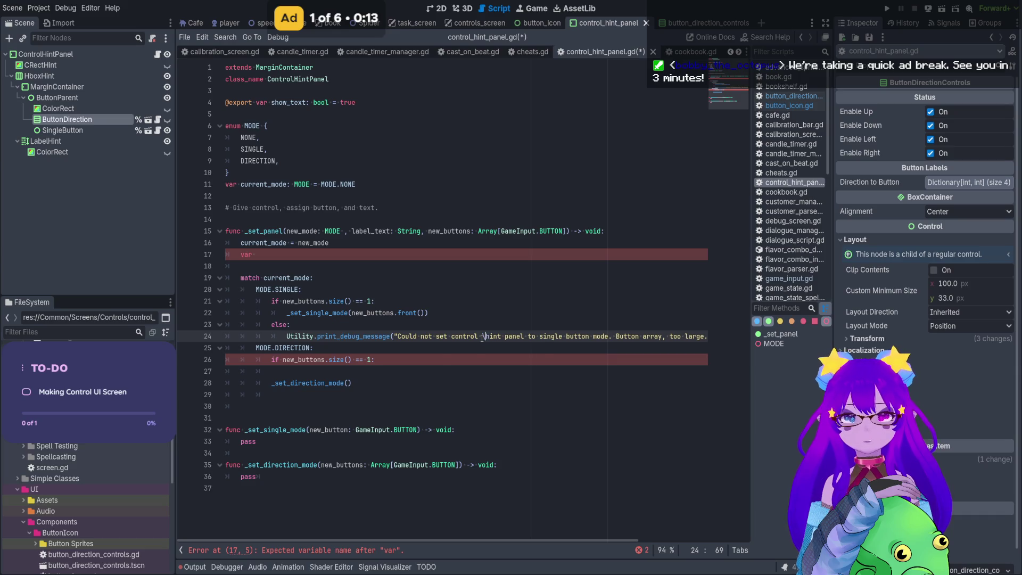
{"action": "key", "text": "Return"}
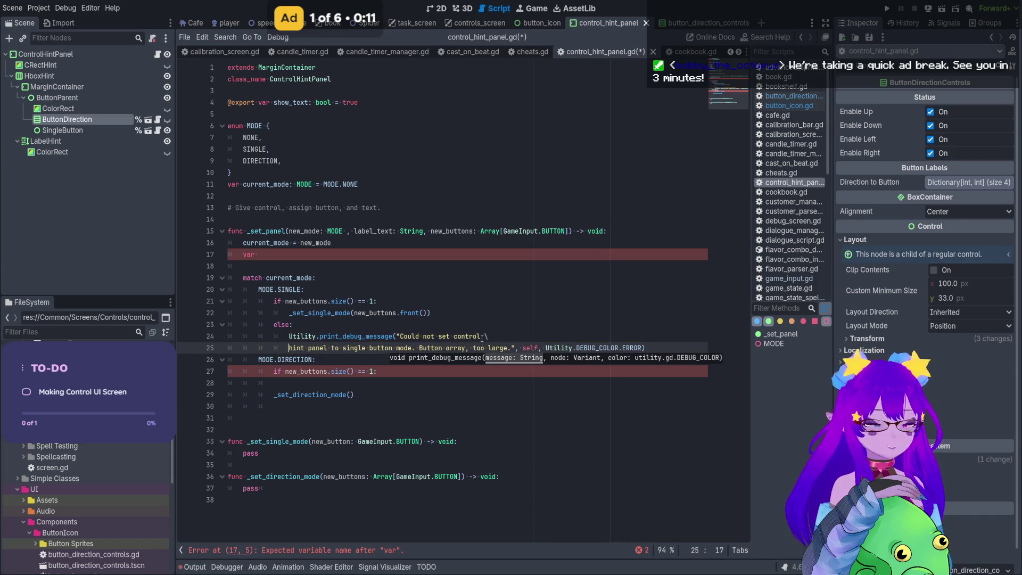
{"action": "key", "text": "ctrl+z"}
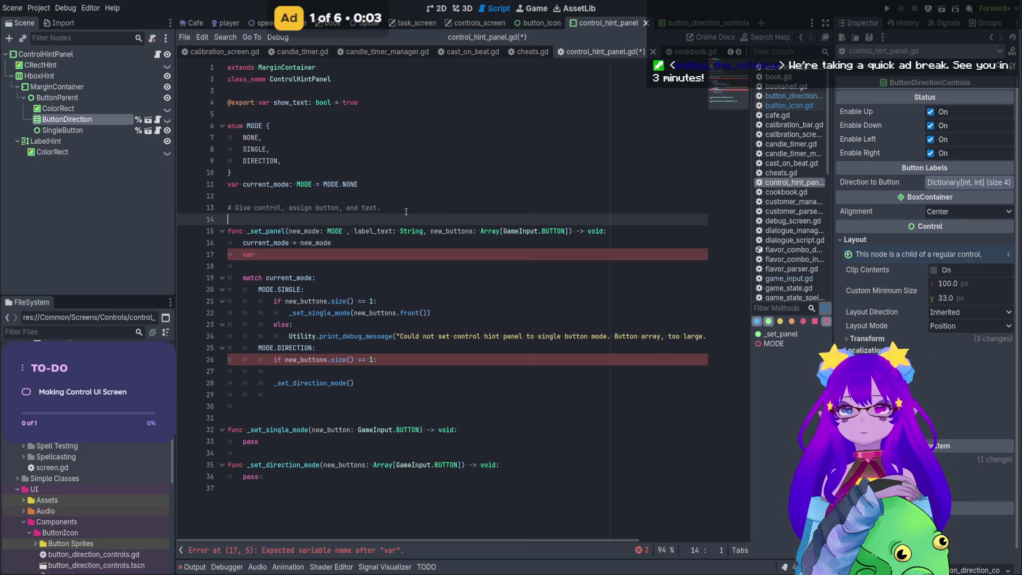
{"action": "left_click", "coordinate": [378, 256]}
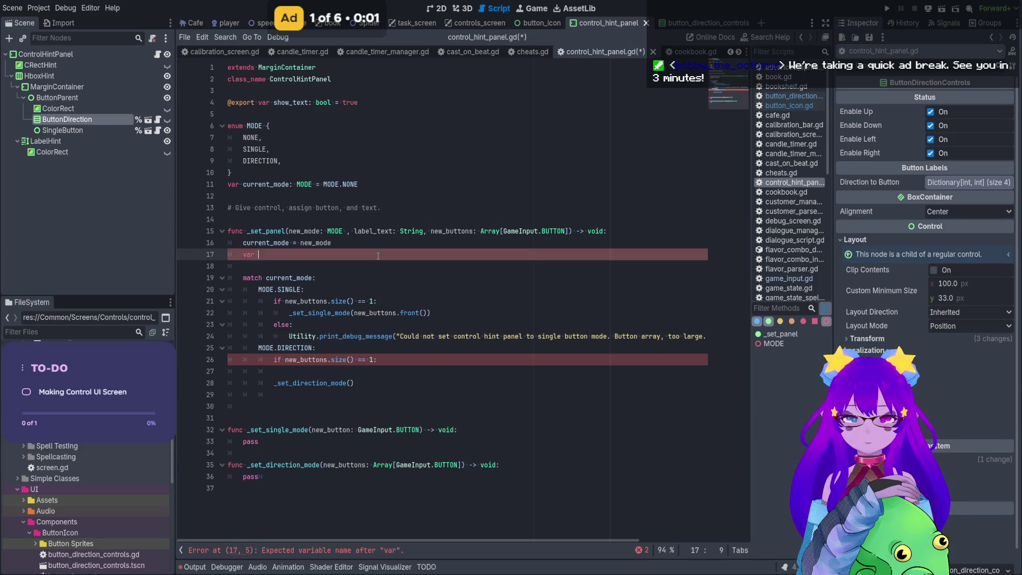
Finish the line as const DIRECTION_AMOUNT: int = 4 and save control_hint_panel.gd.
{"action": "type", "text": "di"}
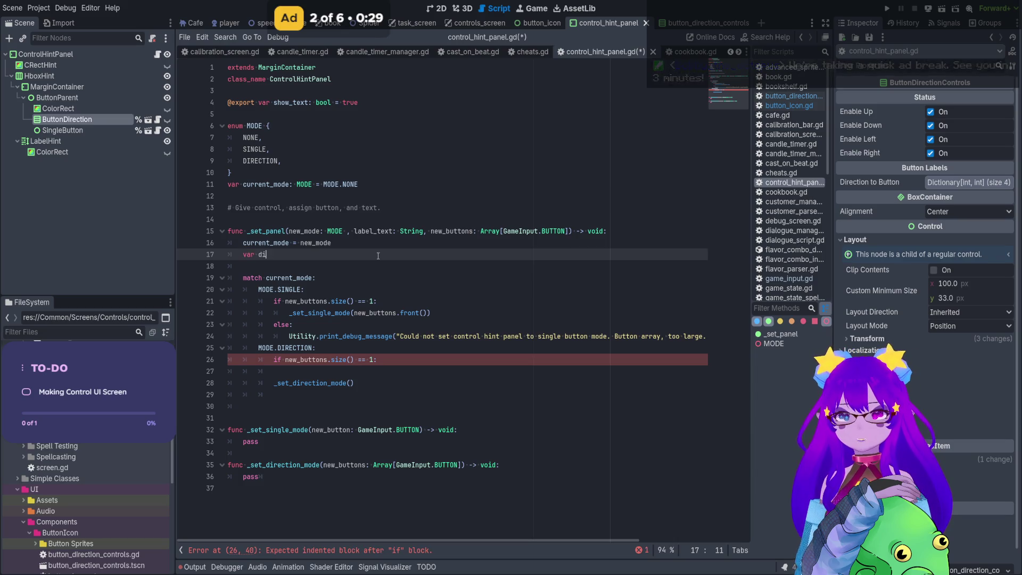
{"action": "type", "text": "rection_am"}
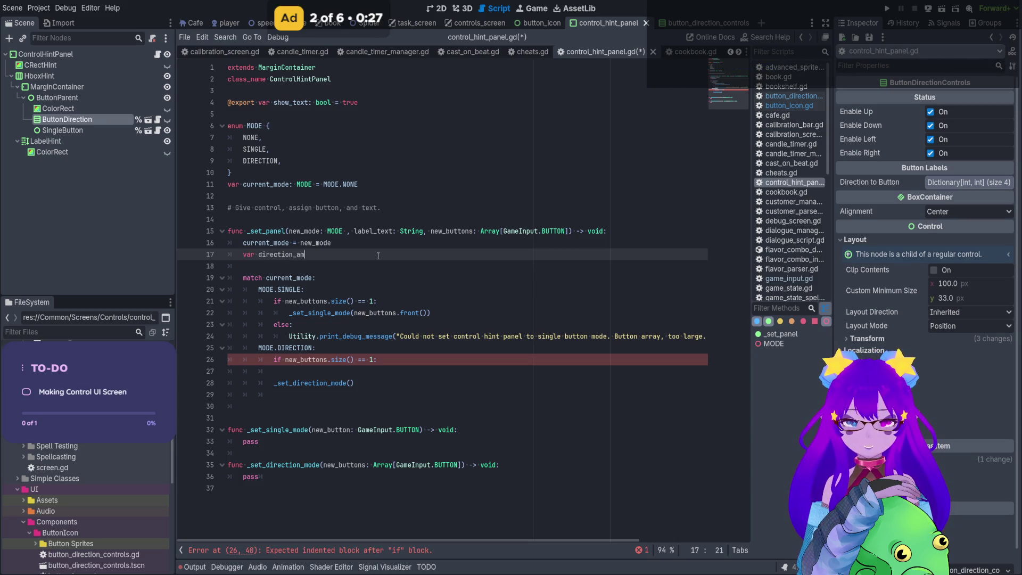
{"action": "type", "text": "ount: in"}
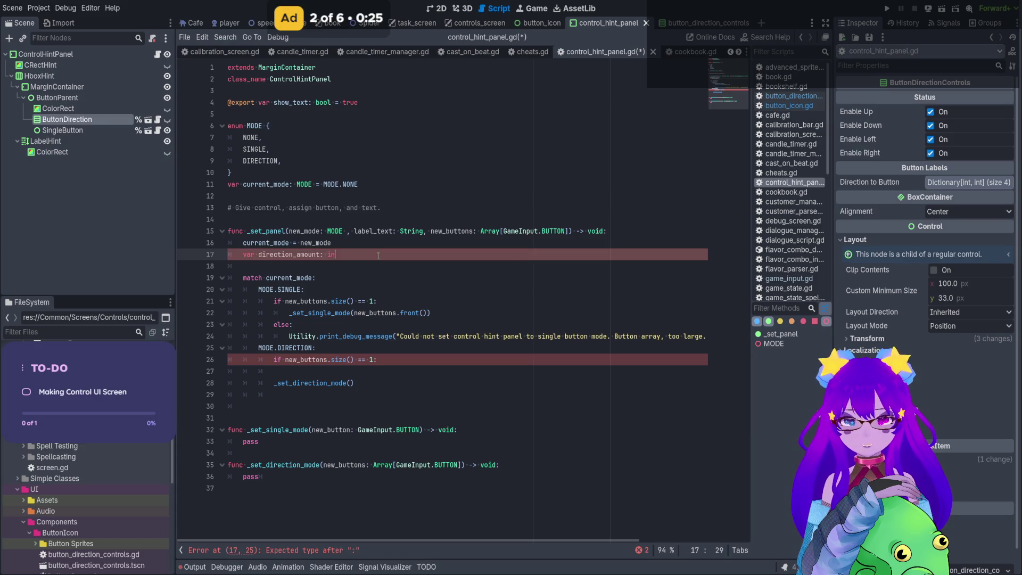
{"action": "type", "text": "t = 45"}
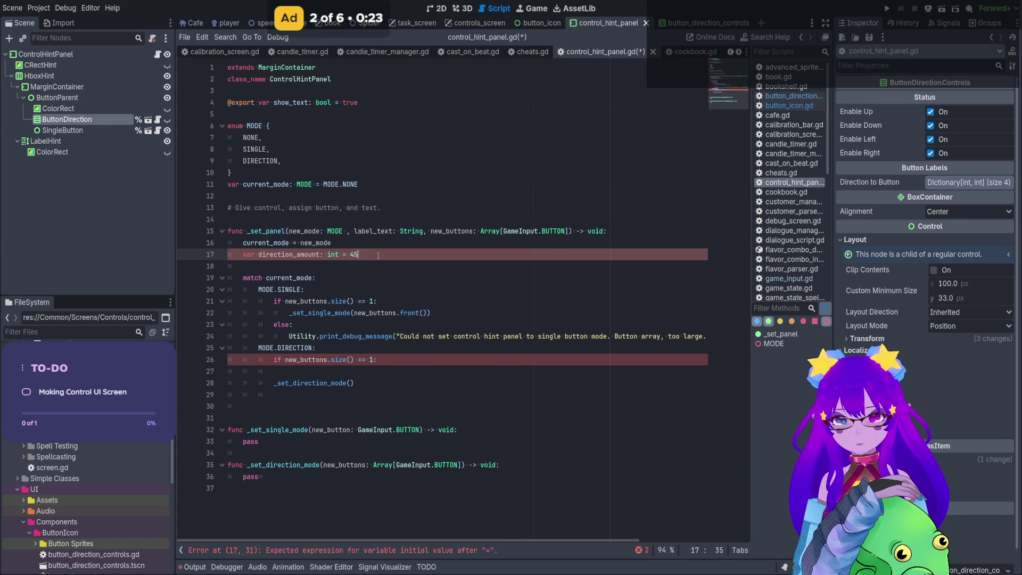
{"action": "key", "text": "BackSpace"}
{"action": "double_click", "coordinate": [250, 255]}
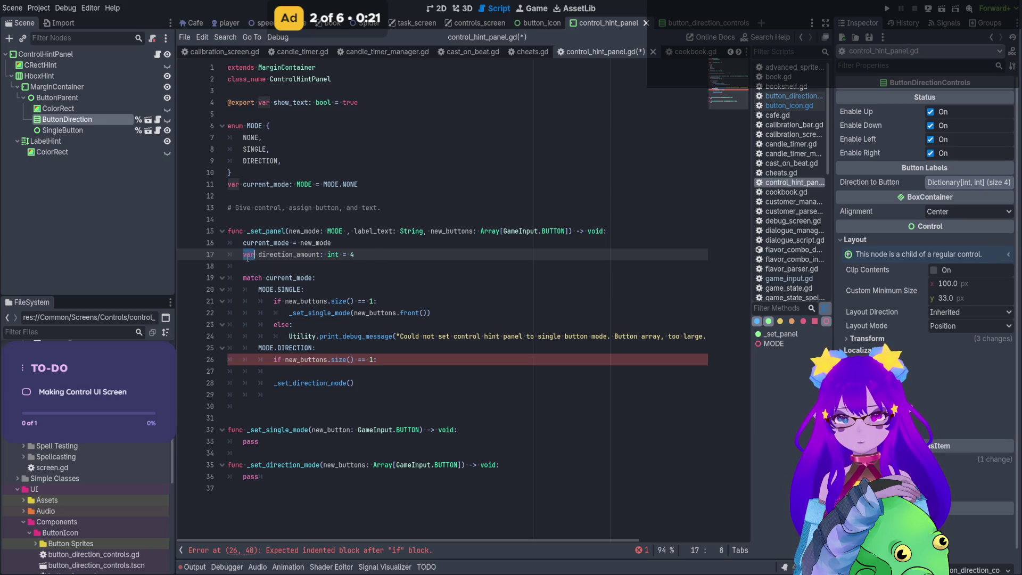
{"action": "type", "text": "const"}
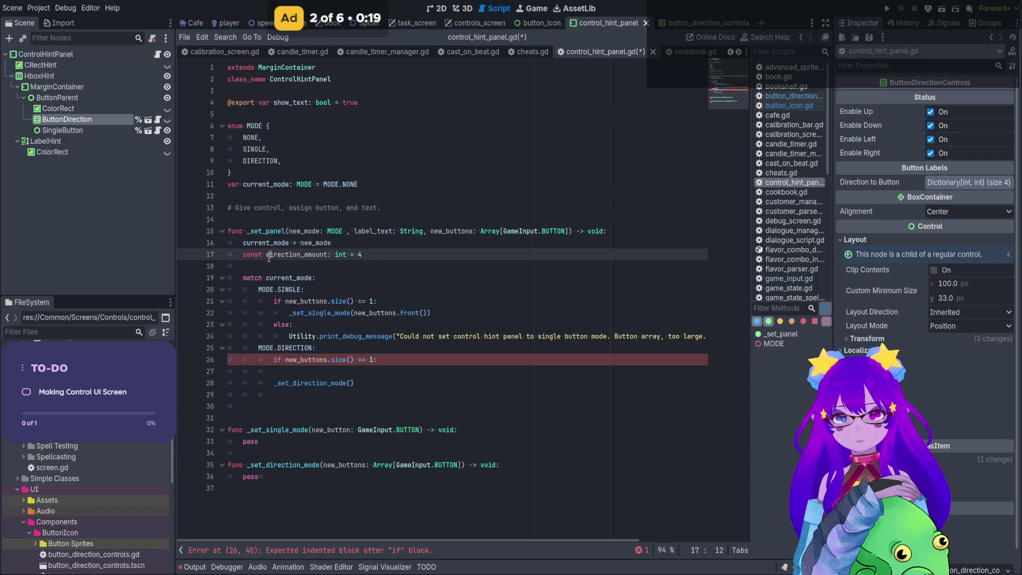
{"action": "double_click", "coordinate": [269, 257]}
{"action": "type", "text": "DIRECTION_"}
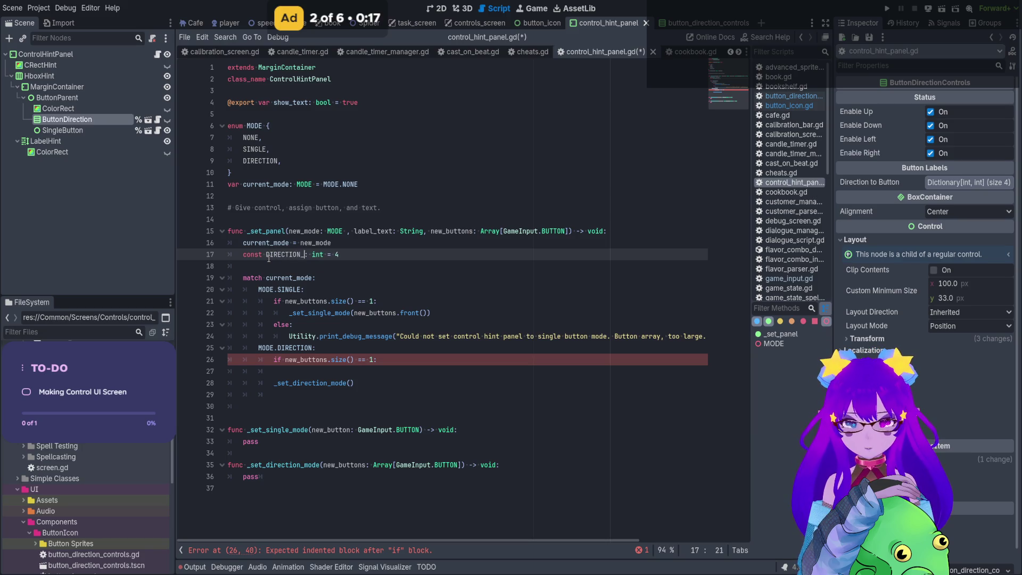
{"action": "type", "text": "COUNT"}
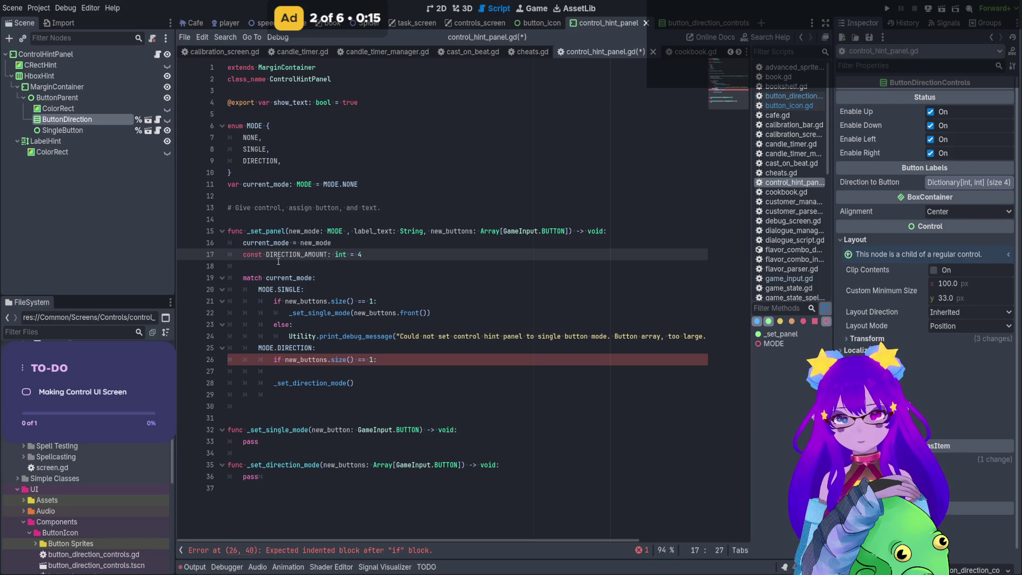
{"action": "key", "text": "Down"}
{"action": "type", "text": "Utility.print_debug_message(\"Could not set control hint panel to single button mode. Button array, too large.\", self, Utility.DEBUG_COLOR.ERROR)"}
{"action": "key", "text": "ctrl+z"}
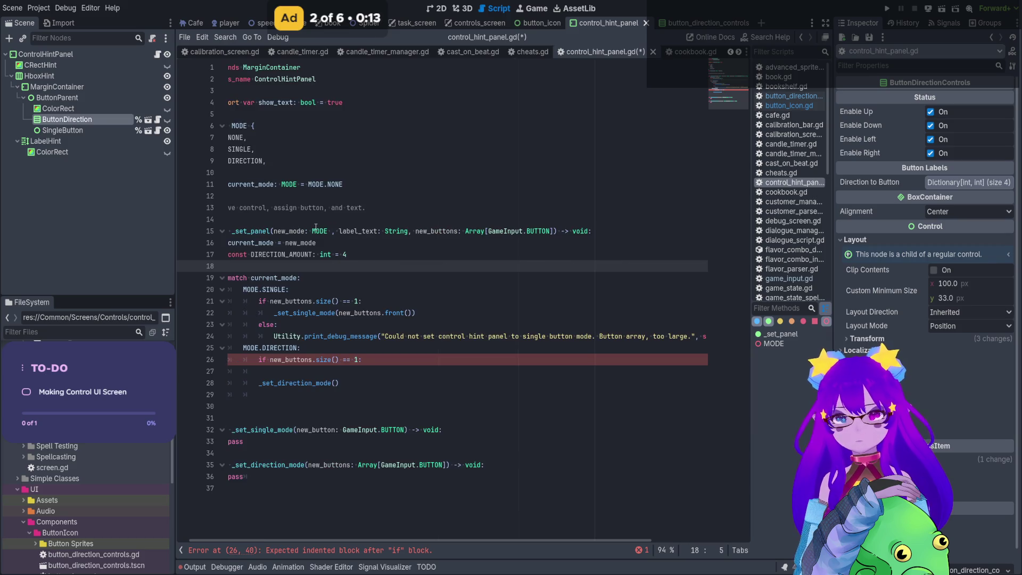
{"action": "key", "text": "ctrl+s"}
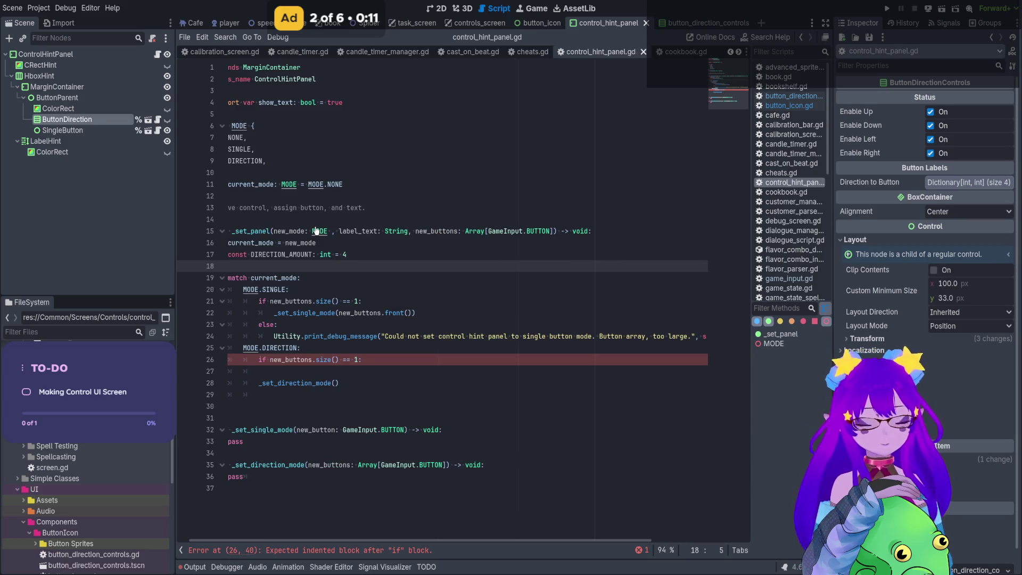
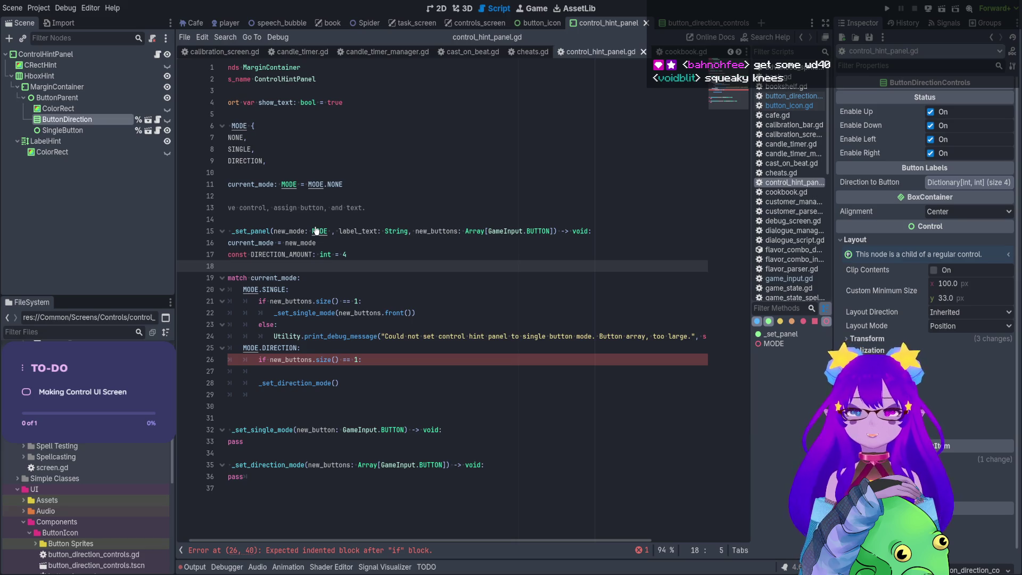
Replace the 1 in line 26's size check with DIRECTION_AMOUNT.
{"action": "left_click", "coordinate": [373, 259]}
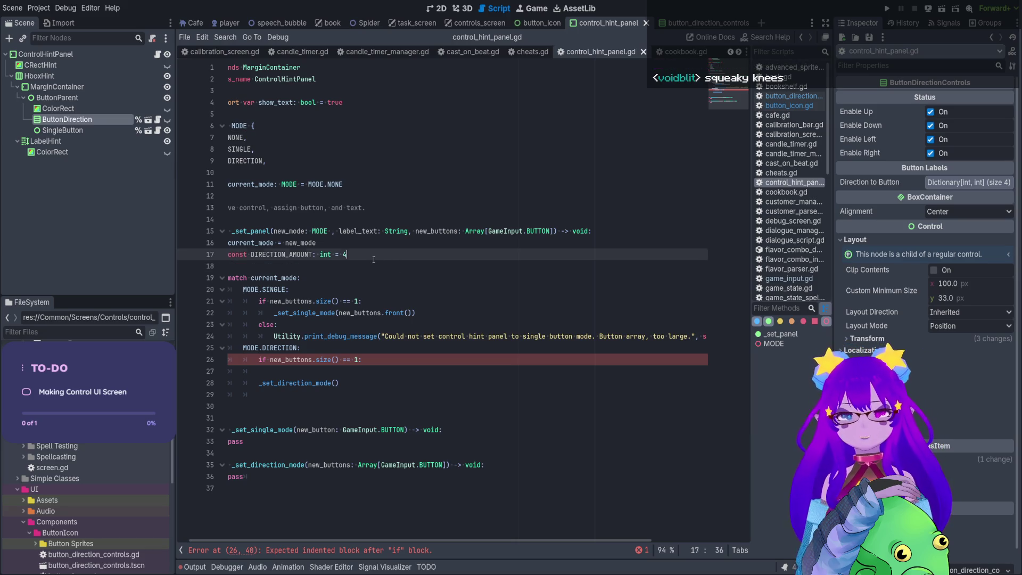
{"action": "left_click_drag", "start_coordinate": [374, 259], "coordinate": [265, 262]}
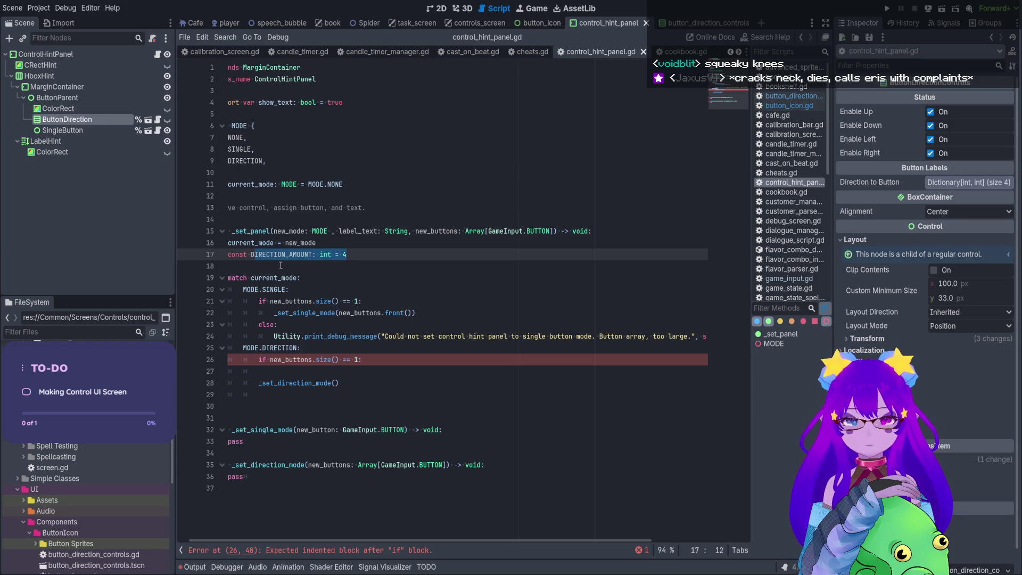
{"action": "left_click", "coordinate": [281, 267]}
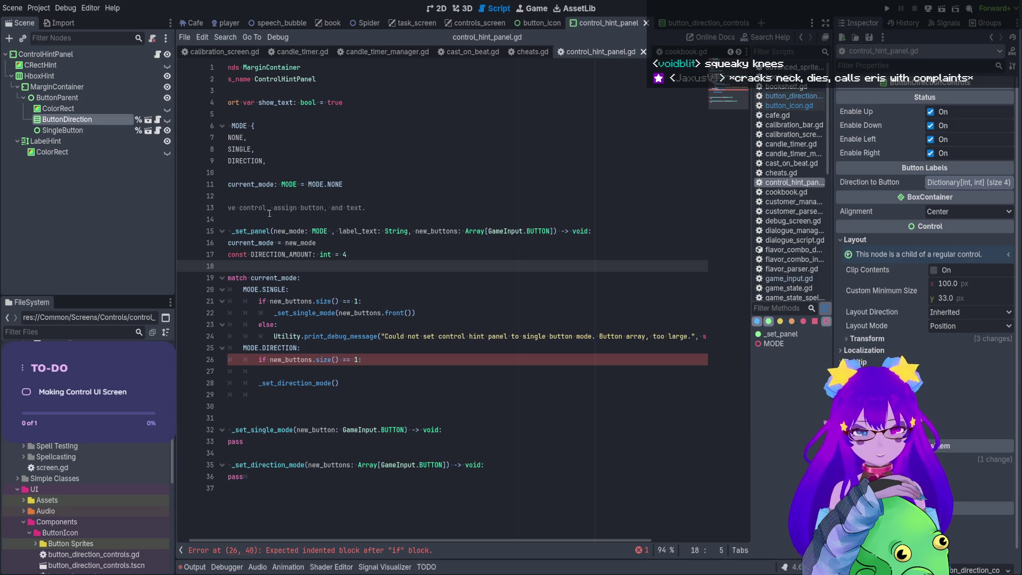
{"action": "double_click", "coordinate": [282, 255]}
{"action": "key", "text": "ctrl+c"}
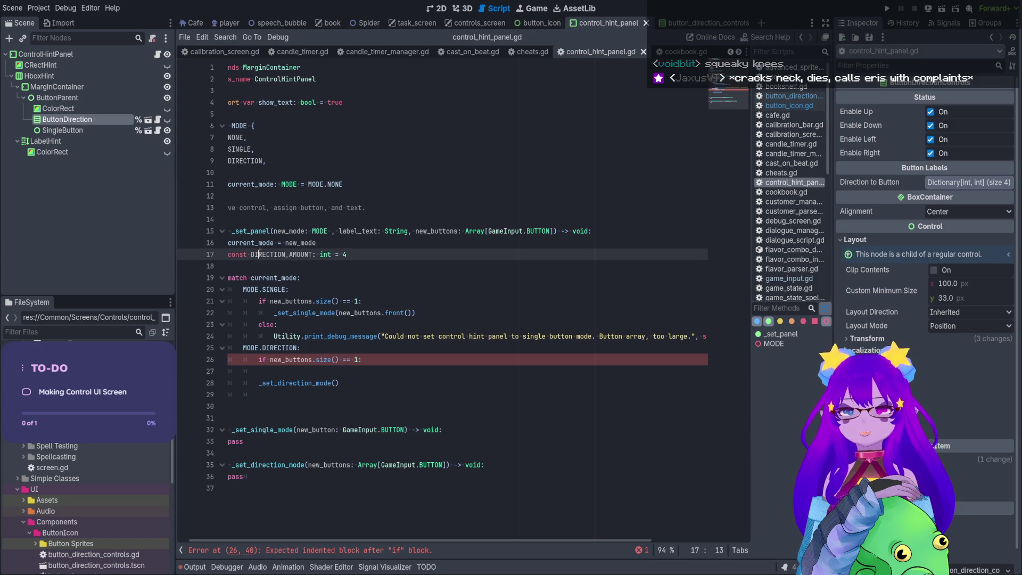
{"action": "left_click", "coordinate": [360, 359]}
{"action": "key", "text": "BackSpace"}
{"action": "key", "text": "ctrl+v"}
{"action": "type", "text": ":"}
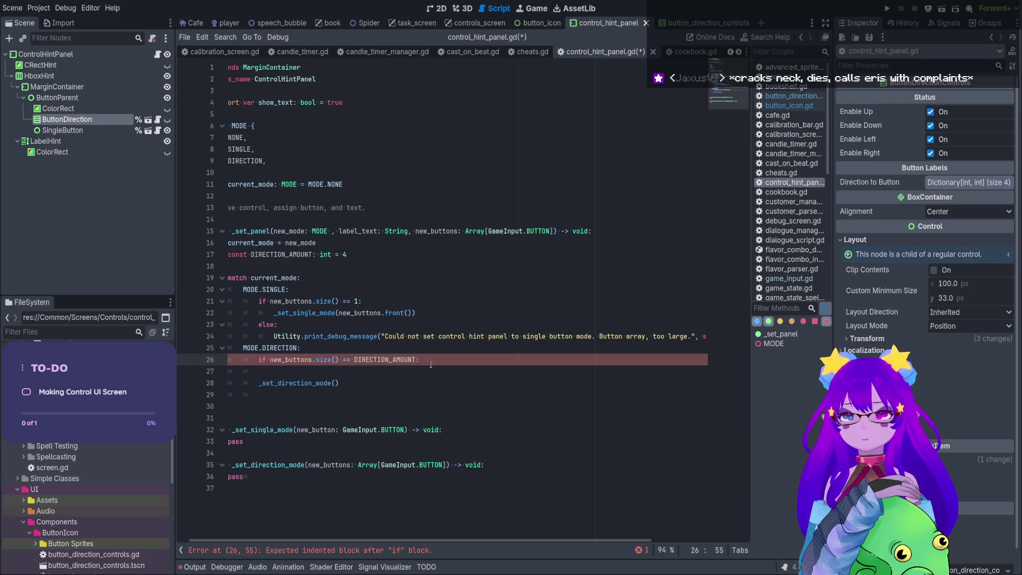
Fix line 27's indentation, pass new_buttons to the _set_direction_mode call, and save.
{"action": "left_click", "coordinate": [411, 372]}
{"action": "key", "text": "BackSpace"}
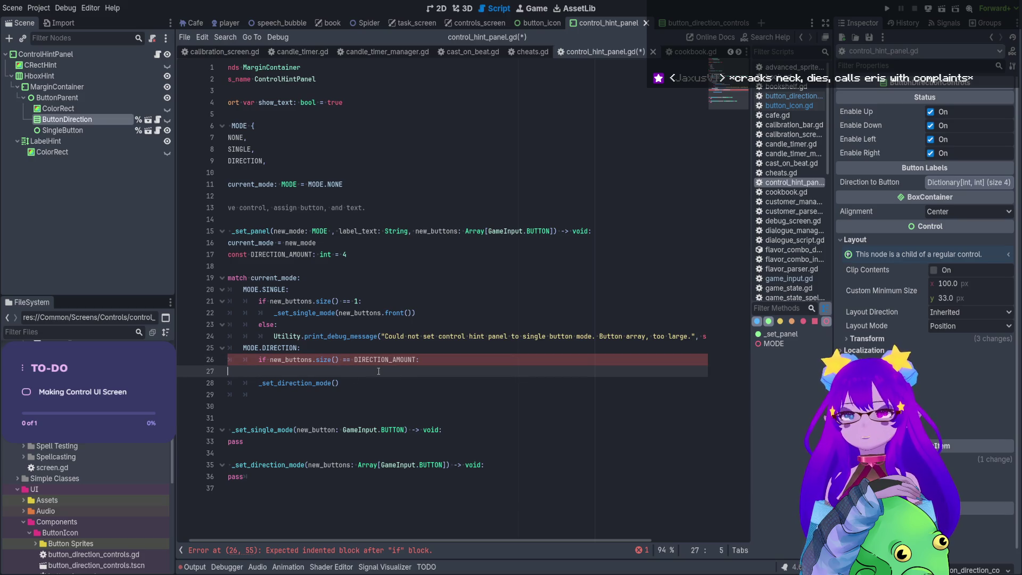
{"action": "key", "text": "BackSpace"}
{"action": "key", "text": "BackSpace"}
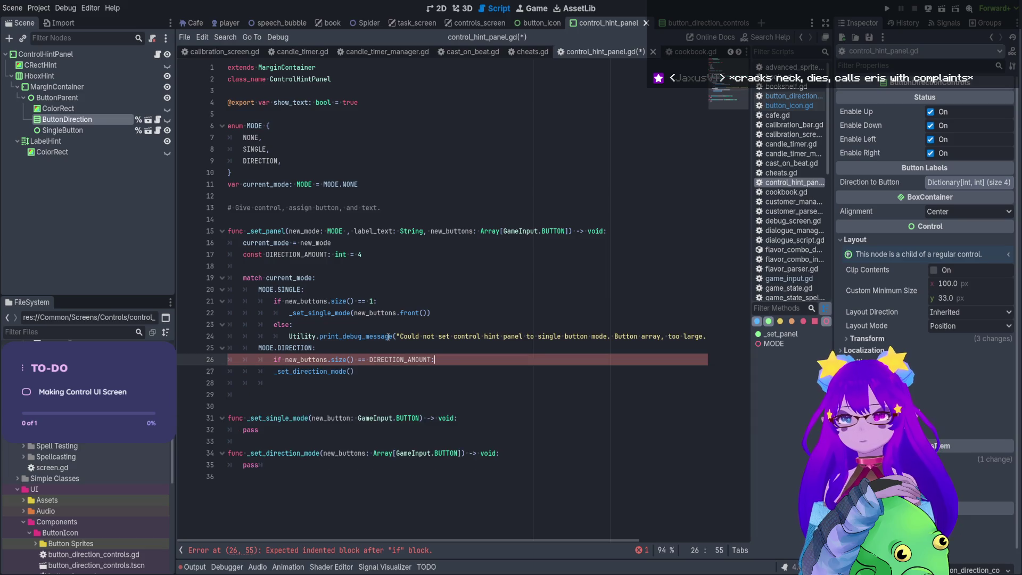
{"action": "double_click", "coordinate": [458, 232]}
{"action": "key", "text": "ctrl+c"}
{"action": "left_click", "coordinate": [352, 372]}
{"action": "key", "text": "ctrl+v"}
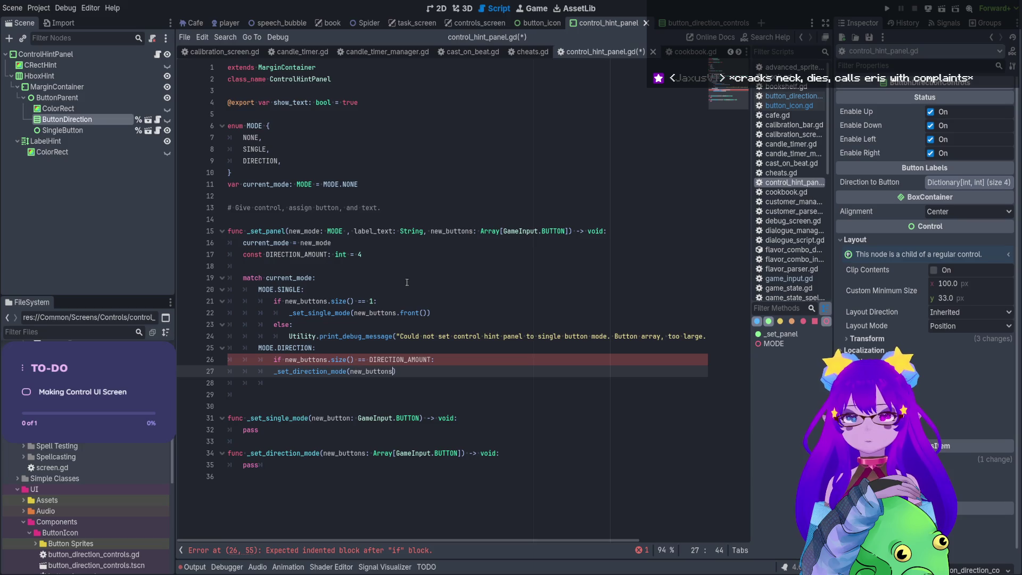
{"action": "type", "text": ")"}
{"action": "key", "text": "ctrl+s"}
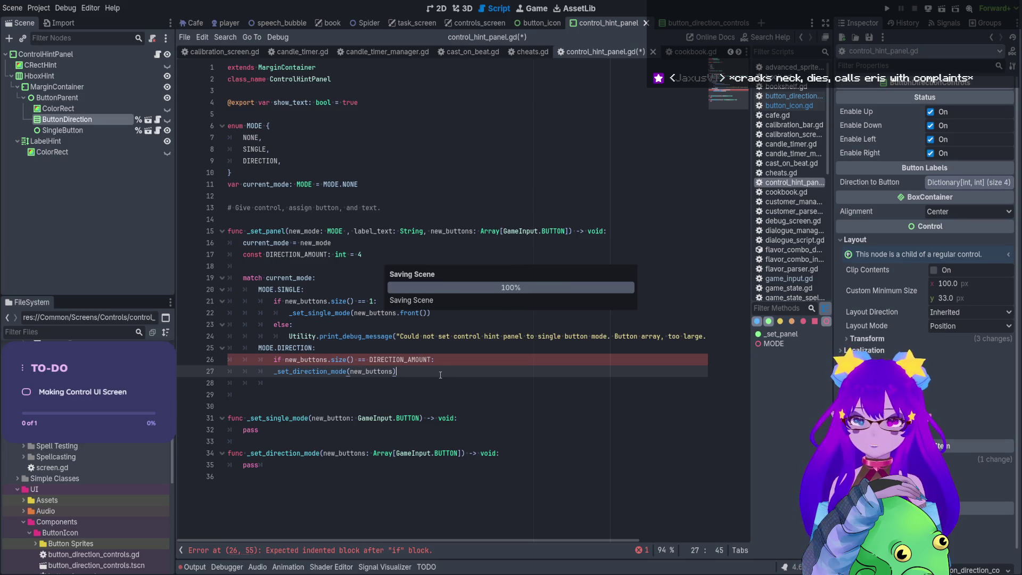
Add an else: branch below the _set_direction_mode call.
{"action": "key", "text": "Return"}
{"action": "type", "text": "else"}
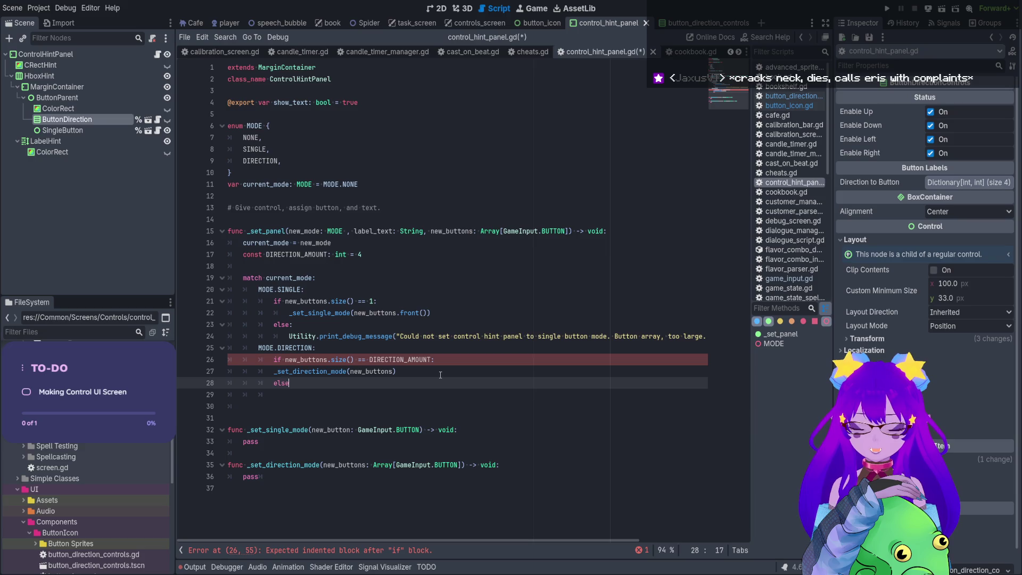
{"action": "type", "text": ":"}
{"action": "key", "text": "Return"}
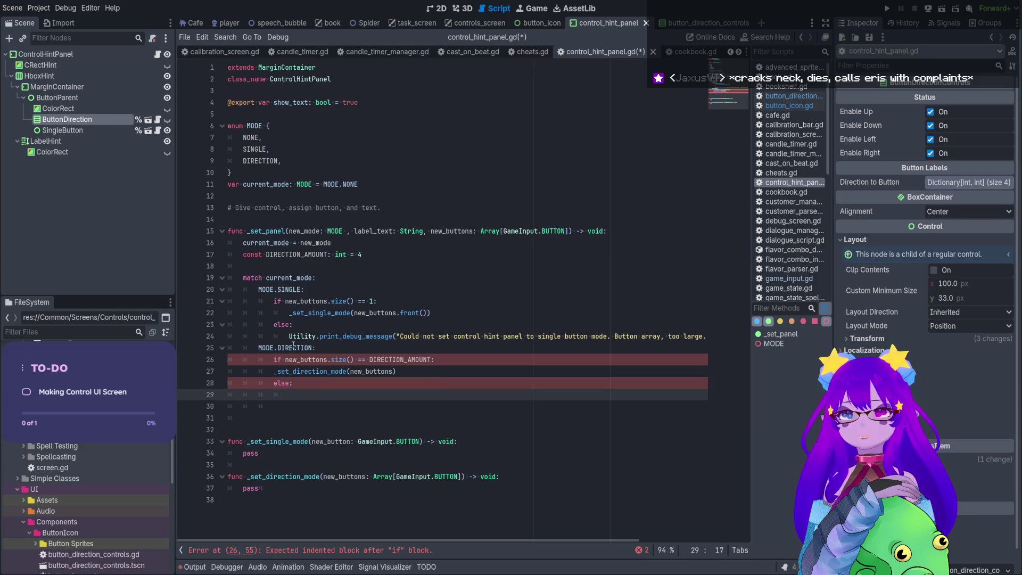
{"action": "left_click_drag", "start_coordinate": [288, 334], "coordinate": [707, 335]}
Paste the Utility.print_debug_message line into the else branch, fix indentation, and save.
{"action": "key", "text": "ctrl+s"}
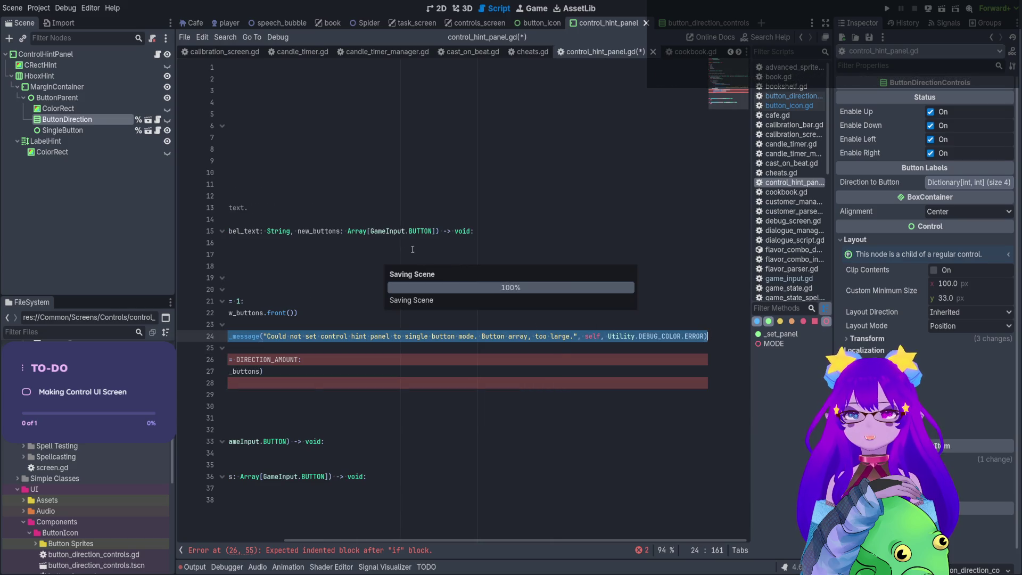
{"action": "scroll", "coordinate": [394, 236], "scroll_direction": "down", "scroll_amount": 1, "text": "ctrl"}
{"action": "scroll", "coordinate": [393, 236], "scroll_direction": "down", "scroll_amount": 1, "text": "ctrl"}
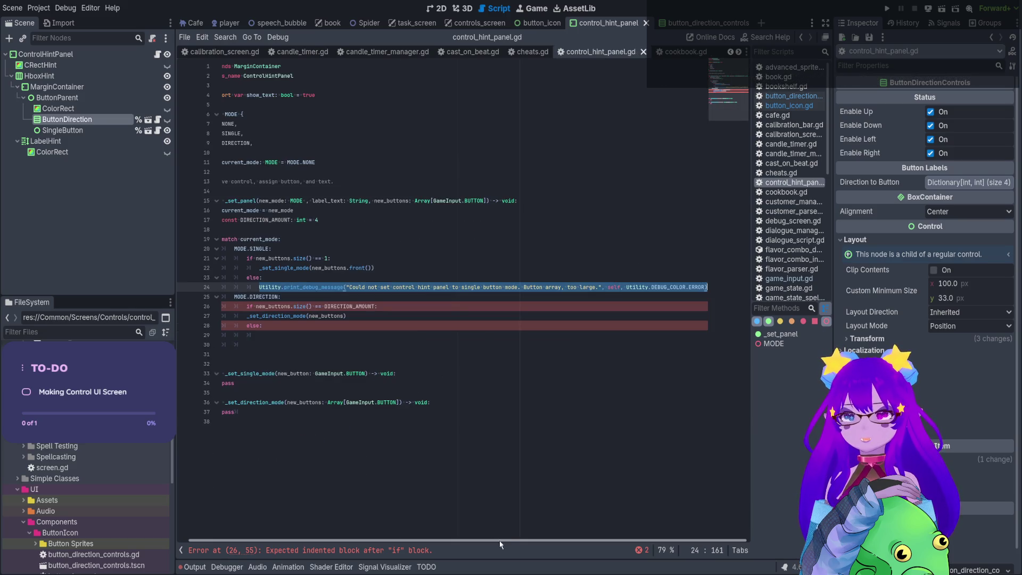
{"action": "left_click", "coordinate": [274, 333]}
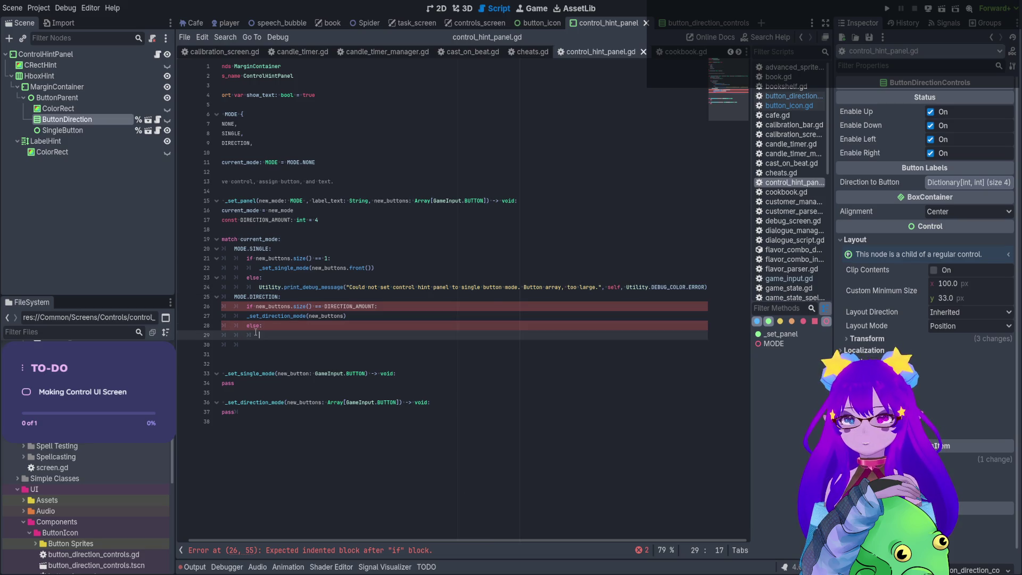
{"action": "type", "text": "Utility.print_debug_message(\"Could not set control hint panel to single button mode. Button array, too large.\", self, Utility.DEBUG_COLOR.ERROR)"}
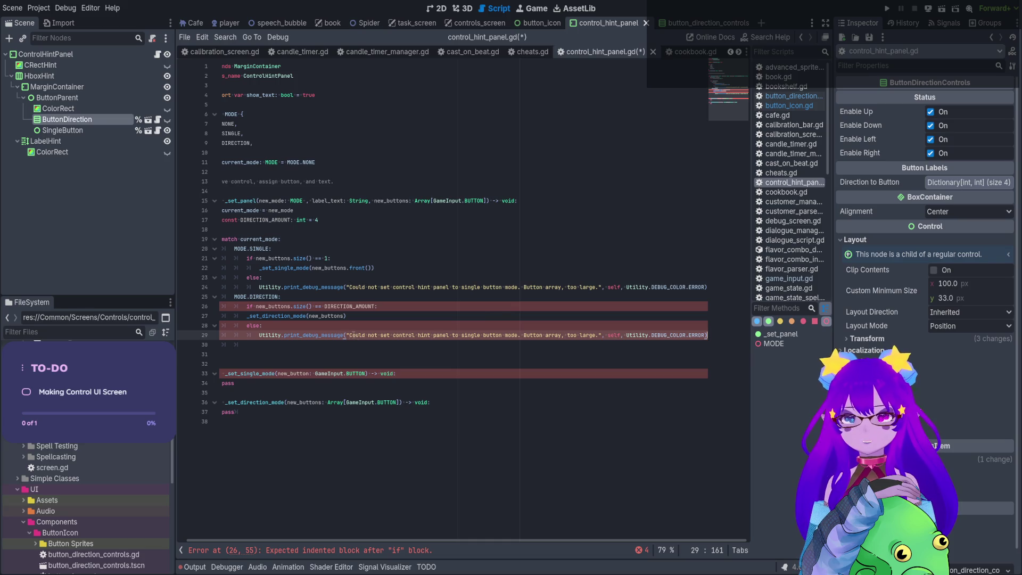
{"action": "left_click_drag", "start_coordinate": [296, 287], "coordinate": [296, 335]}
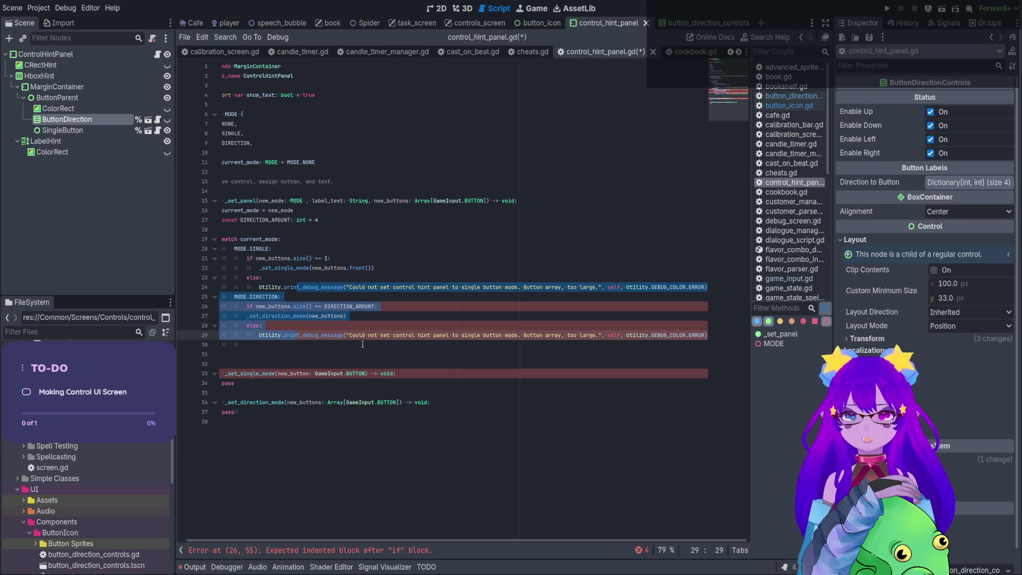
{"action": "left_click", "coordinate": [368, 325]}
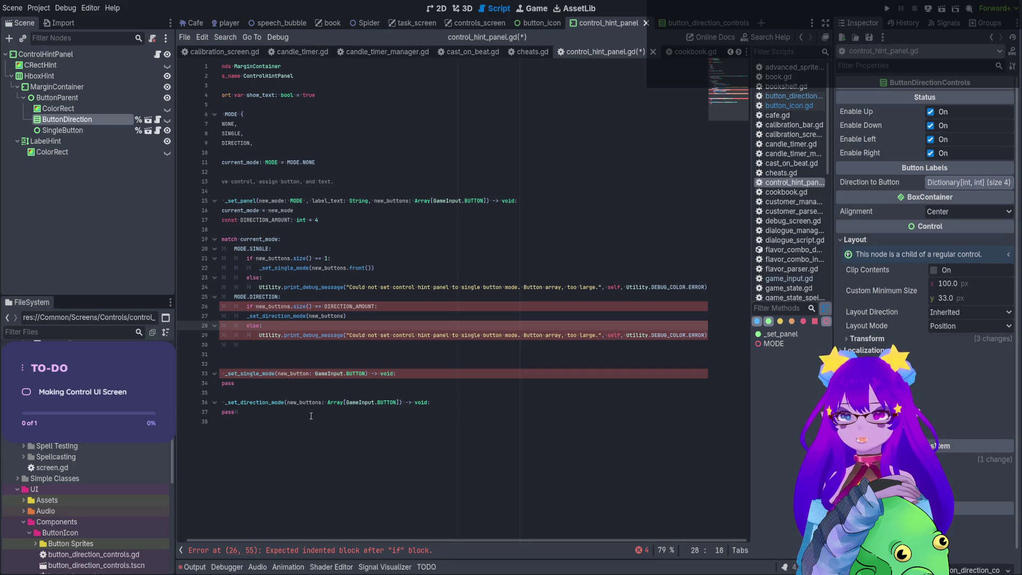
{"action": "key", "text": "Up"}
{"action": "key", "text": "Tab"}
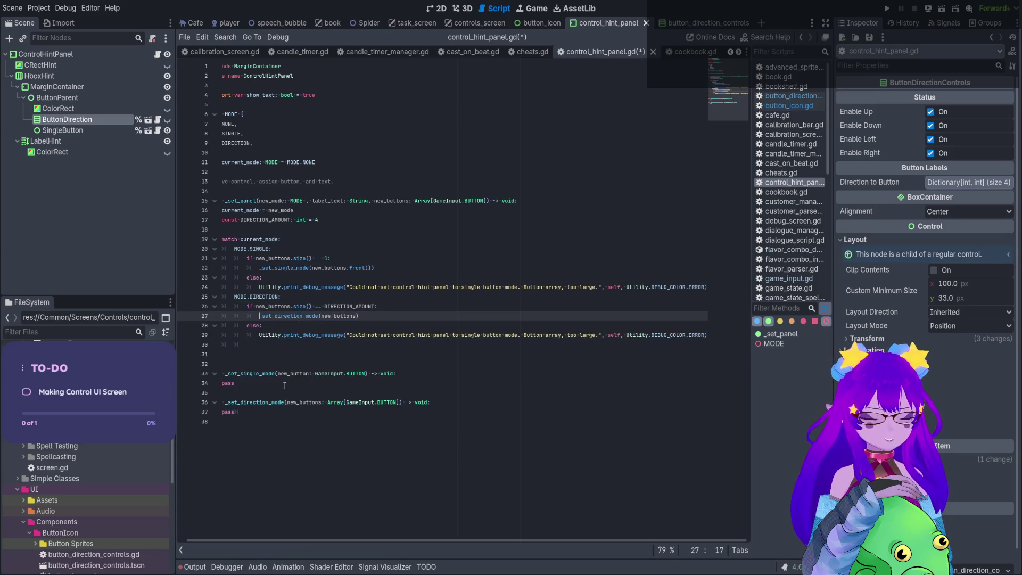
{"action": "key", "text": "ctrl+s"}
Reword the copied message: 'single' becomes 'directional', 'too large' becomes 'insufficiant'.
{"action": "left_click", "coordinate": [439, 334]}
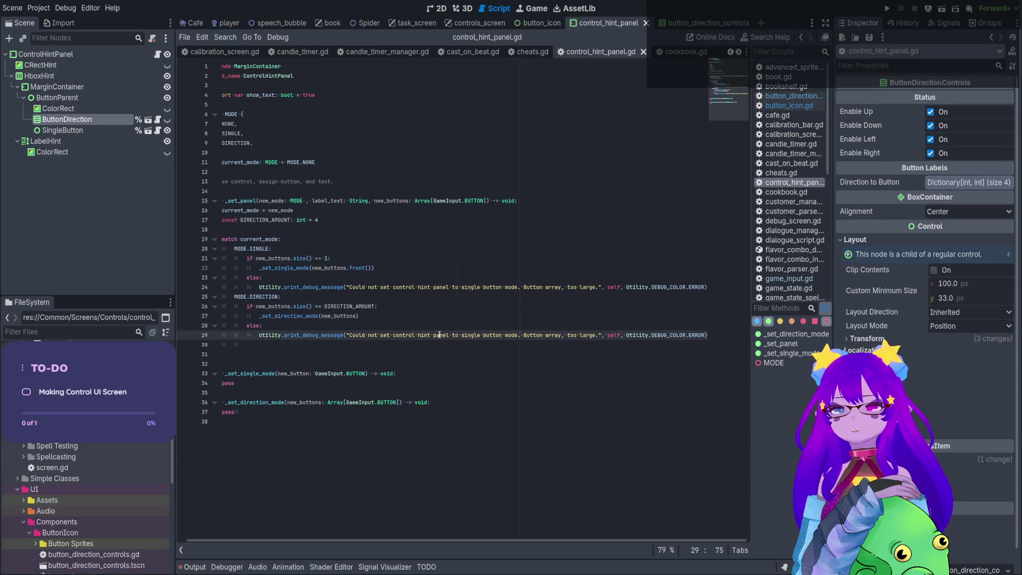
{"action": "double_click", "coordinate": [473, 335]}
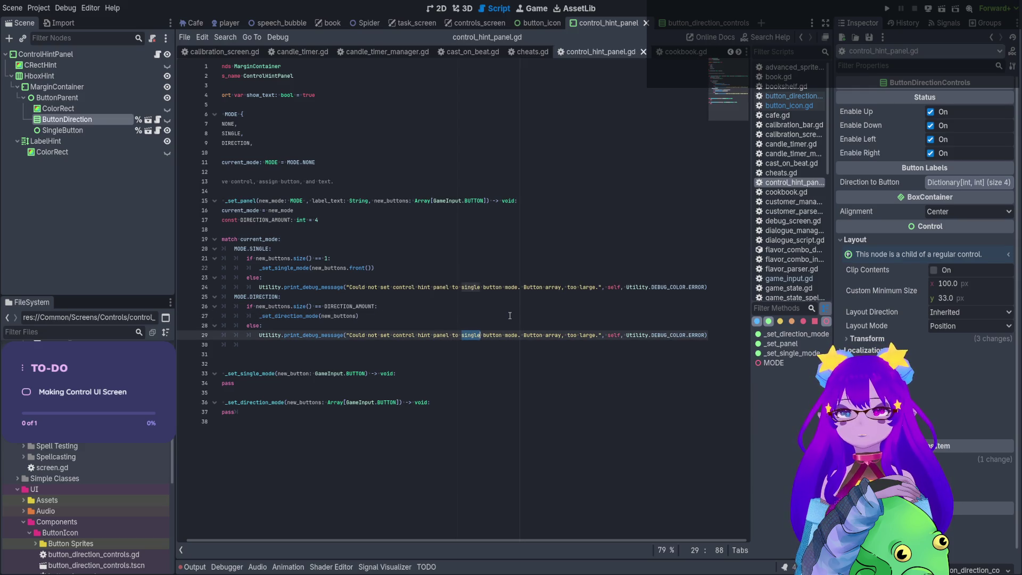
{"action": "type", "text": "directi"}
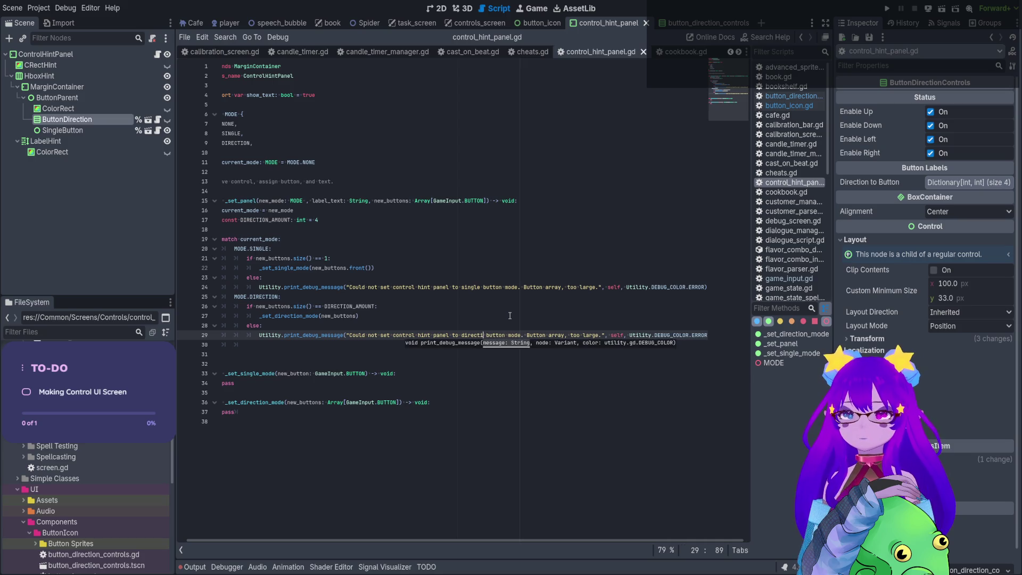
{"action": "type", "text": "onal"}
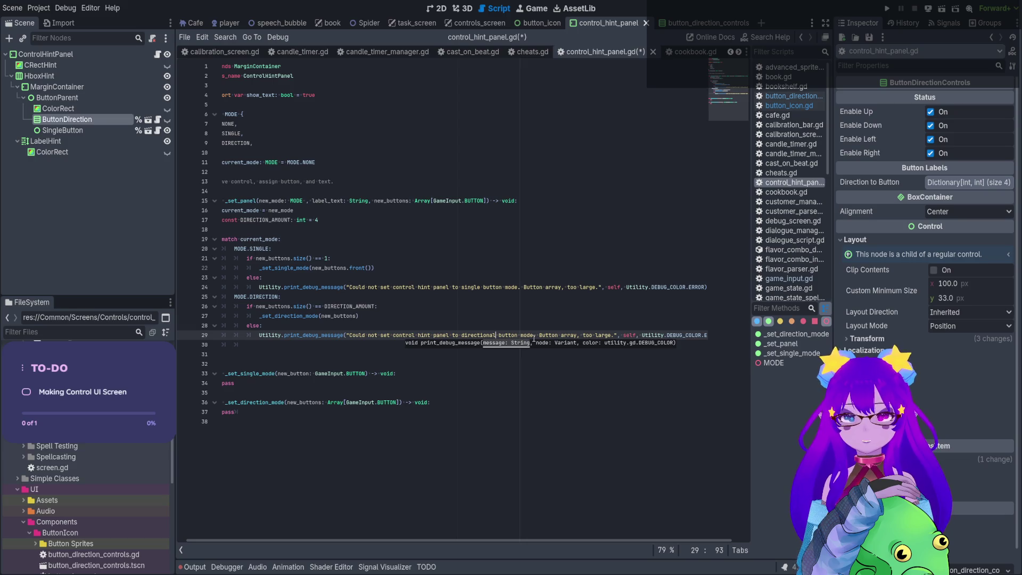
{"action": "left_click", "coordinate": [611, 335]}
{"action": "key", "text": "ctrl+BackSpace"}
{"action": "key", "text": "ctrl+BackSpace"}
{"action": "type", "text": "t"}
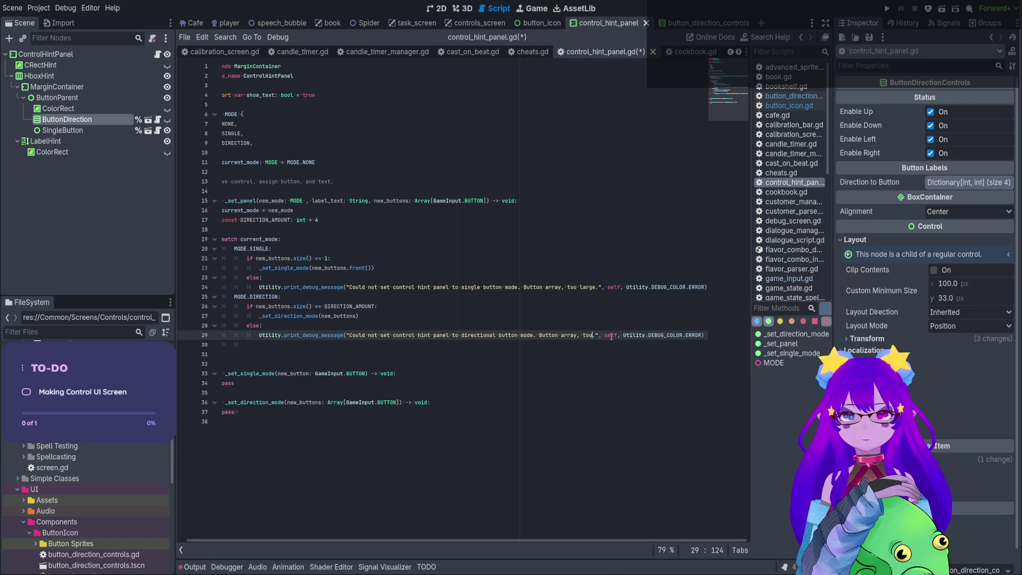
{"action": "key", "text": "BackSpace"}
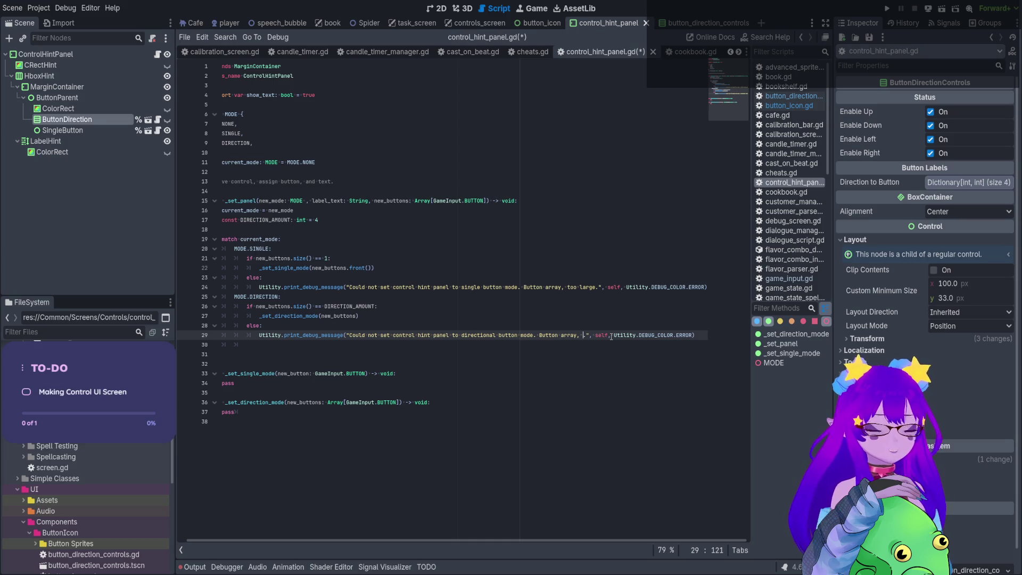
{"action": "type", "text": "in"}
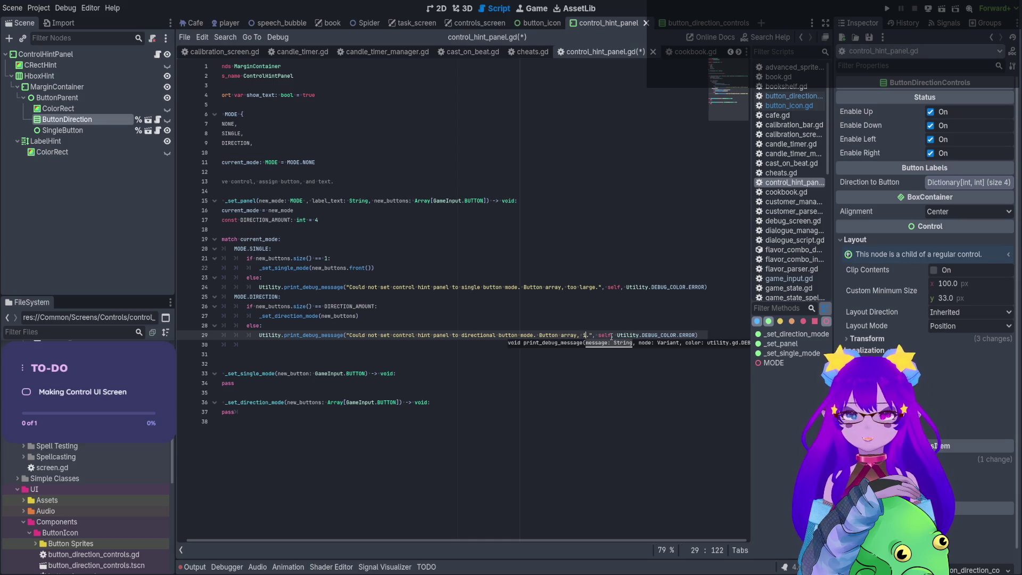
{"action": "type", "text": "suffic"}
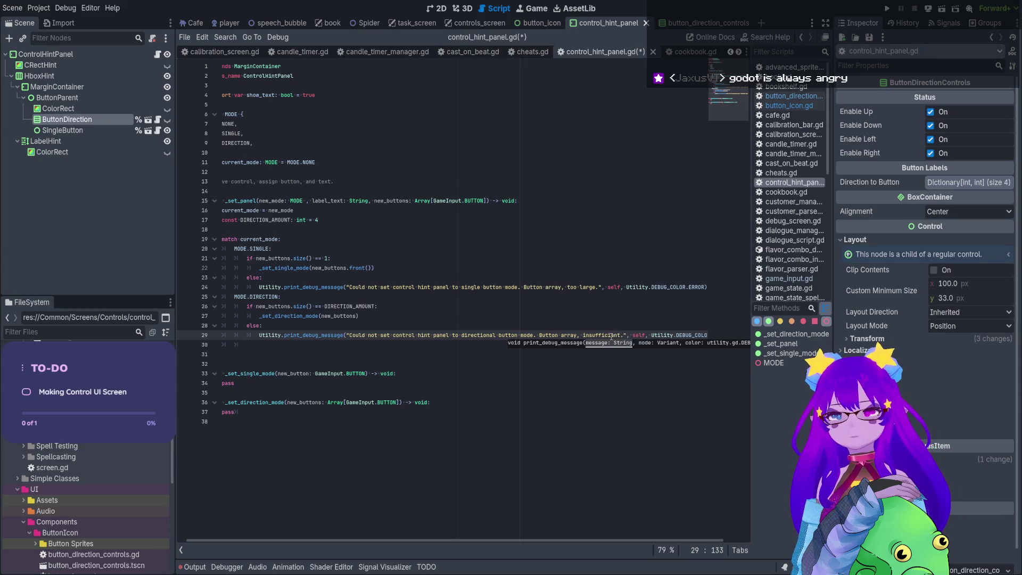
{"action": "type", "text": "iant"}
Correct the misspelling to 'insufficient', save, and outdent line 30 to match-case level.
{"action": "double_click", "coordinate": [610, 335]}
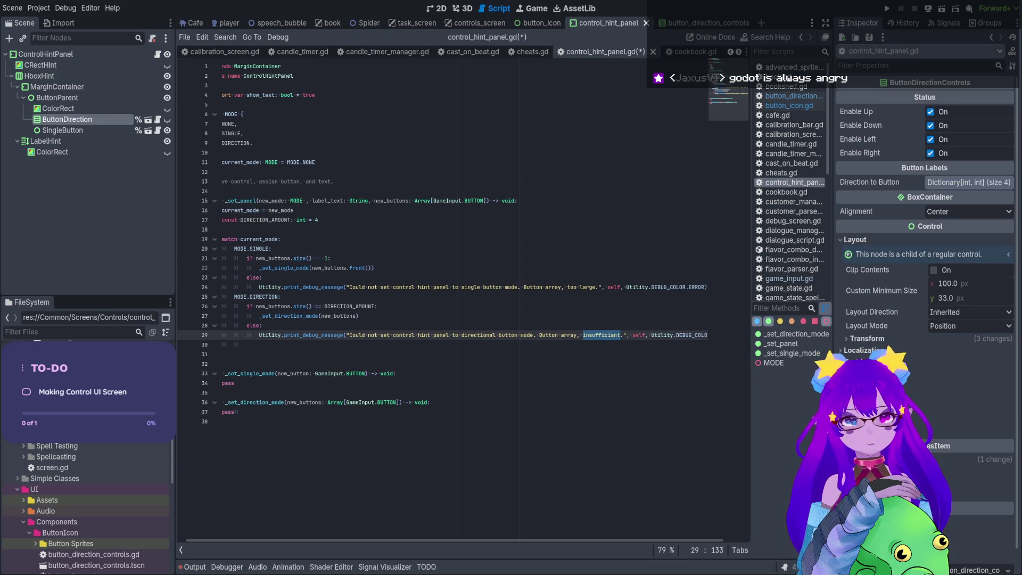
{"action": "type", "text": "ie"}
{"action": "left_click", "coordinate": [615, 335]}
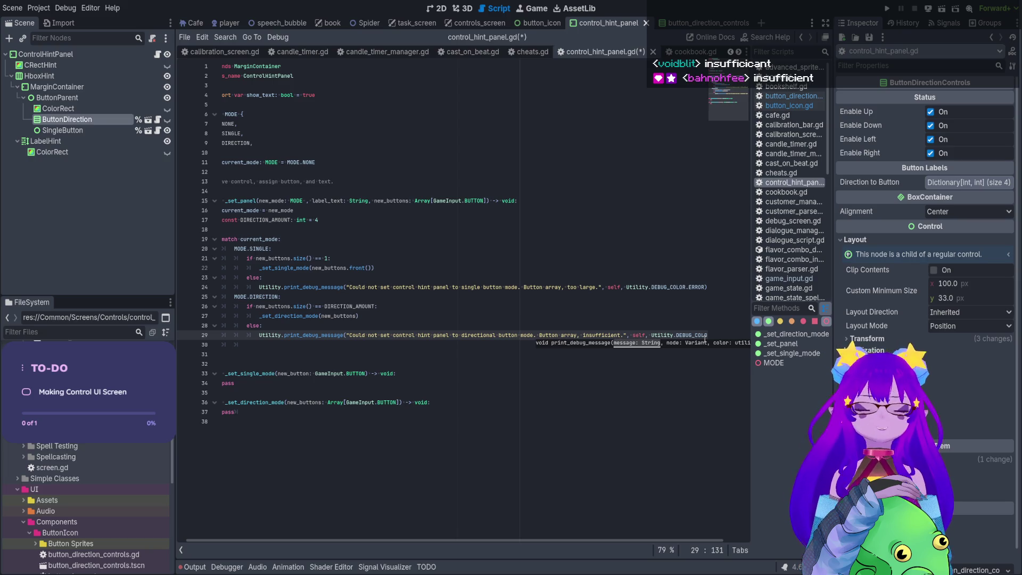
{"action": "key", "text": "Up"}
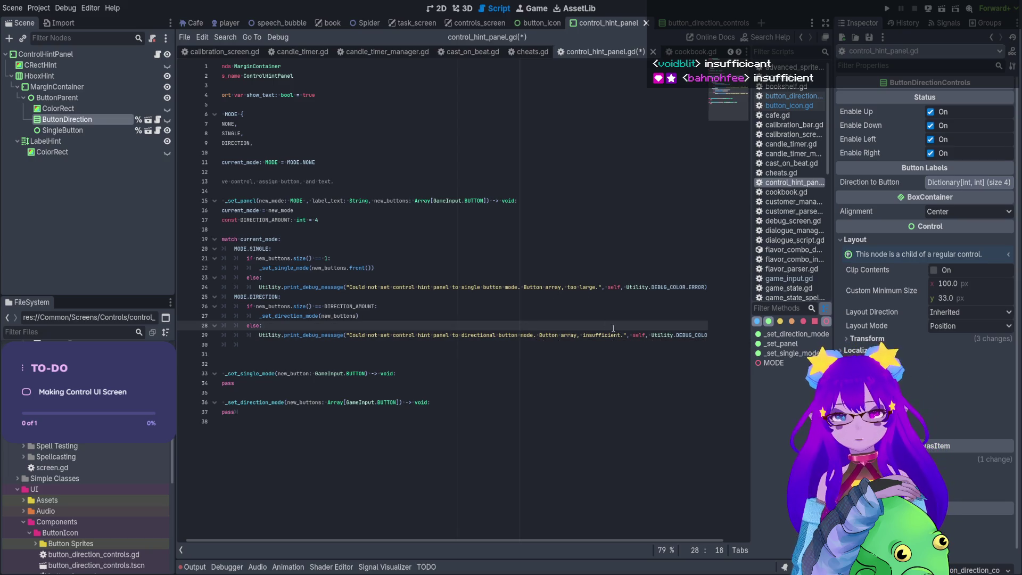
{"action": "left_click", "coordinate": [623, 335]}
{"action": "left_click_drag", "start_coordinate": [583, 335], "coordinate": [621, 335]}
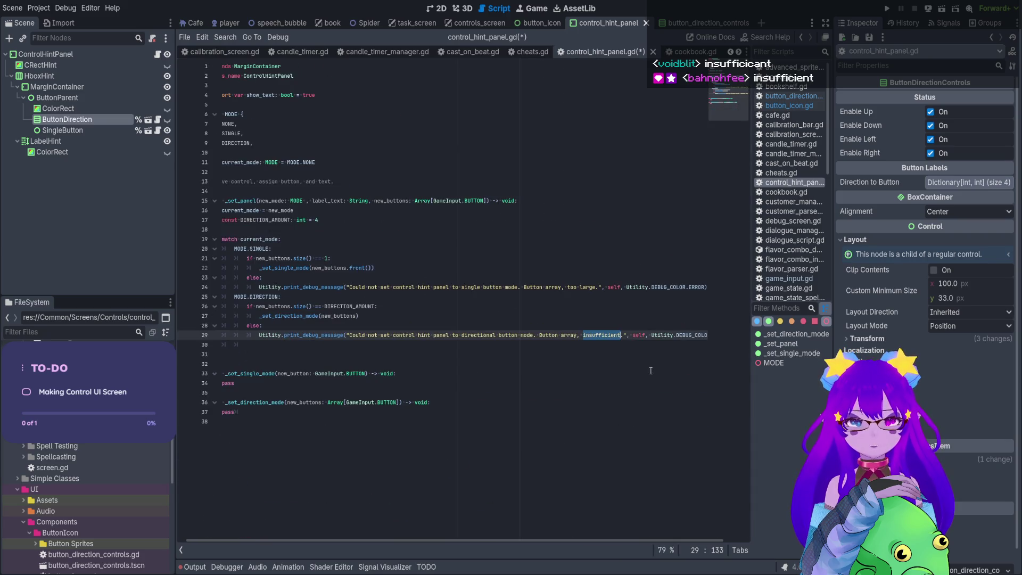
{"action": "key", "text": "ctrl+s"}
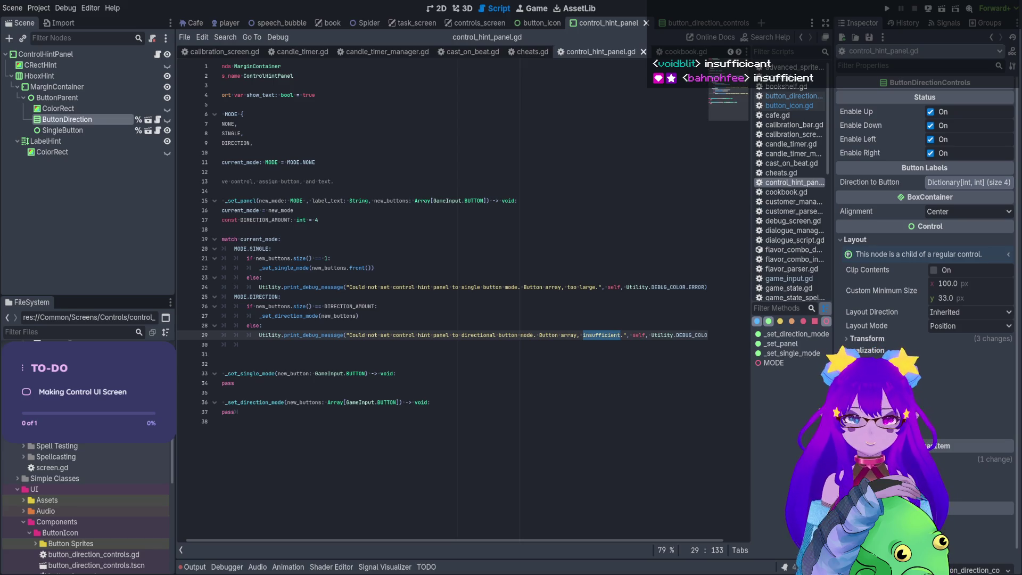
{"action": "key", "text": "ctrl+s"}
{"action": "left_click", "coordinate": [259, 345]}
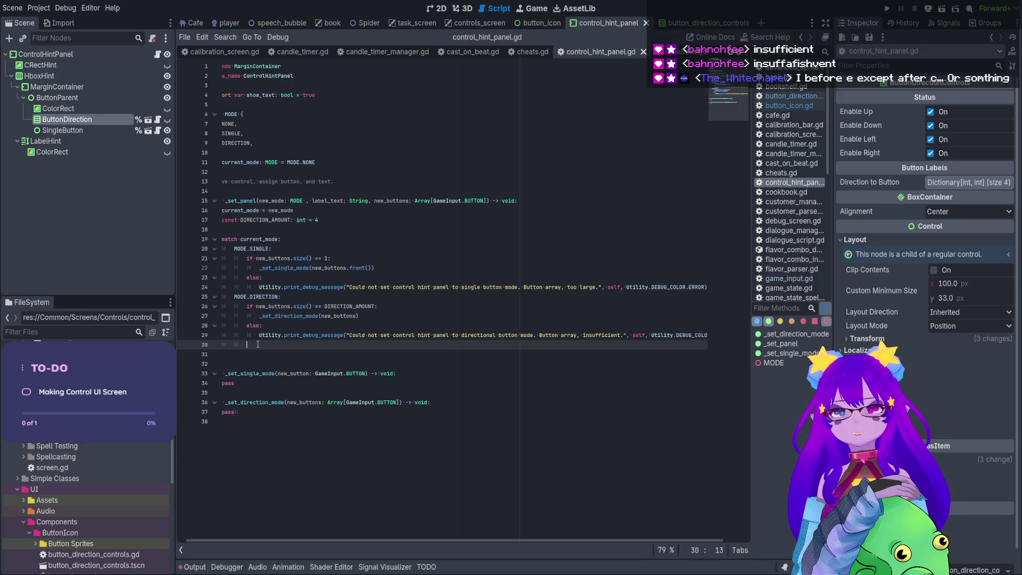
{"action": "key", "text": "BackSpace"}
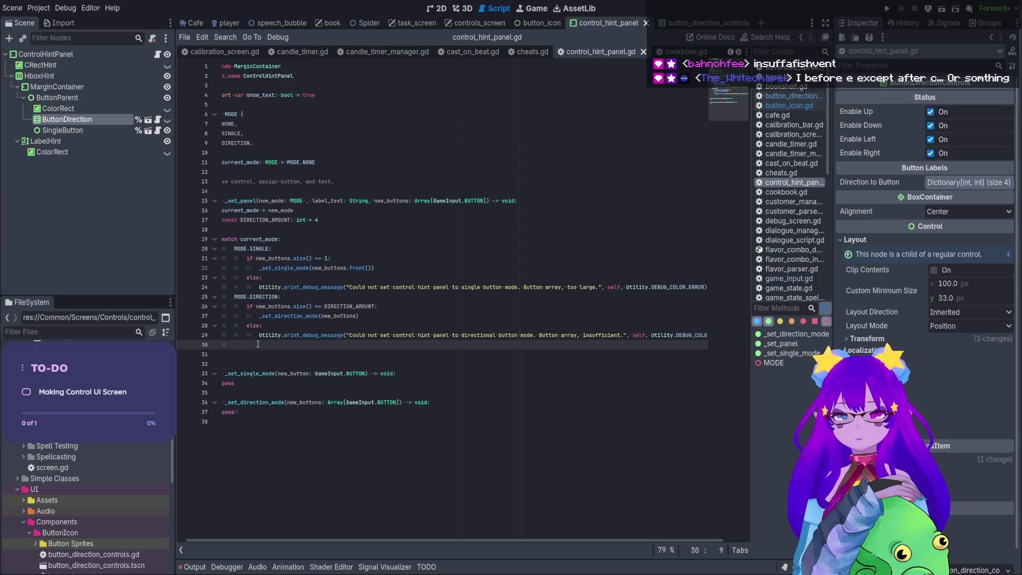
Add a MODE.NONE case that returns.
{"action": "type", "text": "MODE.N"}
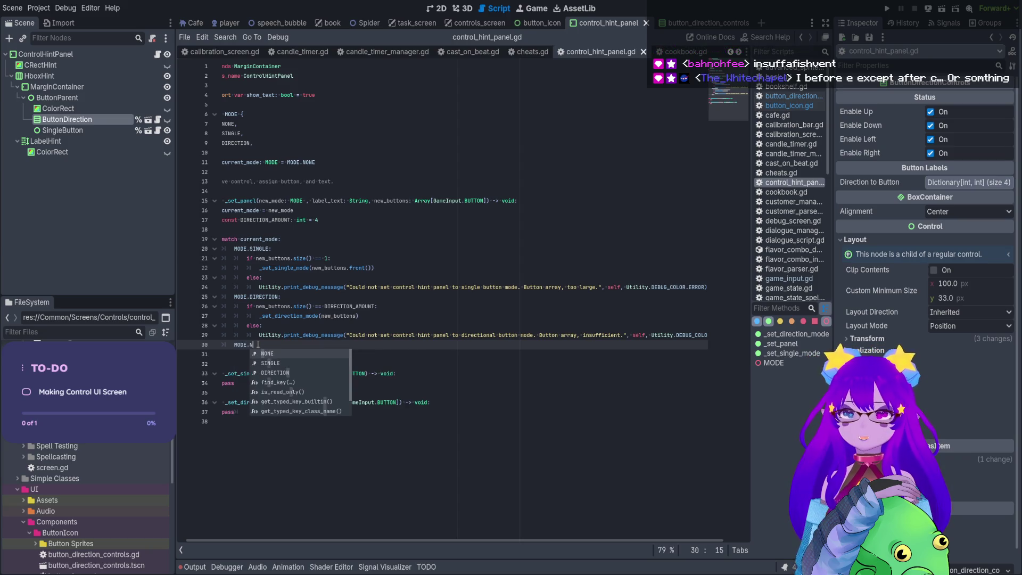
{"action": "key", "text": "Return"}
{"action": "key", "text": "Return"}
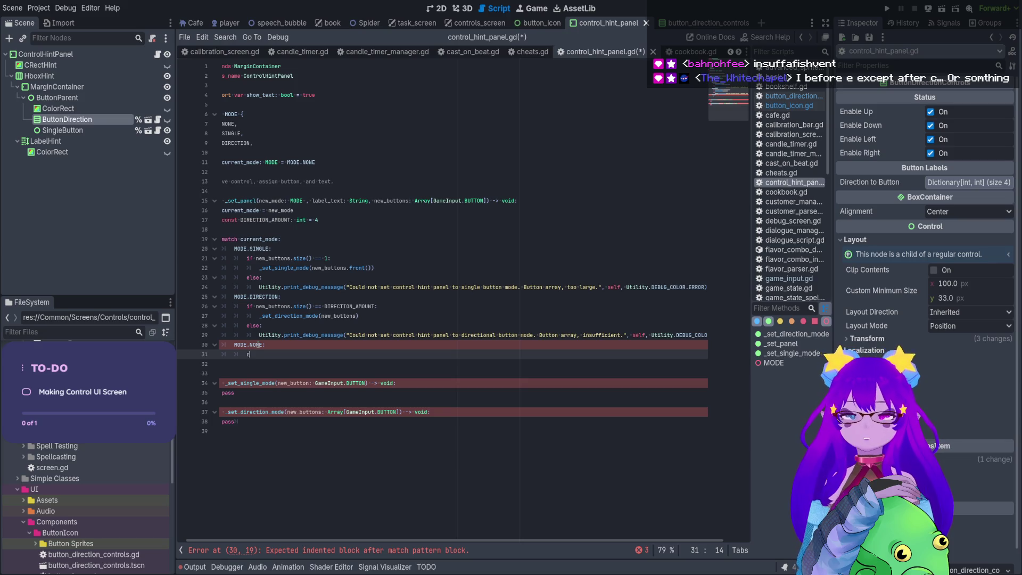
{"action": "type", "text": "eturn"}
{"action": "key", "text": "ctrl+shift+Return"}
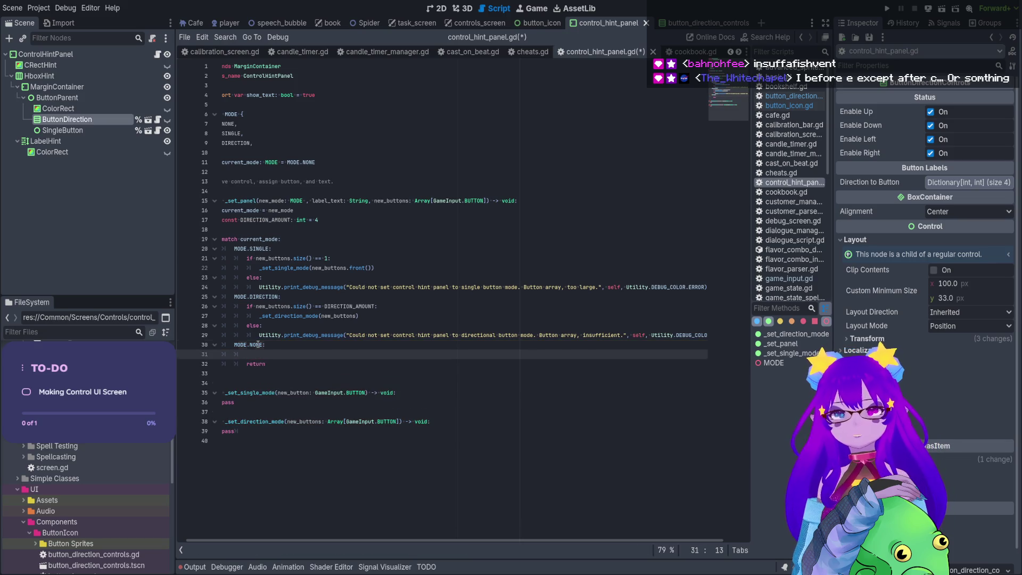
Log 'Could Not set panel mode. Has been set to NONE' via print_debug_message before the return.
{"action": "left_click", "coordinate": [258, 335]}
{"action": "key", "text": "shift+End"}
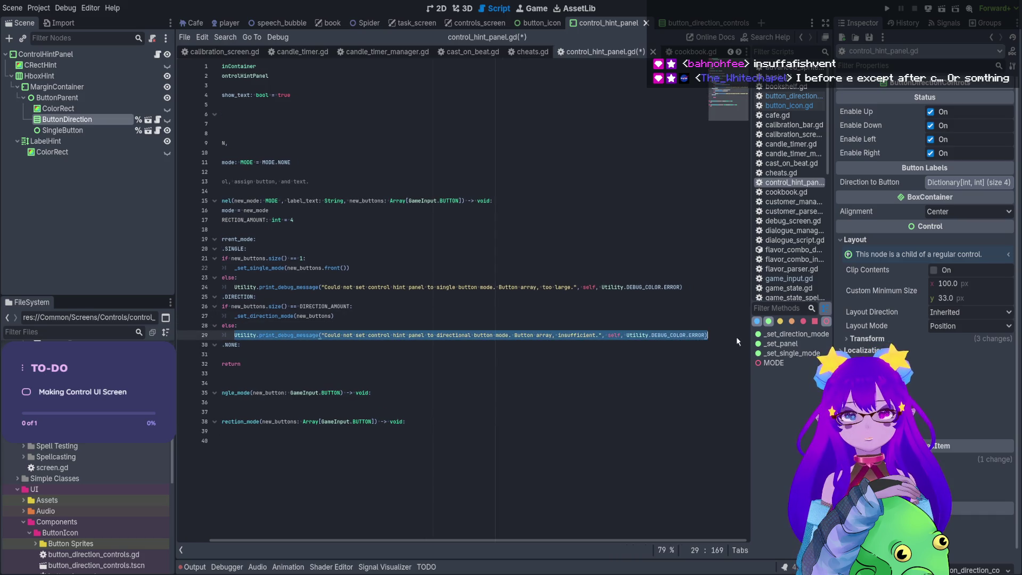
{"action": "key", "text": "ctrl+c"}
{"action": "left_click", "coordinate": [327, 354]}
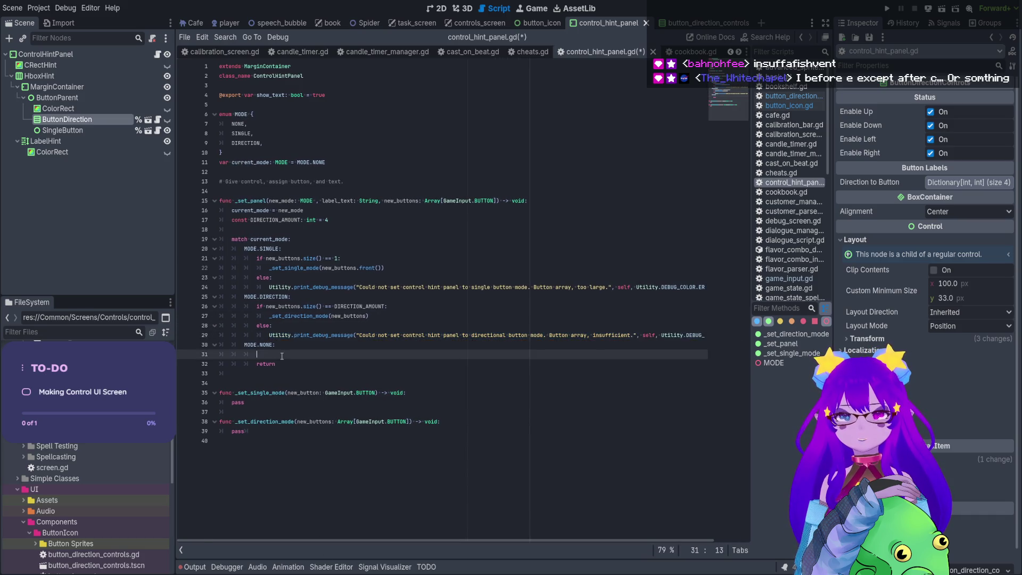
{"action": "key", "text": "ctrl+v"}
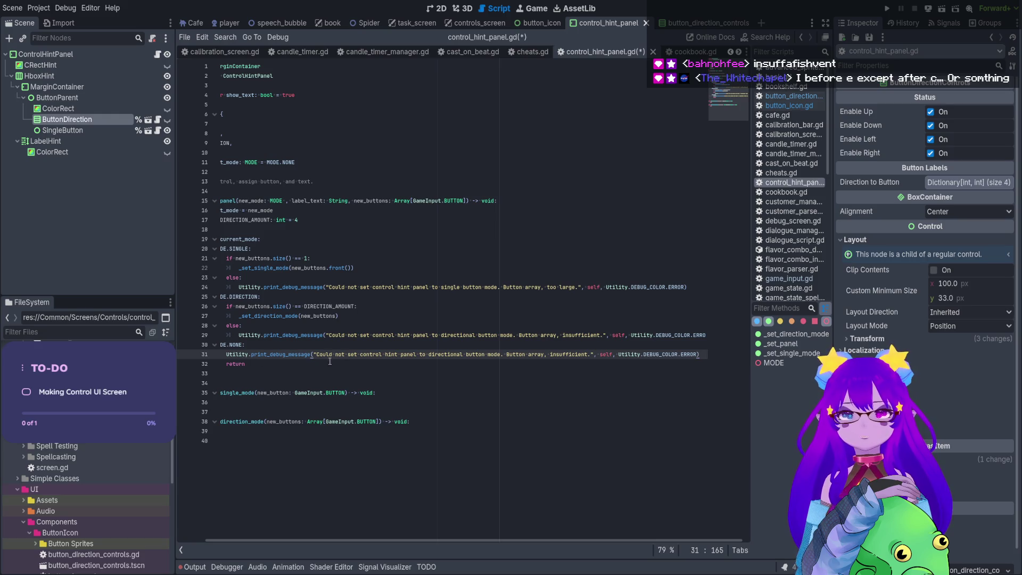
{"action": "left_click_drag", "start_coordinate": [316, 354], "coordinate": [591, 354]}
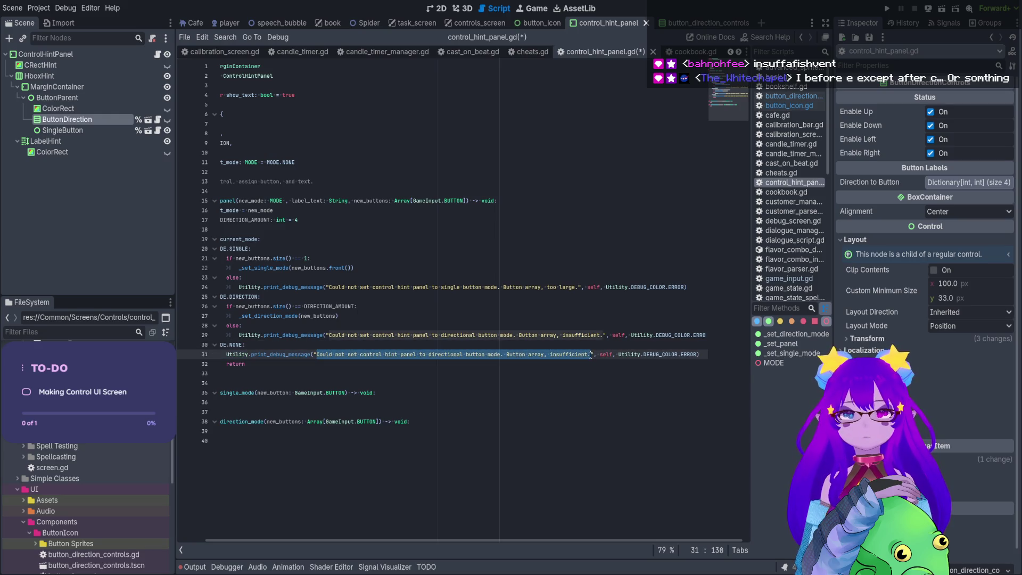
{"action": "key", "text": "BackSpace"}
{"action": "type", "text": "Could Not set"}
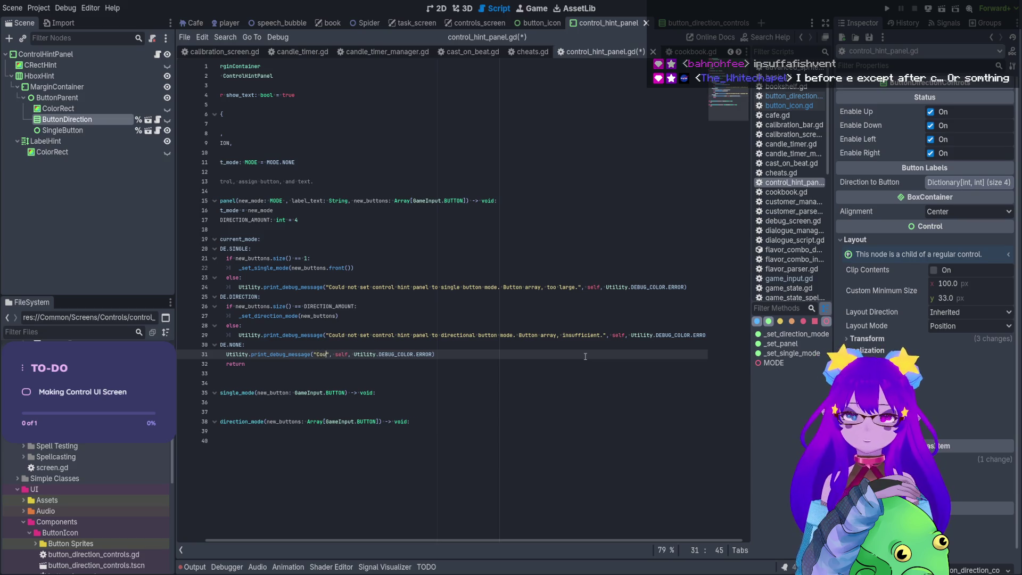
{"action": "type", "text": " panel"}
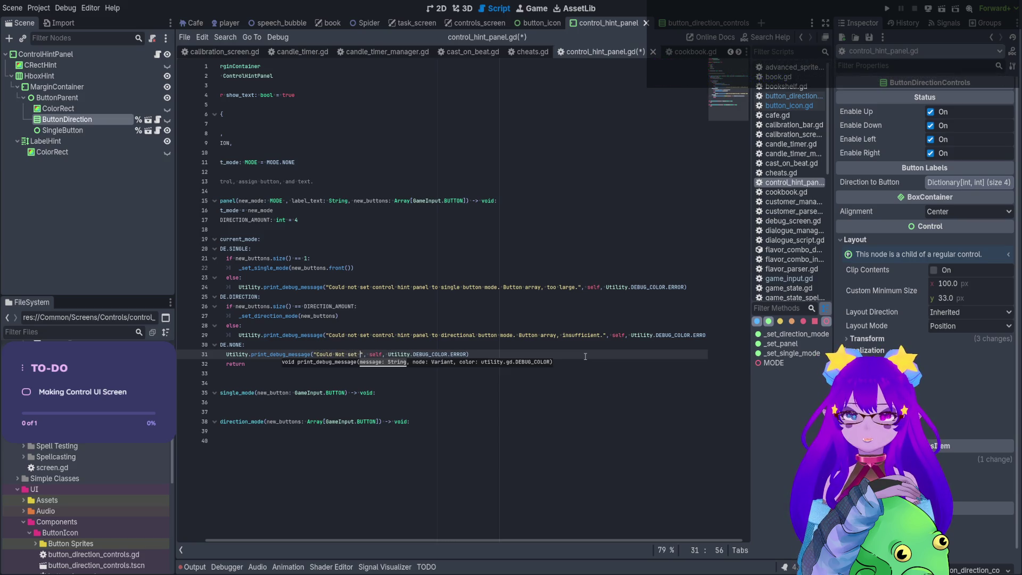
{"action": "type", "text": " mode. "}
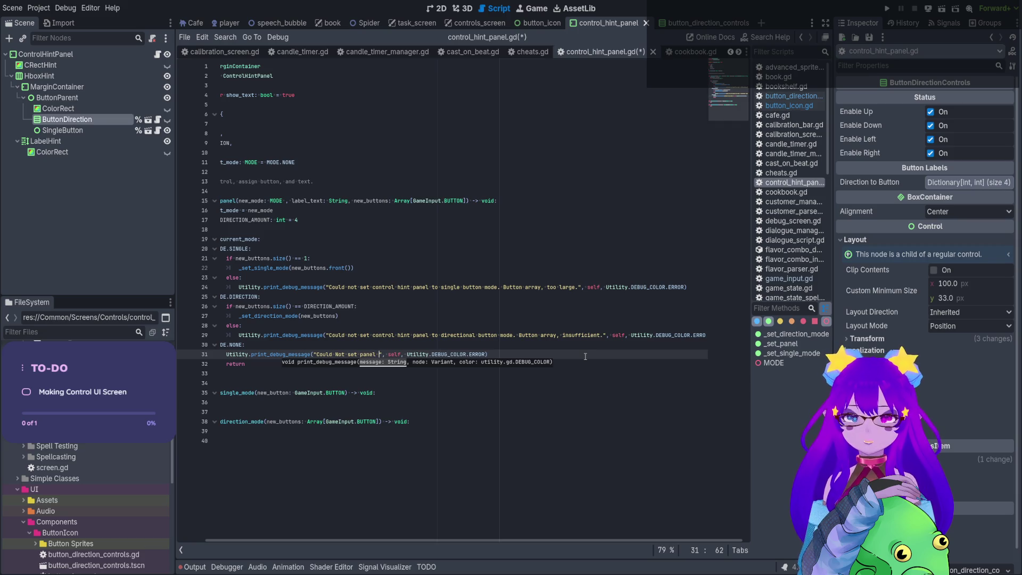
{"action": "type", "text": "Has been set "}
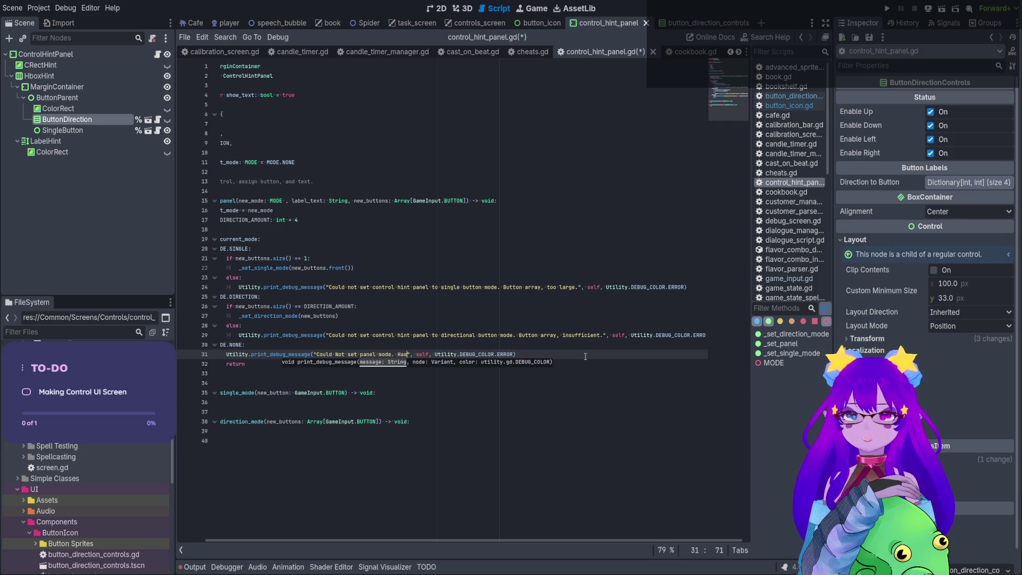
{"action": "type", "text": "to "}
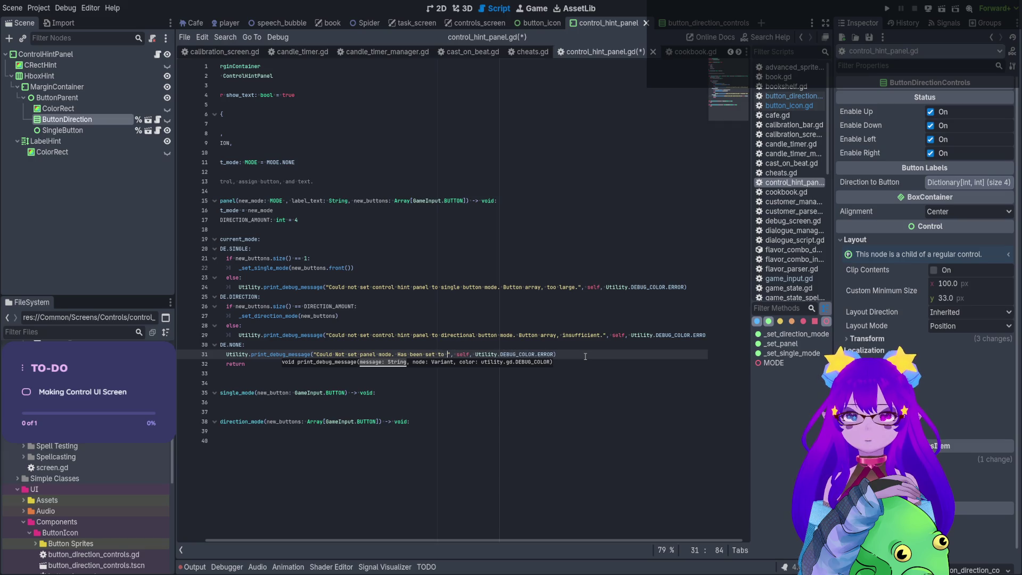
{"action": "type", "text": "NONE"}
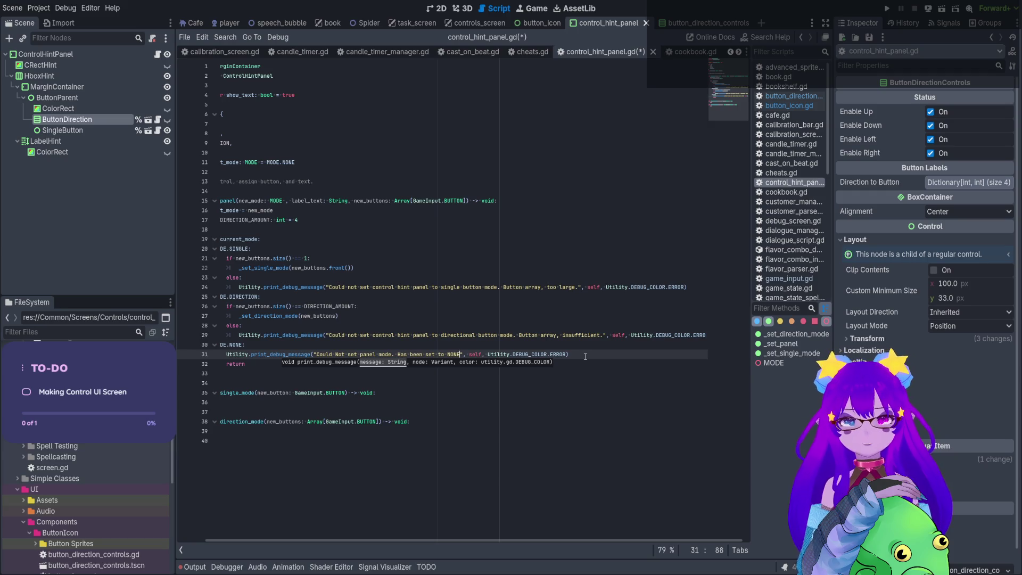
Check the spelling of 'insufficient' on line 29 and save the script.
{"action": "left_click_drag", "start_coordinate": [219, 344], "coordinate": [244, 345]}
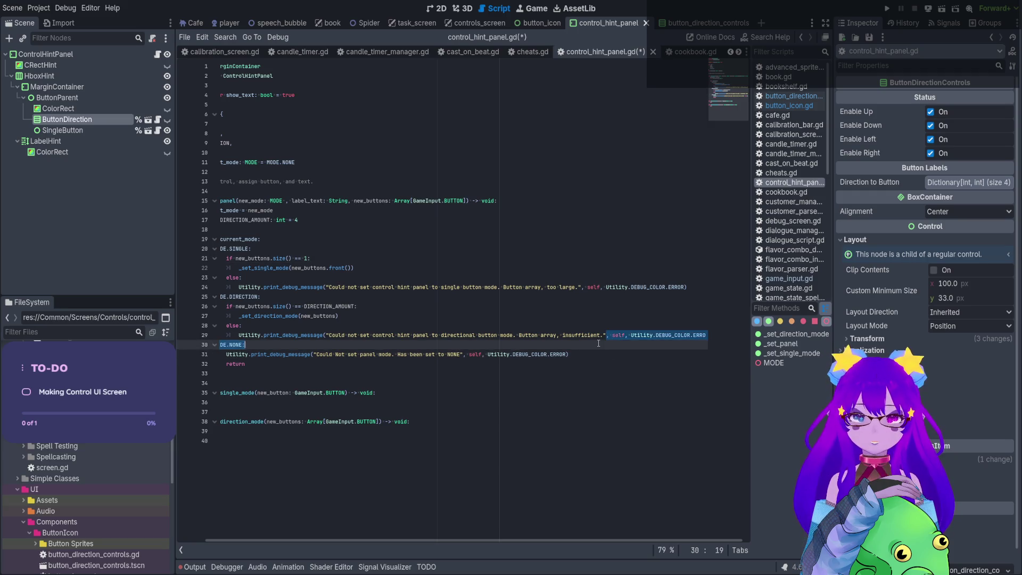
{"action": "scroll", "coordinate": [632, 388], "scroll_direction": "up", "scroll_amount": 3}
{"action": "scroll", "coordinate": [631, 388], "scroll_direction": "up", "scroll_amount": 5}
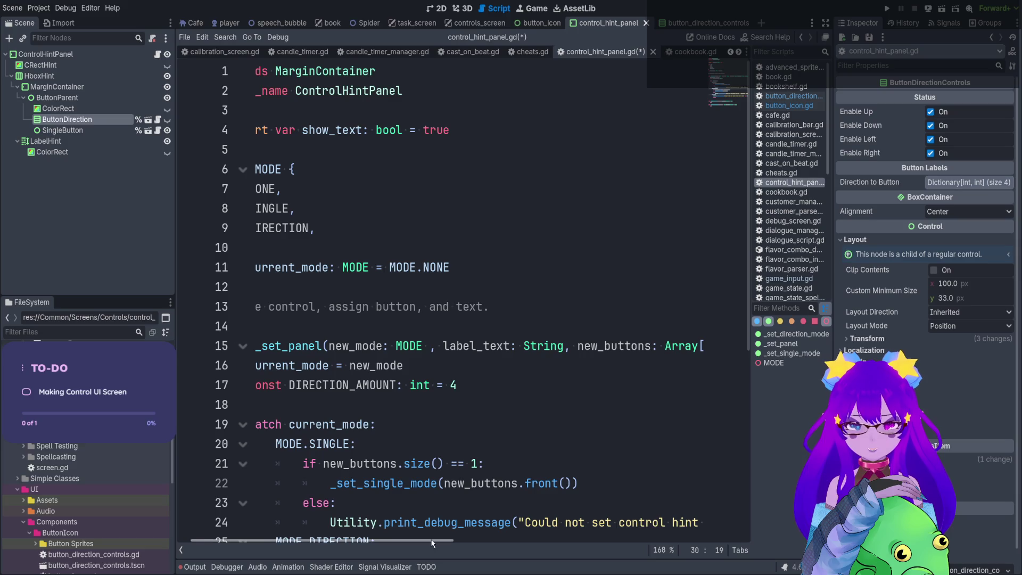
{"action": "scroll", "coordinate": [666, 521], "scroll_direction": "right", "scroll_amount": 5}
{"action": "scroll", "coordinate": [638, 426], "scroll_direction": "down", "scroll_amount": 5}
{"action": "left_click", "coordinate": [606, 311]}
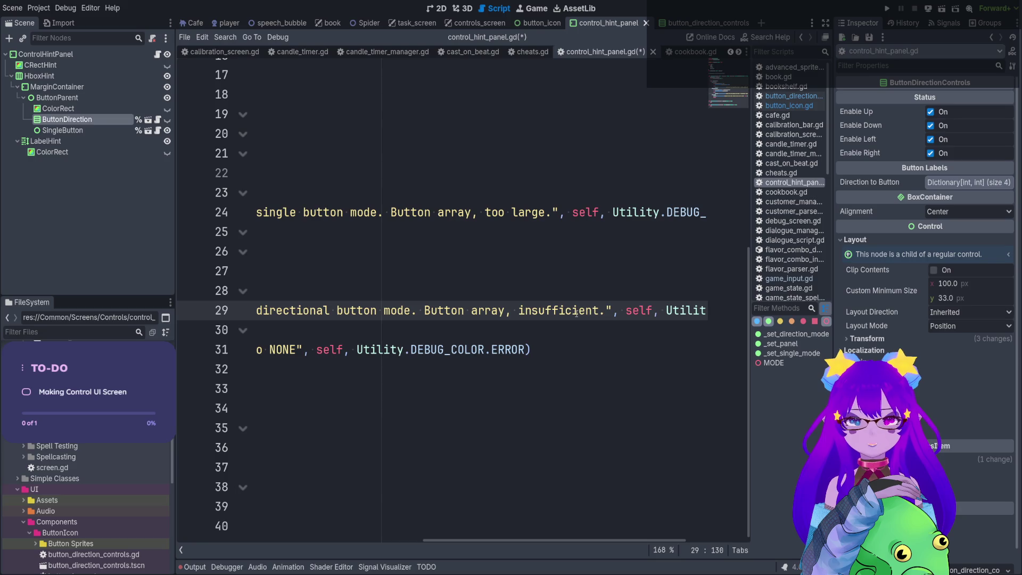
{"action": "left_click_drag", "start_coordinate": [573, 311], "coordinate": [586, 311]}
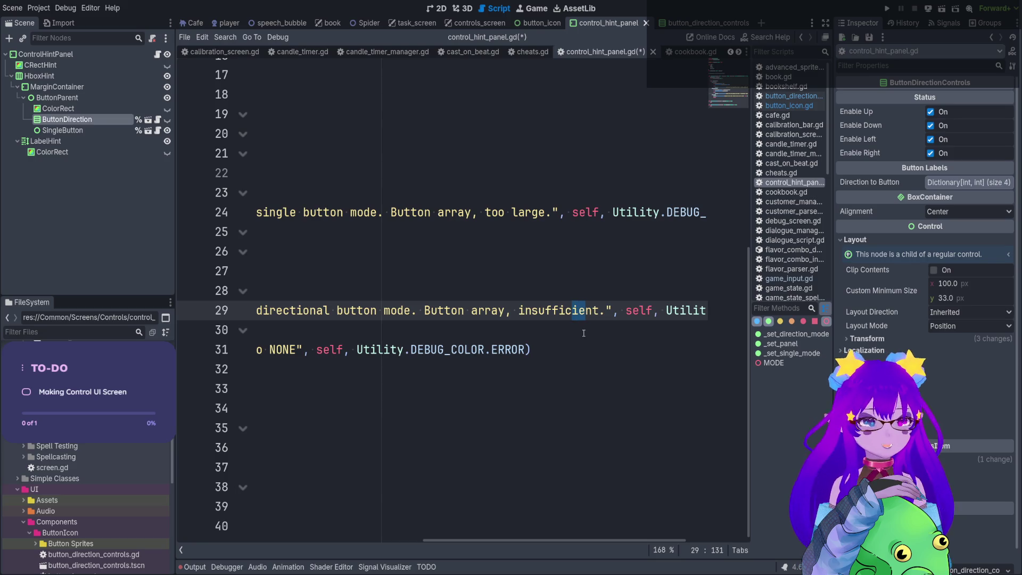
{"action": "key", "text": "Left"}
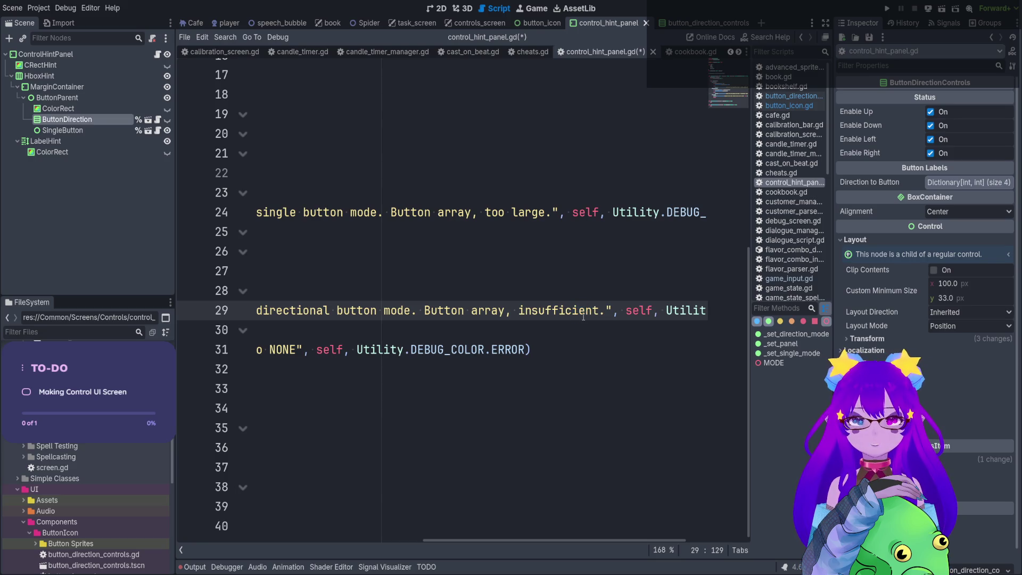
{"action": "key", "text": "Right"}
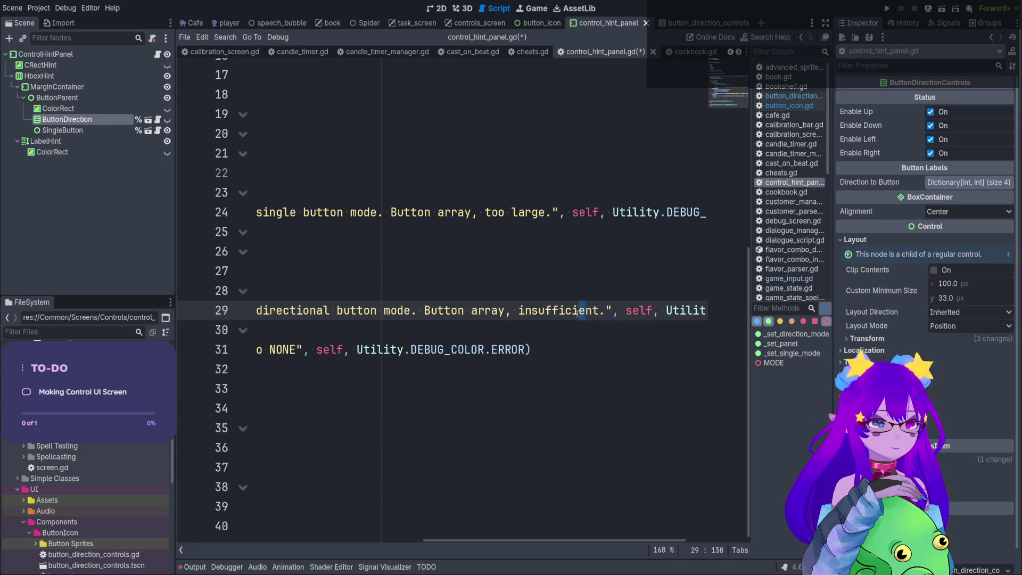
{"action": "key", "text": "Right"}
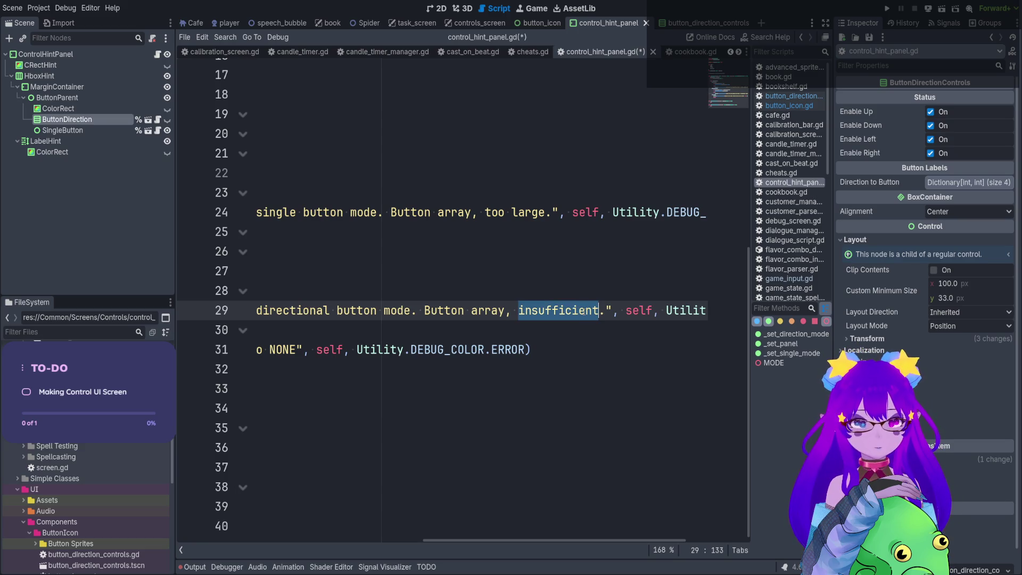
{"action": "left_click", "coordinate": [567, 311]}
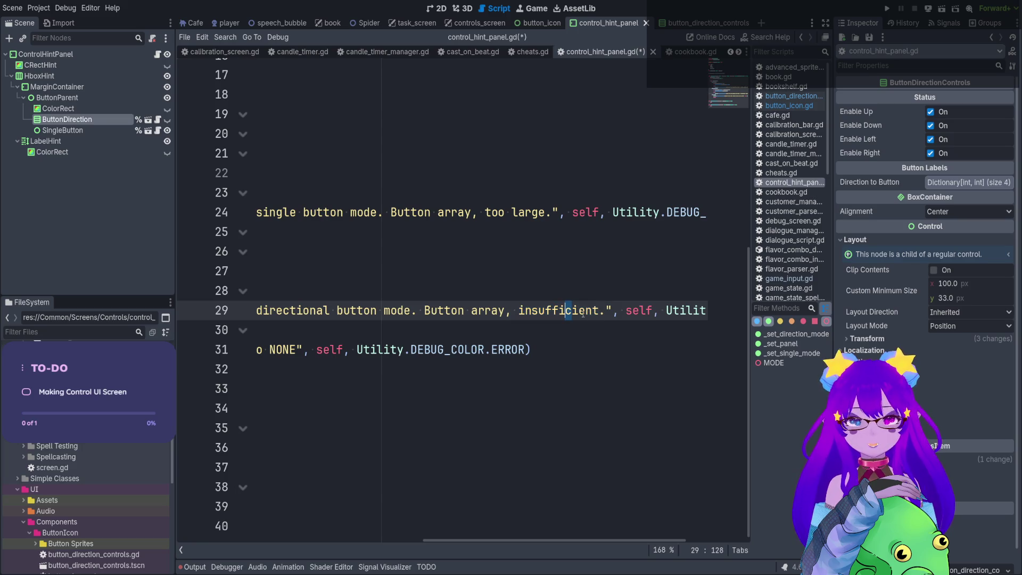
{"action": "scroll", "coordinate": [583, 314], "scroll_direction": "down", "scroll_amount": 7}
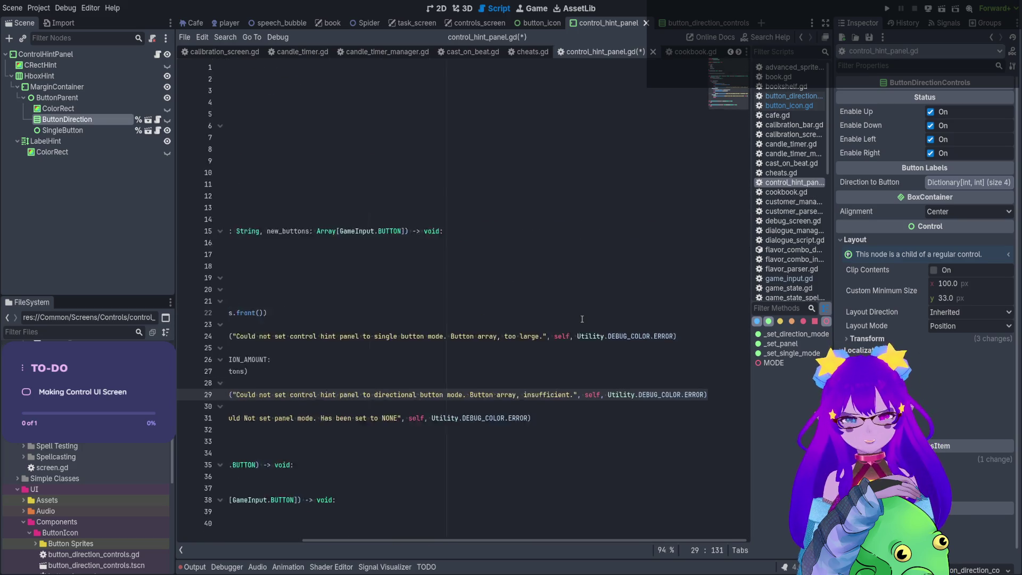
{"action": "scroll", "coordinate": [581, 319], "scroll_direction": "down", "scroll_amount": 2}
{"action": "key", "text": "ctrl+s"}
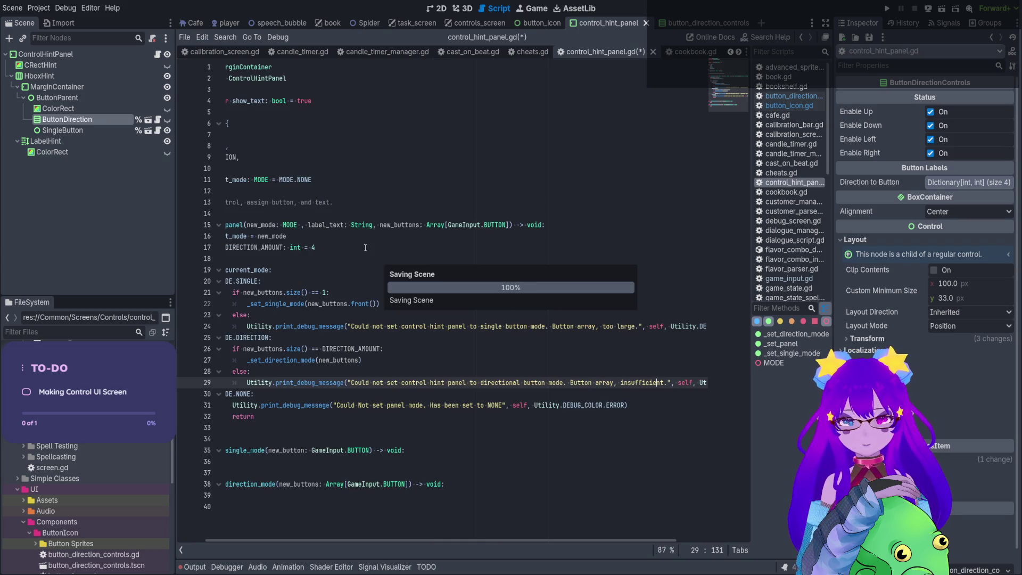
{"action": "left_click", "coordinate": [453, 439]}
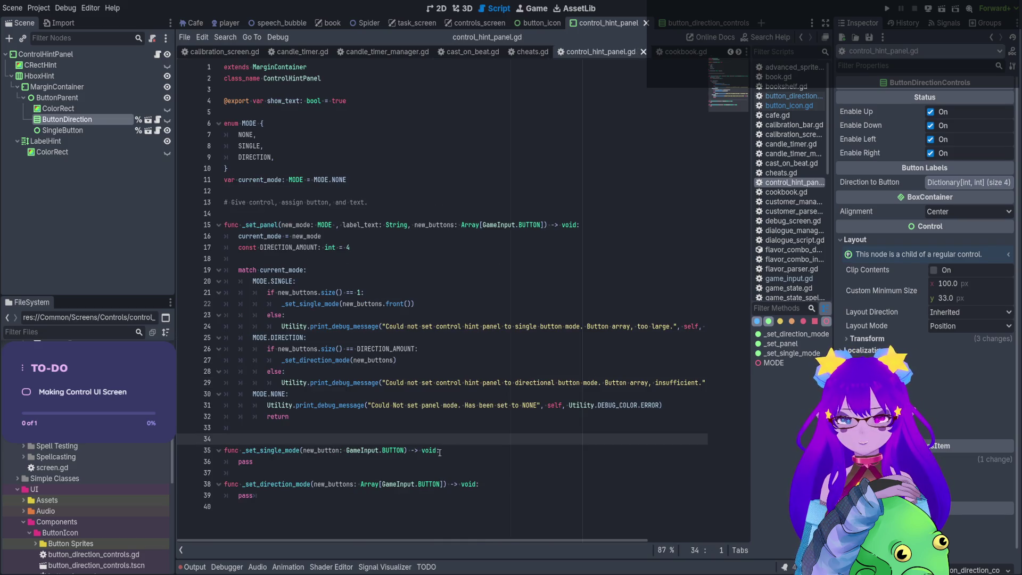
Add two blank lines after the MODE.NONE case's return.
{"action": "left_click", "coordinate": [436, 399]}
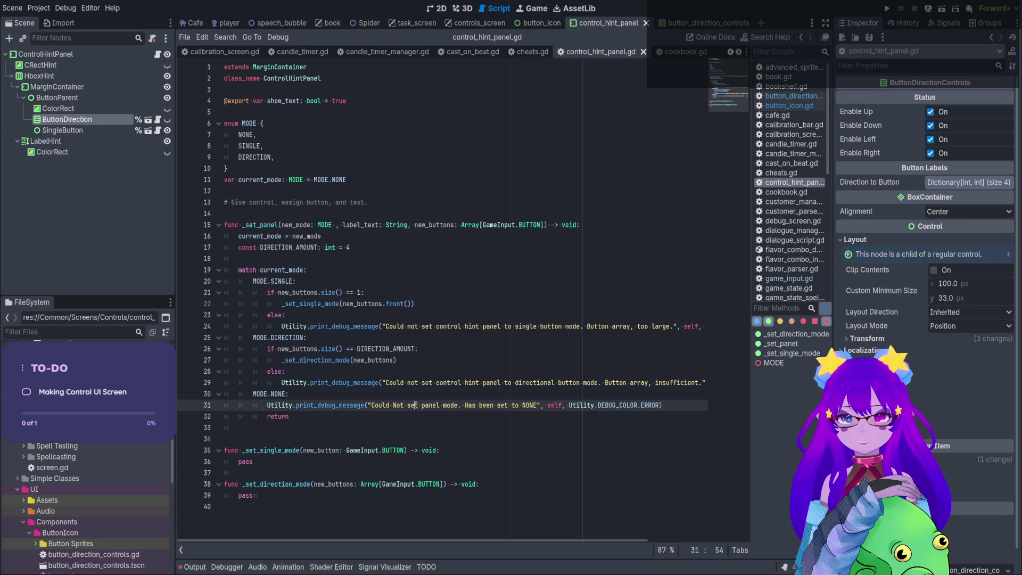
{"action": "left_click", "coordinate": [381, 413]}
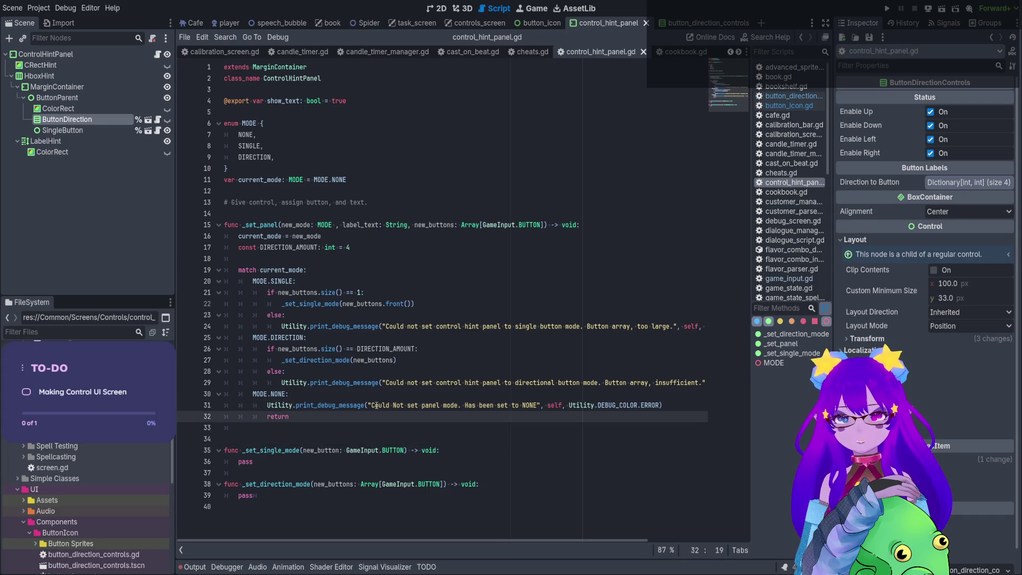
{"action": "key", "text": "Return"}
{"action": "key", "text": "Return"}
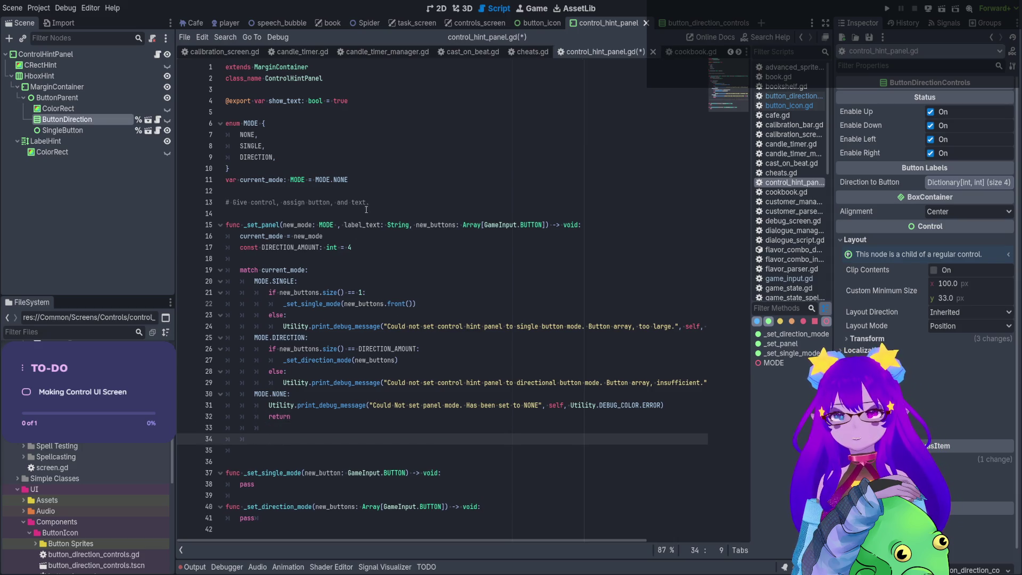
Select the LabelHint node to view its properties in the Inspector.
{"action": "double_click", "coordinate": [373, 224]}
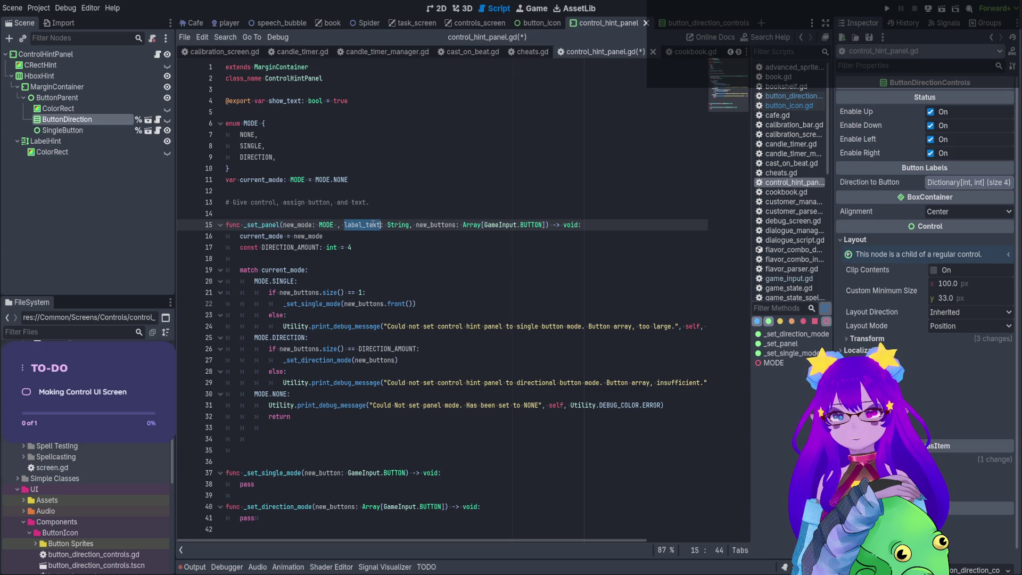
{"action": "left_click", "coordinate": [395, 194]}
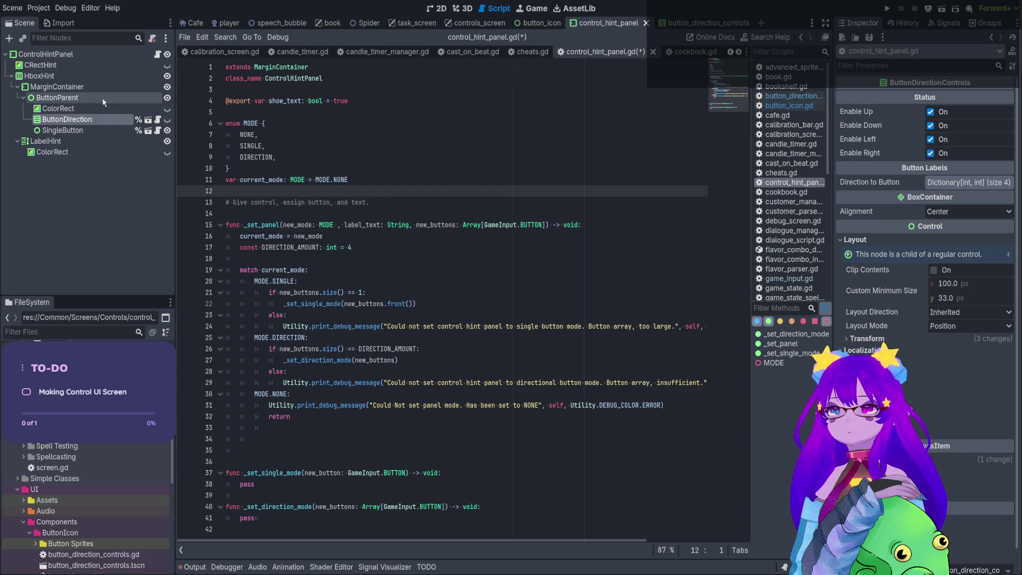
{"action": "left_click", "coordinate": [101, 140]}
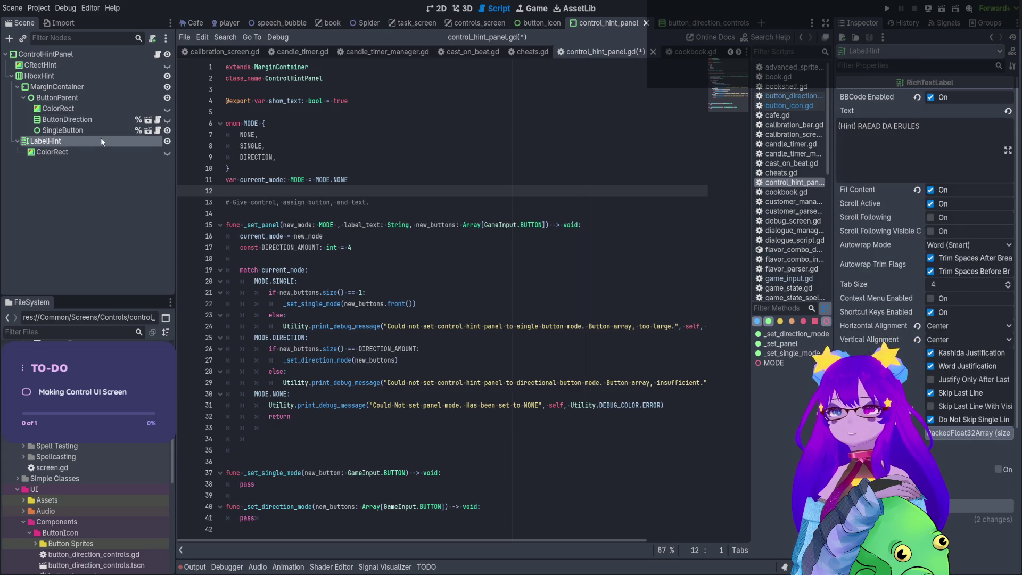
{"action": "left_click_drag", "start_coordinate": [101, 140], "coordinate": [152, 331]}
{"action": "type", "text": "label_hint."}
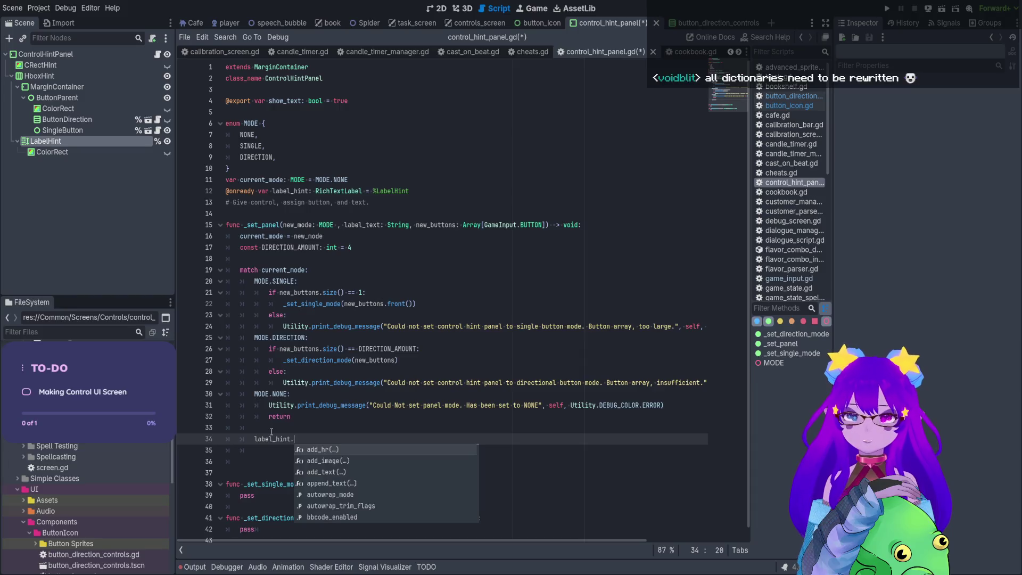
{"action": "type", "text": "text = "}
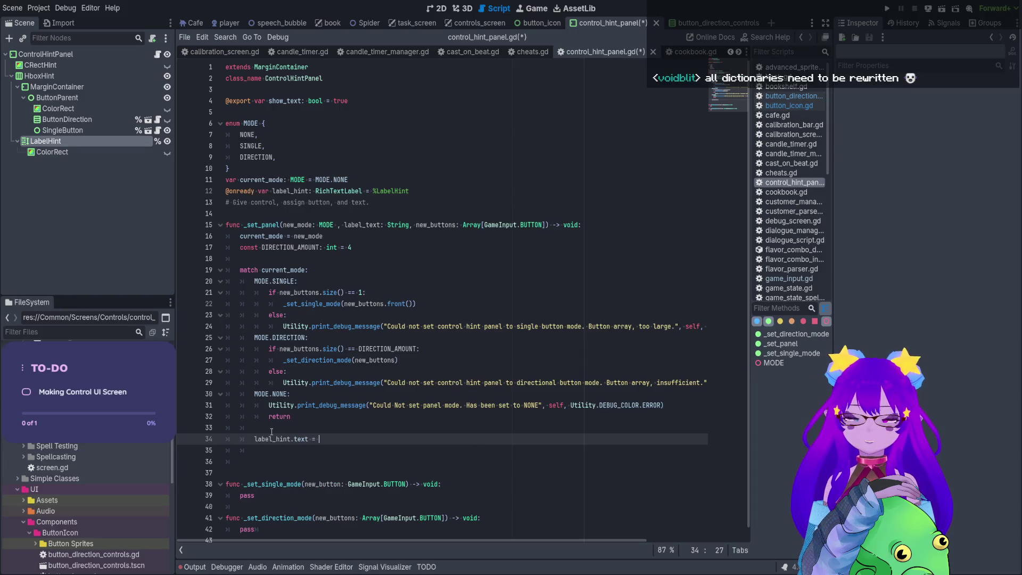
{"action": "type", "text": "l"}
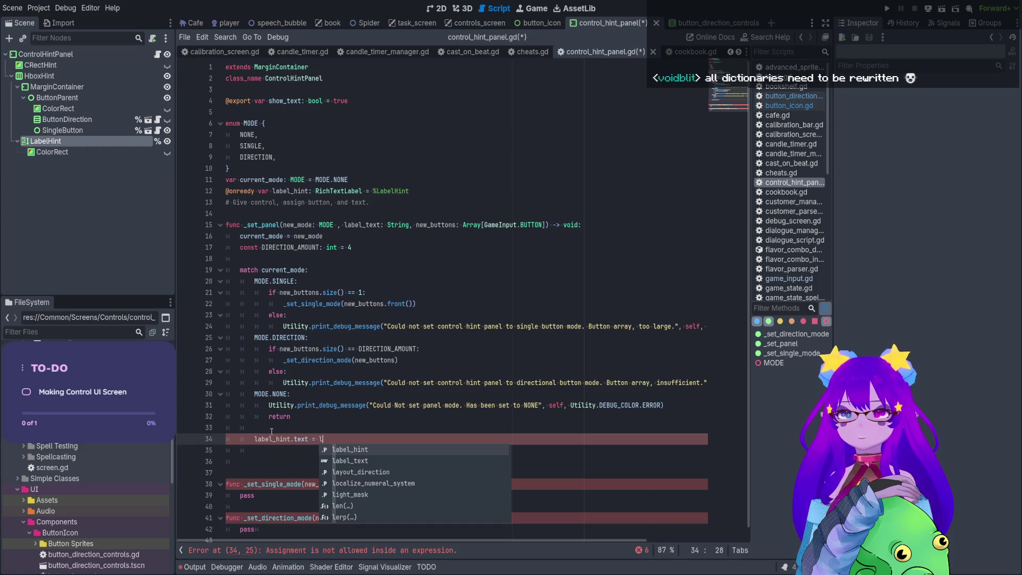
{"action": "type", "text": "a"}
{"action": "key", "text": "Down"}
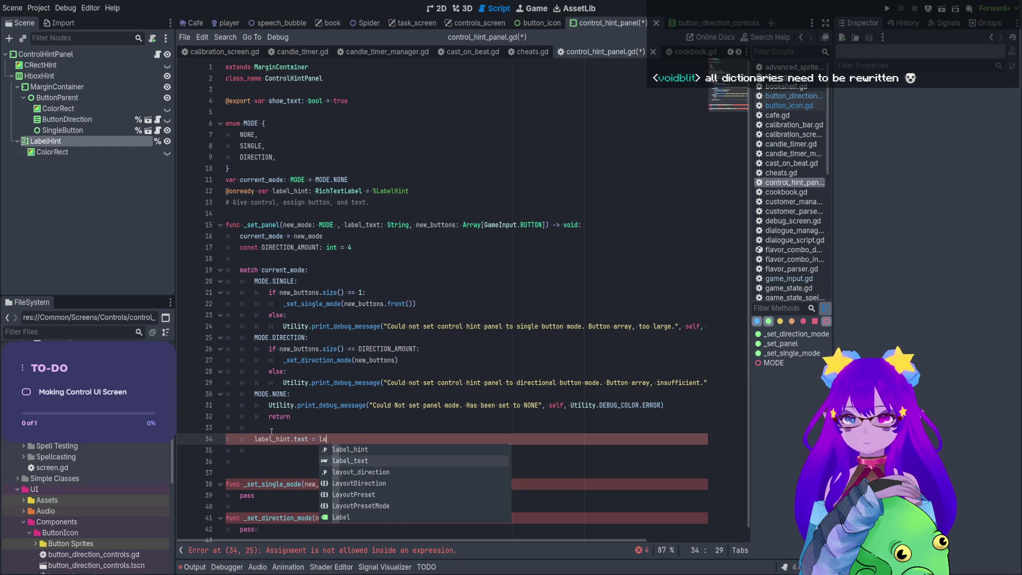
{"action": "key", "text": "Return"}
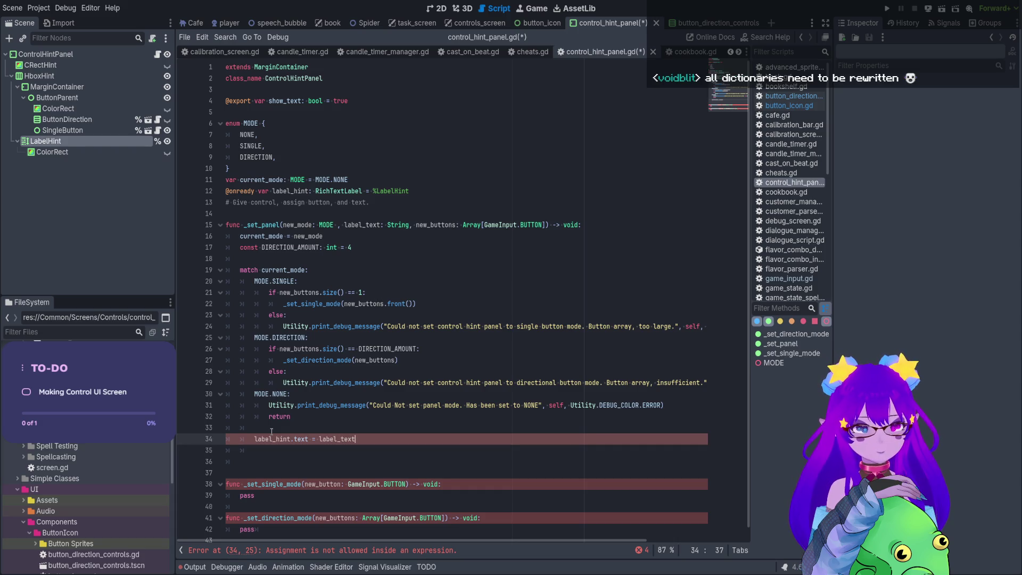
Remove the stray Dictionary line 35.
{"action": "left_click", "coordinate": [394, 450]}
{"action": "type", "text": "Dic"}
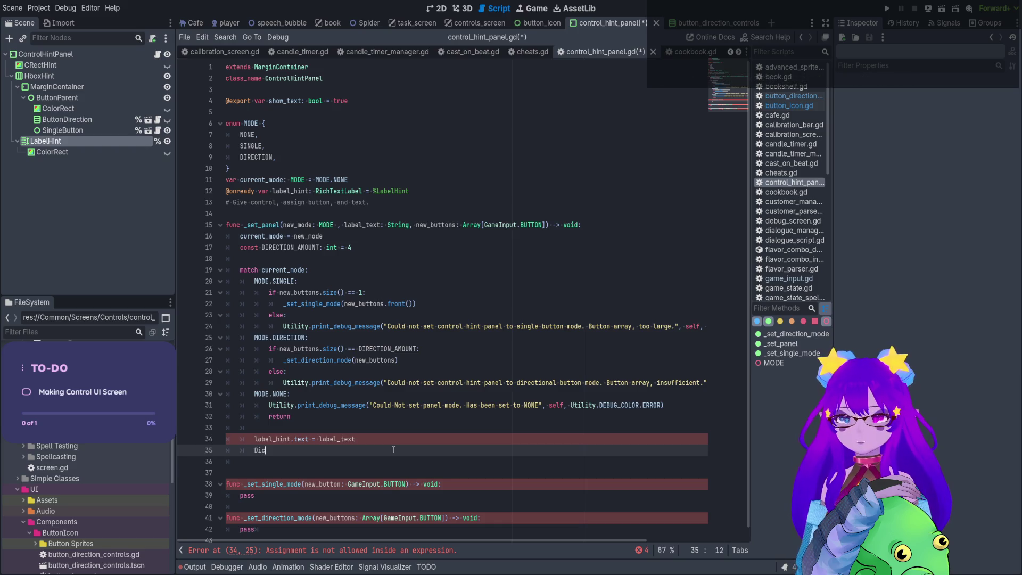
{"action": "type", "text": "tionary"}
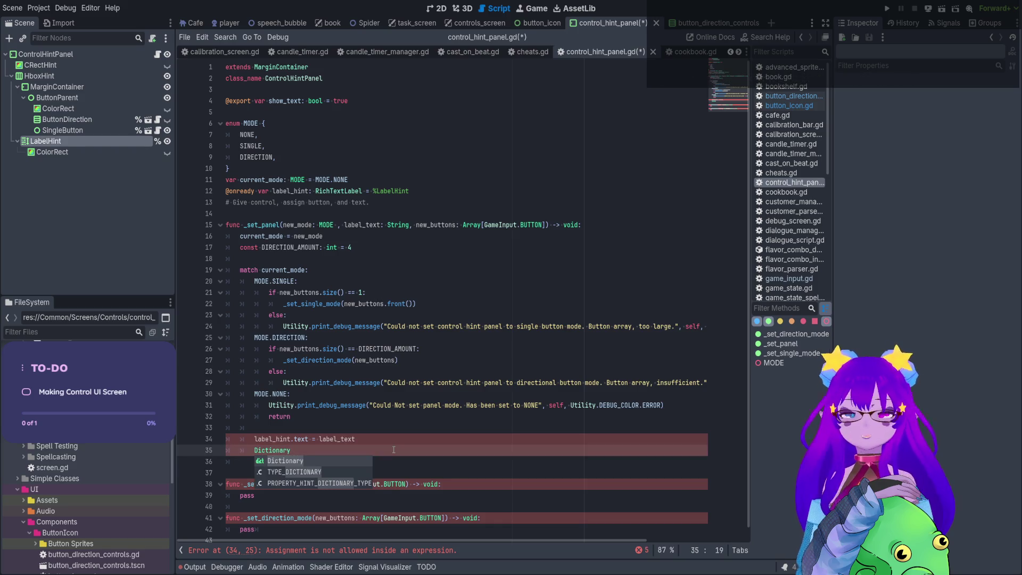
{"action": "key", "text": "BackSpace"}
{"action": "key", "text": "BackSpace"}
{"action": "key", "text": "BackSpace"}
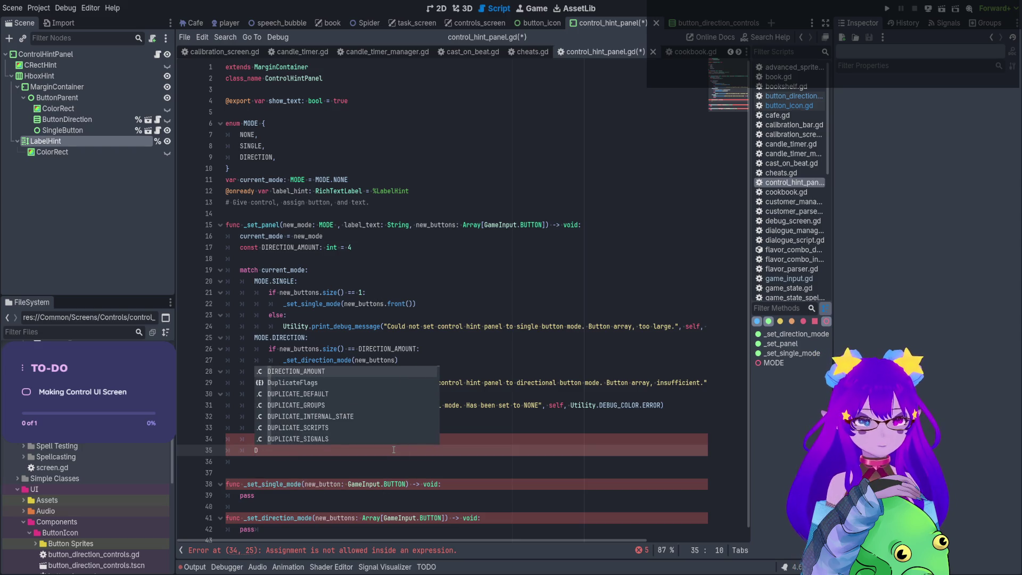
{"action": "key", "text": "BackSpace"}
{"action": "key", "text": "BackSpace"}
{"action": "key", "text": "BackSpace"}
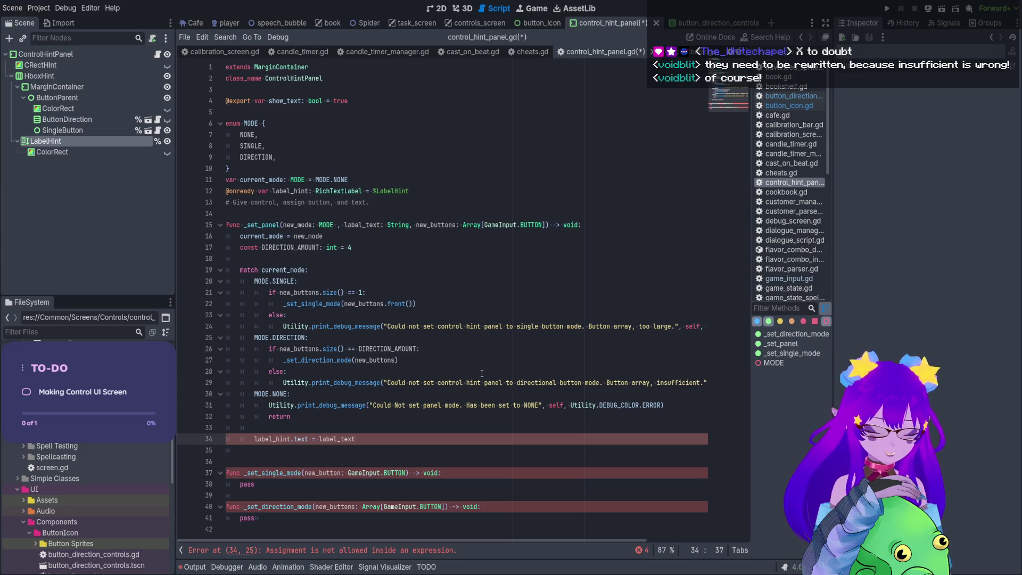
{"action": "left_click", "coordinate": [443, 431]}
Unindent the label_hint.text assignment out of the match block and save.
{"action": "left_click", "coordinate": [253, 439]}
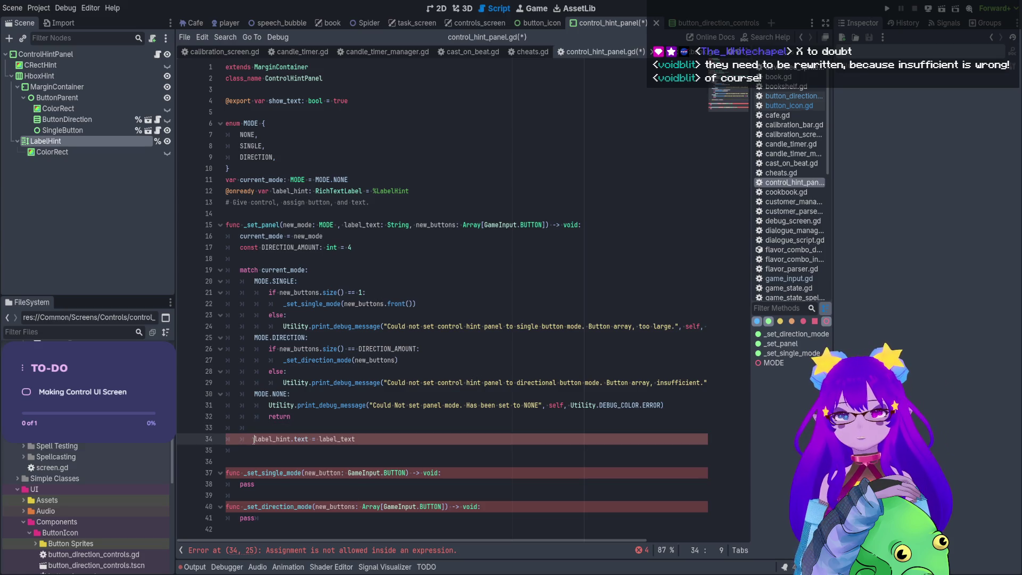
{"action": "key", "text": "BackSpace"}
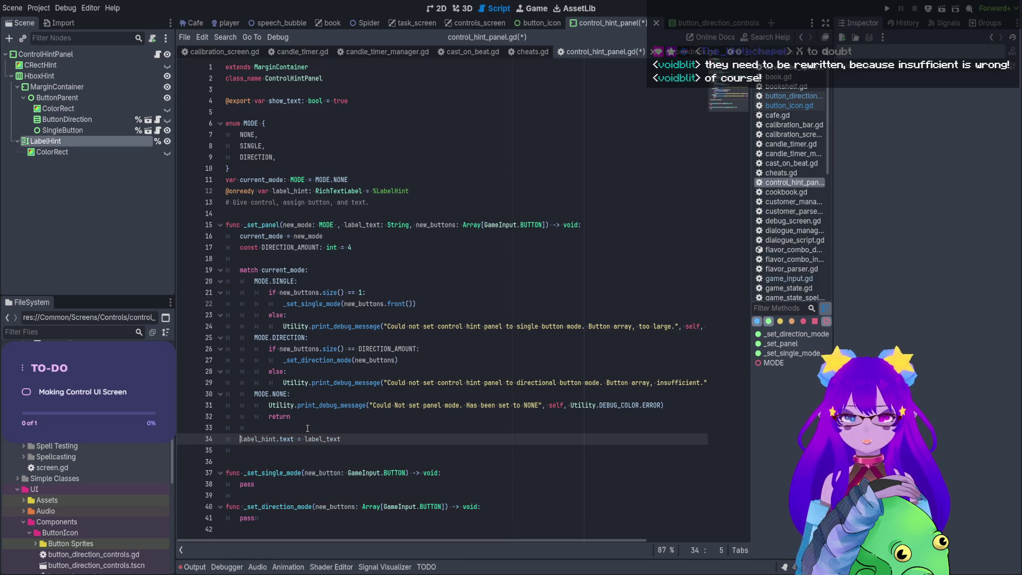
{"action": "key", "text": "ctrl+s"}
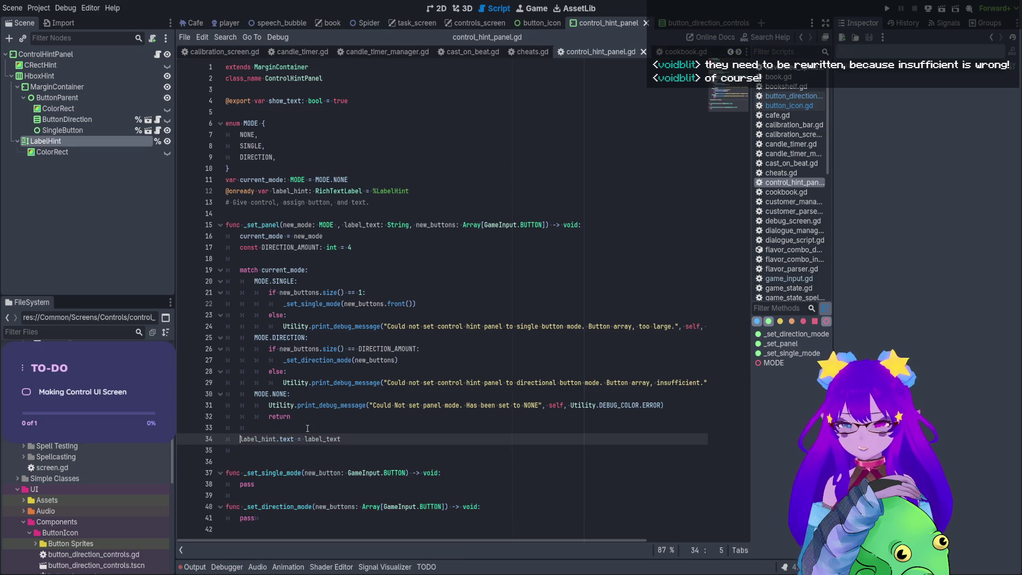
{"action": "key", "text": "ctrl+s"}
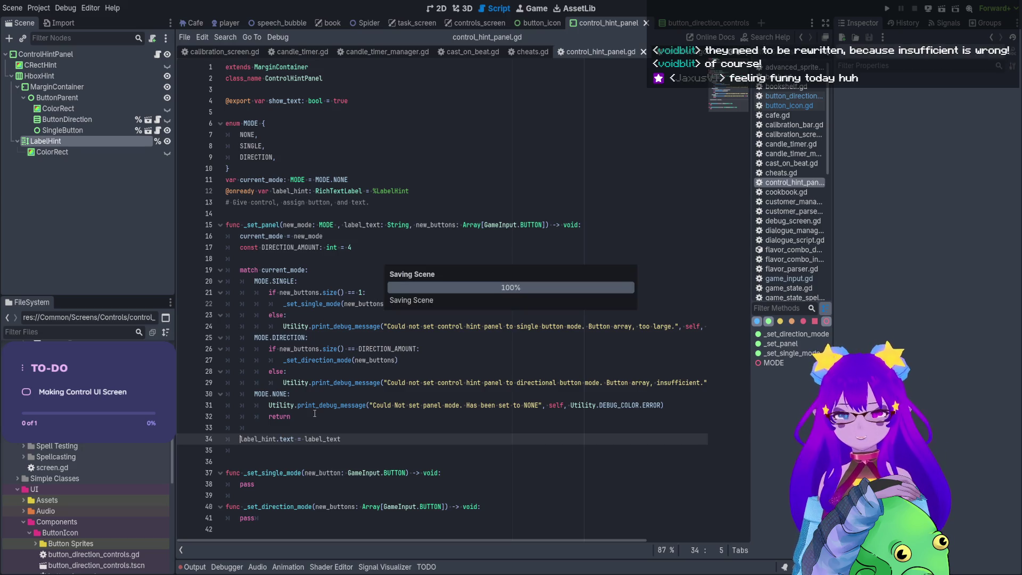
Hide the SingleButton node in the 2D view, then return to the script.
{"action": "left_click", "coordinate": [438, 9]}
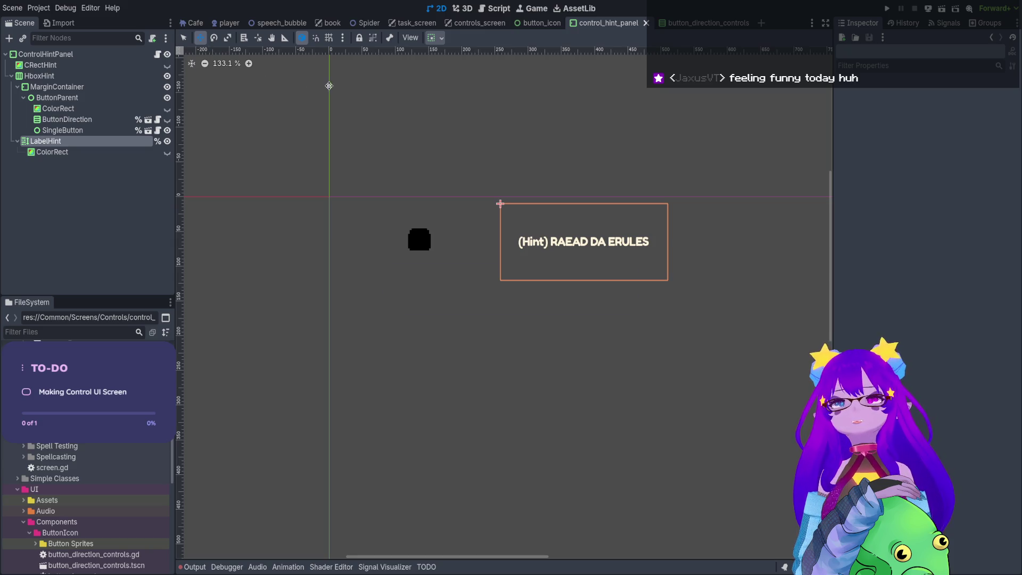
{"action": "left_click", "coordinate": [167, 131]}
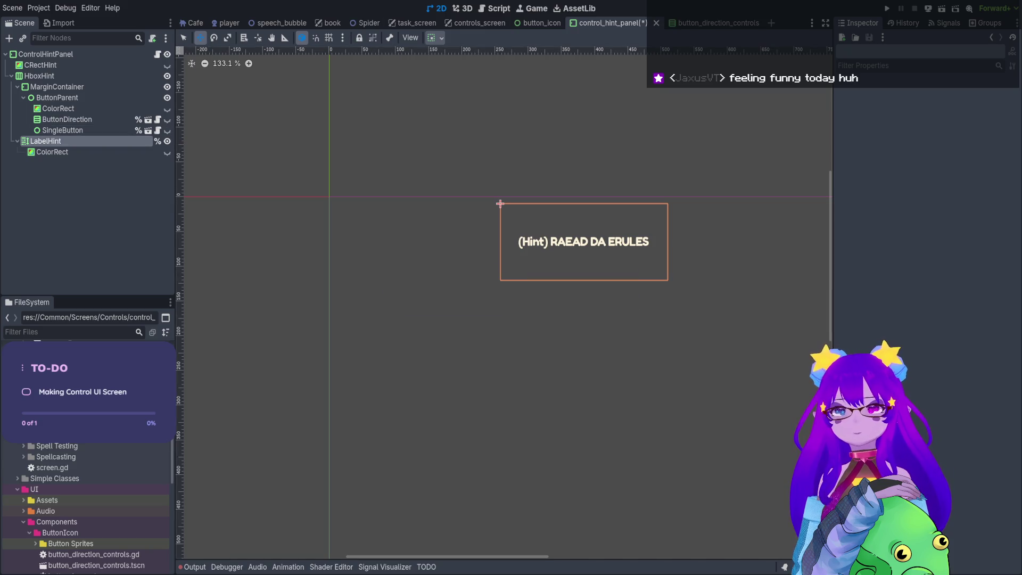
{"action": "left_click", "coordinate": [496, 9]}
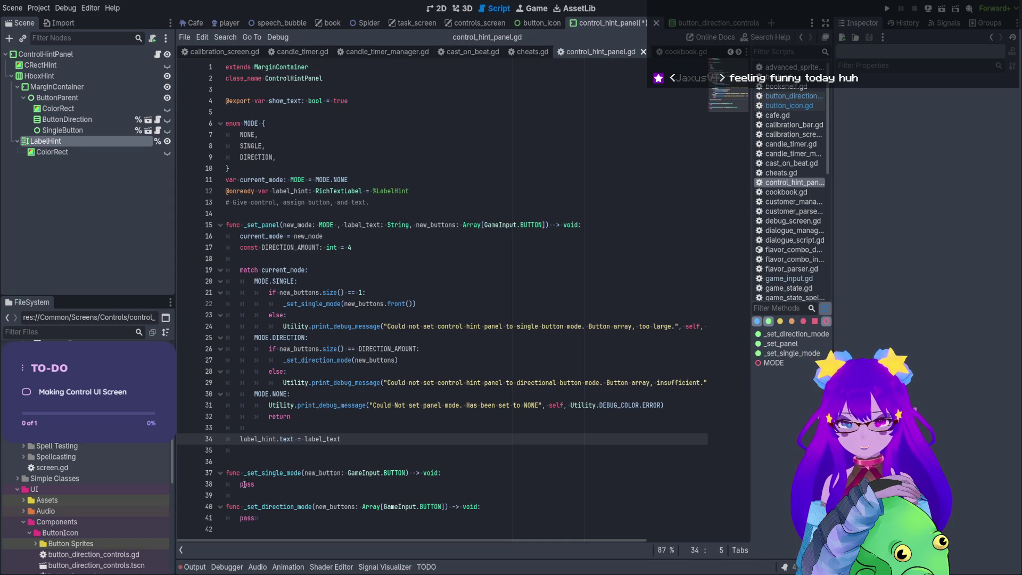
Add blank lines after the line 13 comment.
{"action": "left_click", "coordinate": [471, 203]}
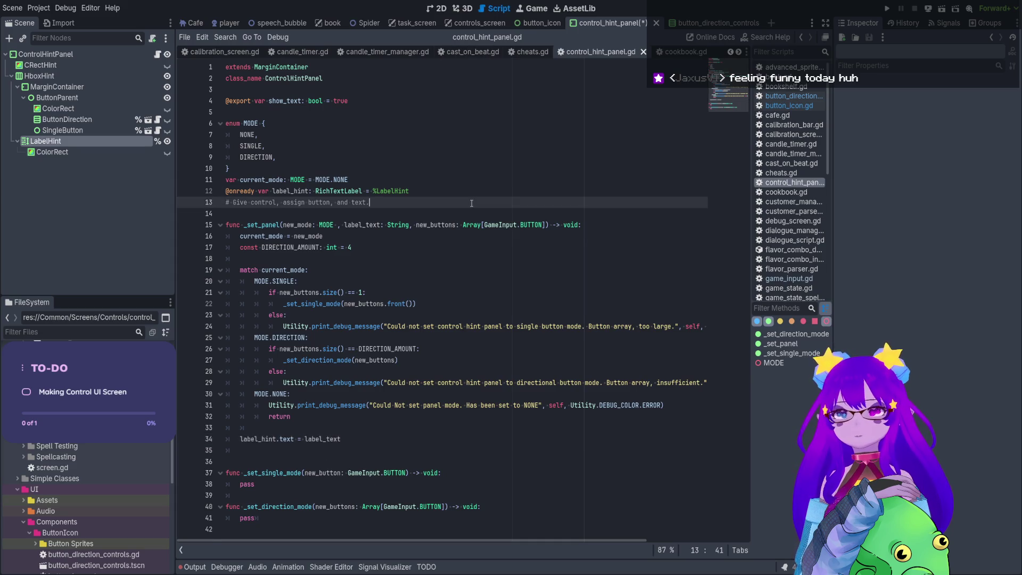
{"action": "key", "text": "Return"}
{"action": "key", "text": "Return"}
{"action": "scroll", "coordinate": [458, 218], "scroll_direction": "down", "scroll_amount": 1}
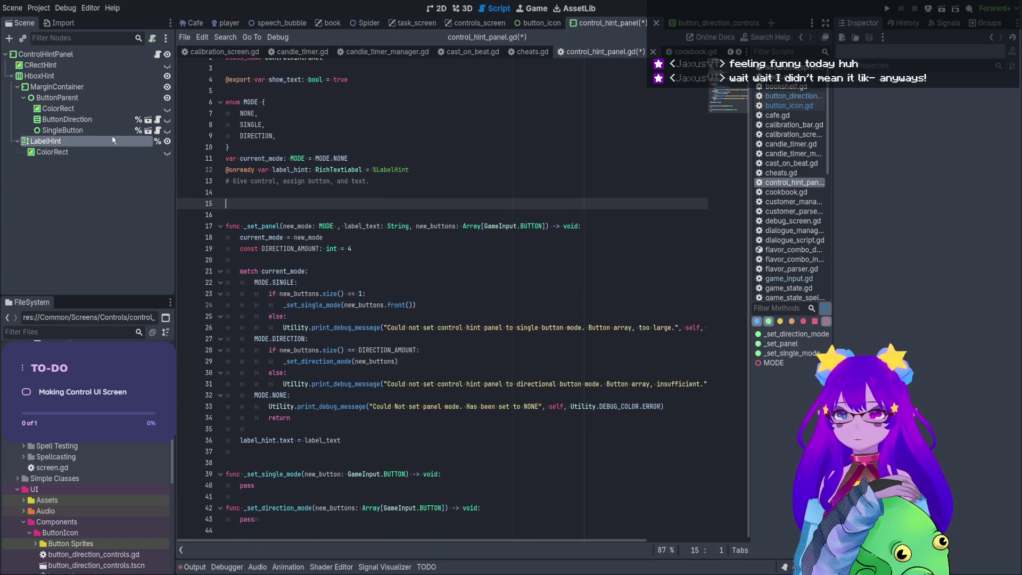
{"action": "left_click", "coordinate": [101, 122]}
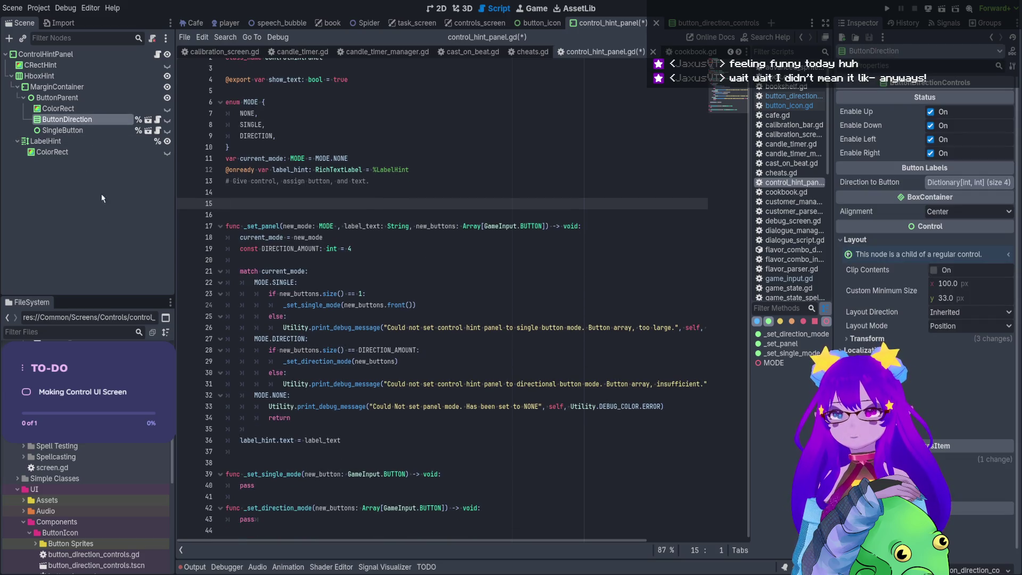
{"action": "left_click", "coordinate": [62, 131], "text": "ctrl"}
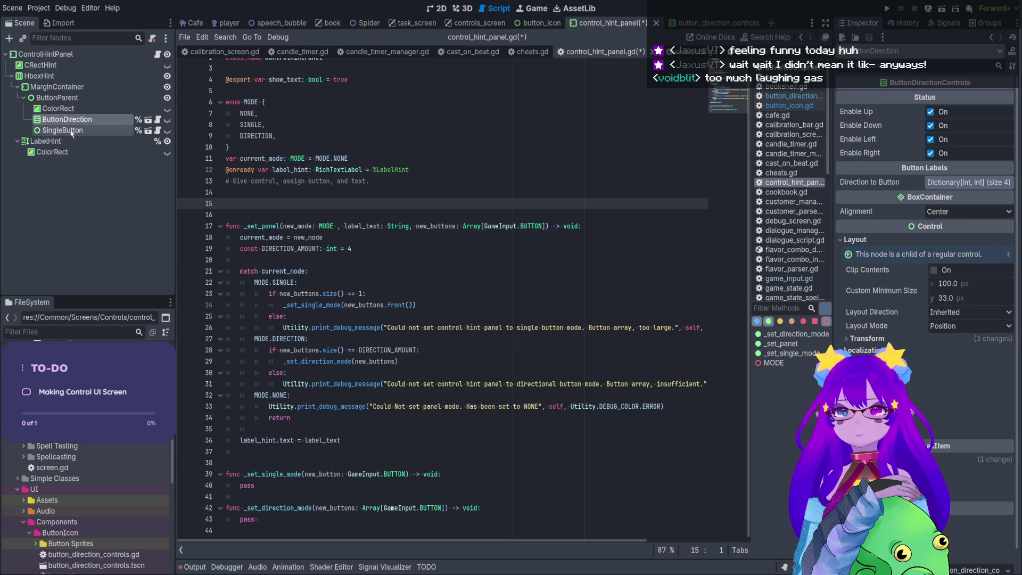
{"action": "mouse_move", "coordinate": [63, 130]}
{"action": "left_mouse_down"}
{"action": "mouse_move", "coordinate": [299, 181]}
{"action": "mouse_move", "coordinate": [324, 204]}
{"action": "left_mouse_up"}
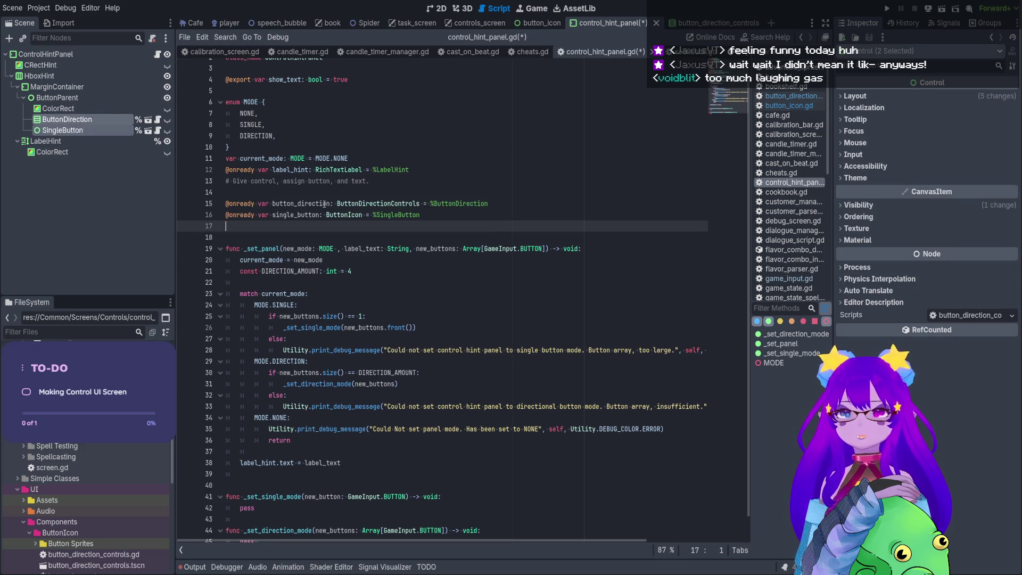
{"action": "key", "text": "BackSpace"}
{"action": "double_click", "coordinate": [325, 204]}
Replace pass in _set_direction_mode with button_direction.show().
{"action": "scroll", "coordinate": [251, 518], "scroll_direction": "down", "scroll_amount": 1}
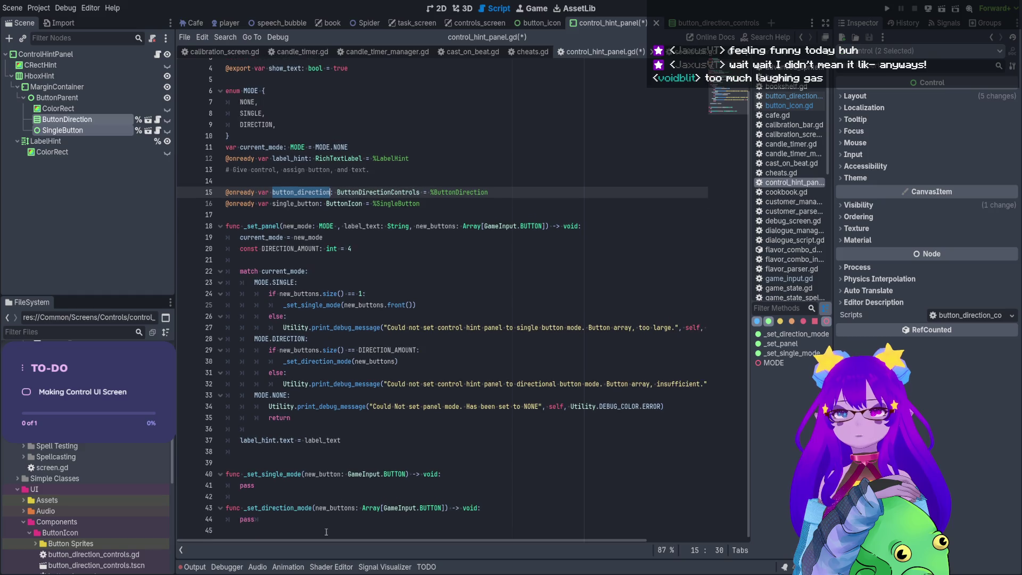
{"action": "double_click", "coordinate": [252, 518]}
{"action": "type", "text": "button_direction.show"}
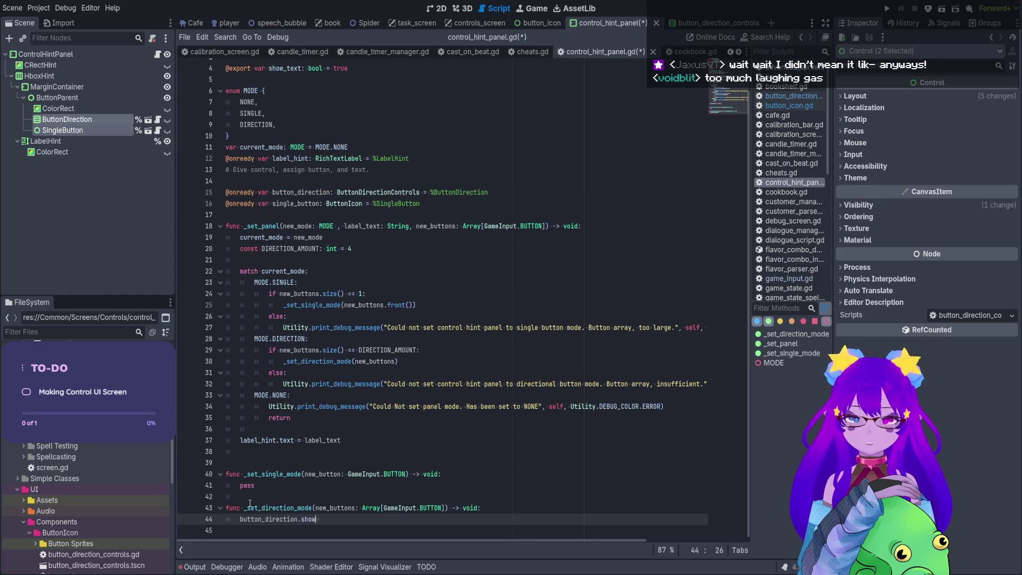
{"action": "key", "text": "Return"}
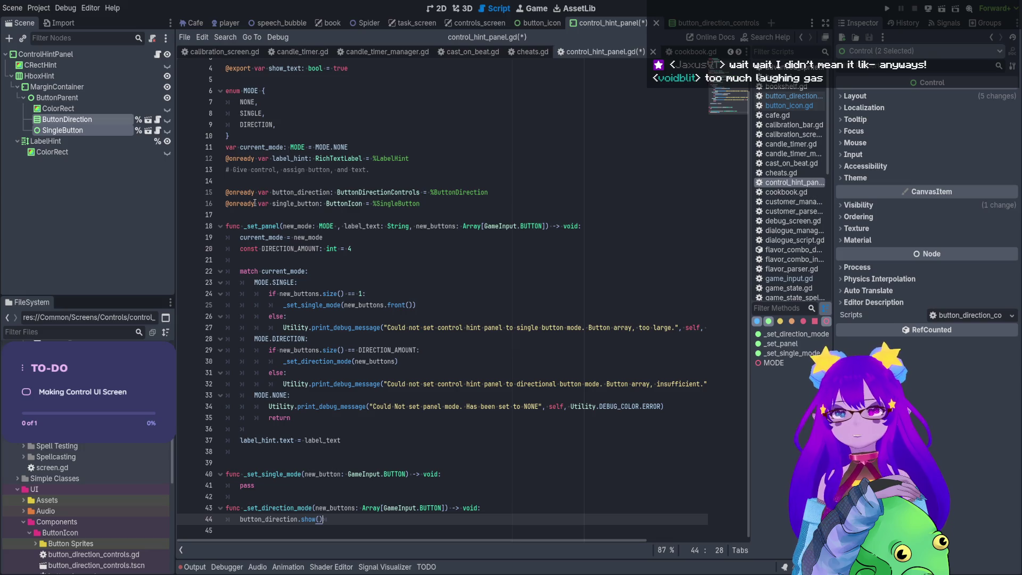
Replace pass in _set_single_mode with single_button.show().
{"action": "double_click", "coordinate": [293, 203]}
{"action": "key", "text": "ctrl+c"}
{"action": "double_click", "coordinate": [246, 486]}
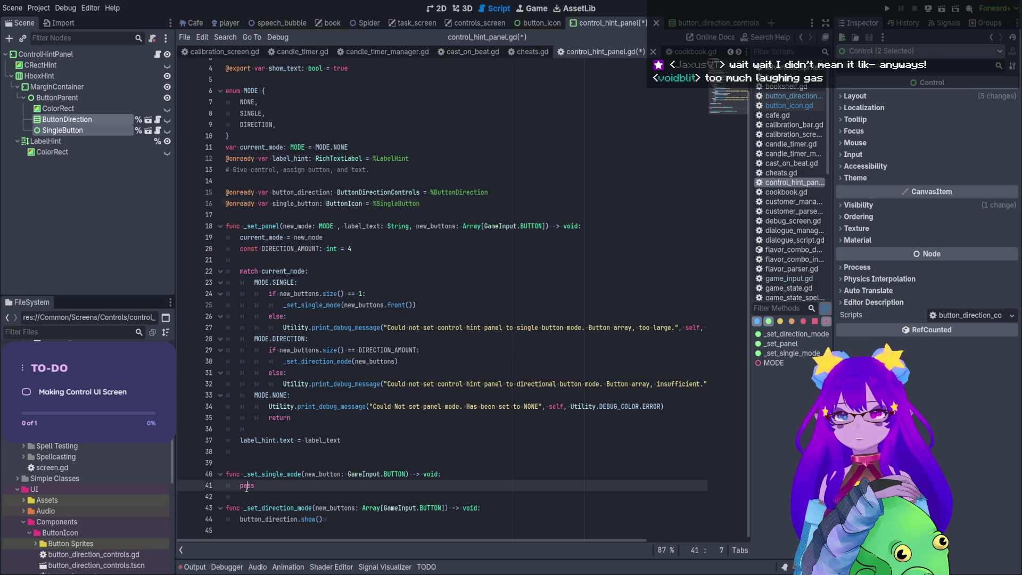
{"action": "key", "text": "ctrl+v"}
{"action": "type", "text": ".sho"}
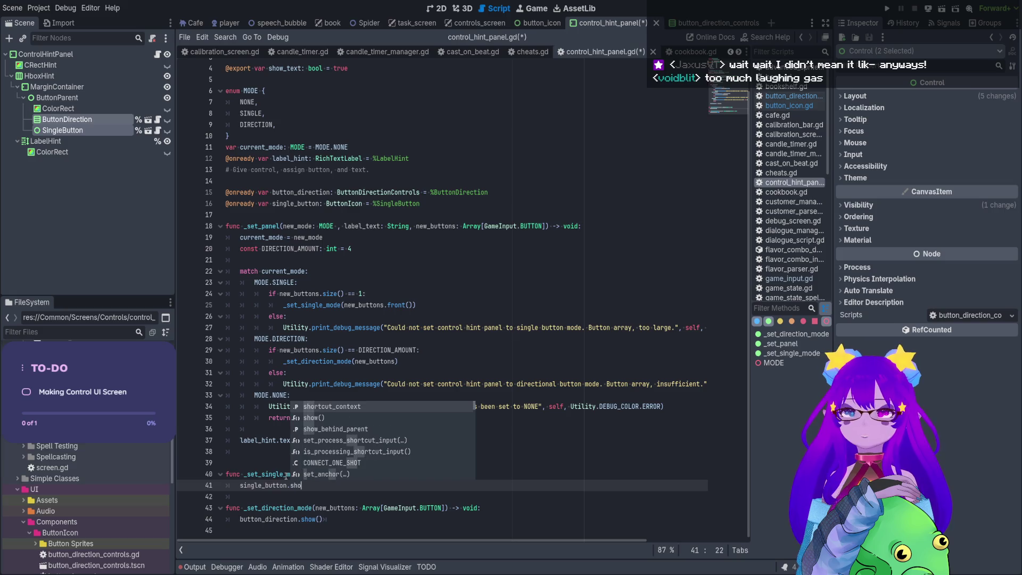
{"action": "type", "text": "w"}
{"action": "key", "text": "Return"}
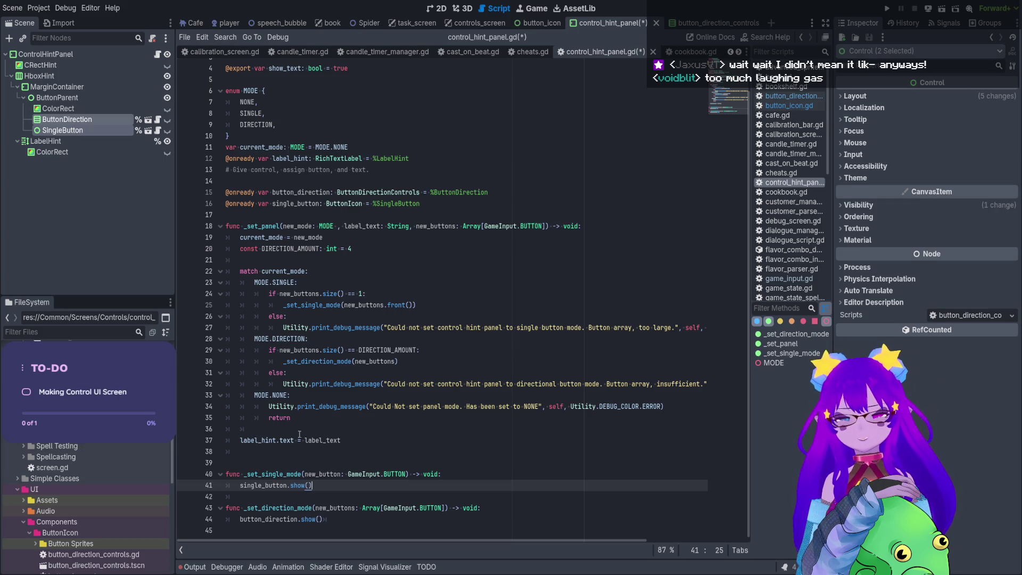
{"action": "scroll", "coordinate": [362, 384], "scroll_direction": "up", "scroll_amount": 2, "text": "ctrl"}
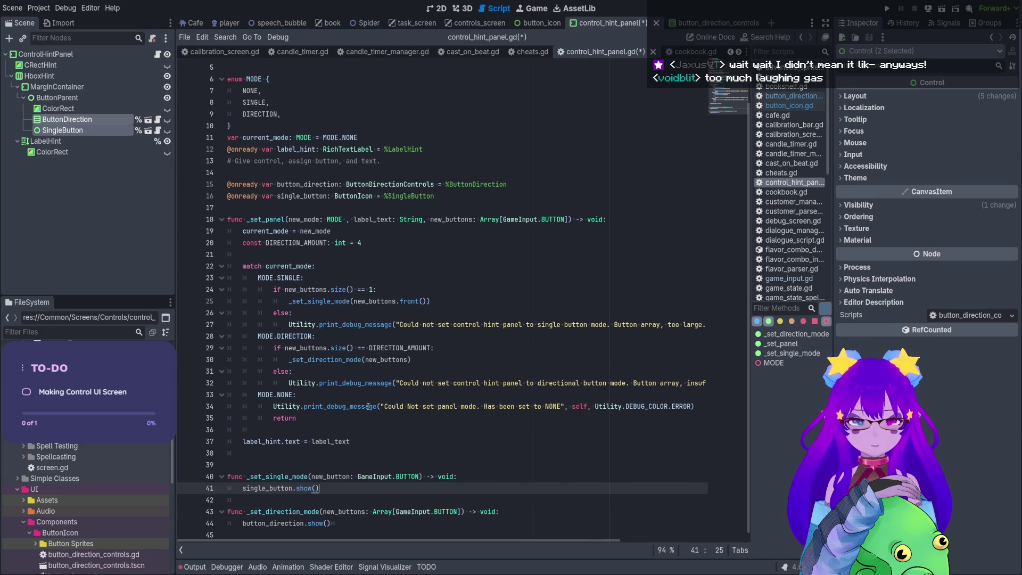
Start a single_button call in _set_single_mode and check the ButtonIcon script's methods.
{"action": "key", "text": "ctrl+s"}
{"action": "left_click", "coordinate": [449, 477]}
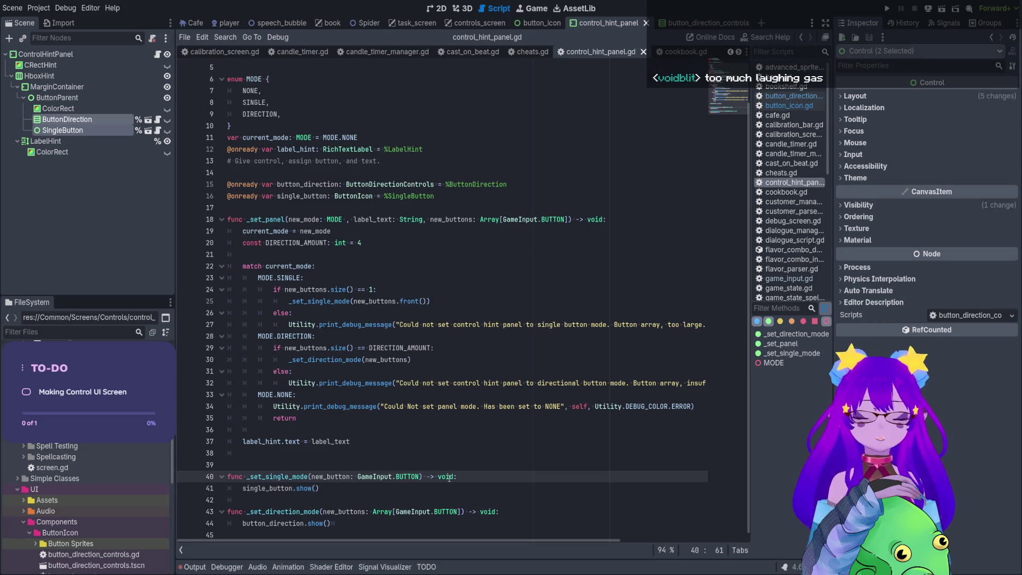
{"action": "key", "text": "Return"}
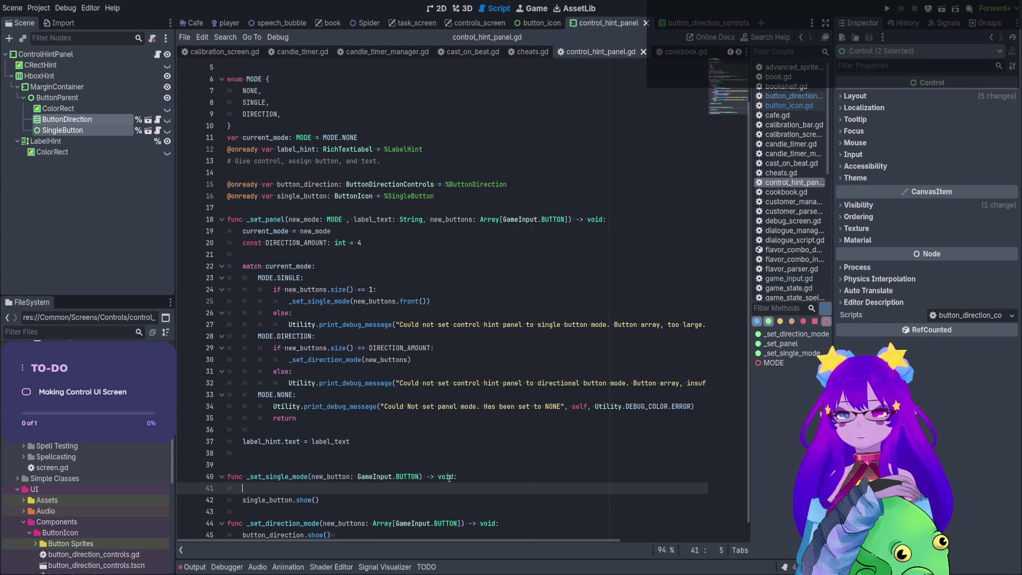
{"action": "type", "text": "wsingle"}
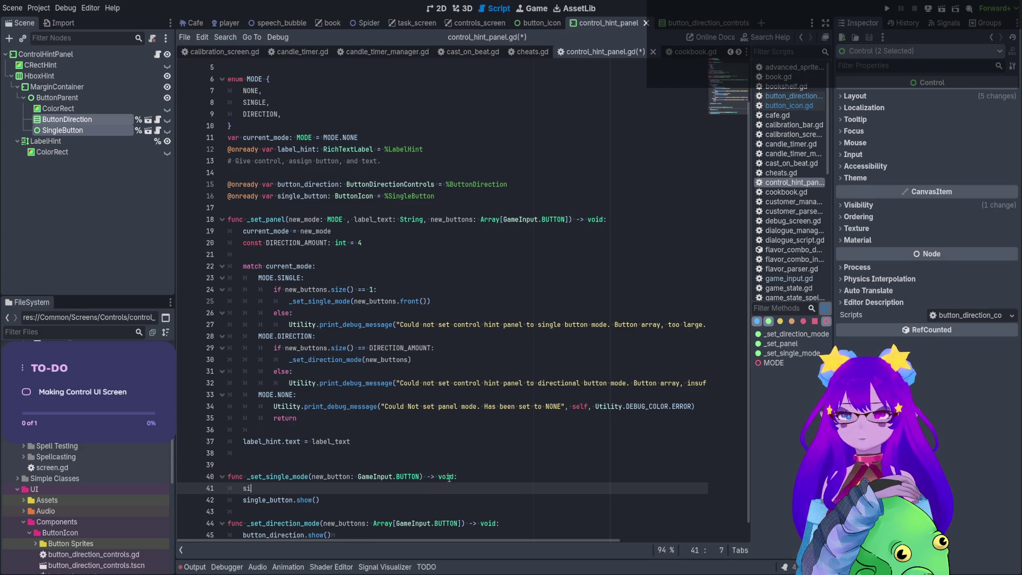
{"action": "type", "text": "_button."}
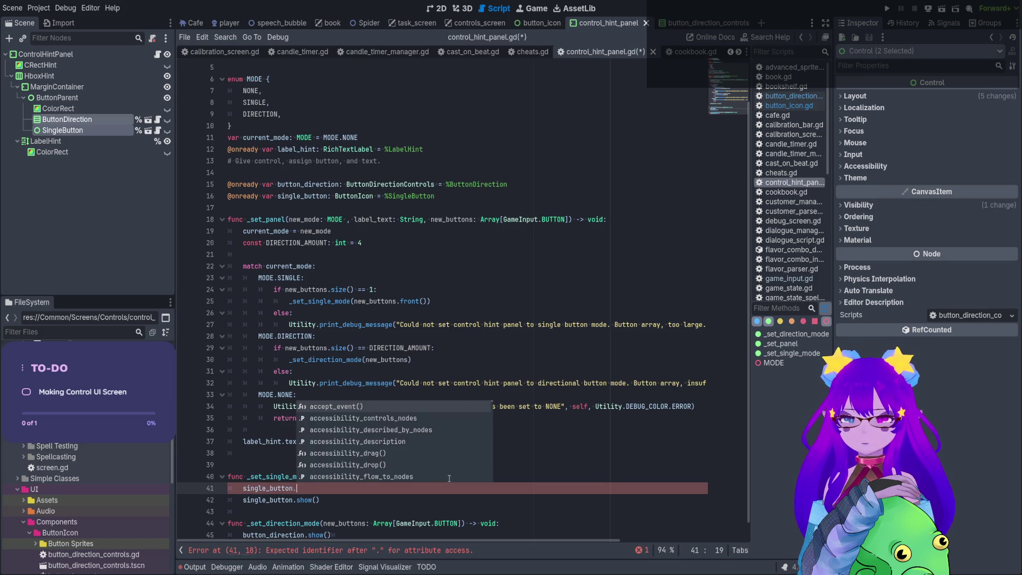
{"action": "scroll", "coordinate": [399, 469], "scroll_direction": "down", "scroll_amount": 16}
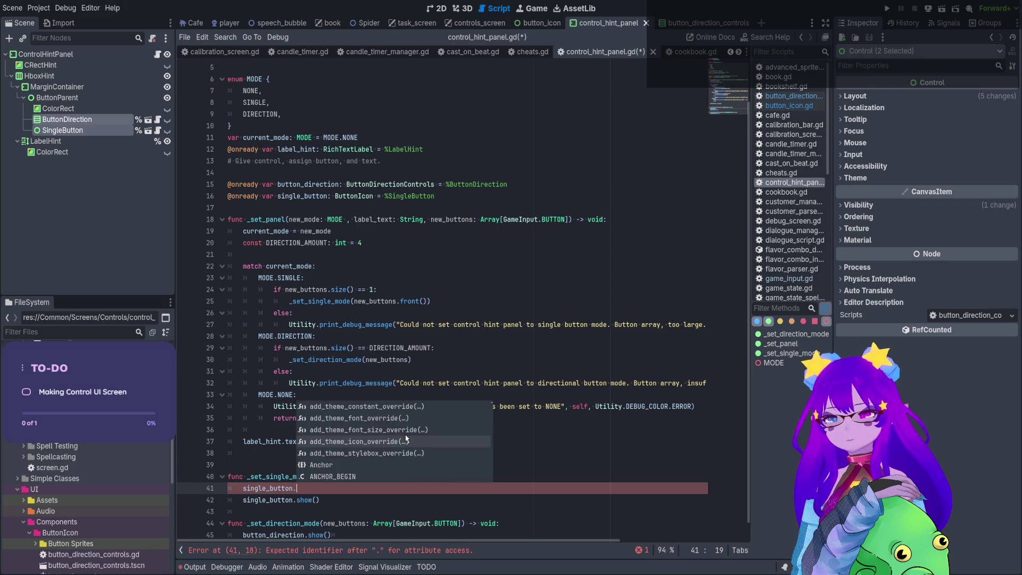
{"action": "key", "text": "Escape"}
{"action": "key", "text": "alt+Left"}
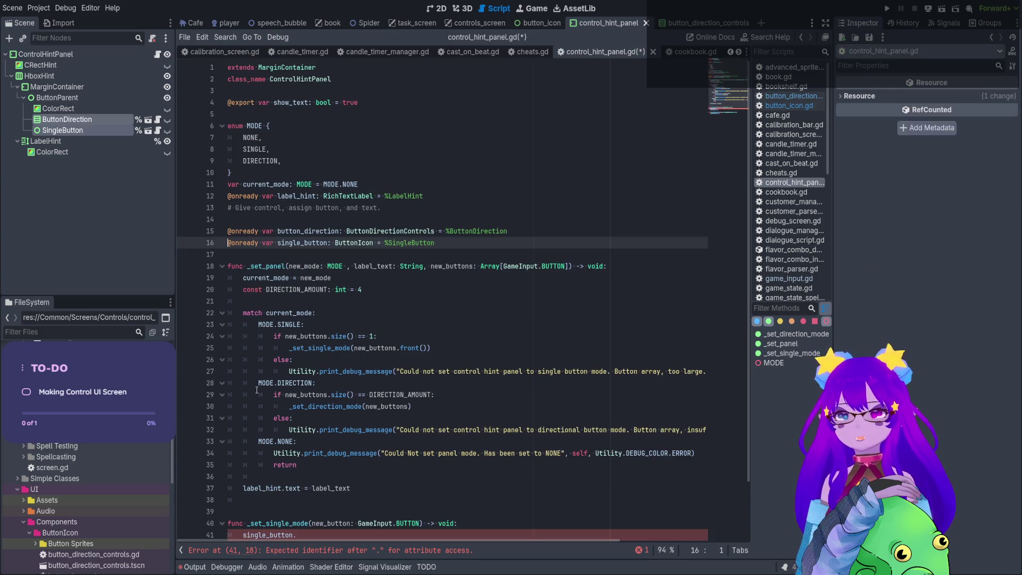
{"action": "scroll", "coordinate": [281, 329], "scroll_direction": "down", "scroll_amount": 2}
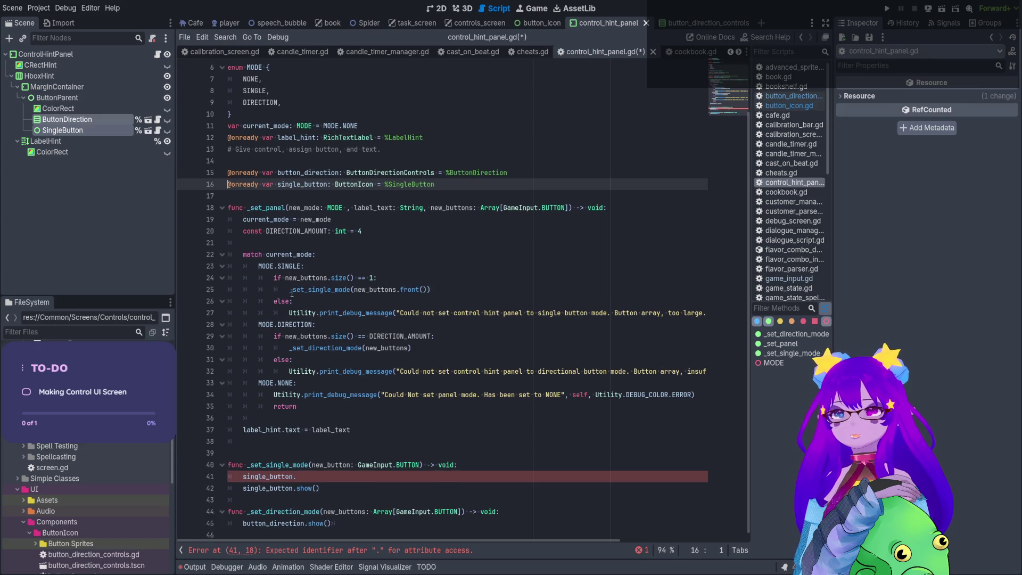
{"action": "left_click", "coordinate": [361, 185], "text": "ctrl"}
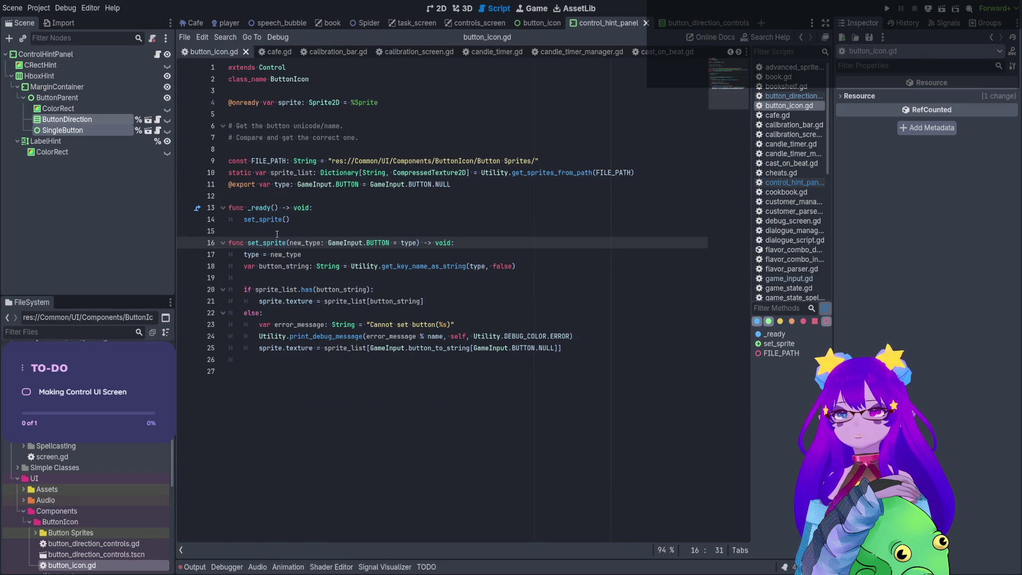
{"action": "left_click", "coordinate": [160, 56]}
Complete the call as single_button.set_sprite(new_button).
{"action": "left_click", "coordinate": [341, 476]}
{"action": "type", "text": "se"}
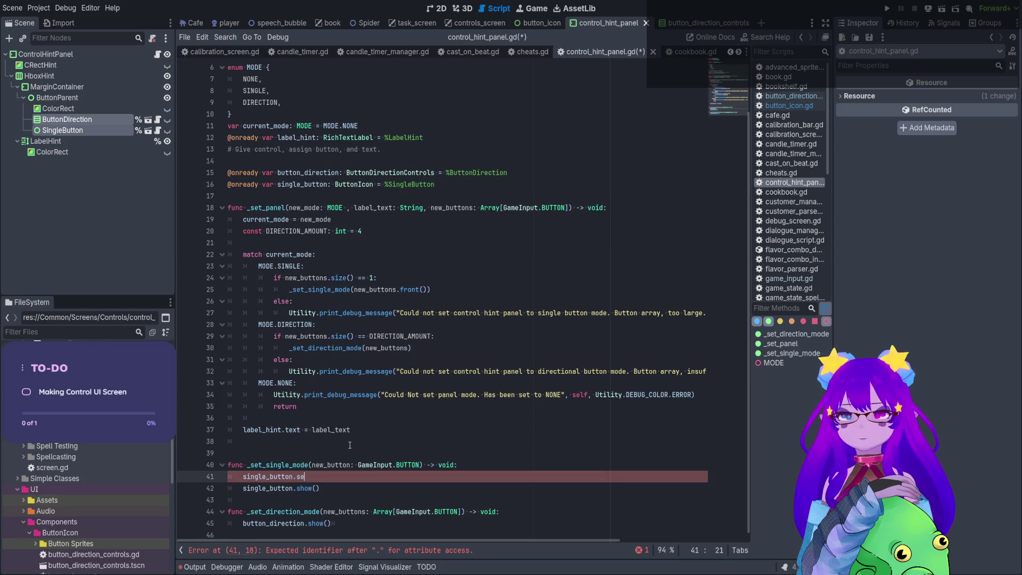
{"action": "type", "text": "t_sp"}
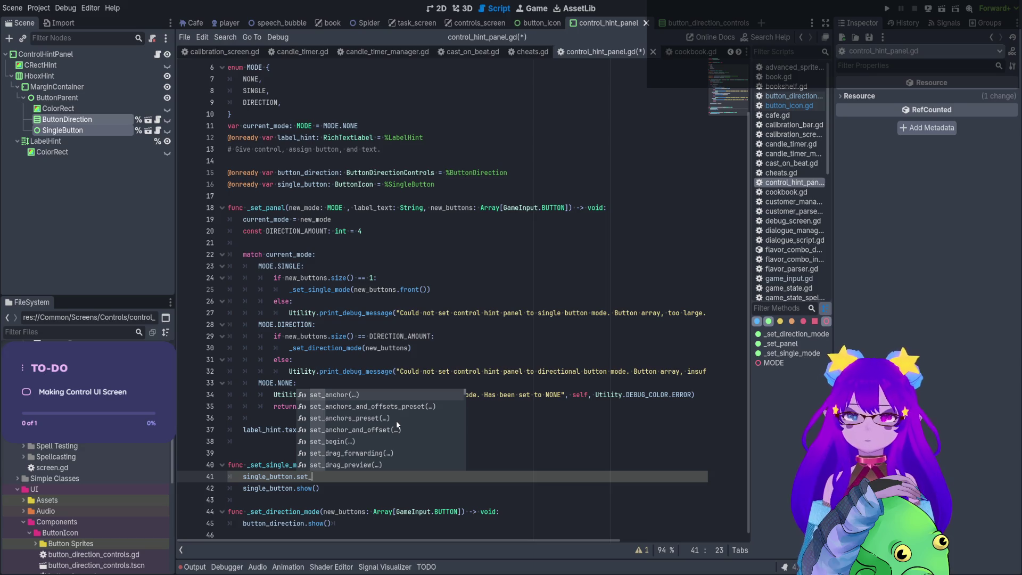
{"action": "key", "text": "Return"}
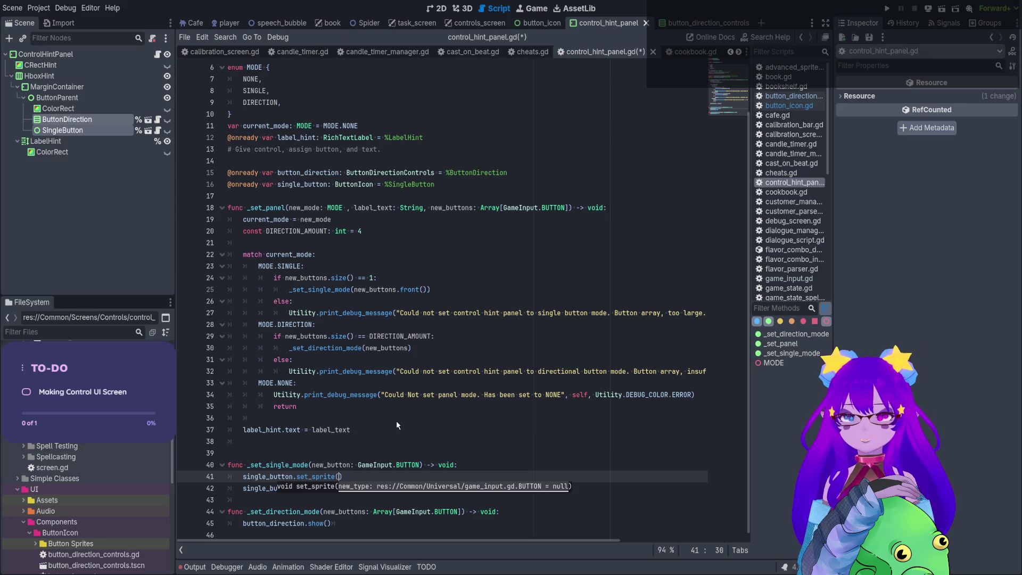
{"action": "type", "text": "new"}
{"action": "key", "text": "Return"}
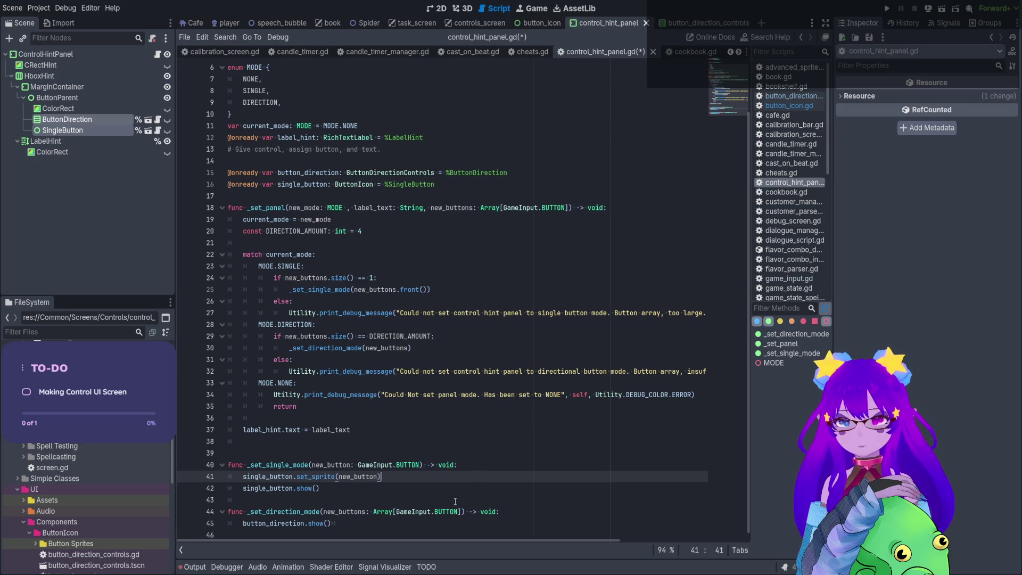
Begin a button_direction call in _set_direction_mode and open the ButtonDirectionControls script.
{"action": "key", "text": "Down"}
{"action": "key", "text": "Down"}
{"action": "key", "text": "Down"}
{"action": "key", "text": "End"}
{"action": "key", "text": "Return"}
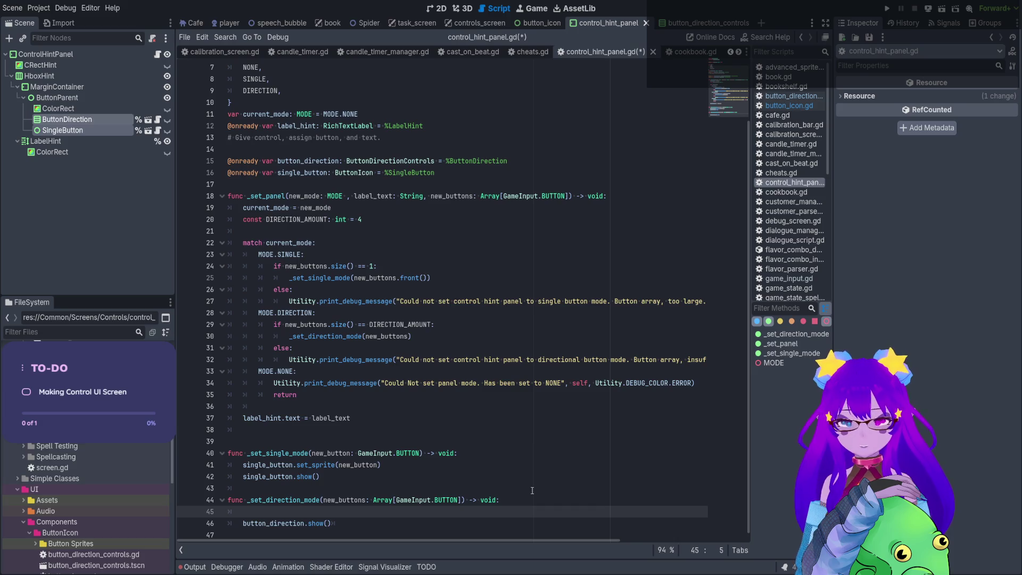
{"action": "type", "text": "bu"}
{"action": "key", "text": "Return"}
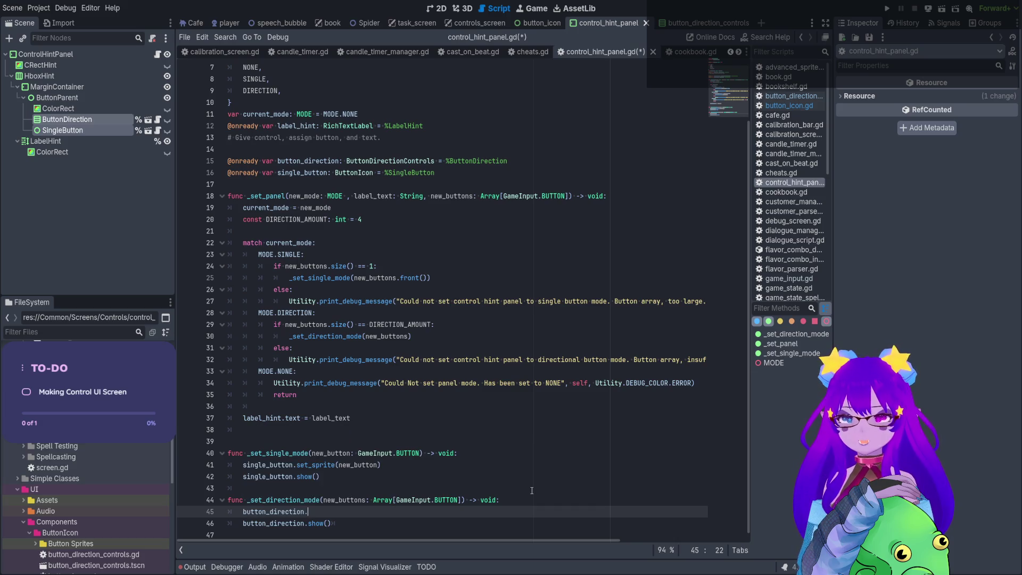
{"action": "type", "text": "t"}
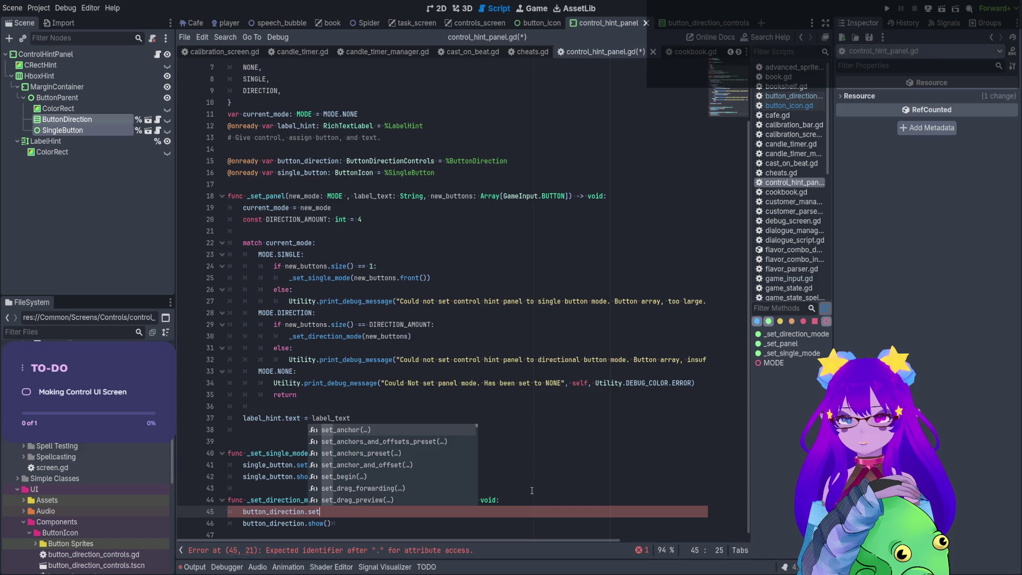
{"action": "left_click", "coordinate": [389, 124]}
{"action": "left_click", "coordinate": [390, 161], "text": "ctrl"}
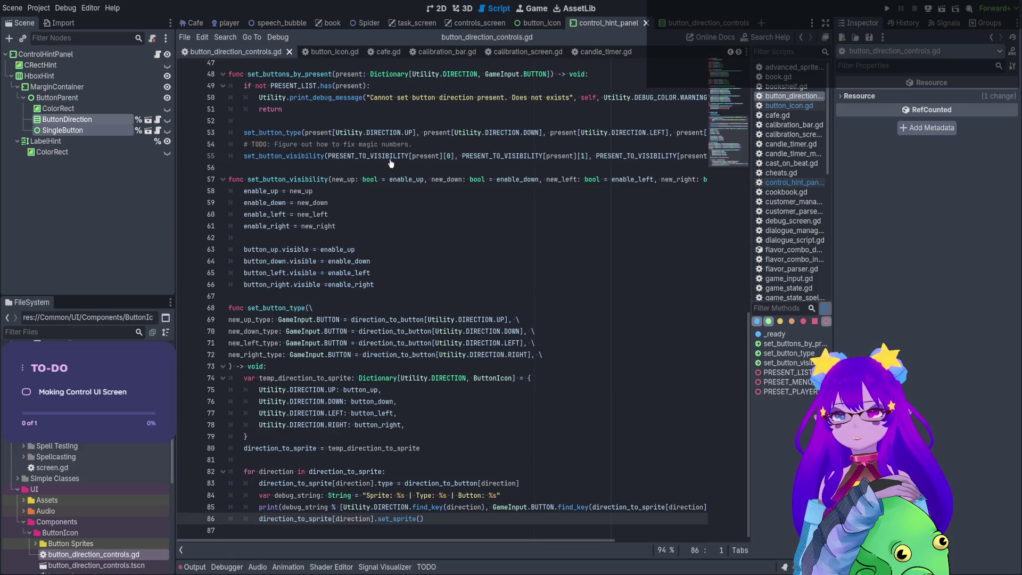
Look over set_buttons_by_present in button_direction_controls.gd, then go back to control_hint_panel.gd.
{"action": "scroll", "coordinate": [346, 168], "scroll_direction": "up", "scroll_amount": 4}
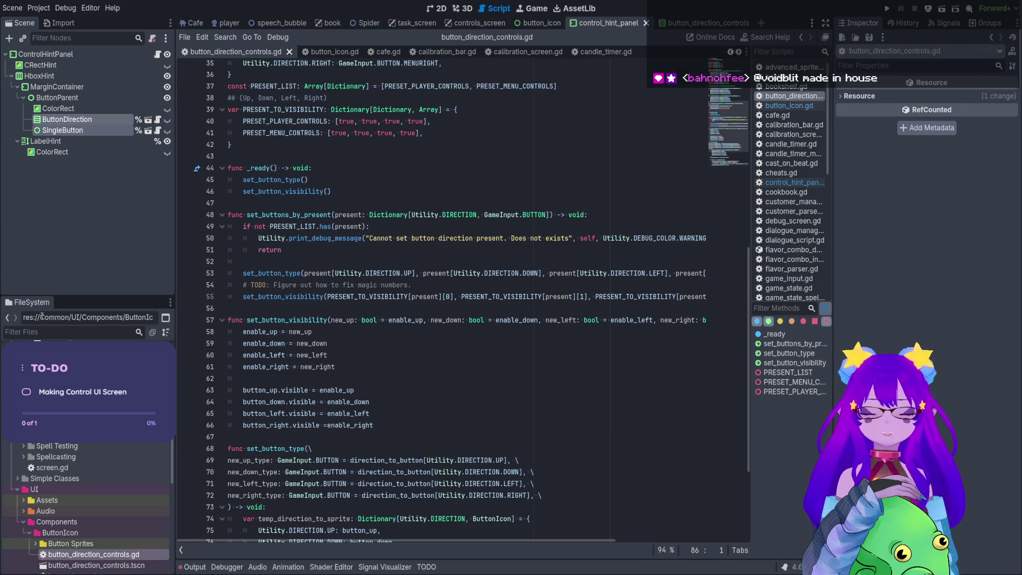
{"action": "scroll", "coordinate": [309, 252], "scroll_direction": "down", "scroll_amount": 2}
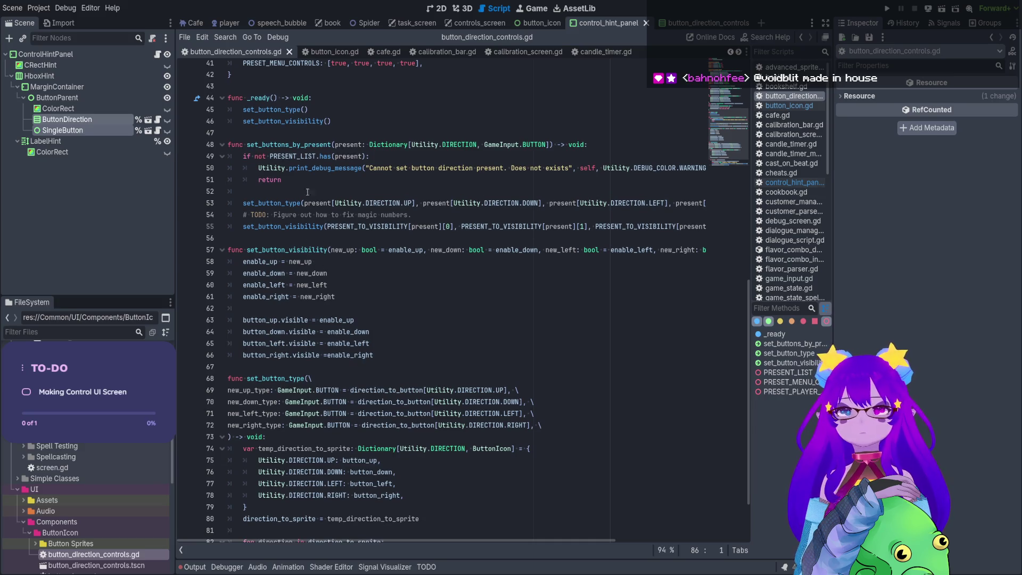
{"action": "double_click", "coordinate": [297, 146]}
{"action": "scroll", "coordinate": [354, 312], "scroll_direction": "down", "scroll_amount": 2}
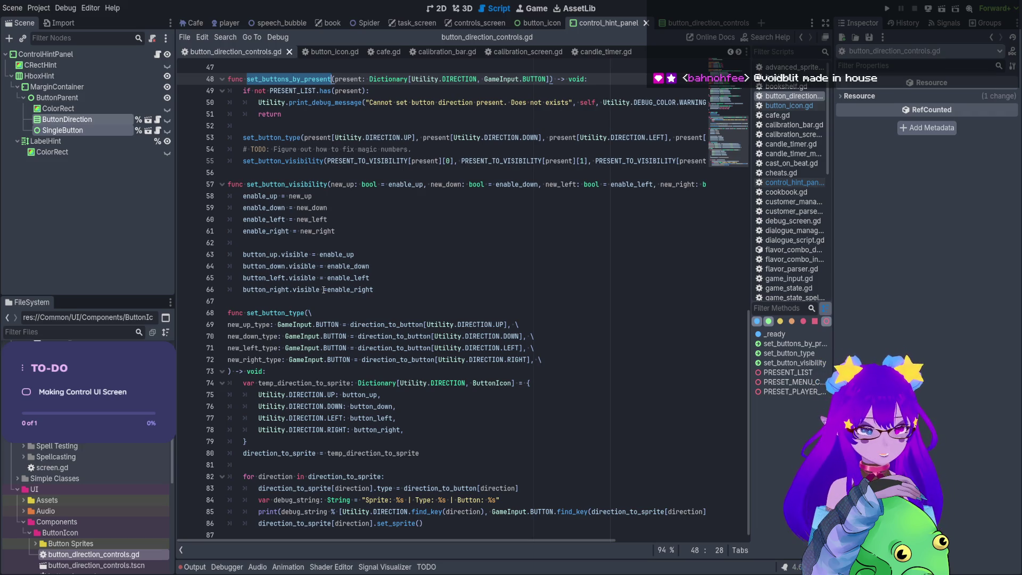
{"action": "left_click", "coordinate": [158, 54]}
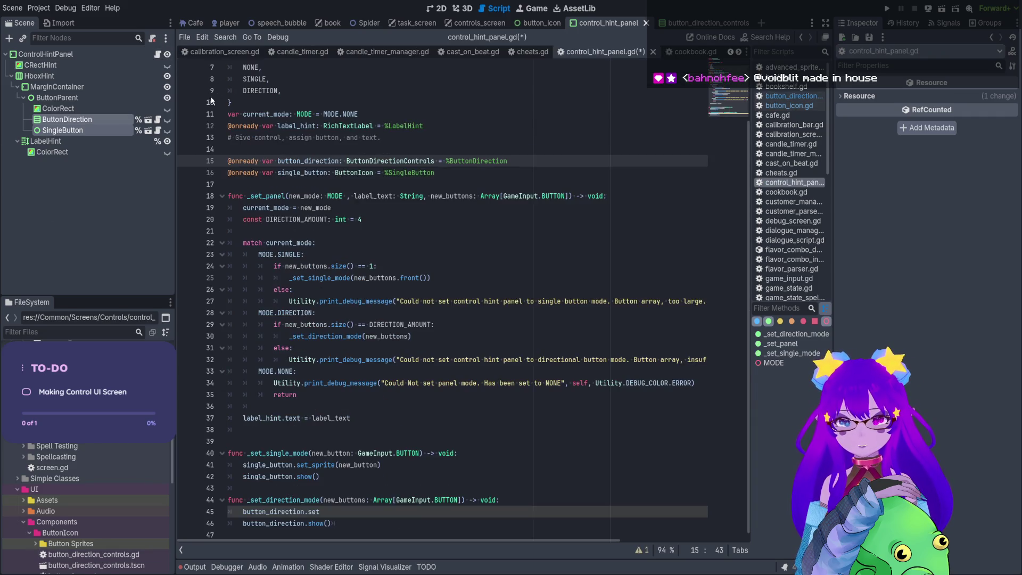
Remove the Array type restriction from the new_buttons parameter.
{"action": "scroll", "coordinate": [400, 212], "scroll_direction": "up", "scroll_amount": 2}
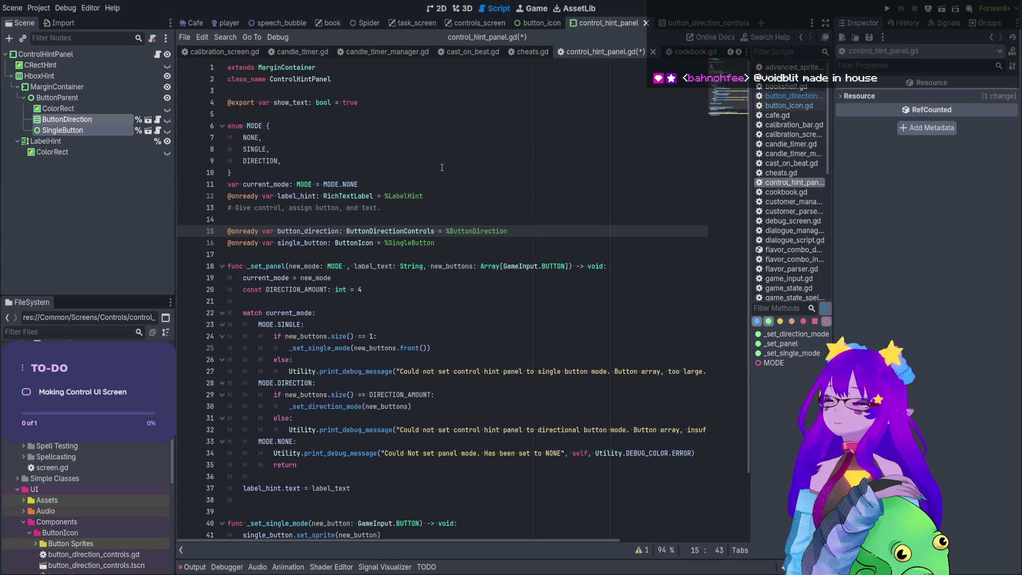
{"action": "scroll", "coordinate": [558, 259], "scroll_direction": "down", "scroll_amount": 3}
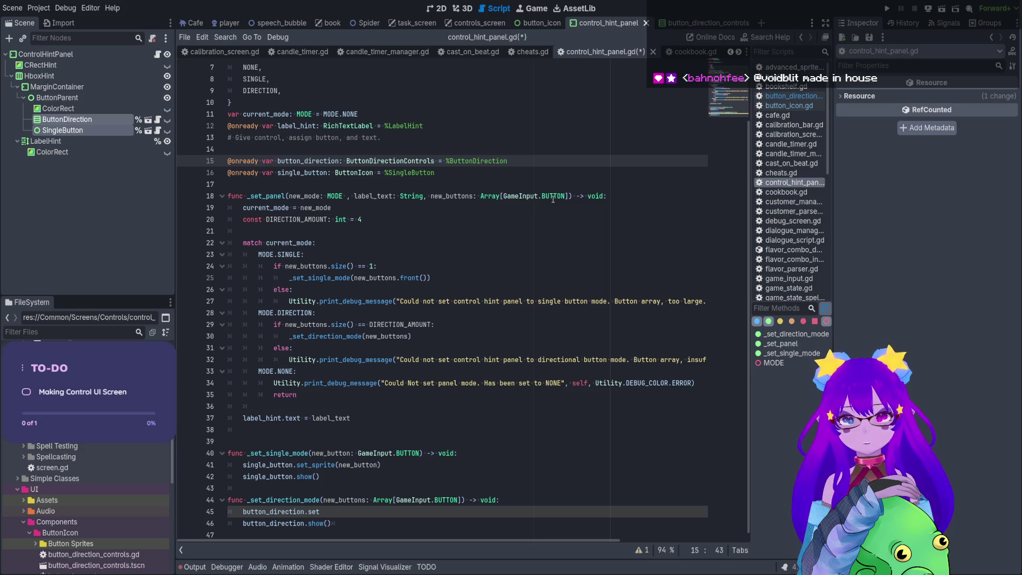
{"action": "left_click_drag", "start_coordinate": [480, 196], "coordinate": [566, 195]}
{"action": "key", "text": "BackSpace"}
{"action": "key", "text": "BackSpace"}
{"action": "key", "text": "BackSpace"}
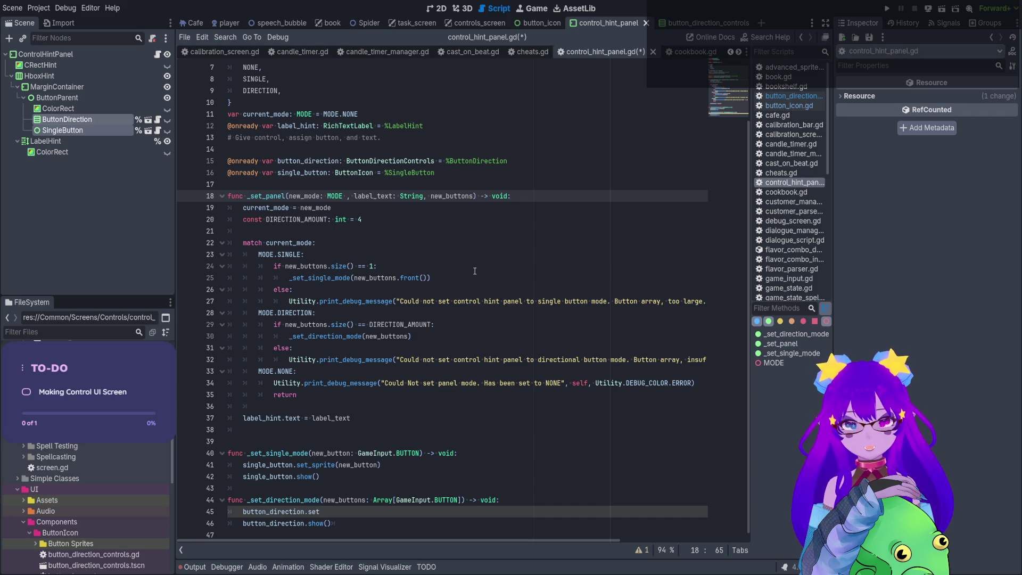
Change line 29's size check to 'new_buttons is Array or new_buttons is Dictionary'.
{"action": "left_click", "coordinate": [428, 325]}
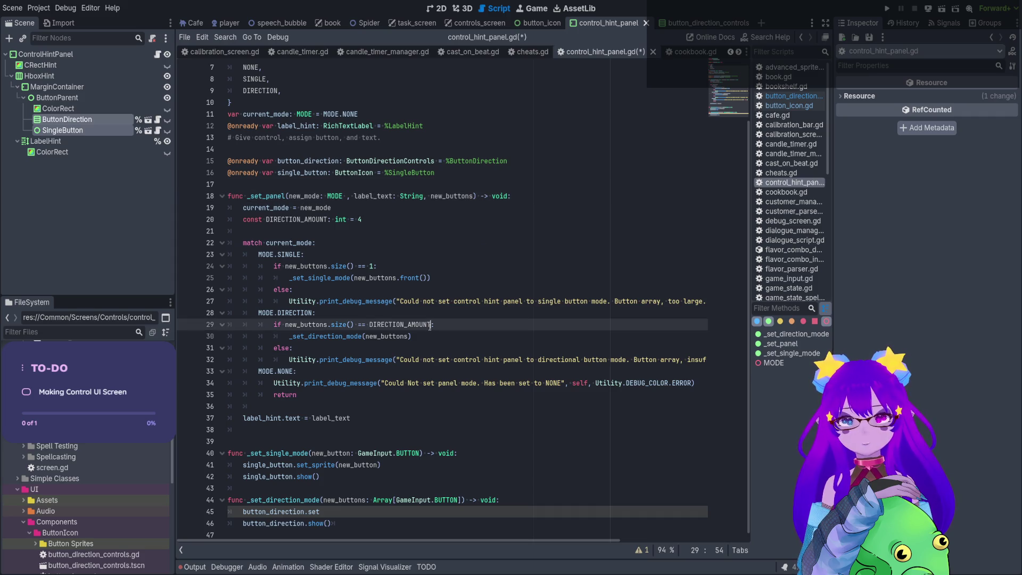
{"action": "left_click_drag", "start_coordinate": [430, 325], "coordinate": [329, 324]}
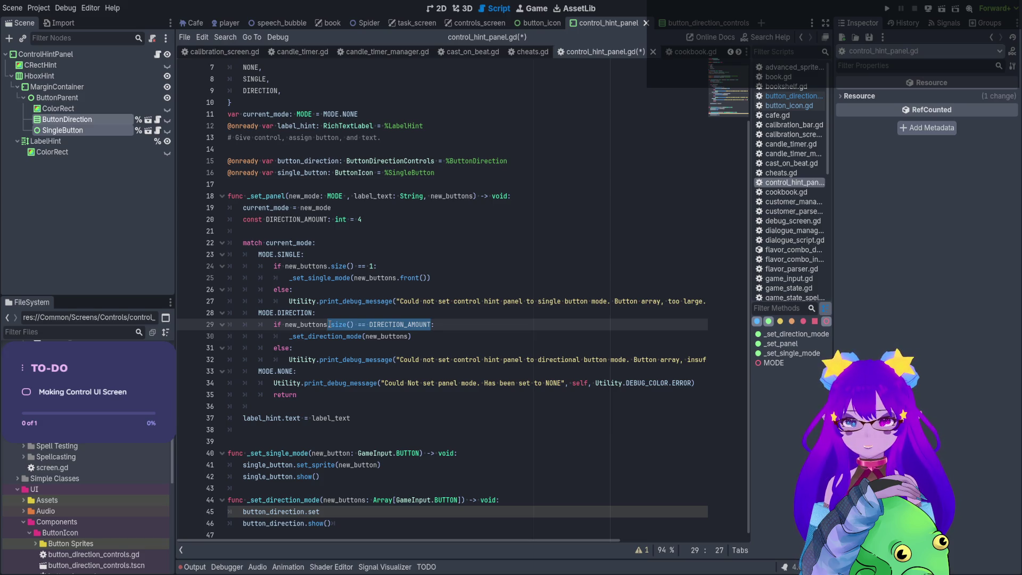
{"action": "type", "text": "is"}
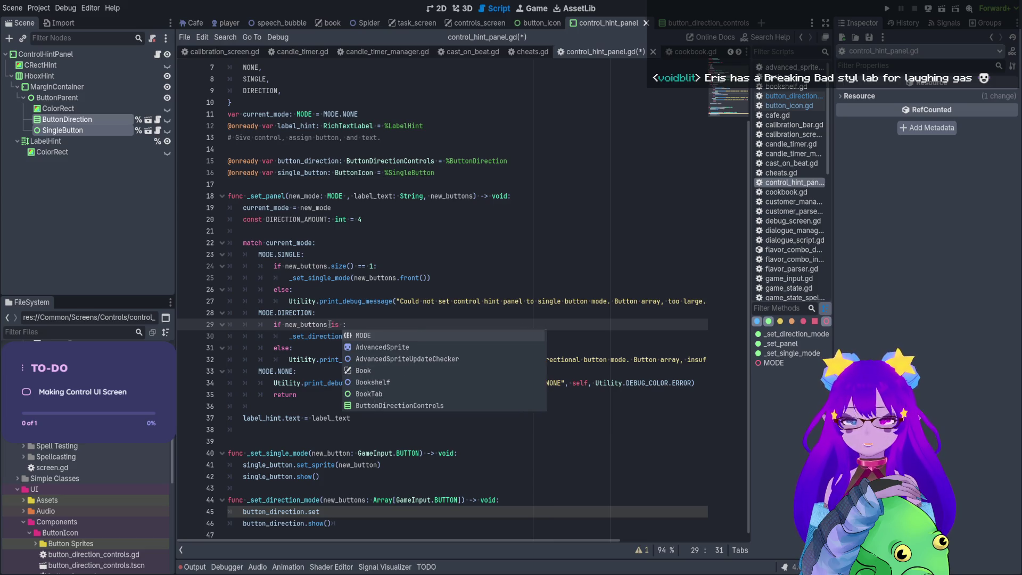
{"action": "type", "text": " Array or "}
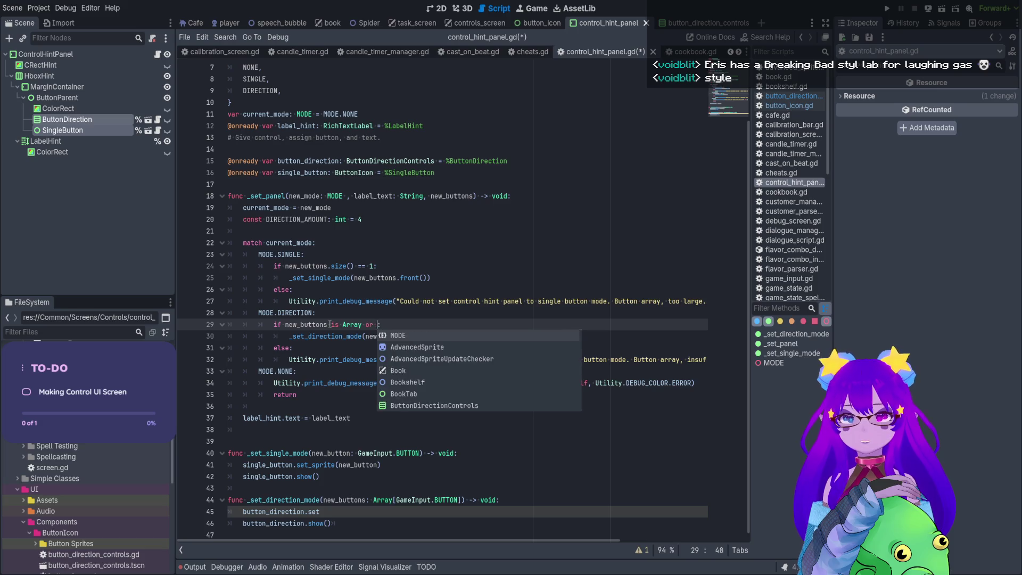
{"action": "type", "text": "new"}
{"action": "key", "text": "Return"}
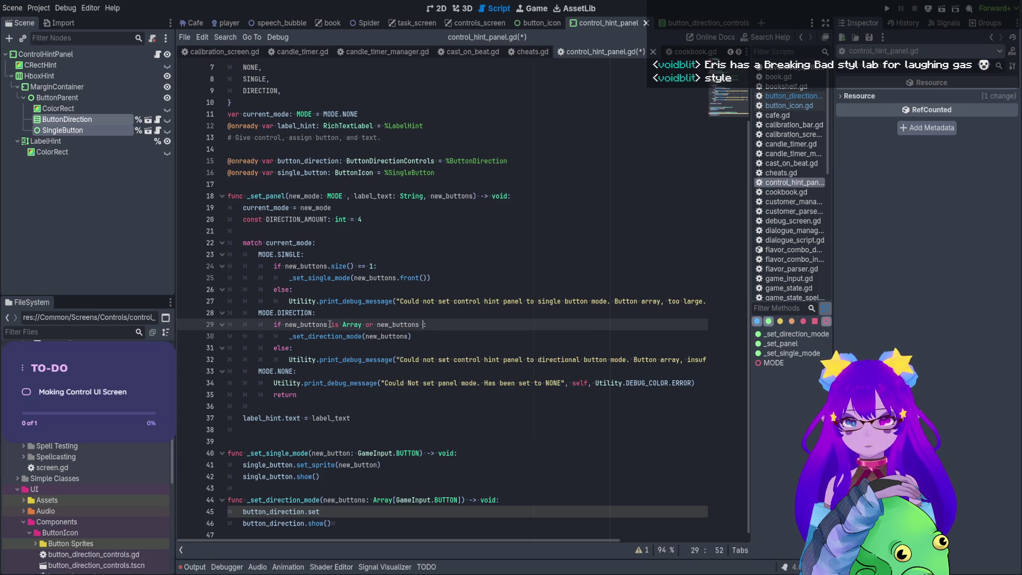
{"action": "type", "text": "is Dic"}
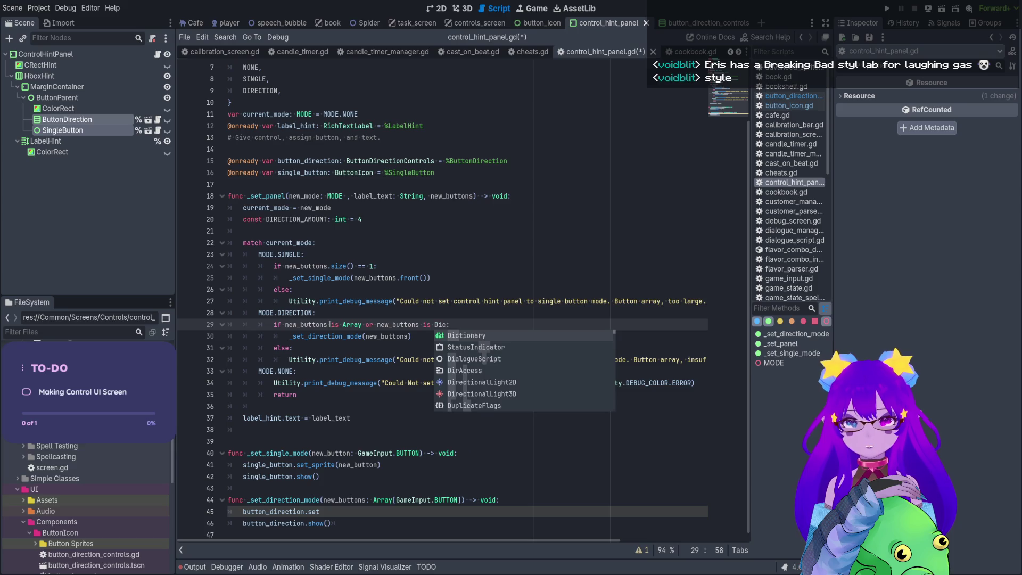
{"action": "key", "text": "Return"}
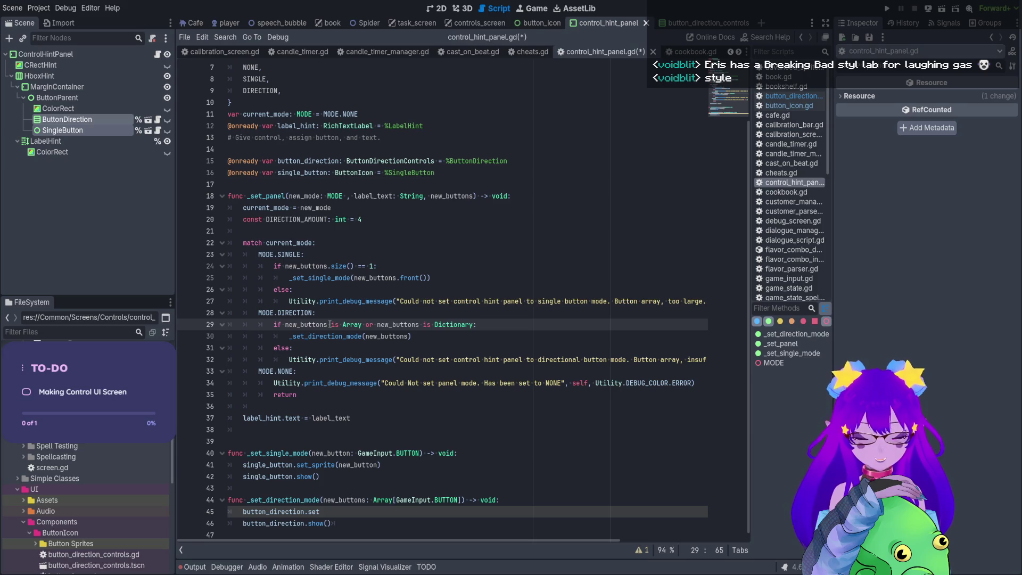
Delete the DIRECTION_AMOUNT constant line from _set_panel.
{"action": "left_click", "coordinate": [394, 219]}
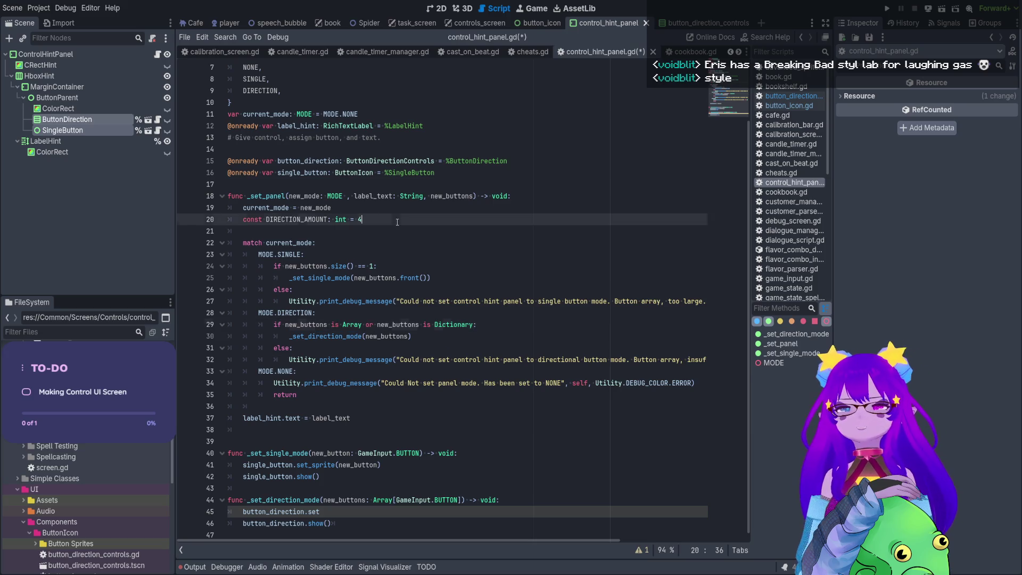
{"action": "key", "text": "shift+Home"}
{"action": "key", "text": "BackSpace"}
{"action": "key", "text": "BackSpace"}
{"action": "key", "text": "BackSpace"}
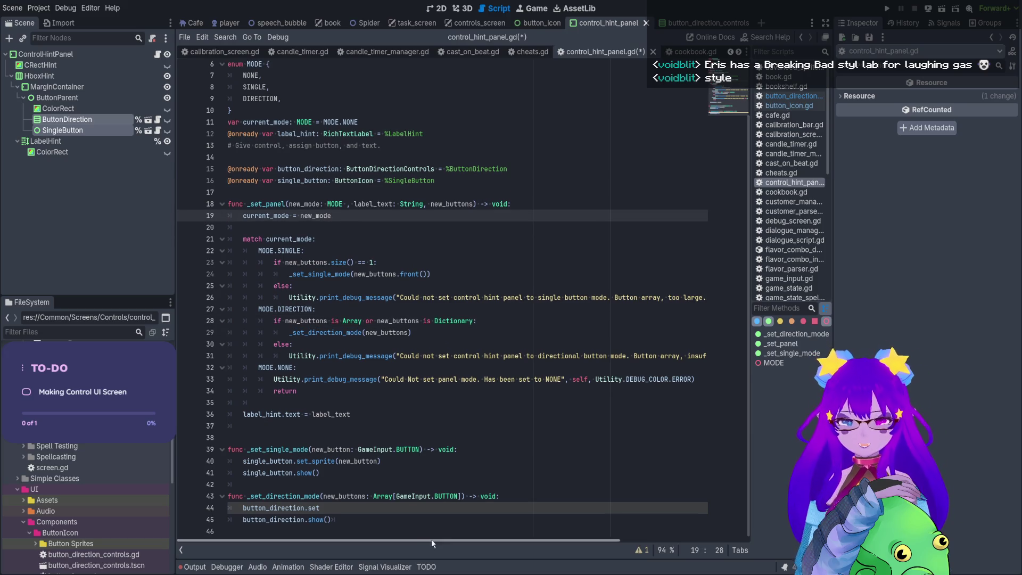
{"action": "left_click", "coordinate": [426, 530]}
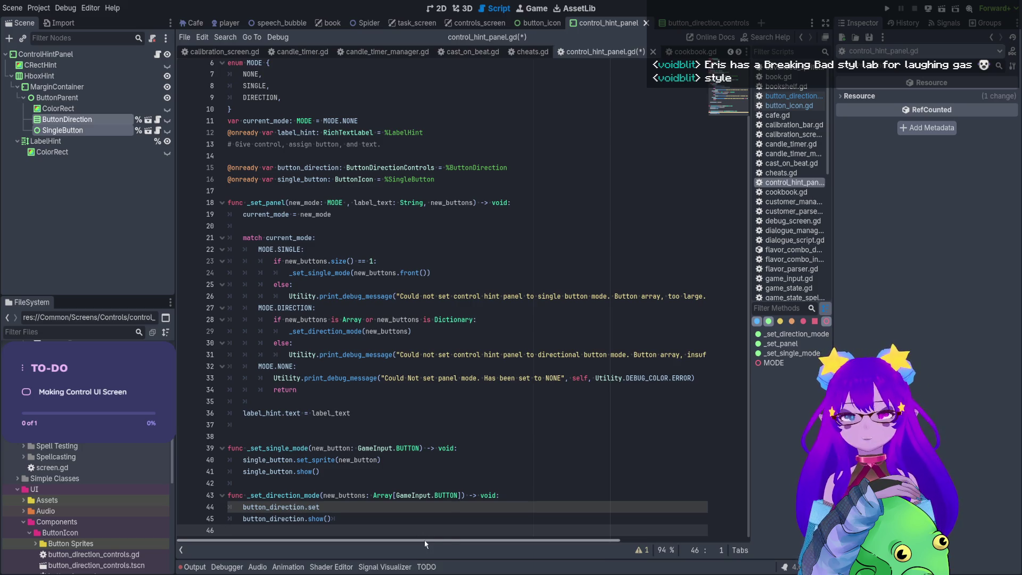
Save control_hint_panel.gd with the updated direction type check.
{"action": "mouse_move", "coordinate": [445, 540]}
{"action": "left_mouse_down"}
{"action": "mouse_move", "coordinate": [490, 538]}
{"action": "mouse_move", "coordinate": [437, 541]}
{"action": "left_mouse_up"}
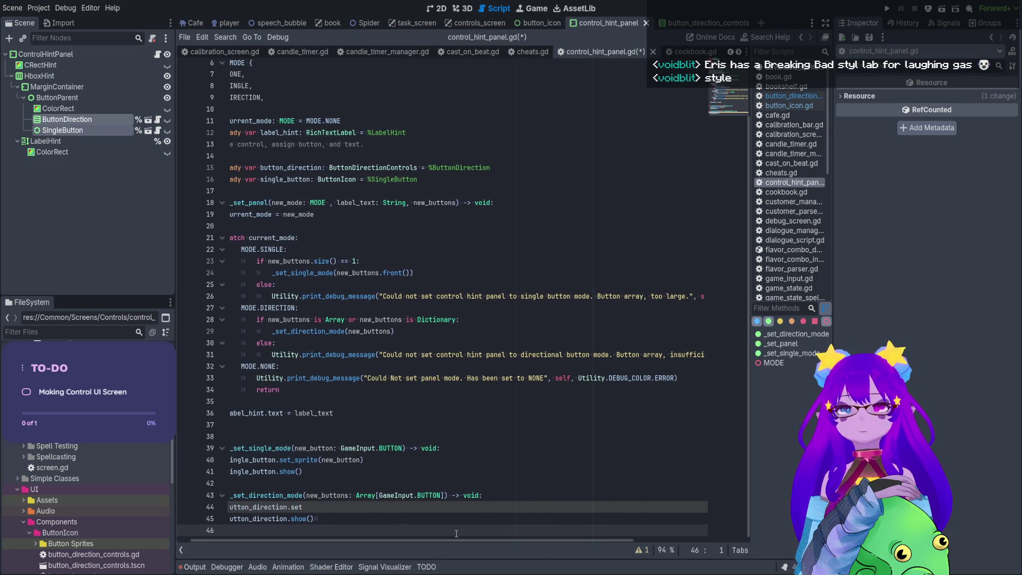
{"action": "left_click", "coordinate": [494, 315]}
{"action": "key", "text": "ctrl+s"}
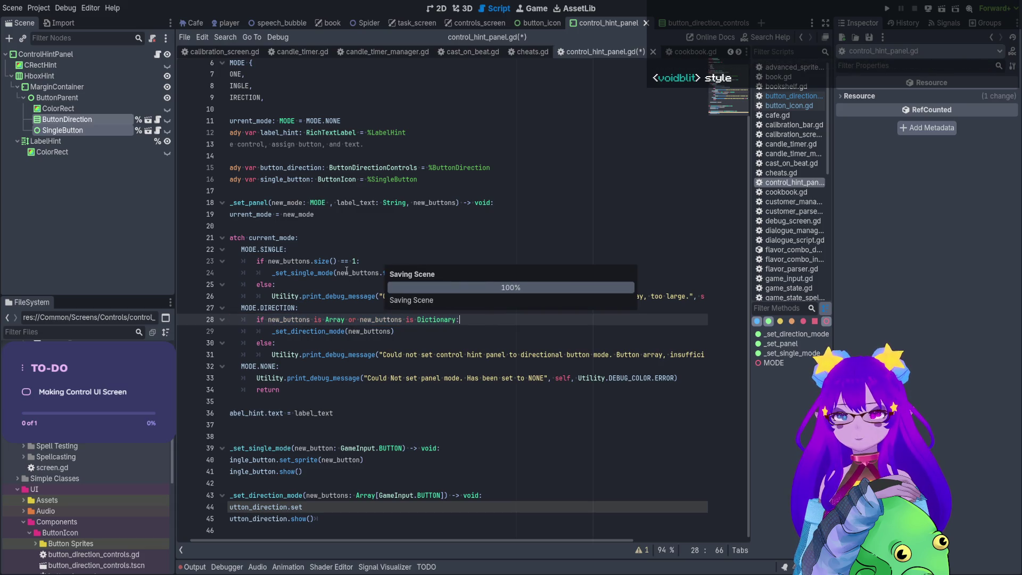
Begin replacing line 23's size comparison with an 'is' type check on new_buttons.
{"action": "left_click", "coordinate": [357, 261]}
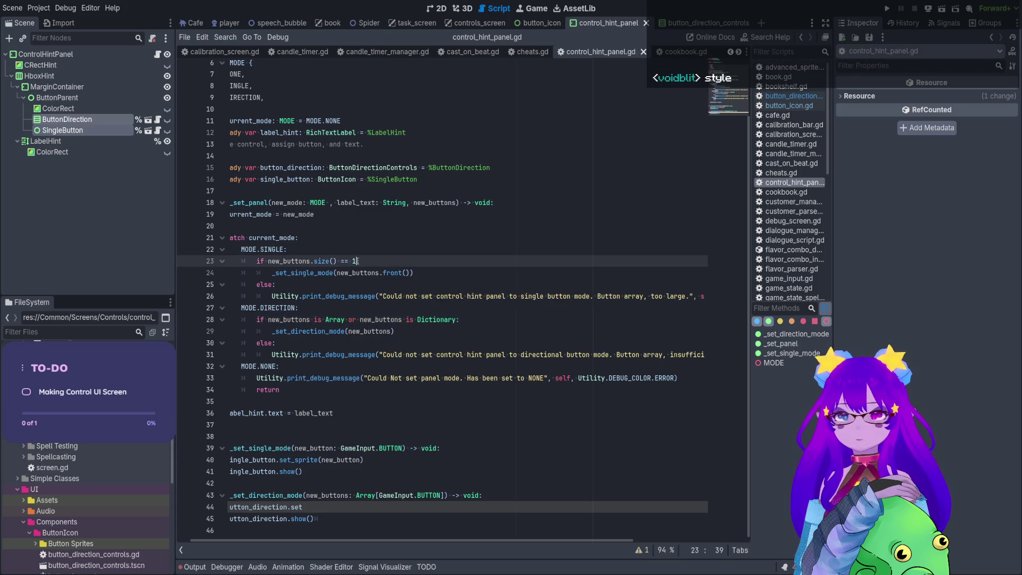
{"action": "key", "text": "End"}
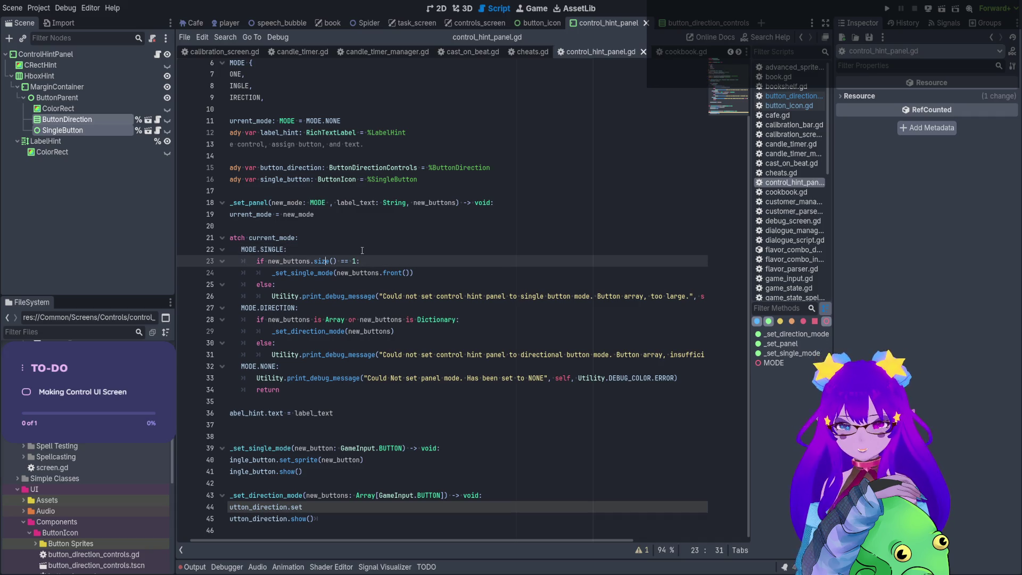
{"action": "key", "text": "ctrl+Left"}
{"action": "key", "text": "ctrl+Left"}
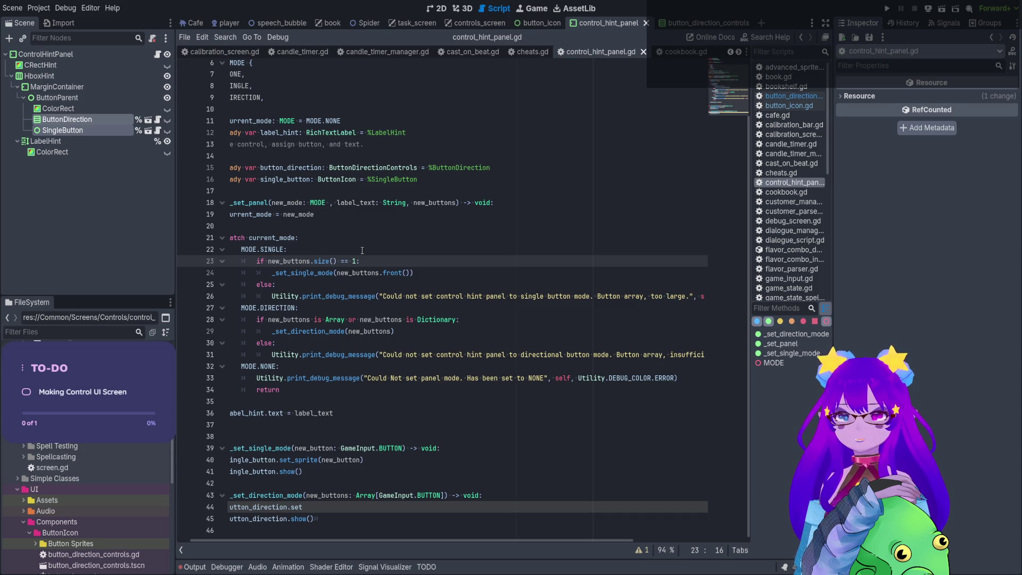
{"action": "type", "text": "new_buttons."}
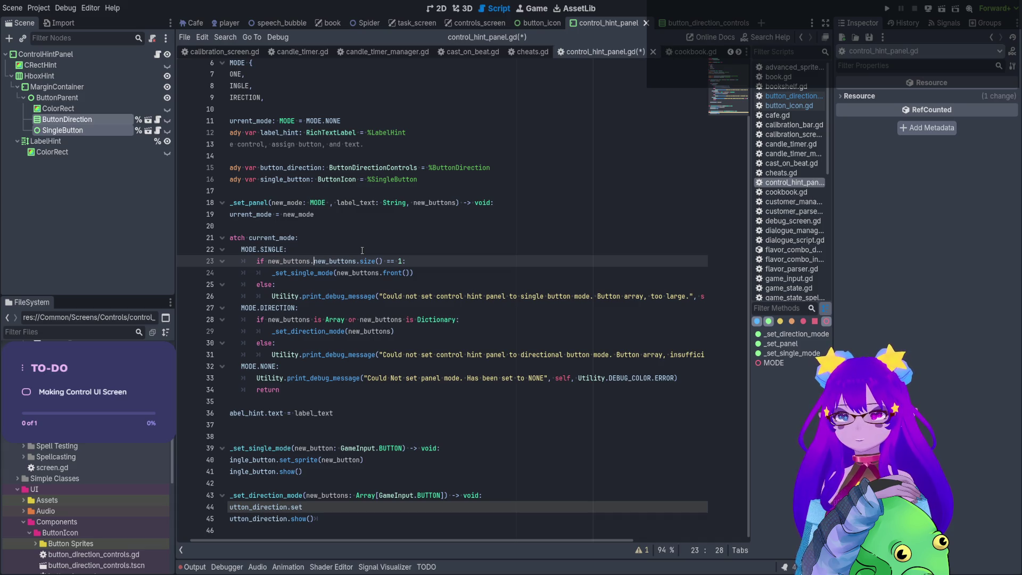
{"action": "left_click_drag", "start_coordinate": [403, 261], "coordinate": [311, 261]}
{"action": "type", "text": "is "}
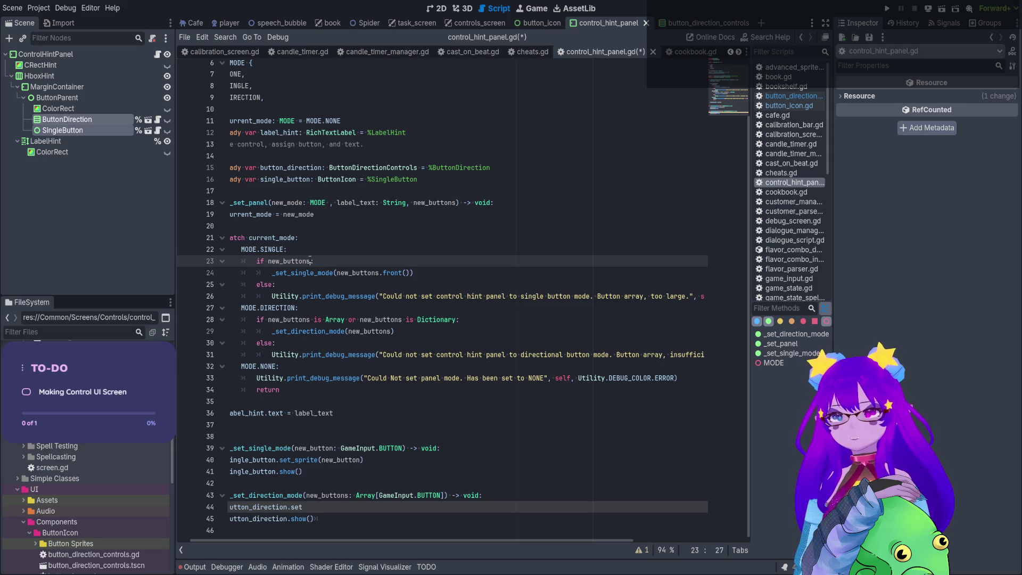
{"action": "type", "text": "B"}
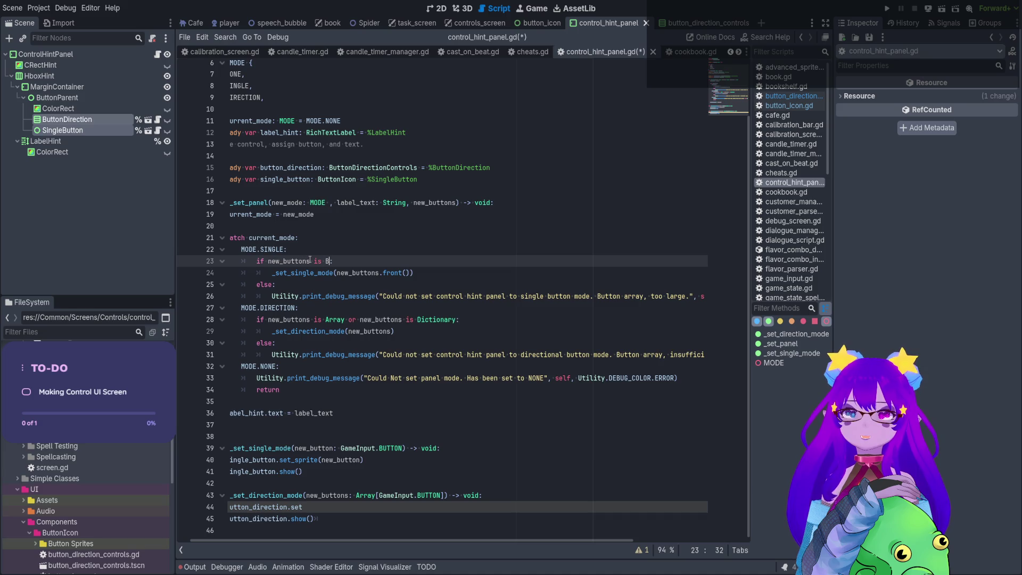
{"action": "key", "text": "BackSpace"}
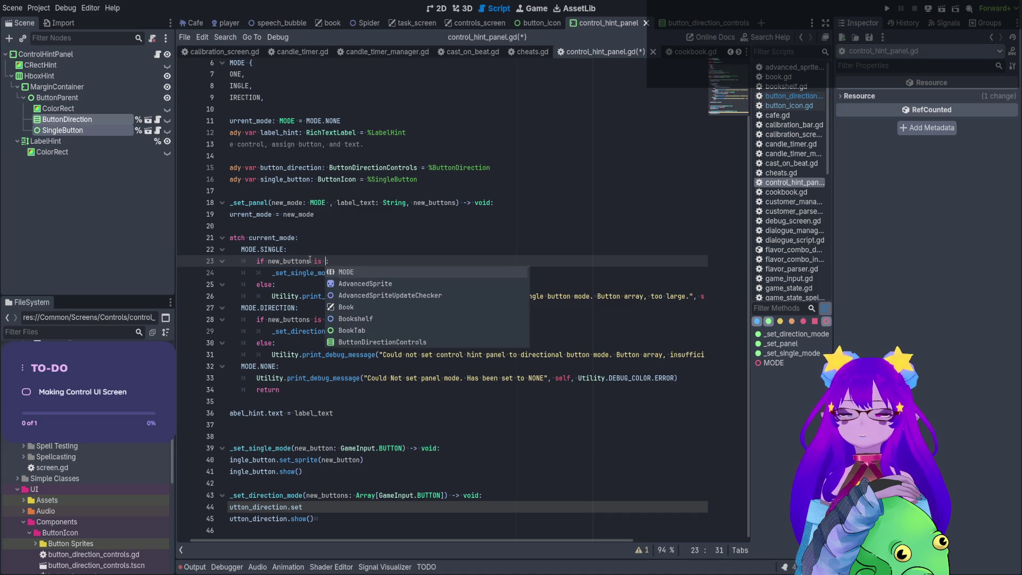
Complete line 23 as 'new_buttons is GameInput.BUTTON' and save the script.
{"action": "type", "text": "U"}
{"action": "key", "text": "BackSpace"}
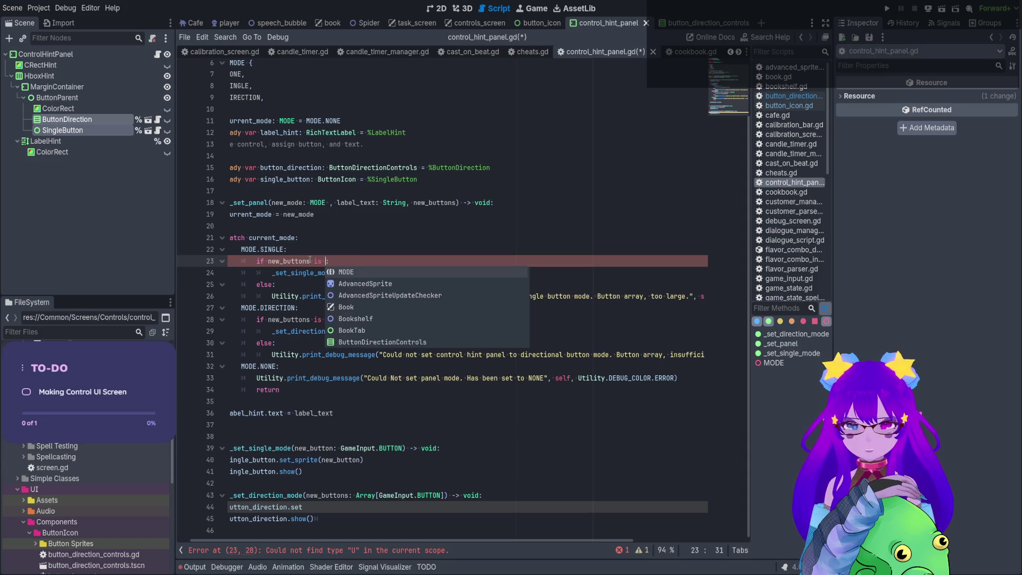
{"action": "type", "text": "GA"}
{"action": "key", "text": "Return"}
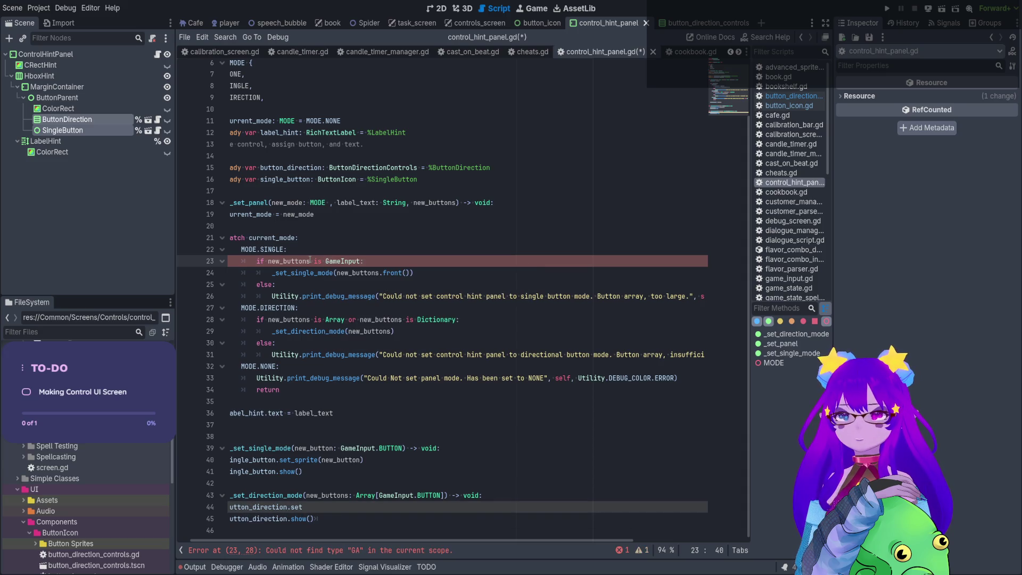
{"action": "key", "text": "BackSpace"}
{"action": "key", "text": "BackSpace"}
{"action": "type", "text": "."}
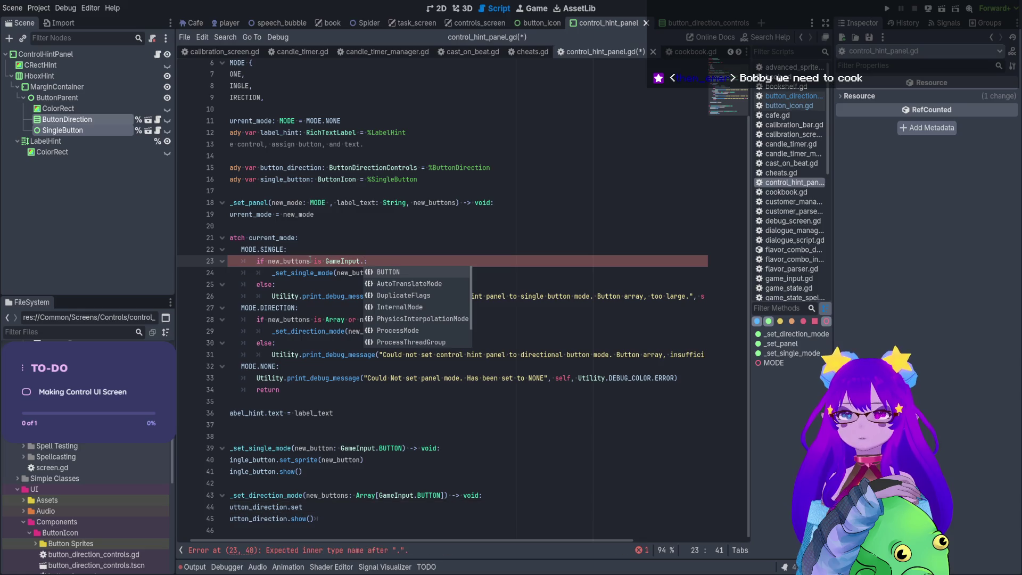
{"action": "key", "text": "Return"}
{"action": "key", "text": "ctrl+s"}
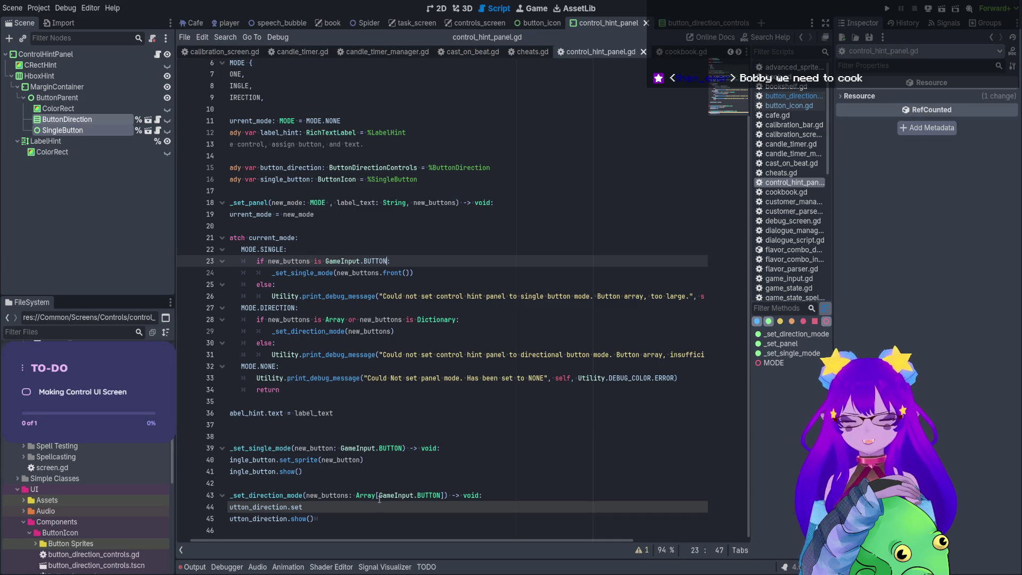
{"action": "left_click_drag", "start_coordinate": [378, 542], "coordinate": [427, 543]}
Reword line 26's single-button error to 'Button input was not given'.
{"action": "left_click", "coordinate": [430, 293]}
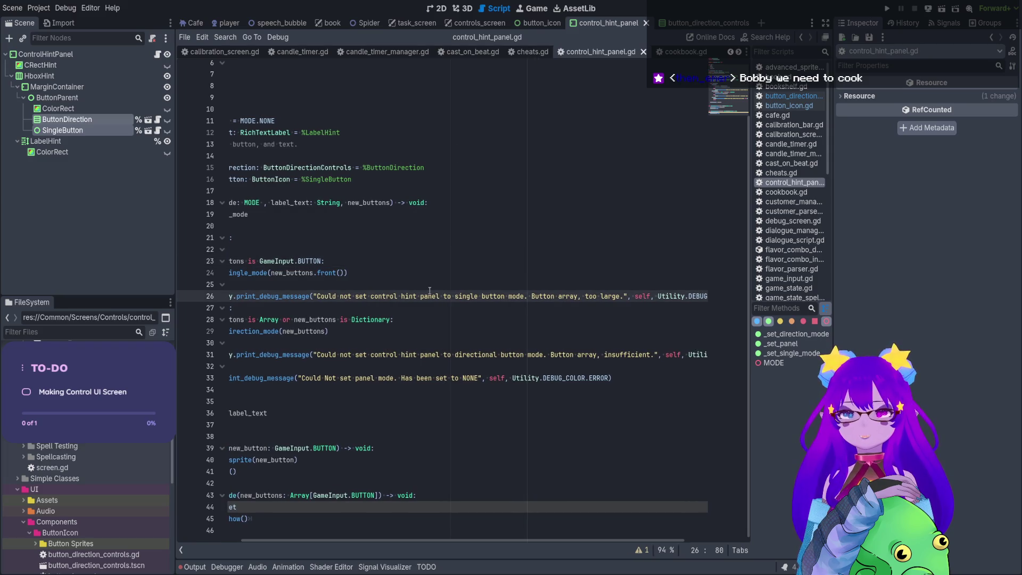
{"action": "key", "text": "ctrl+Left"}
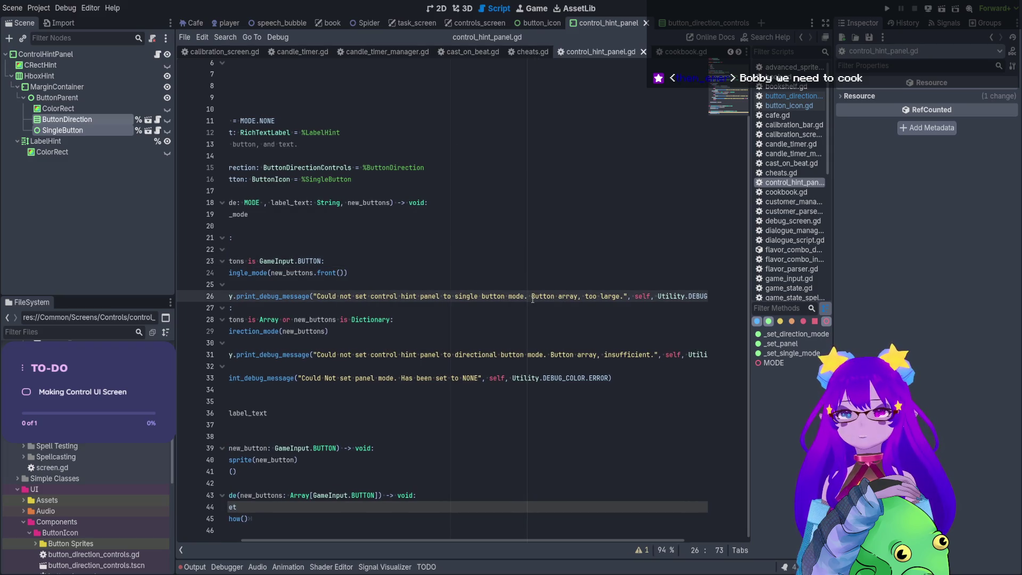
{"action": "left_click_drag", "start_coordinate": [532, 299], "coordinate": [622, 301]}
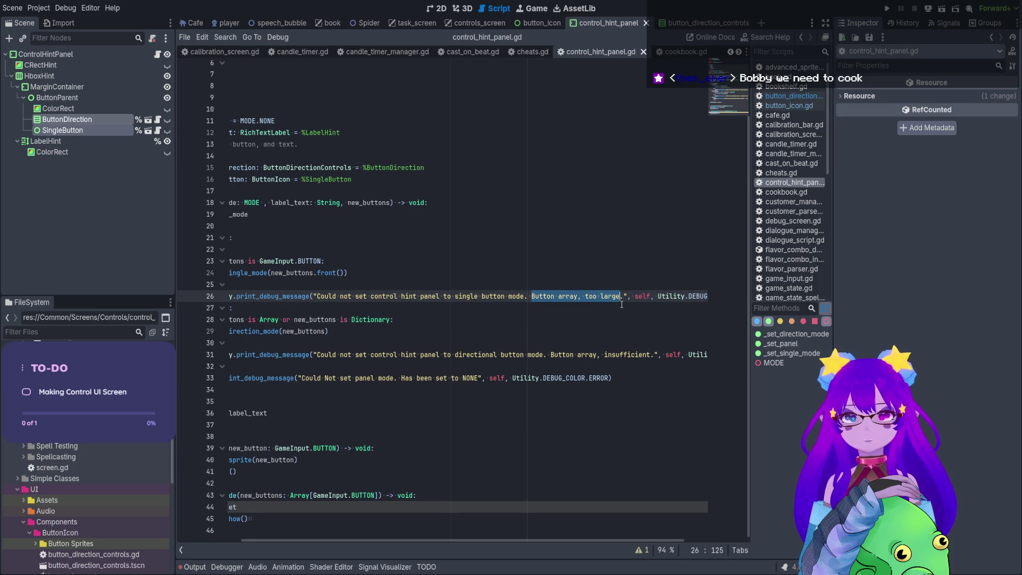
{"action": "key", "text": "BackSpace"}
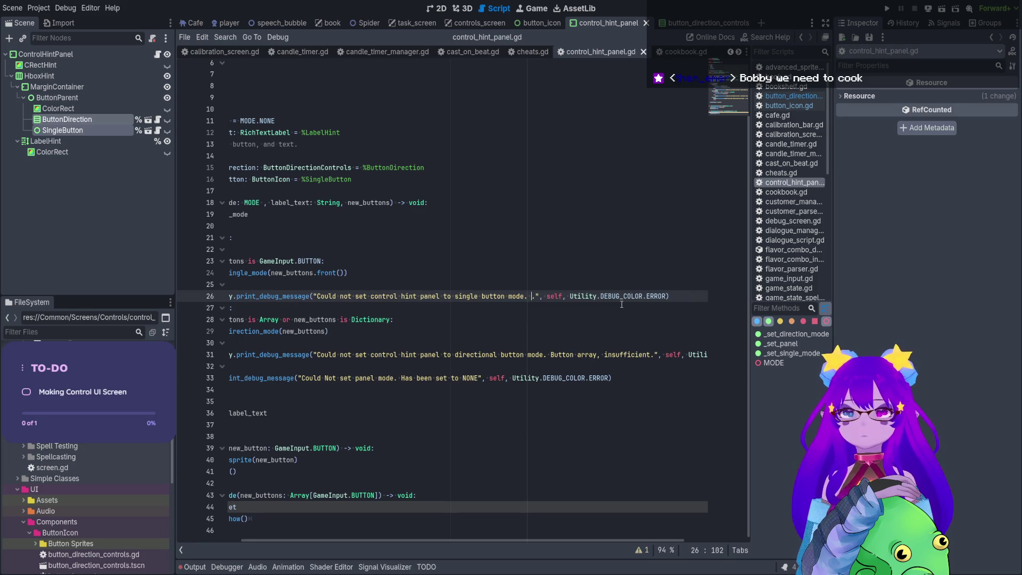
{"action": "type", "text": "Button "}
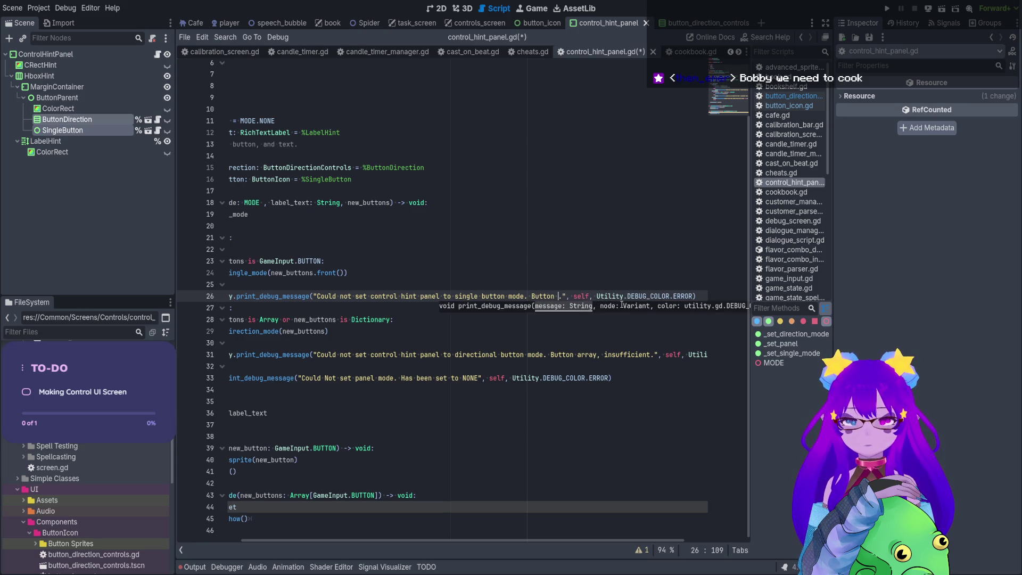
{"action": "type", "text": "input was not g"}
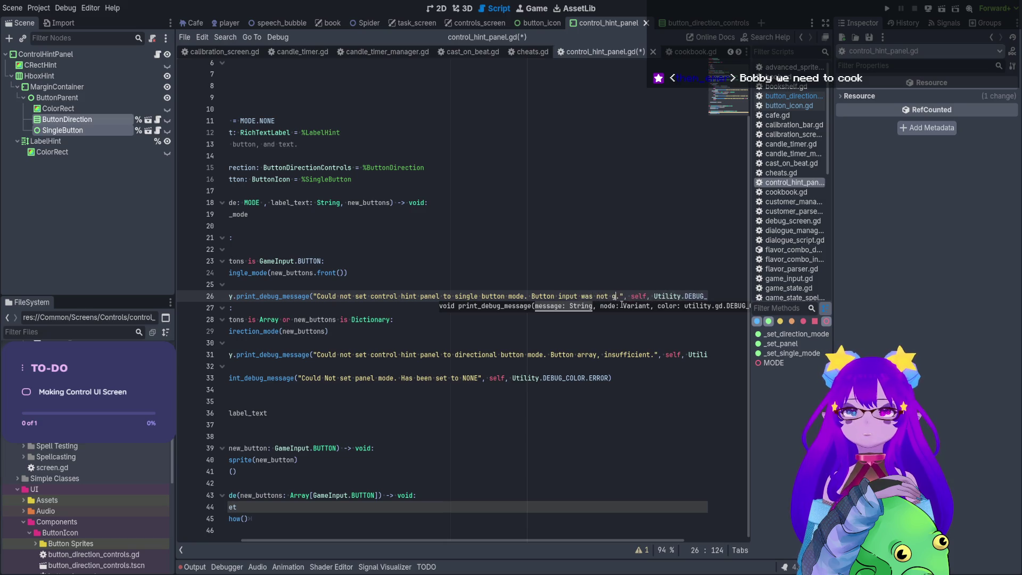
{"action": "type", "text": "iven"}
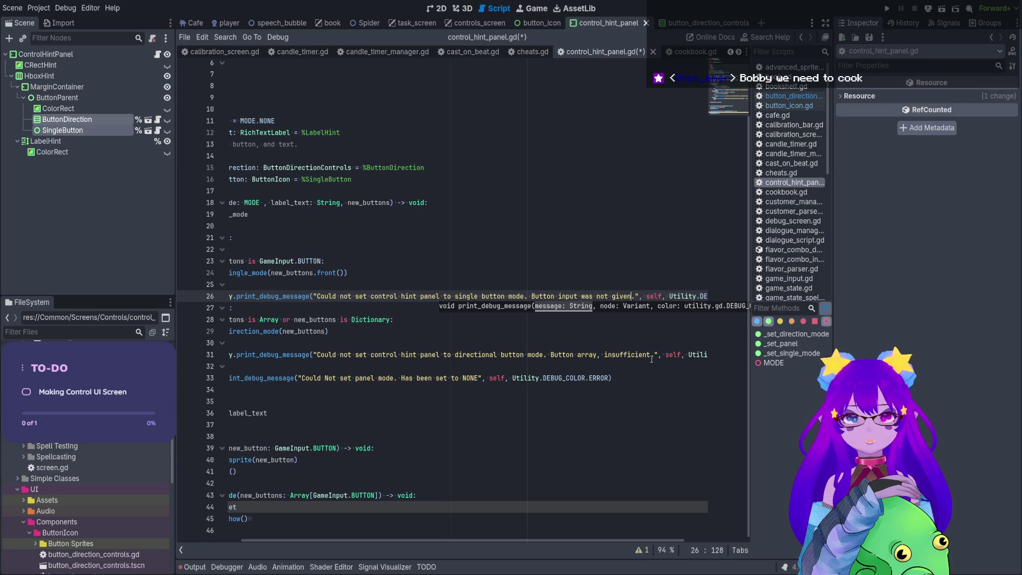
Change the direction error on line 31 to 'Button was not array or dictionary' and save.
{"action": "left_click_drag", "start_coordinate": [649, 355], "coordinate": [550, 355]}
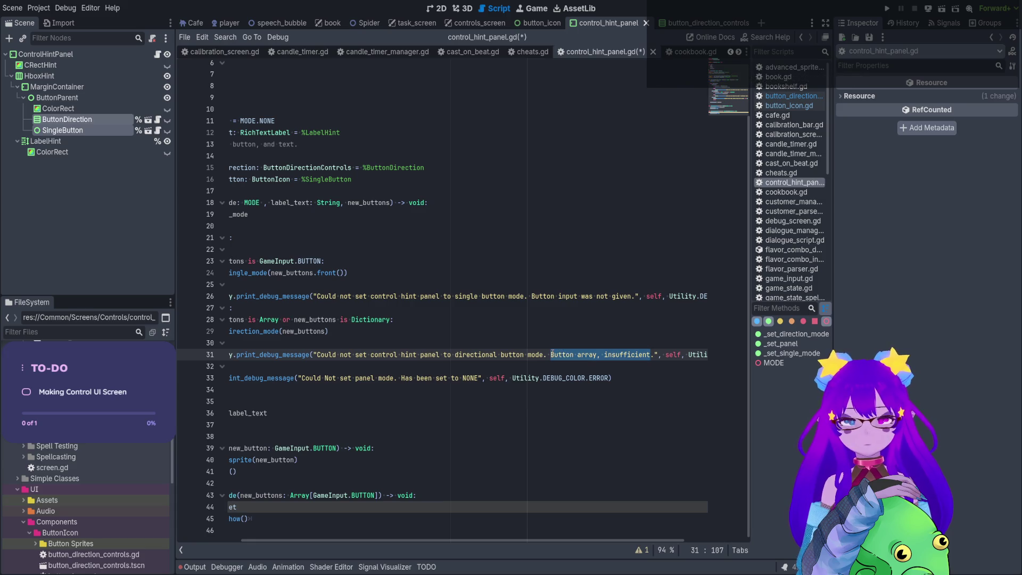
{"action": "type", "text": "Button was not arrow"}
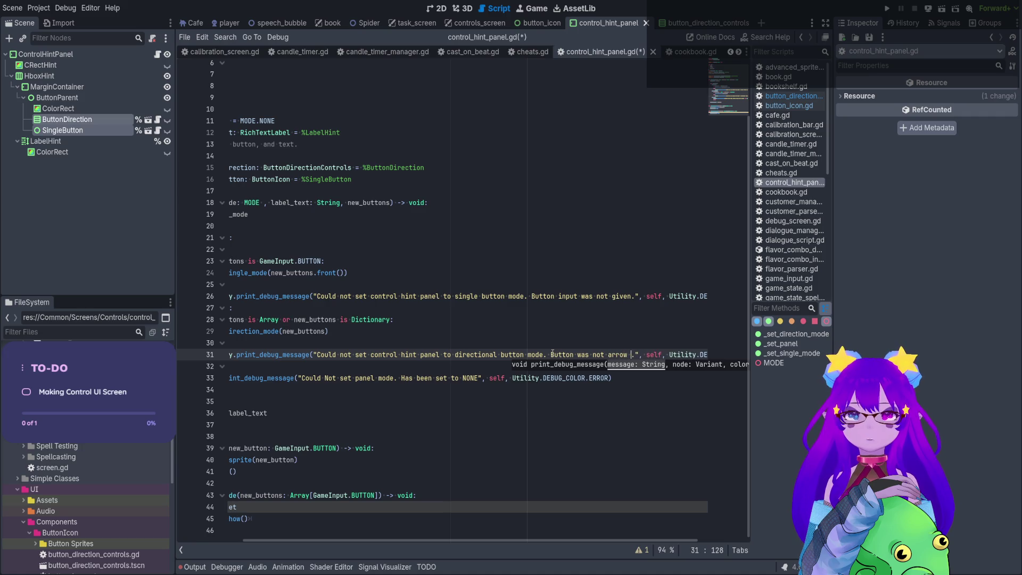
{"action": "key", "text": "BackSpace"}
{"action": "key", "text": "BackSpace"}
{"action": "key", "text": "BackSpace"}
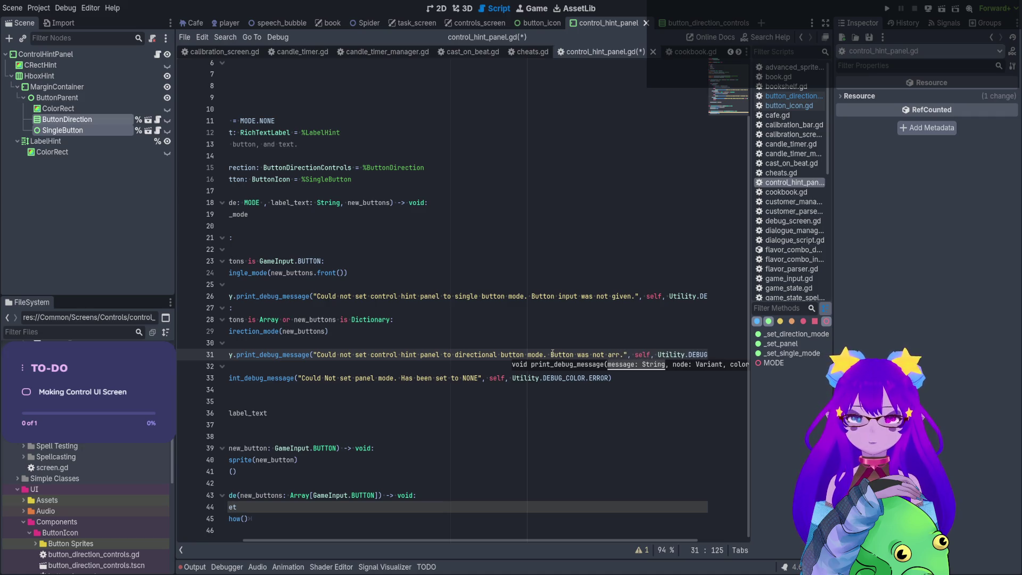
{"action": "type", "text": "ay"}
{"action": "type", "text": " or dictionar"}
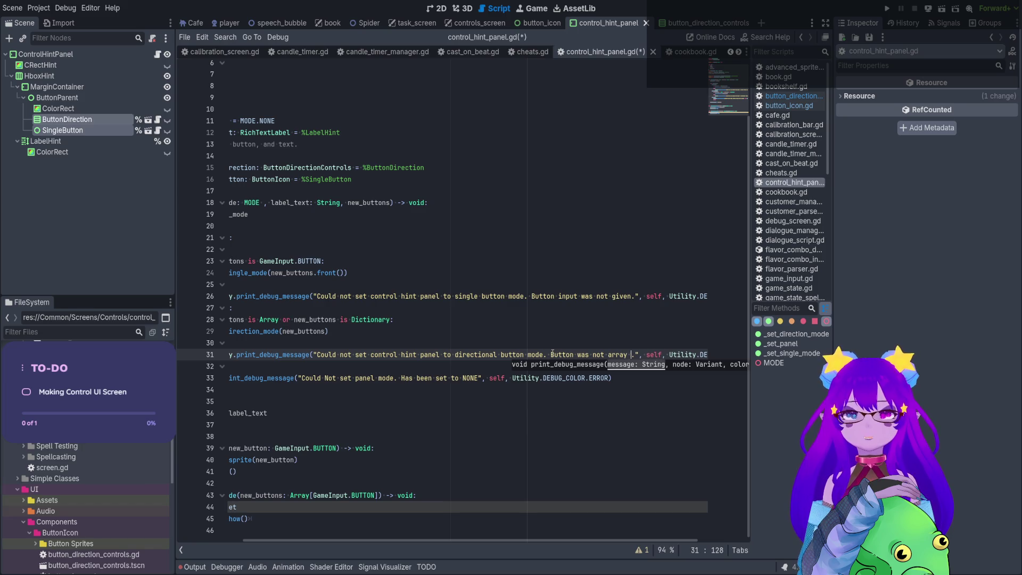
{"action": "type", "text": "y"}
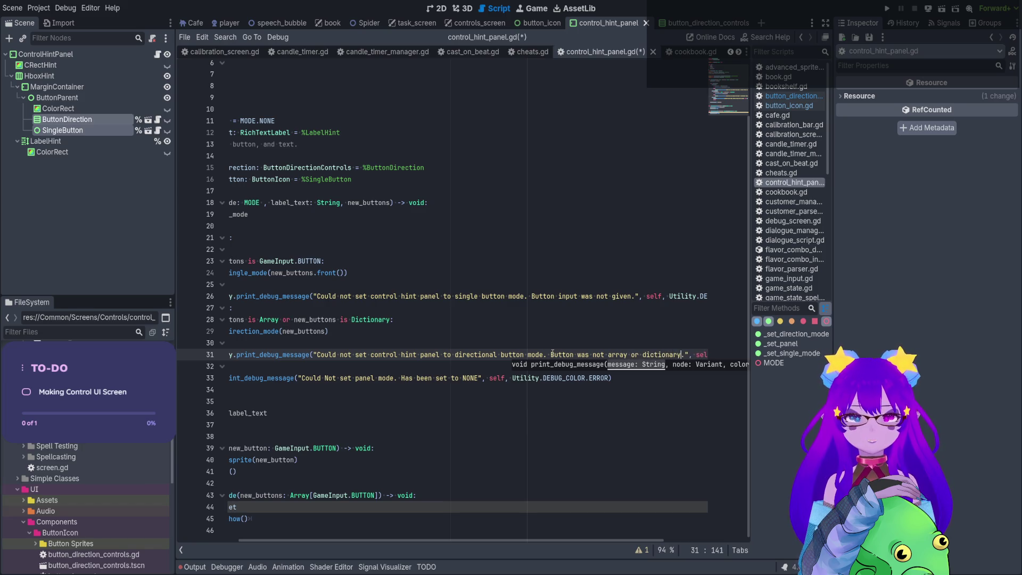
{"action": "key", "text": "ctrl+s"}
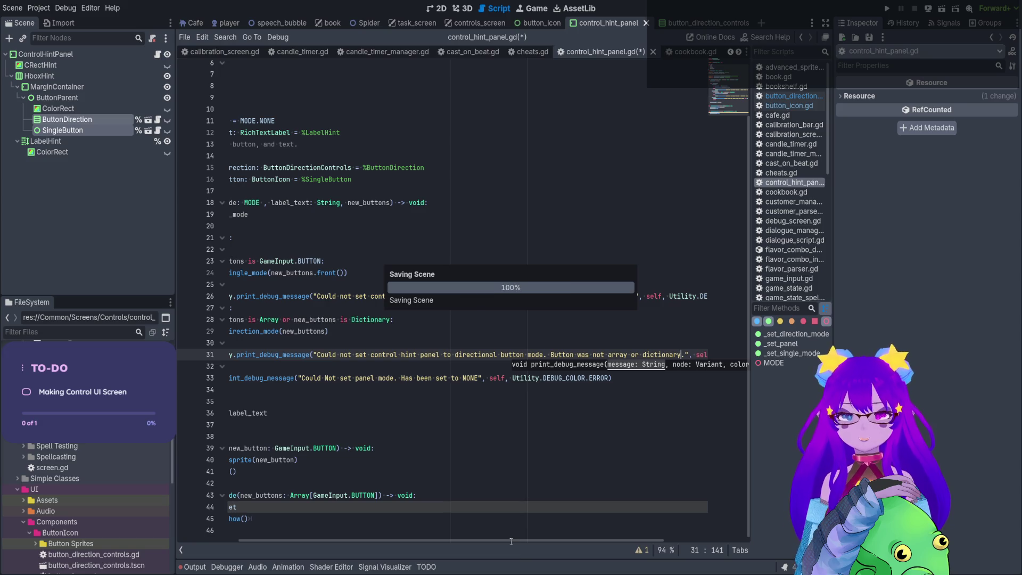
{"action": "left_click_drag", "start_coordinate": [511, 542], "coordinate": [386, 524]}
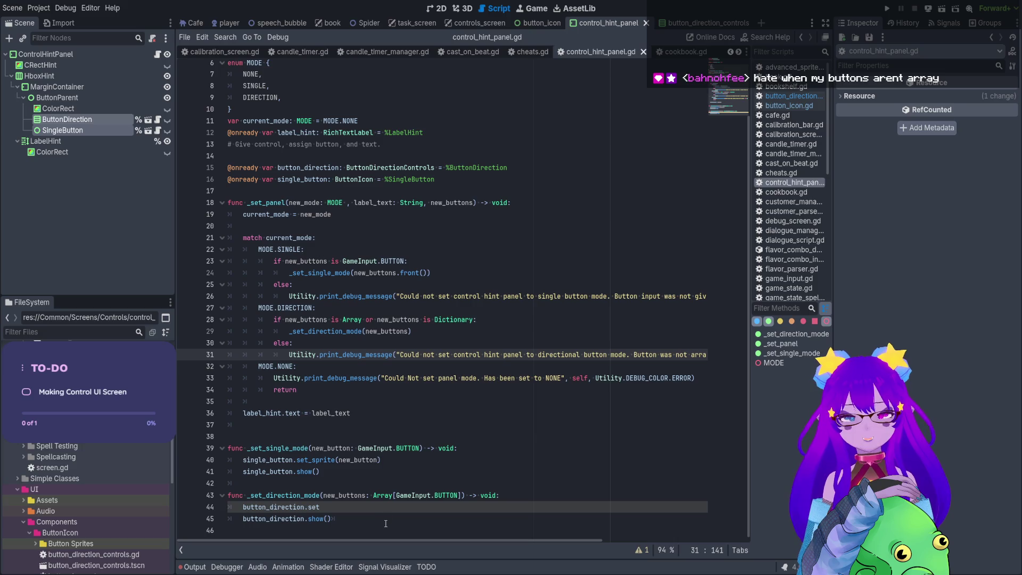
Change 'Button was' to 'Buttons were' in line 31's error message.
{"action": "left_click", "coordinate": [645, 354]}
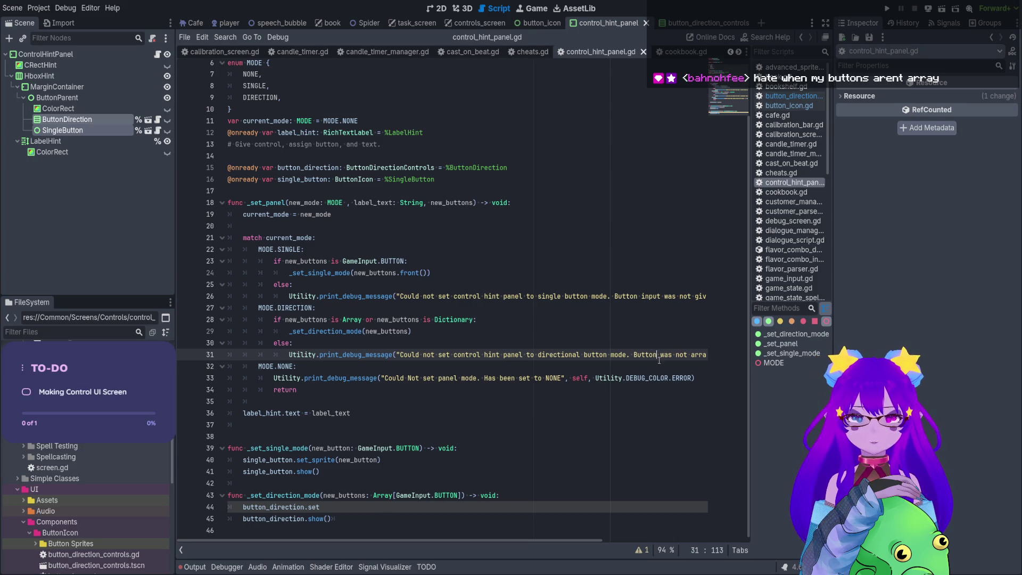
{"action": "type", "text": "s"}
{"action": "scroll", "coordinate": [689, 522], "scroll_direction": "right", "scroll_amount": 5}
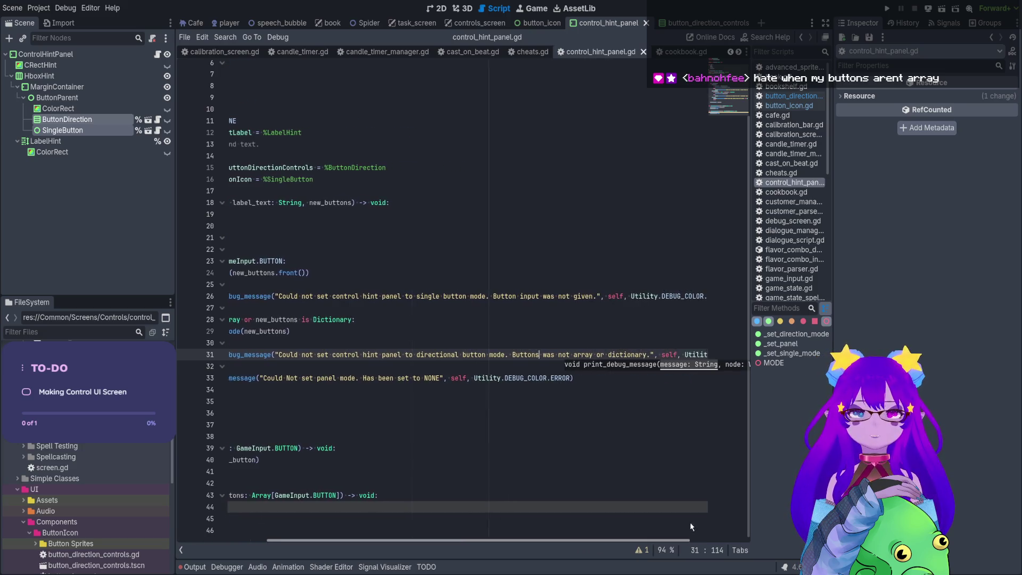
{"action": "double_click", "coordinate": [536, 354]}
{"action": "type", "text": "were"}
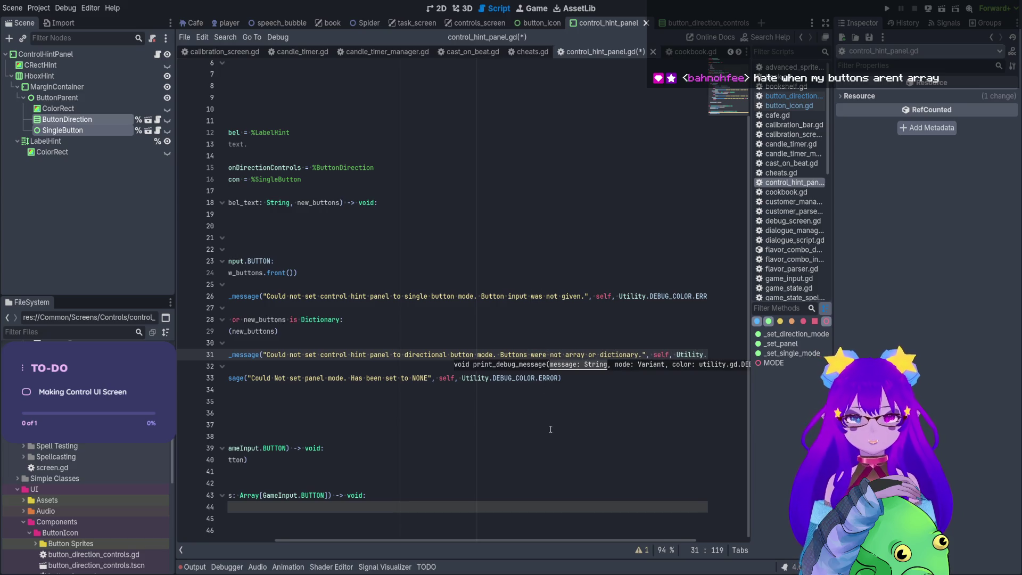
{"action": "left_click", "coordinate": [525, 354]}
{"action": "left_click_drag", "start_coordinate": [473, 540], "coordinate": [375, 540]}
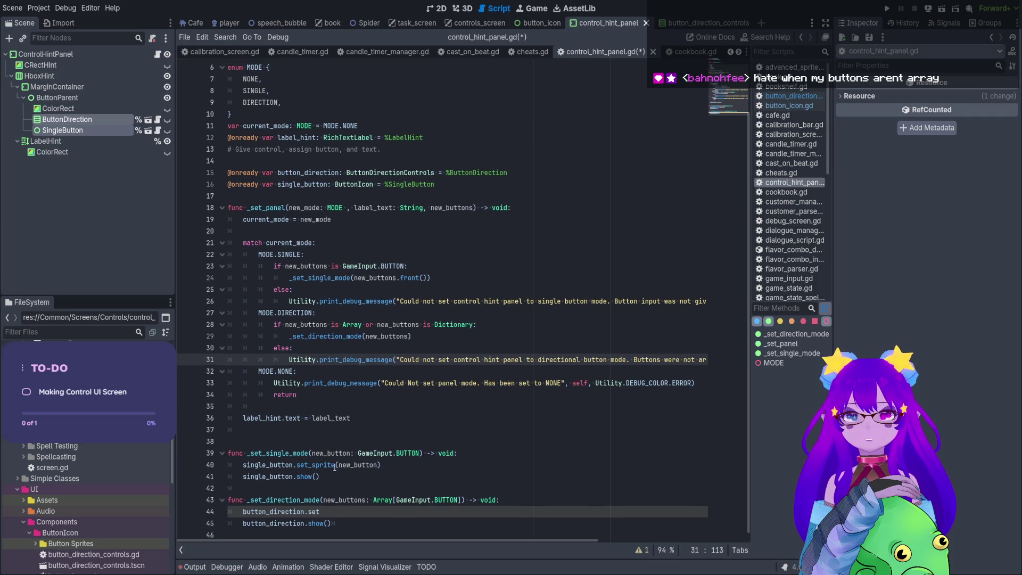
Delete ': Array[GameInput.BUTTON]' from new_buttons on line 43.
{"action": "left_click", "coordinate": [396, 453]}
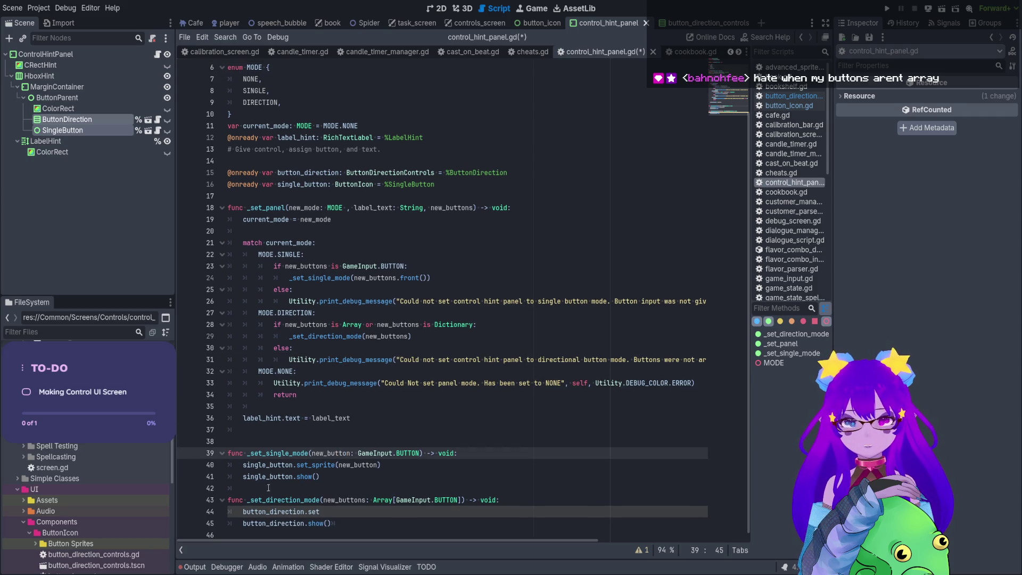
{"action": "left_click_drag", "start_coordinate": [324, 499], "coordinate": [463, 499]}
{"action": "left_click", "coordinate": [461, 499]}
{"action": "key", "text": "BackSpace"}
{"action": "key", "text": "BackSpace"}
{"action": "key", "text": "BackSpace"}
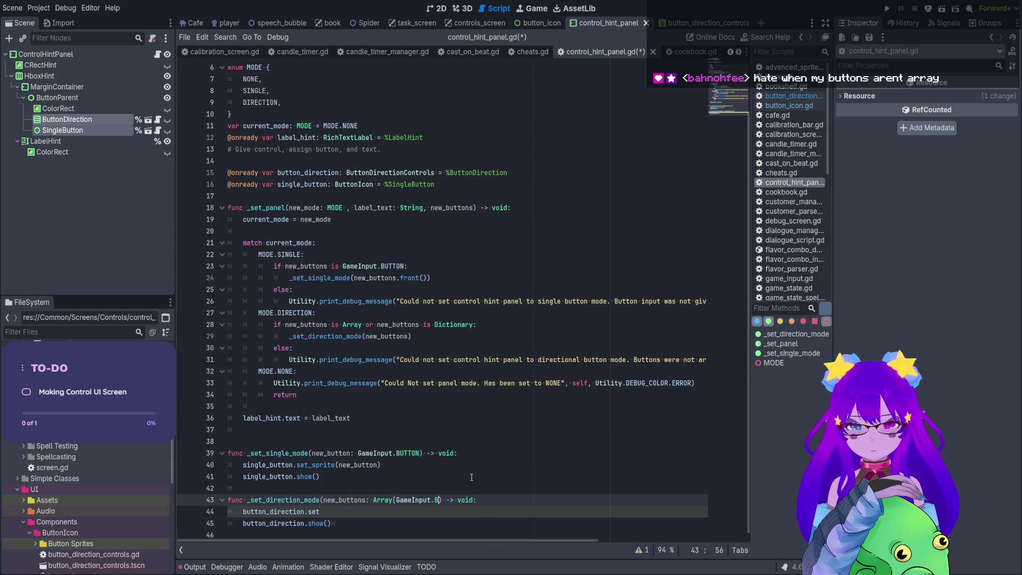
{"action": "key", "text": "BackSpace"}
Insert empty lines under the _set_direction_mode header.
{"action": "left_click", "coordinate": [452, 523]}
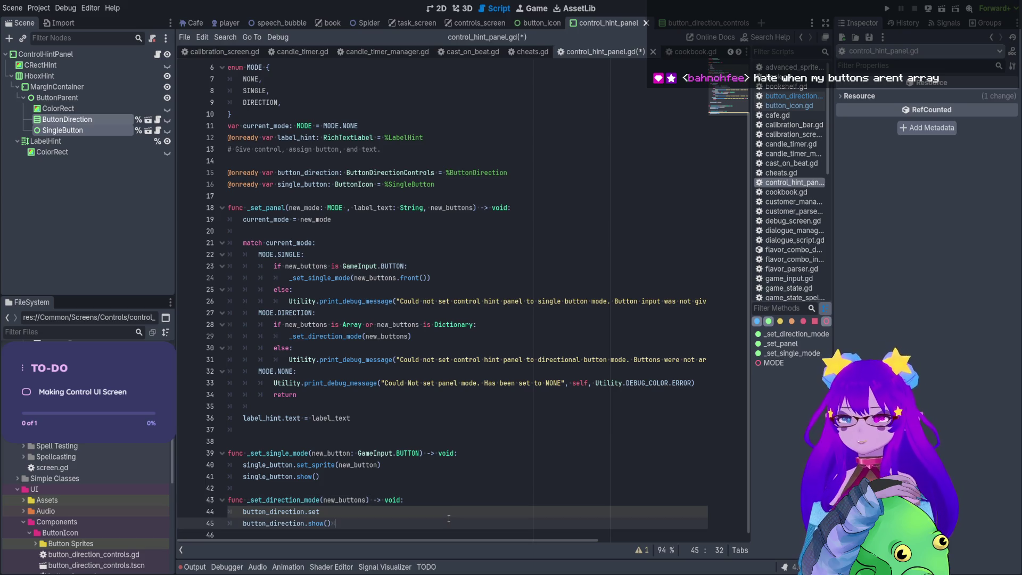
{"action": "left_click", "coordinate": [451, 503]}
{"action": "key", "text": "Return"}
{"action": "key", "text": "Return"}
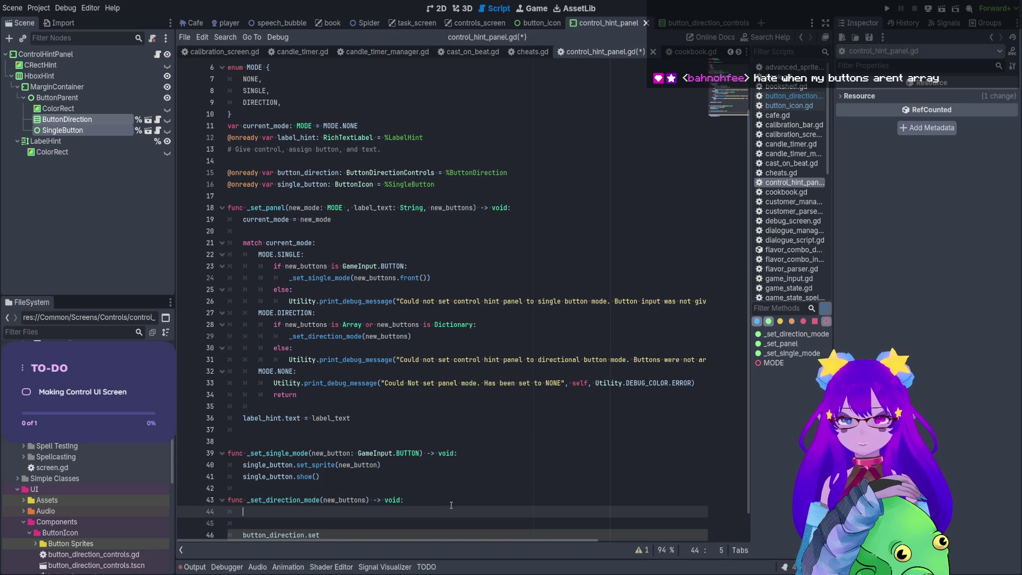
{"action": "scroll", "coordinate": [452, 479], "scroll_direction": "down", "scroll_amount": 1}
{"action": "key", "text": "Up"}
Draft an 'if new_buttons is Dictionary' / elif check, then discard it, leaving a blank line.
{"action": "type", "text": "if new"}
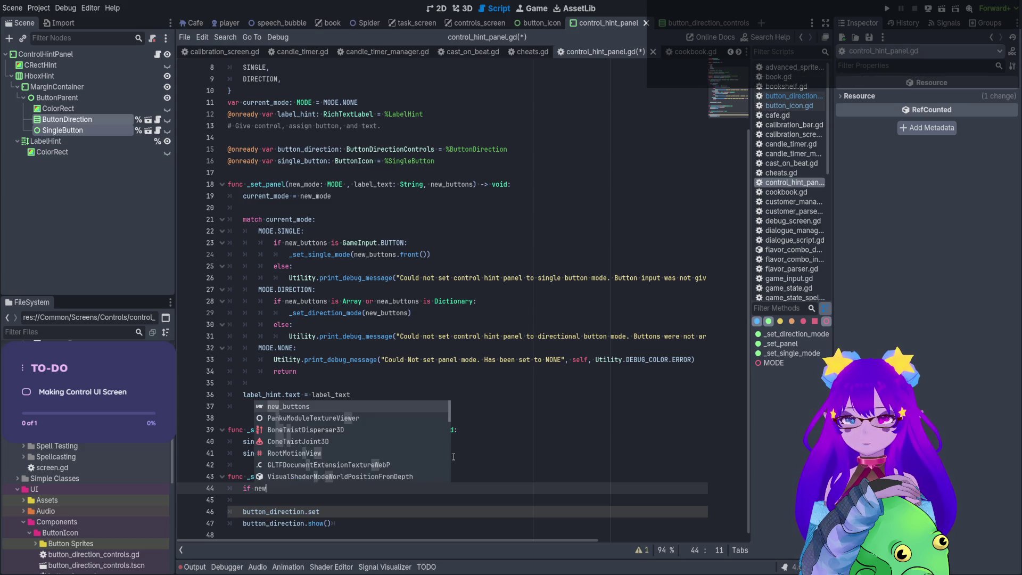
{"action": "key", "text": "Return"}
{"action": "type", "text": "is "}
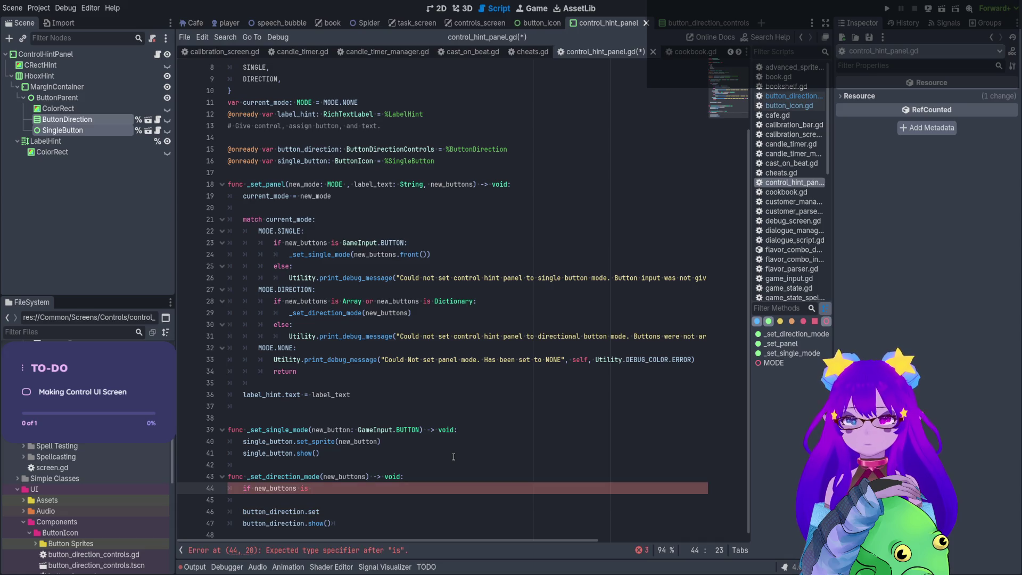
{"action": "type", "text": "Dic"}
{"action": "key", "text": "Return"}
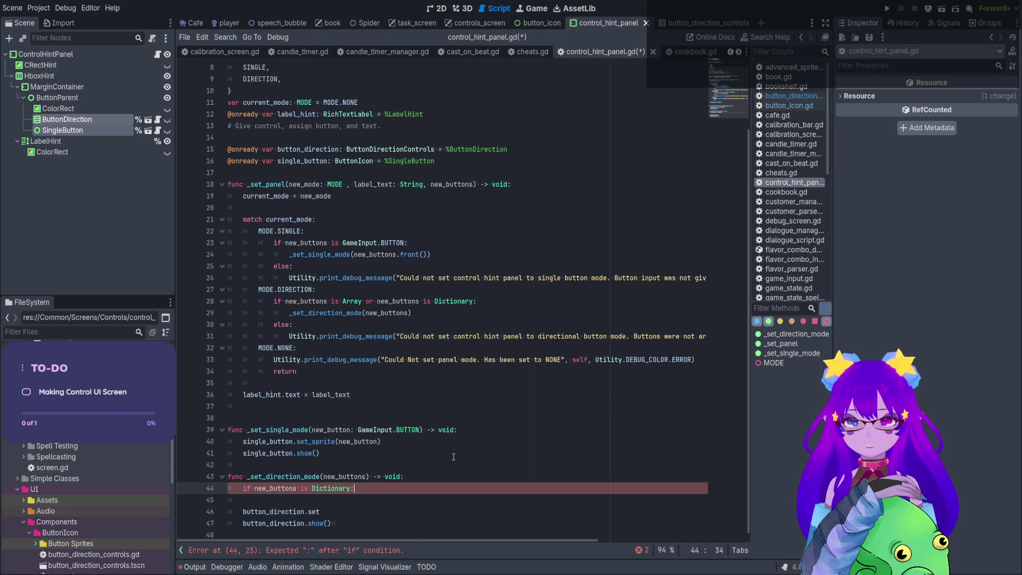
{"action": "key", "text": "Return"}
{"action": "type", "text": "e;"}
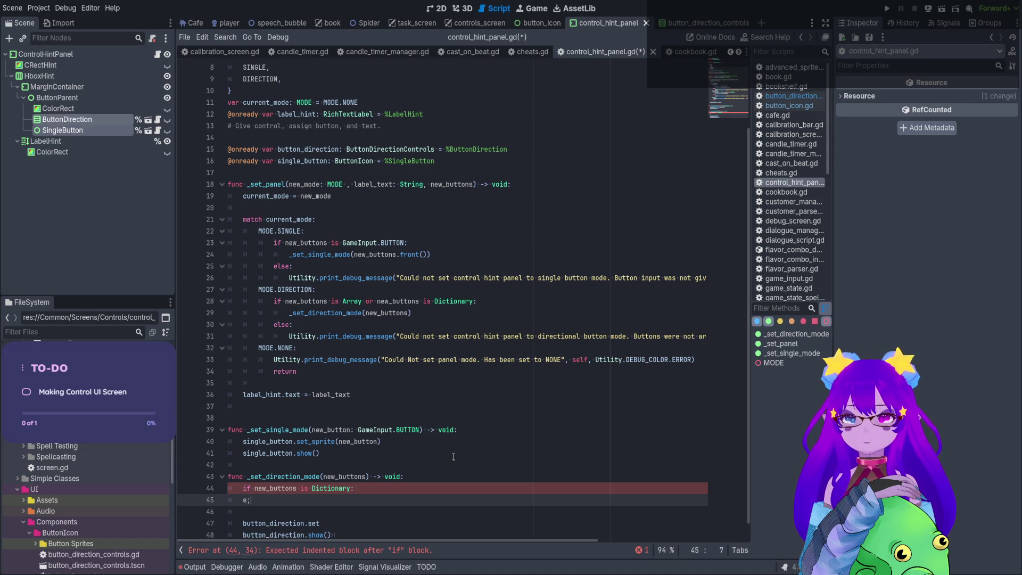
{"action": "type", "text": "lif "}
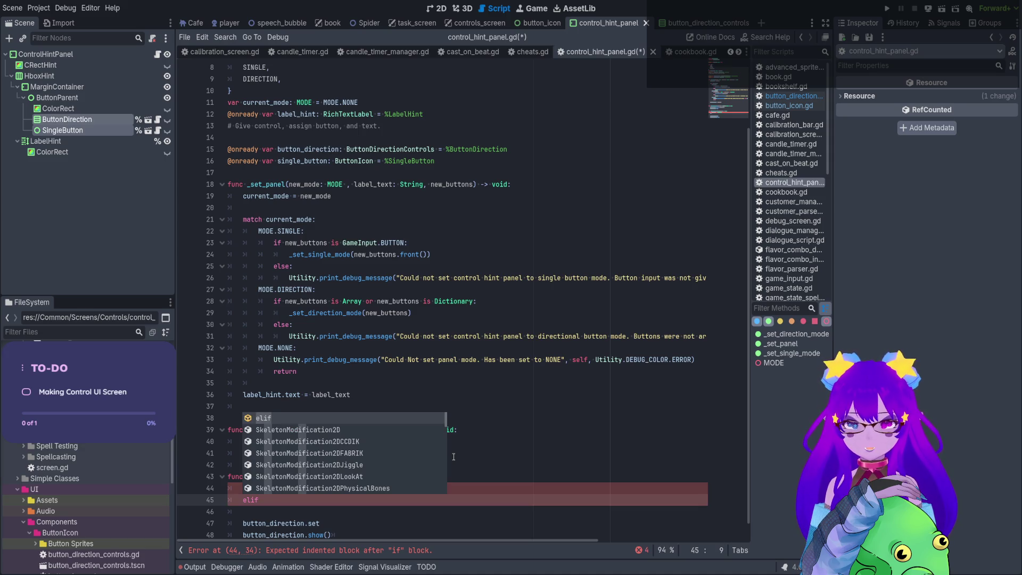
{"action": "type", "text": "new_buttons"}
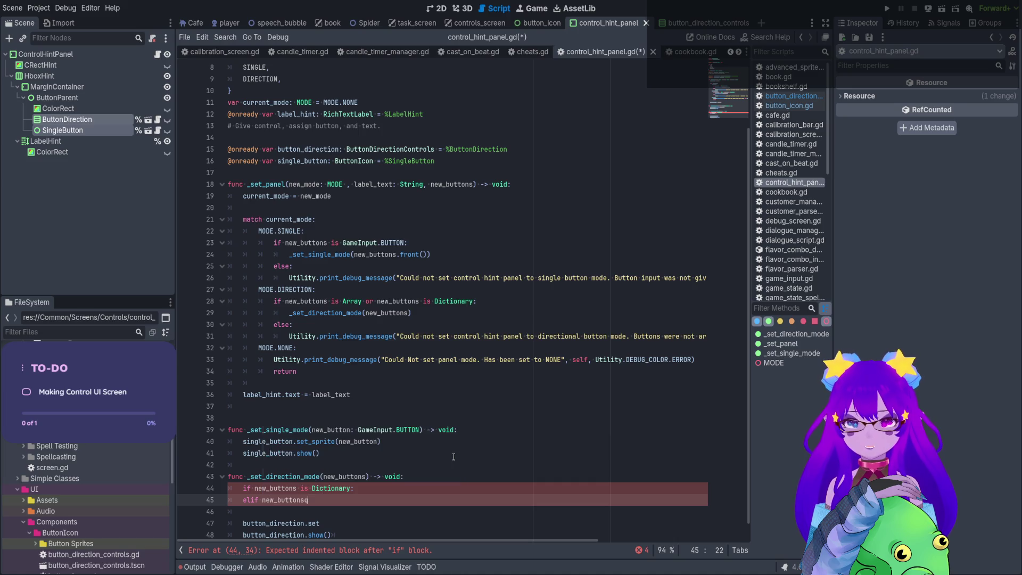
{"action": "type", "text": " is"}
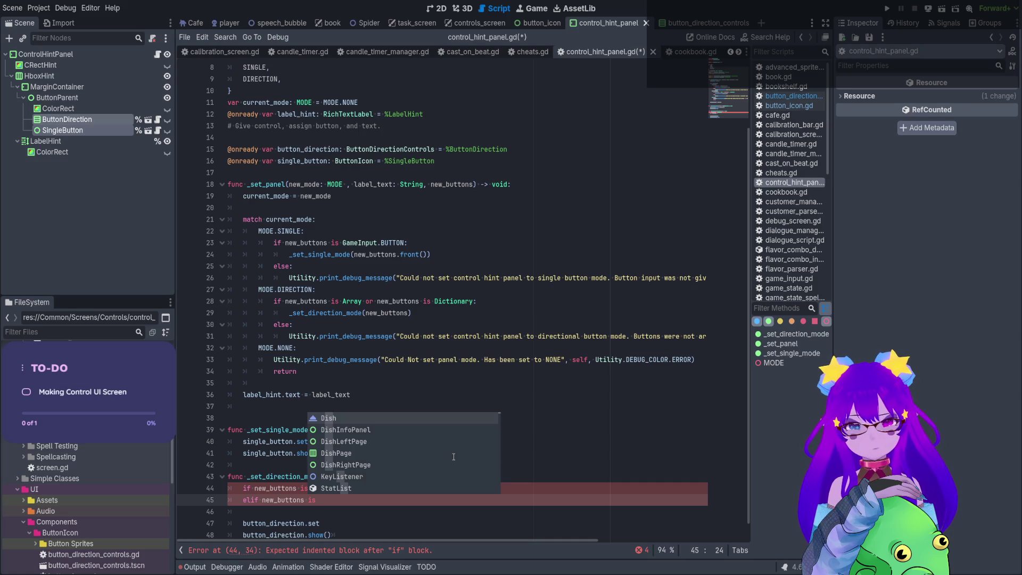
{"action": "key", "text": "Escape"}
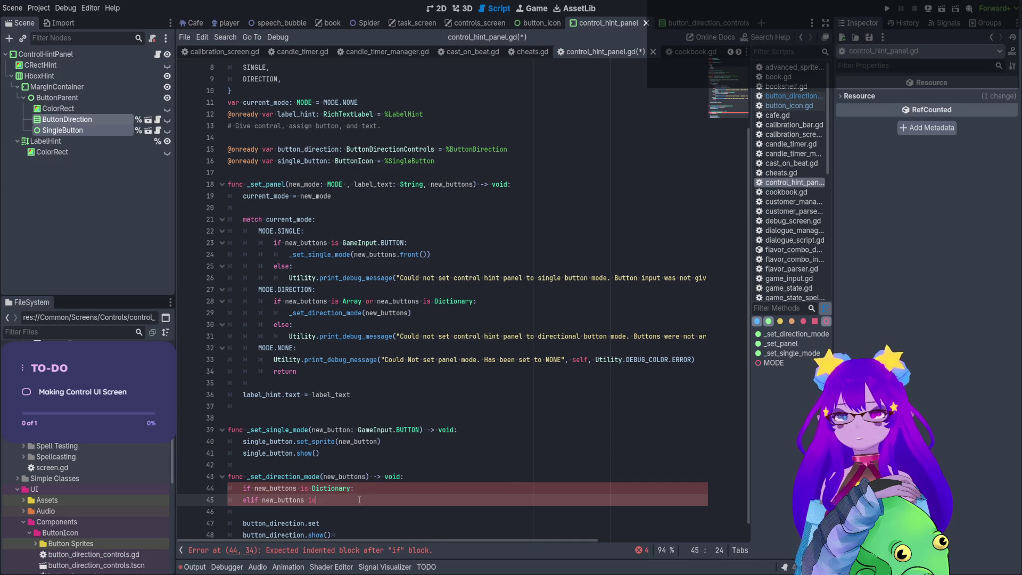
{"action": "key", "text": "shift+Up"}
{"action": "key", "text": "shift+Home"}
{"action": "key", "text": "BackSpace"}
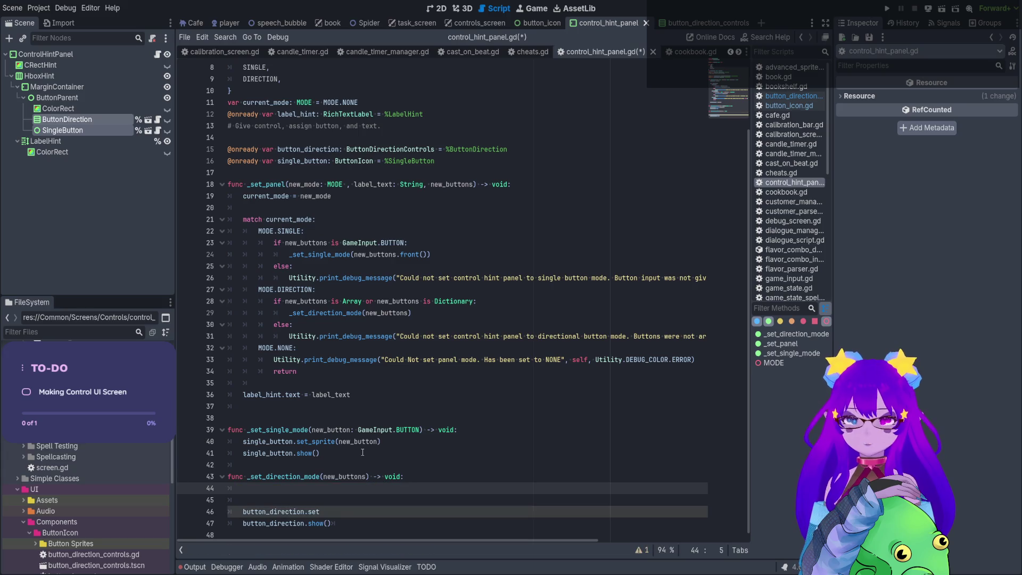
{"action": "key", "text": "Return"}
{"action": "type", "text": "ma"}
{"action": "key", "text": "BackSpace"}
{"action": "key", "text": "BackSpace"}
{"action": "key", "text": "BackSpace"}
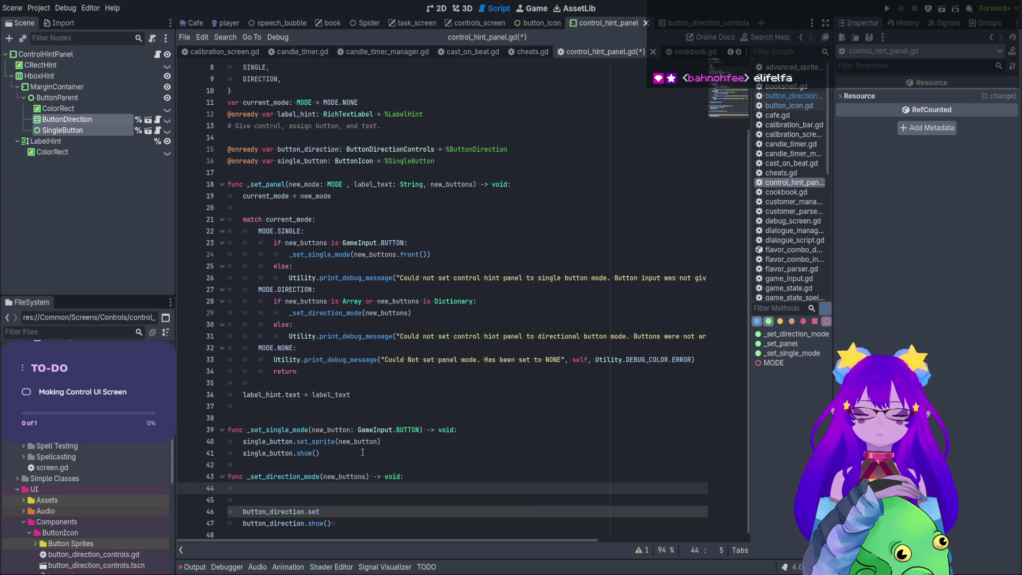
{"action": "type", "text": "match b"}
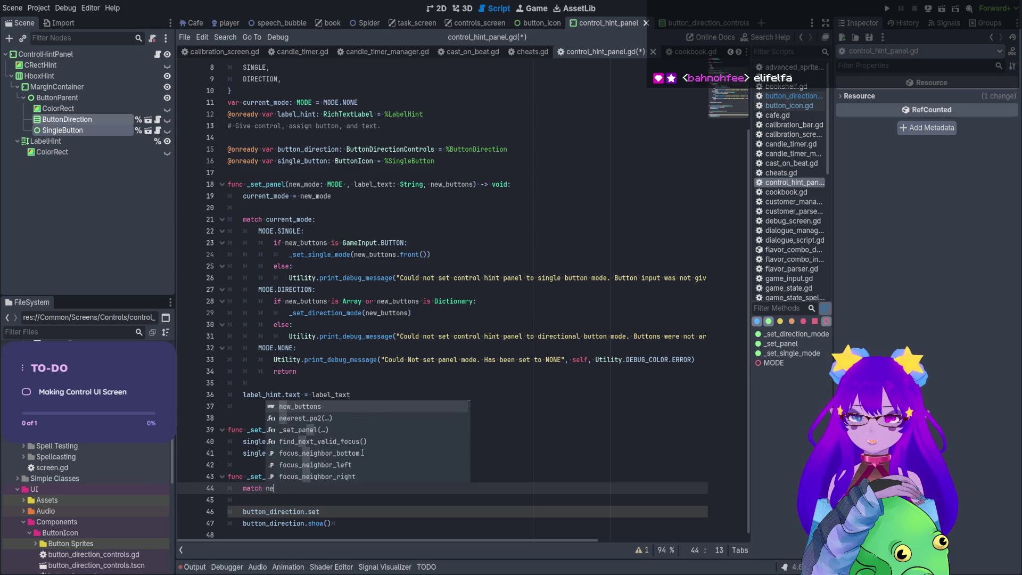
{"action": "key", "text": "Return"}
{"action": "type", "text": "ty"}
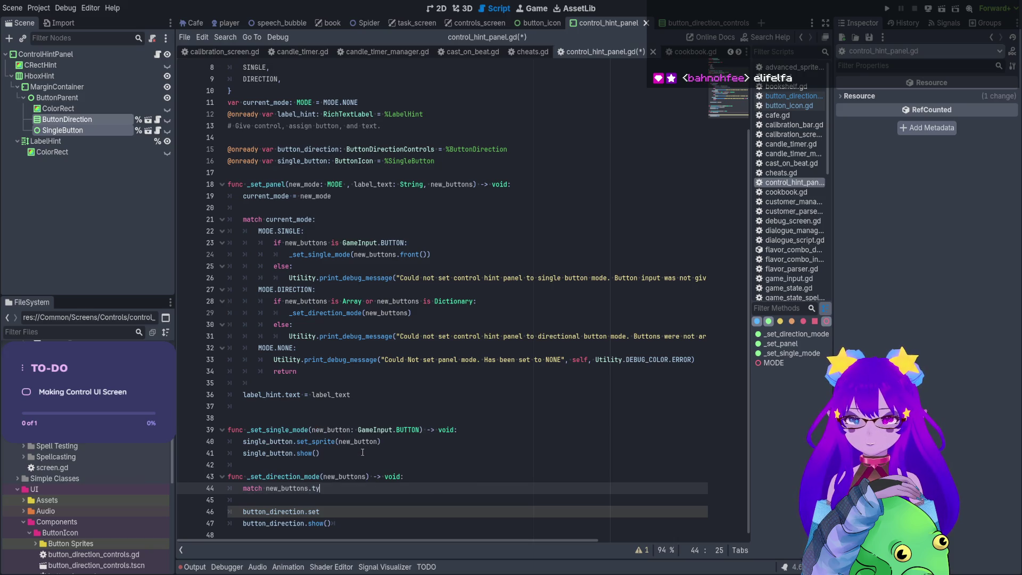
{"action": "key", "text": "BackSpace"}
{"action": "key", "text": "BackSpace"}
{"action": "key", "text": "BackSpace"}
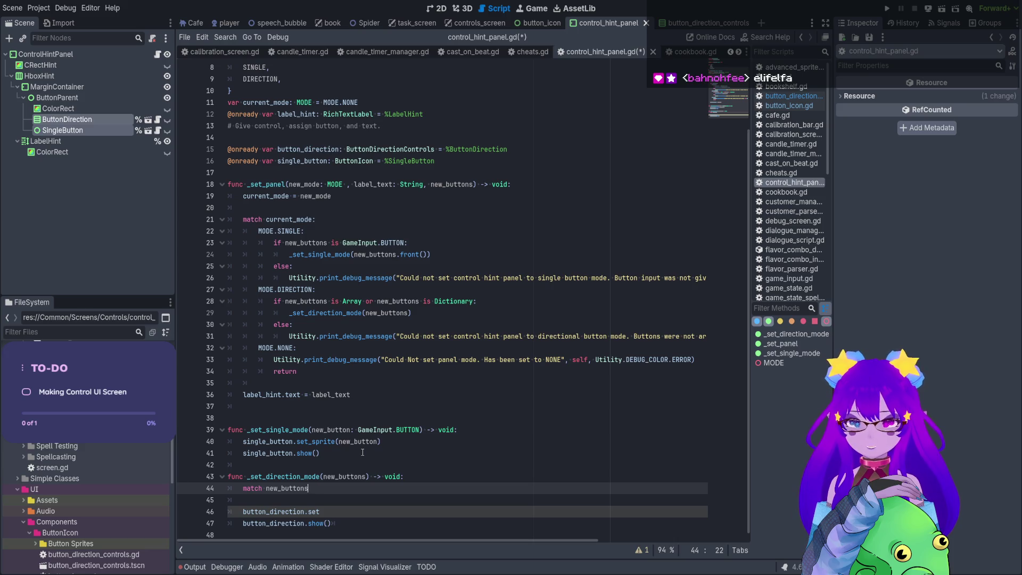
{"action": "type", "text": ":"}
{"action": "key", "text": "Return"}
{"action": "type", "text": "Di"}
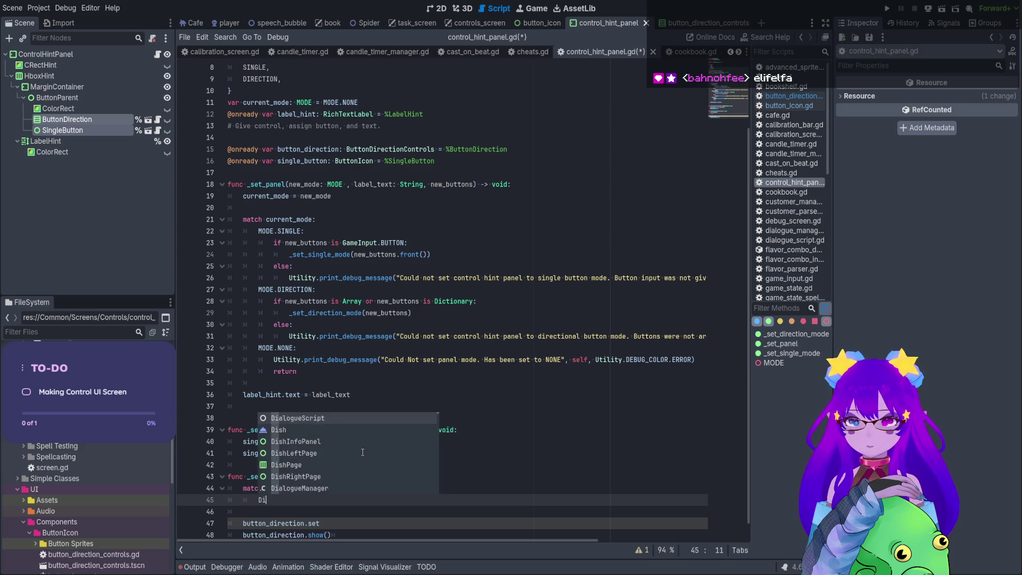
{"action": "type", "text": "c"}
{"action": "key", "text": "Return"}
{"action": "type", "text": ":"}
{"action": "key", "text": "Return"}
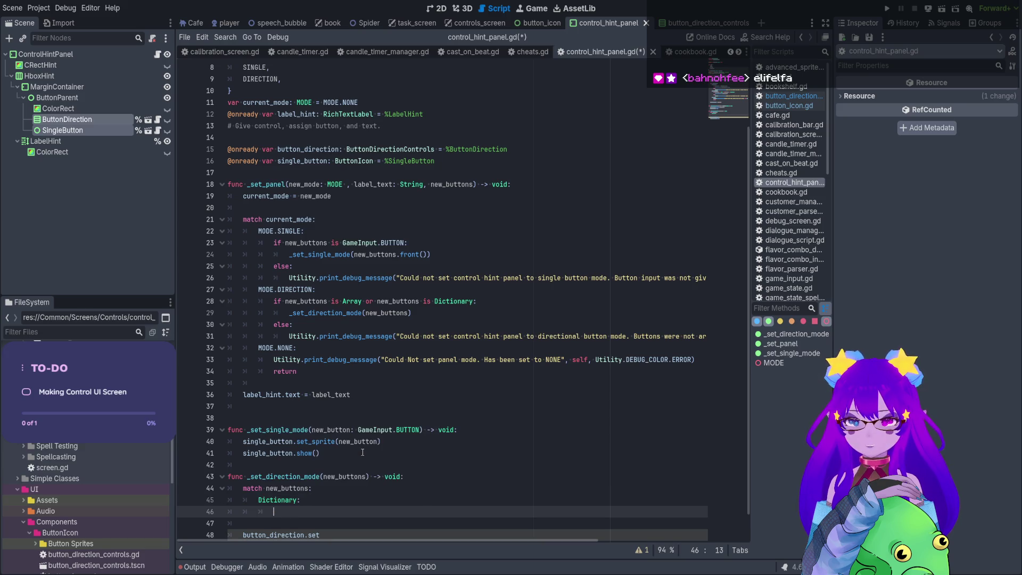
{"action": "type", "text": "Ar"}
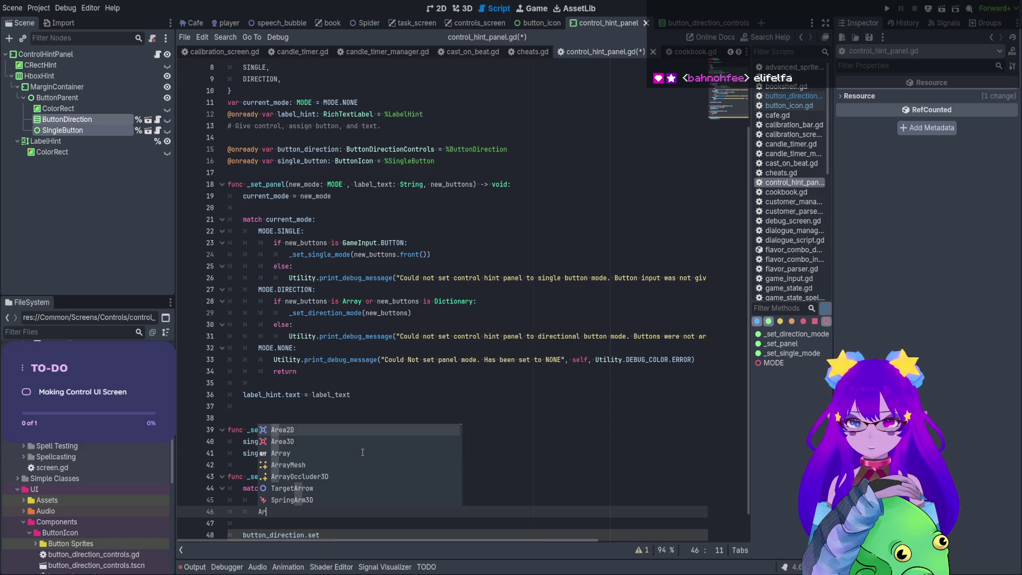
{"action": "type", "text": "r"}
{"action": "key", "text": "Return"}
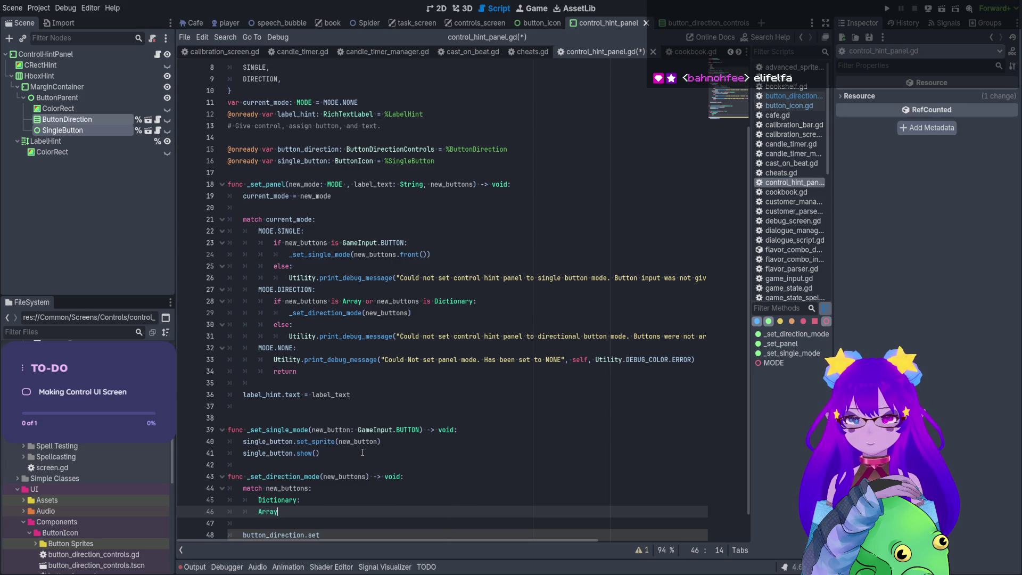
{"action": "scroll", "coordinate": [362, 453], "scroll_direction": "down", "scroll_amount": 1}
{"action": "left_click", "coordinate": [300, 477]}
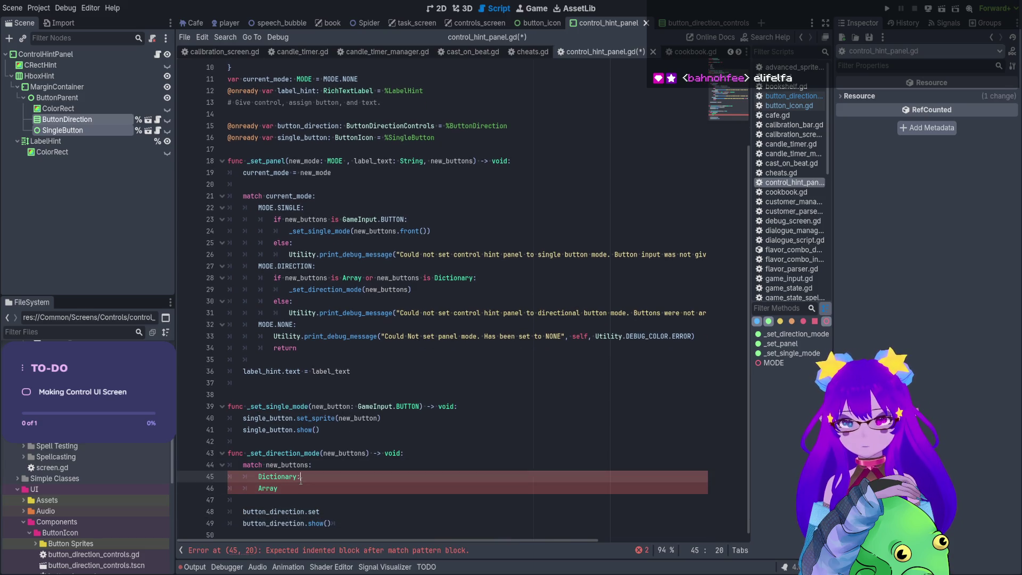
{"action": "left_click", "coordinate": [292, 490]}
{"action": "type", "text": ":"}
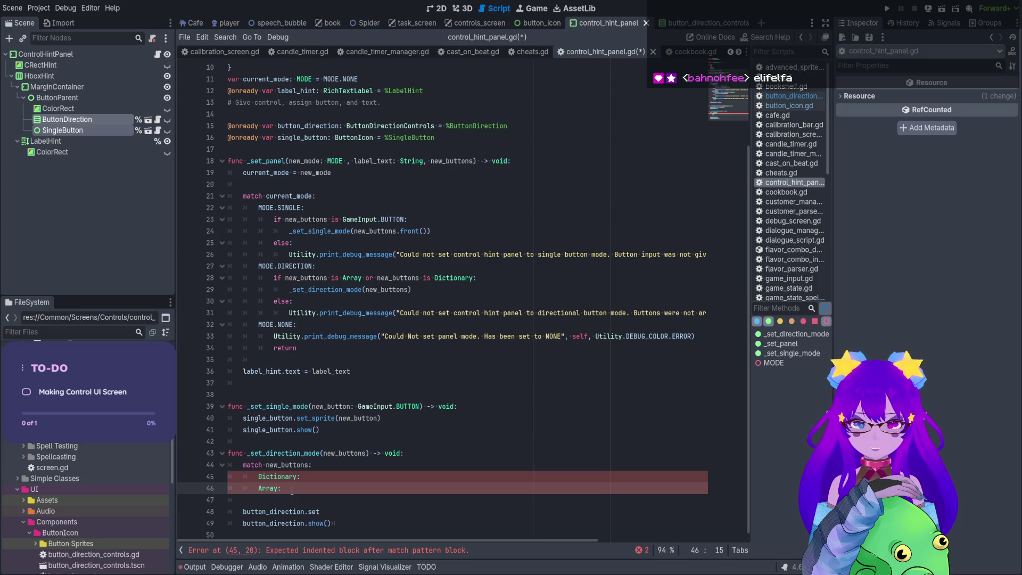
{"action": "key", "text": "Return"}
{"action": "type", "text": "pass"}
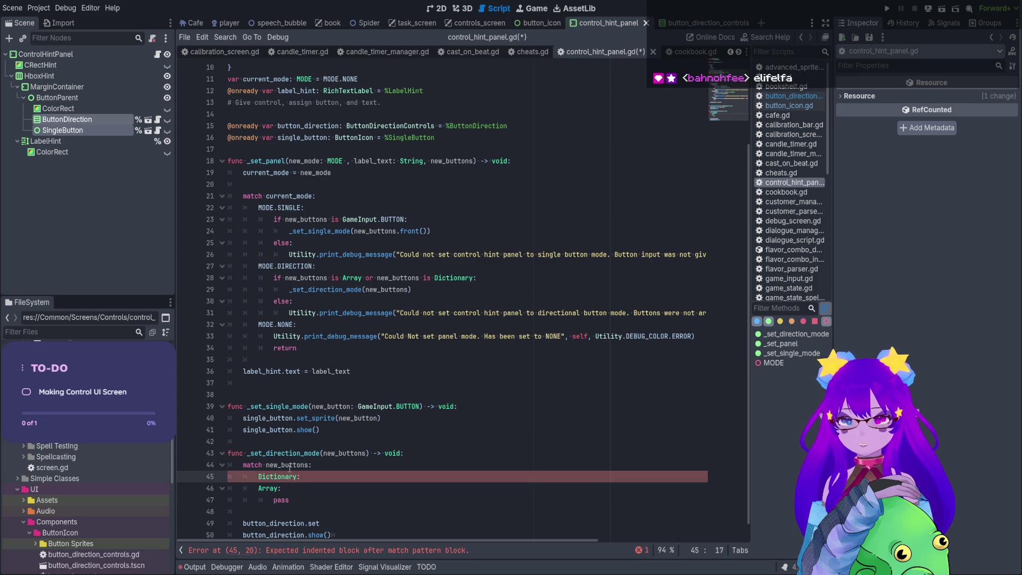
{"action": "left_click", "coordinate": [307, 465]}
{"action": "key", "text": "Up"}
{"action": "key", "text": "Home"}
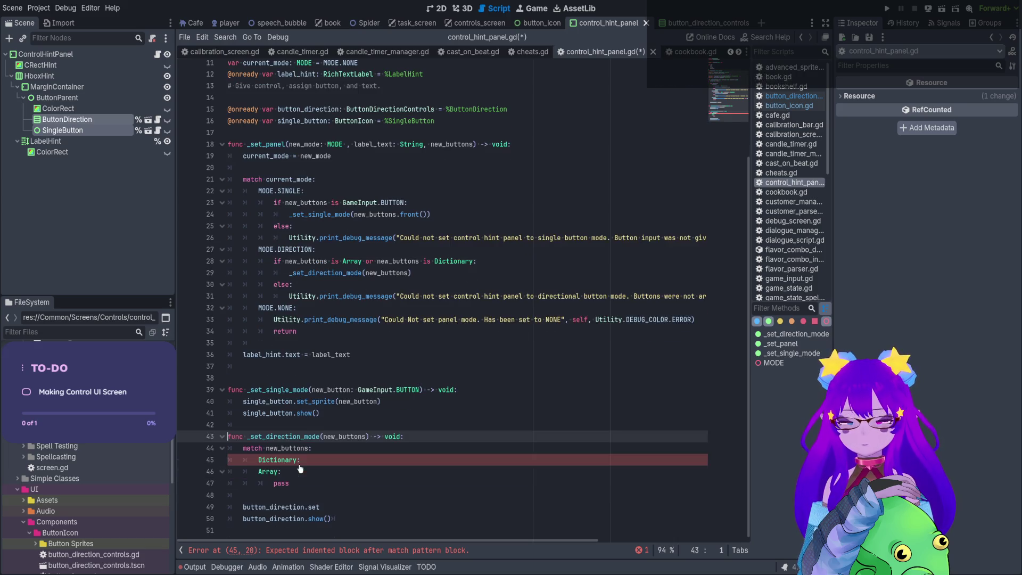
{"action": "scroll", "coordinate": [371, 420], "scroll_direction": "down", "scroll_amount": 1}
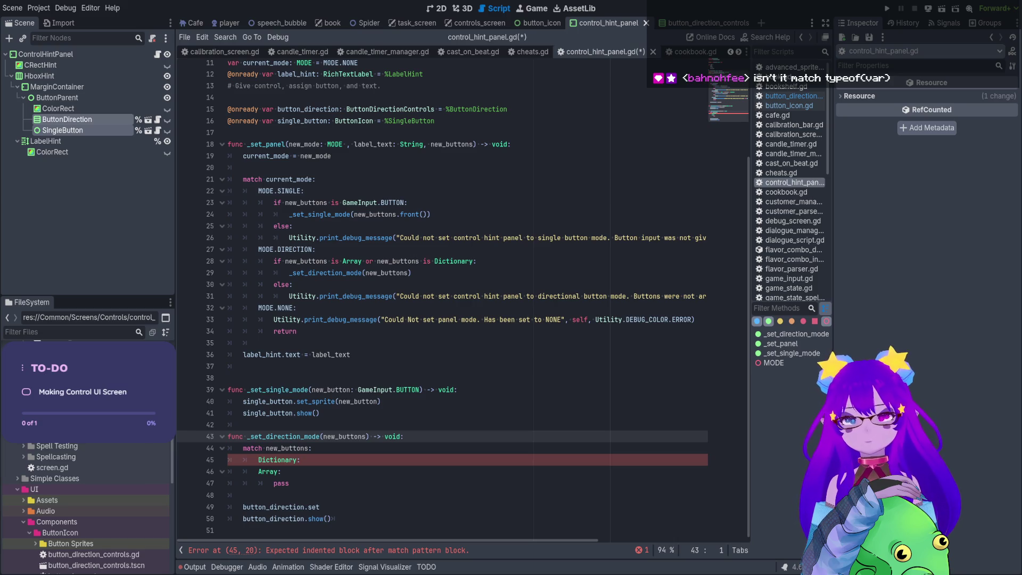
Make line 44 match on typeof(new_buttons) and bring up the typeof documentation.
{"action": "left_click", "coordinate": [266, 448]}
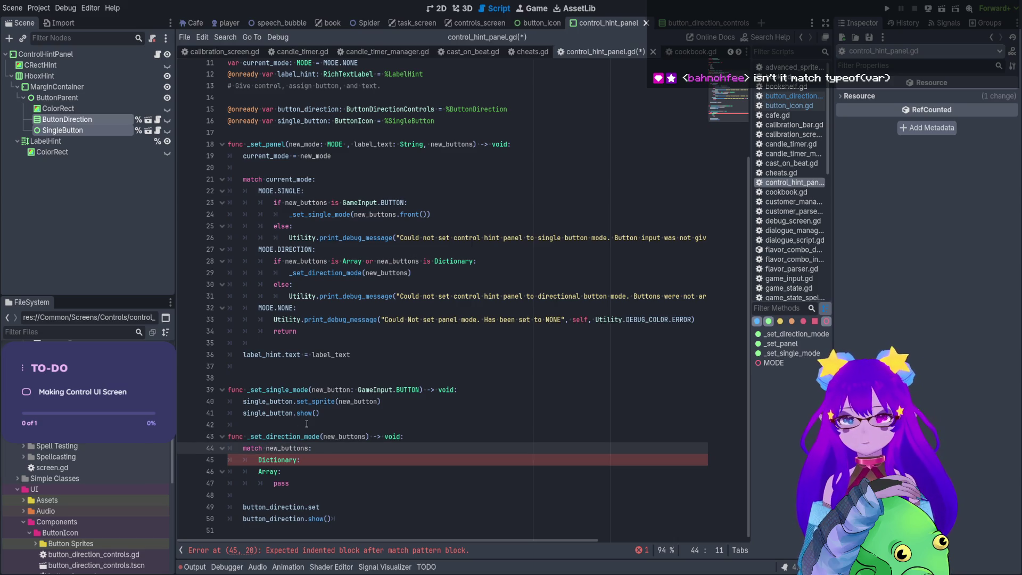
{"action": "type", "text": "type"}
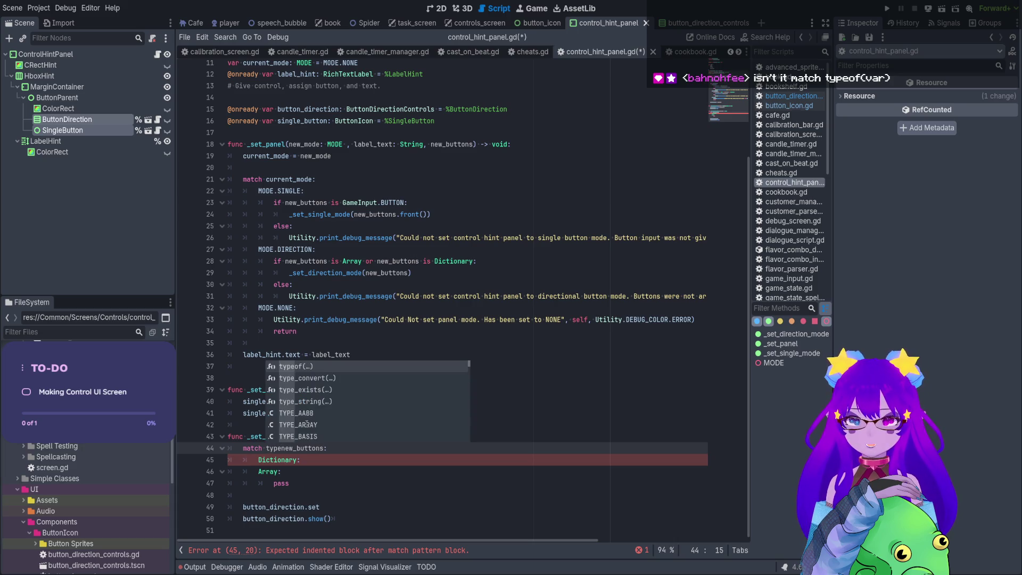
{"action": "key", "text": "Return"}
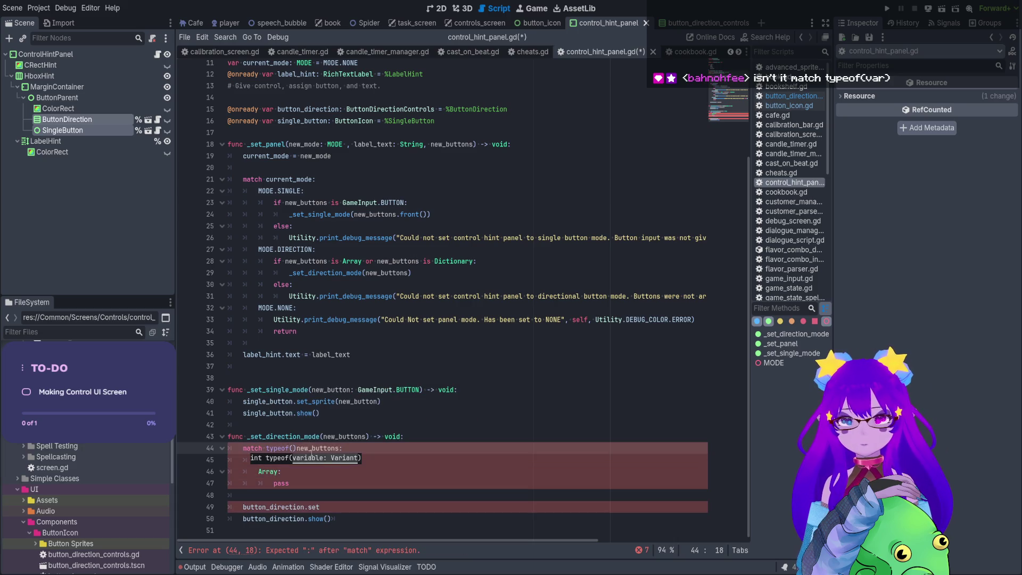
{"action": "key", "text": "Delete"}
{"action": "key", "text": "ctrl+Right"}
{"action": "type", "text": ")"}
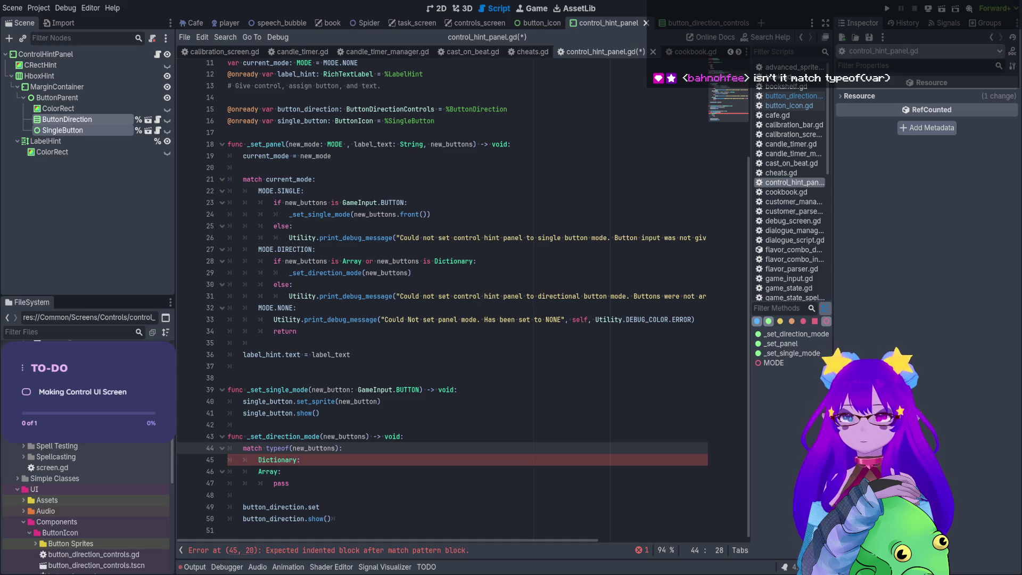
{"action": "left_click", "coordinate": [279, 449], "text": "ctrl"}
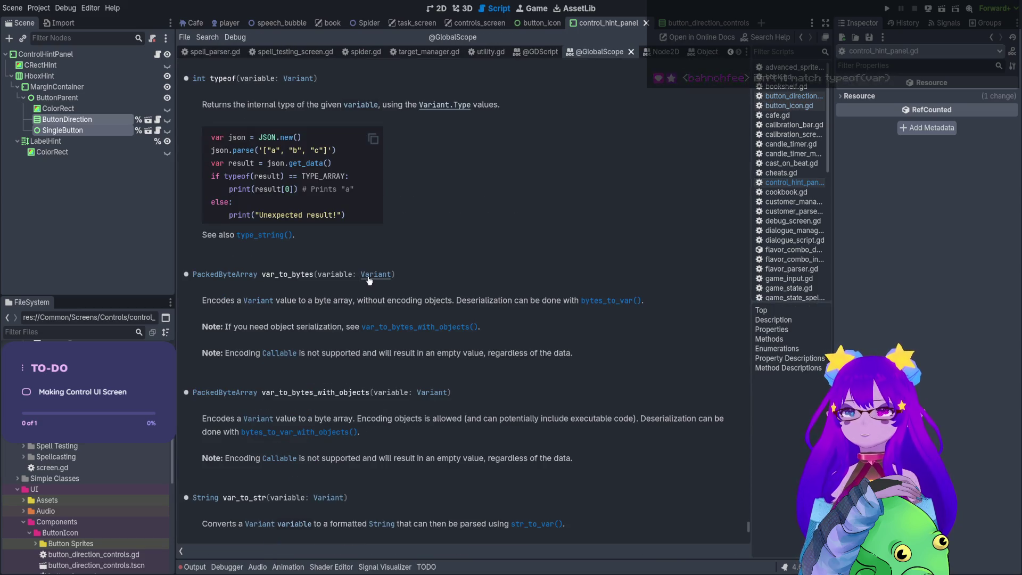
{"action": "scroll", "coordinate": [400, 256], "scroll_direction": "up", "scroll_amount": 2}
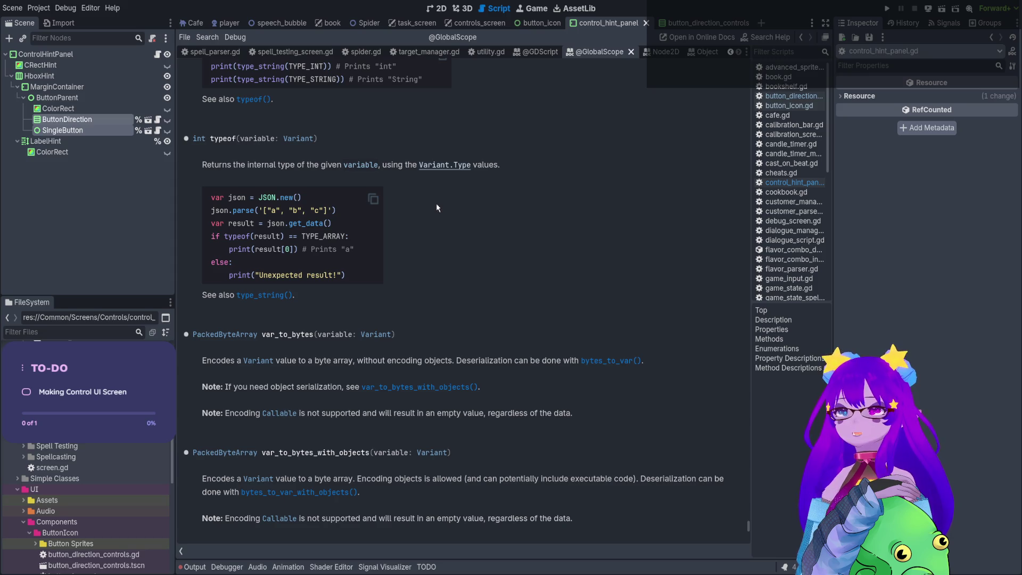
{"action": "left_click", "coordinate": [434, 166]}
{"action": "scroll", "coordinate": [416, 210], "scroll_direction": "down", "scroll_amount": 15}
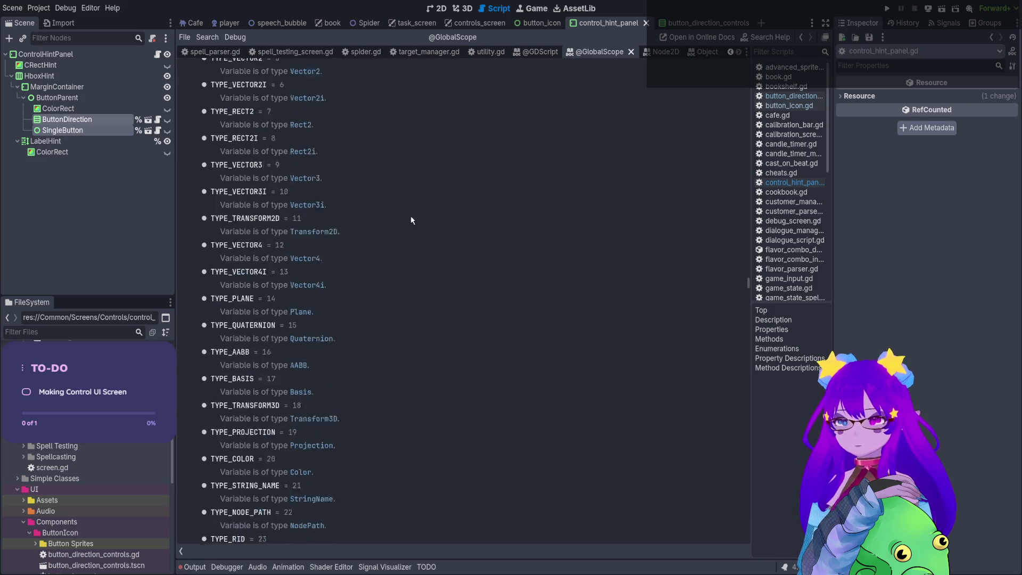
{"action": "scroll", "coordinate": [404, 234], "scroll_direction": "up", "scroll_amount": 6}
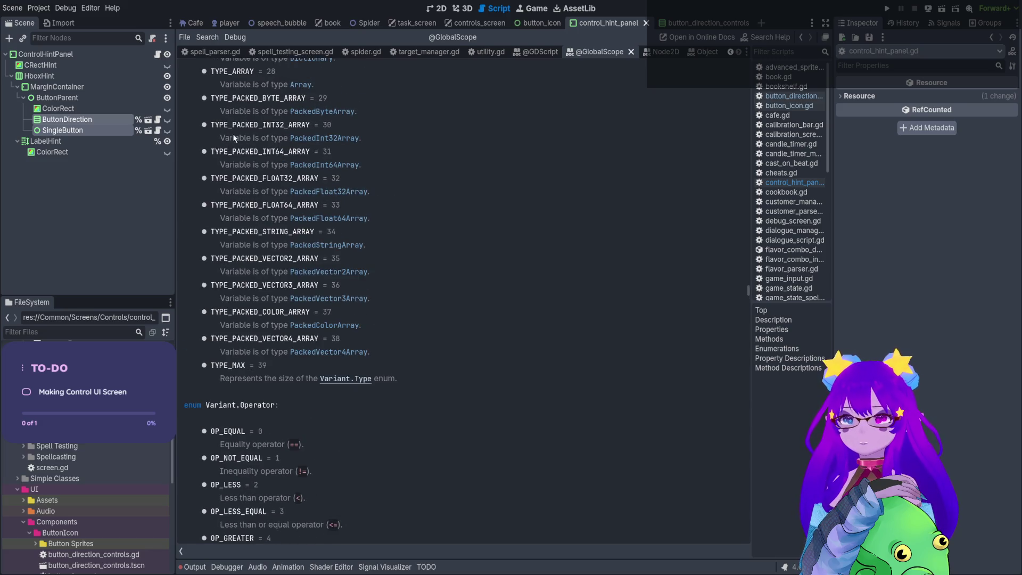
{"action": "left_click", "coordinate": [158, 55]}
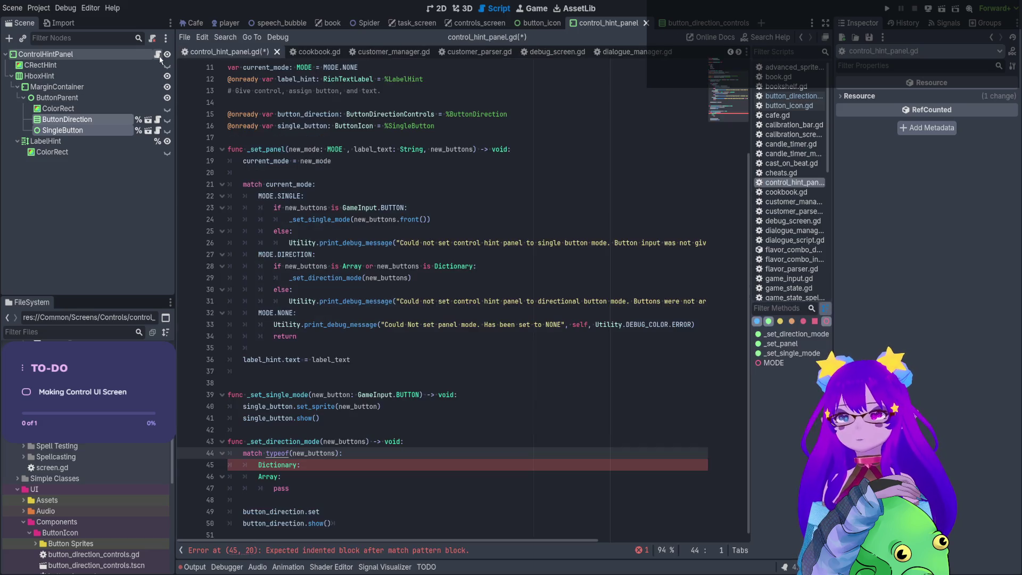
Replace the Dictionary and Array match cases with TYPE_DICTIONARY and TYPE_ARRAY.
{"action": "double_click", "coordinate": [295, 463]}
{"action": "type", "text": "TYPE_DI:"}
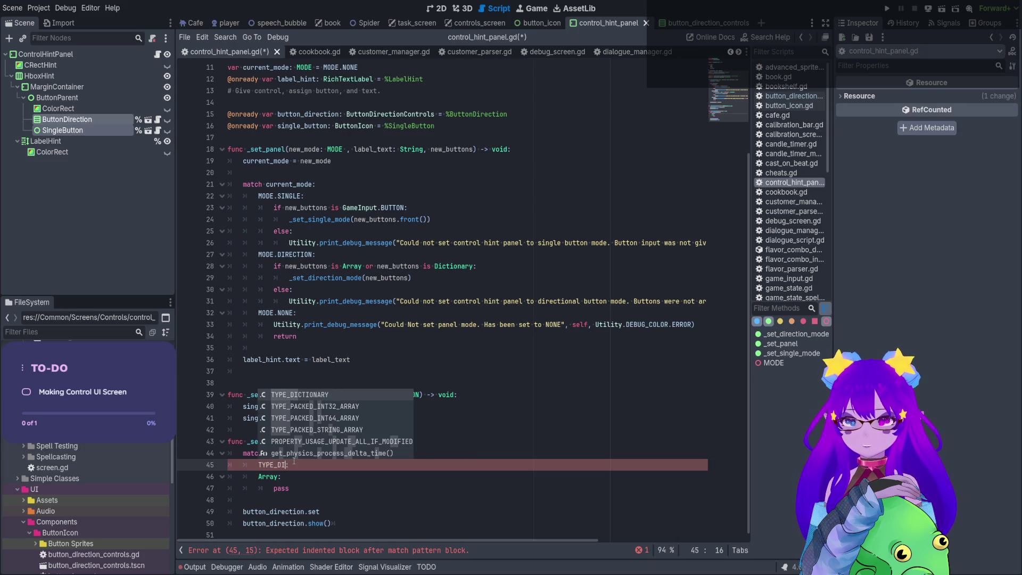
{"action": "key", "text": "Return"}
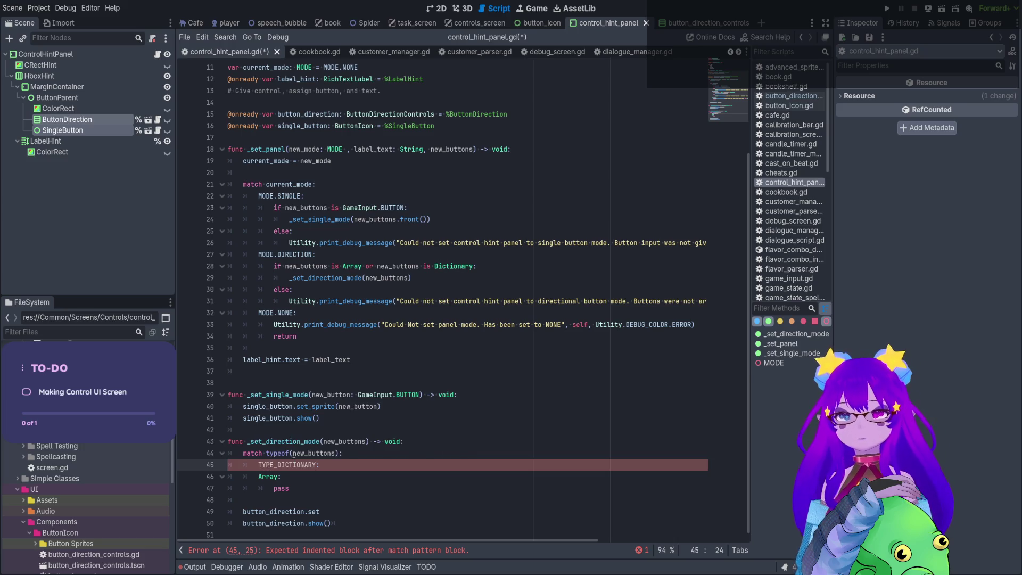
{"action": "double_click", "coordinate": [269, 476]}
{"action": "type", "text": "TYPE_DICTIONARY"}
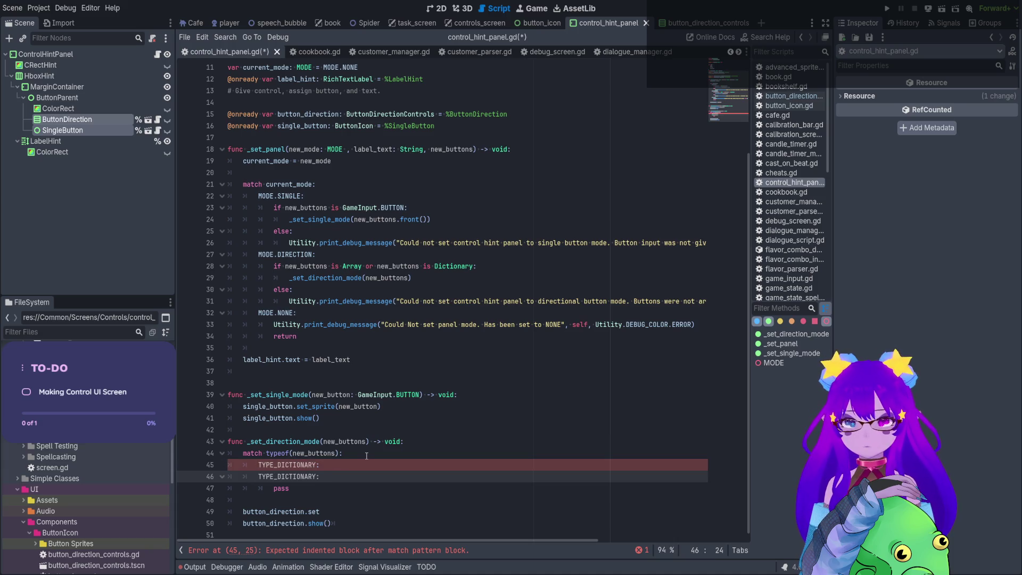
{"action": "key", "text": "BackSpace"}
{"action": "key", "text": "BackSpace"}
{"action": "key", "text": "BackSpace"}
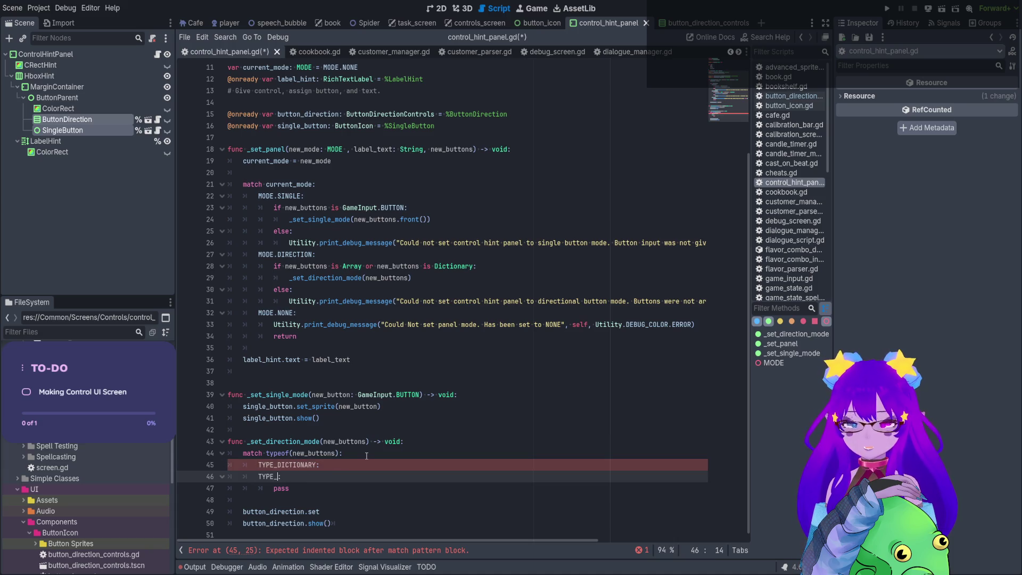
{"action": "type", "text": "ARRAY"}
Move the button_direction call under TYPE_DICTIONARY and start typing button_direction.preset.
{"action": "left_click", "coordinate": [400, 466]}
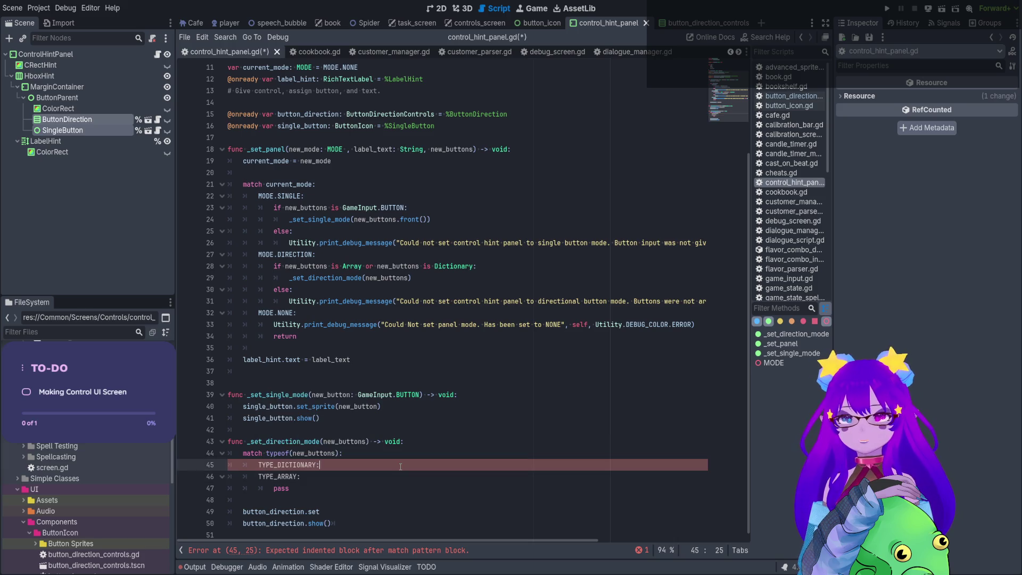
{"action": "key", "text": "Return"}
{"action": "scroll", "coordinate": [400, 466], "scroll_direction": "down", "scroll_amount": 1}
{"action": "mouse_move", "coordinate": [321, 511]}
{"action": "left_mouse_down"}
{"action": "mouse_move", "coordinate": [240, 510]}
{"action": "mouse_move", "coordinate": [354, 463]}
{"action": "left_mouse_up"}
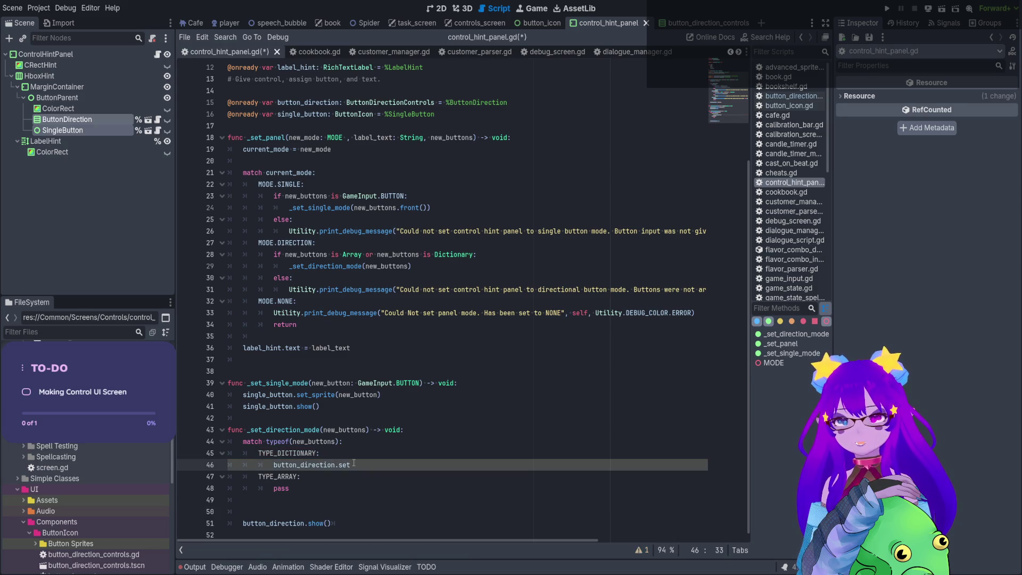
{"action": "key", "text": "BackSpace"}
{"action": "key", "text": "BackSpace"}
{"action": "key", "text": "BackSpace"}
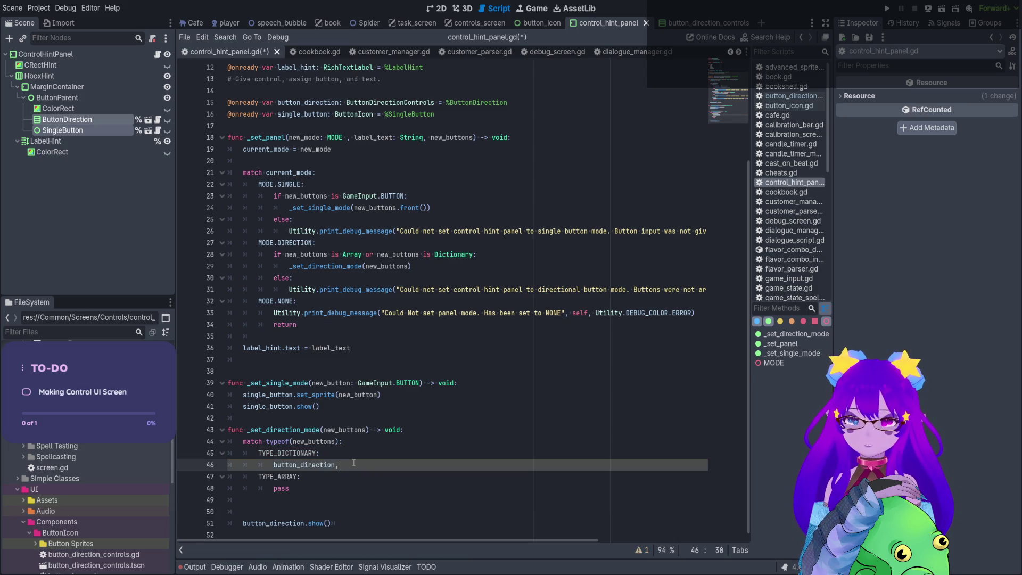
{"action": "key", "text": "ctrl+space"}
{"action": "type", "text": "set"}
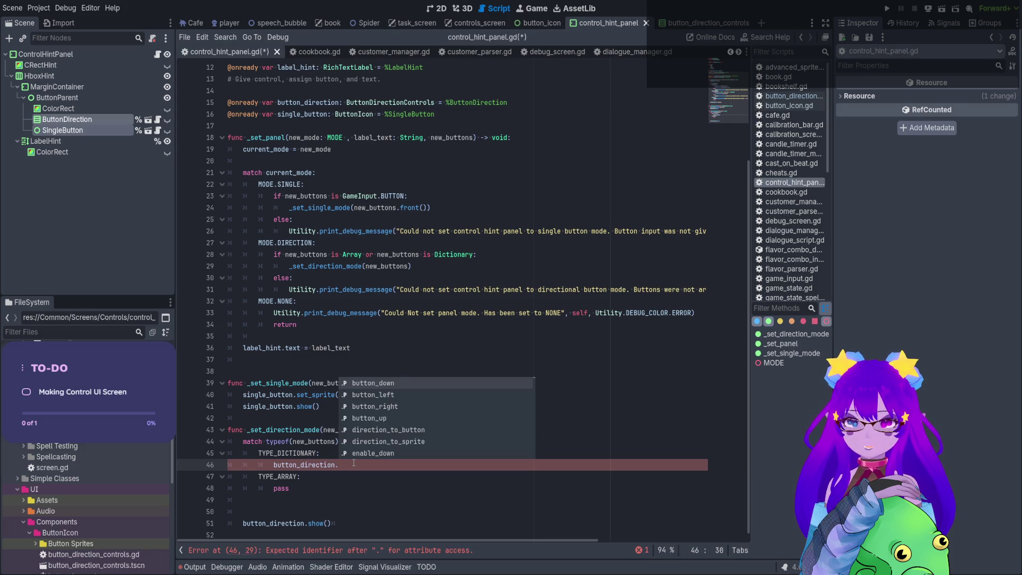
{"action": "key", "text": "BackSpace"}
{"action": "key", "text": "BackSpace"}
{"action": "key", "text": "BackSpace"}
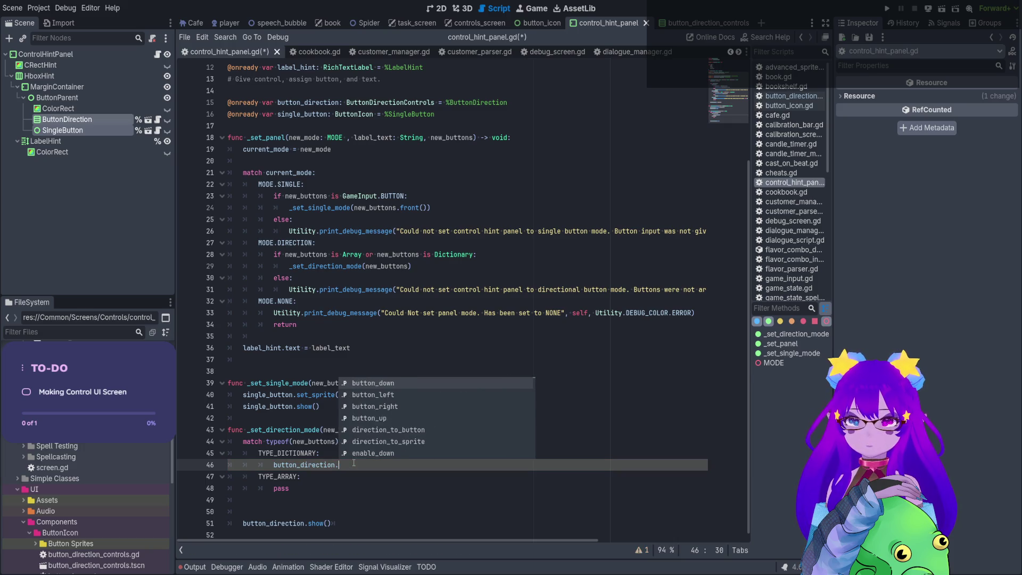
{"action": "type", "text": "preset"}
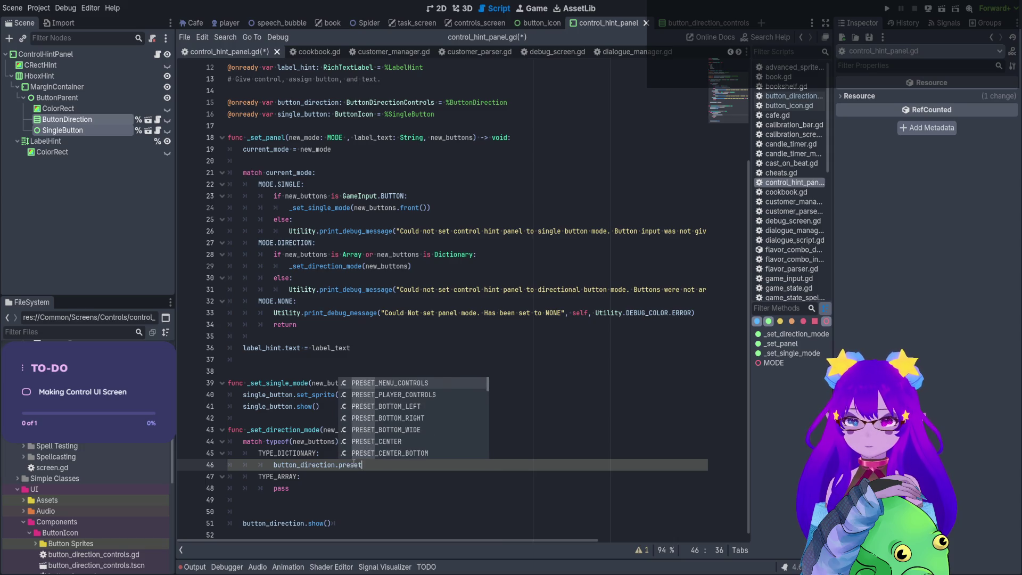
{"action": "key", "text": "Down"}
{"action": "key", "text": "Down"}
{"action": "key", "text": "Down"}
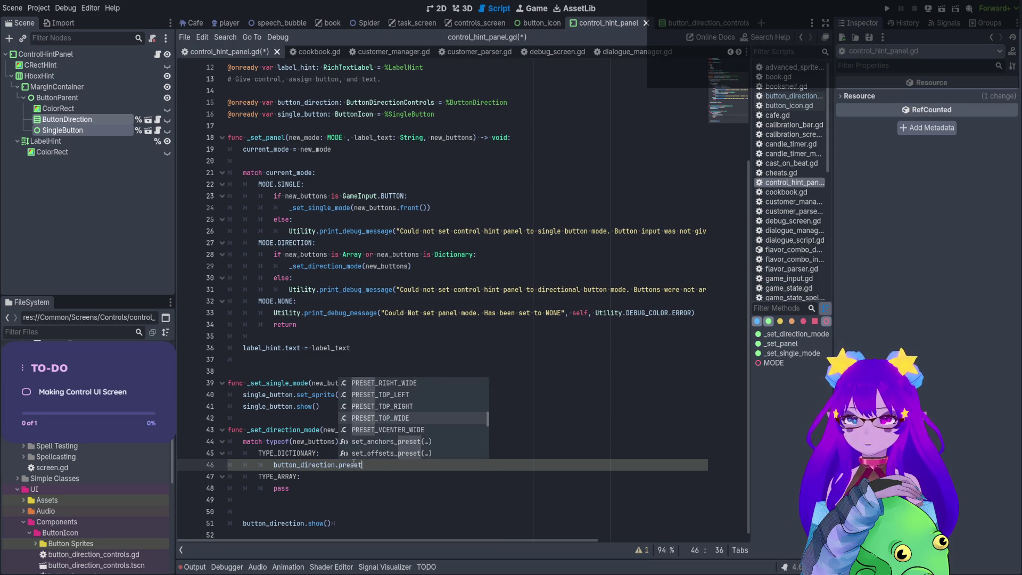
{"action": "left_click", "coordinate": [667, 23]}
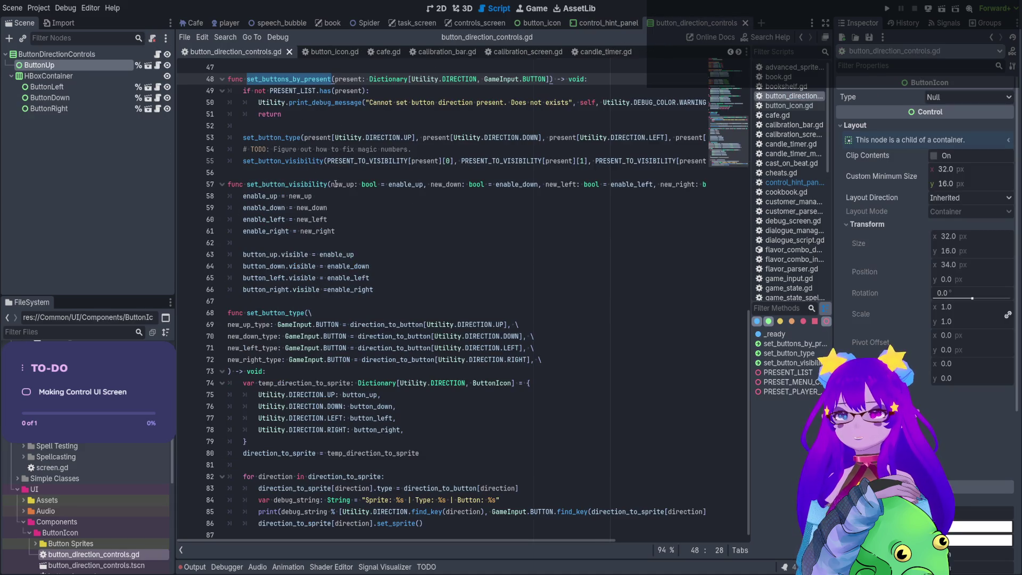
Replace 'preset' on line 46 with a set_buttons_by_present call in control_hint_panel.gd.
{"action": "scroll", "coordinate": [321, 123], "scroll_direction": "up", "scroll_amount": 1}
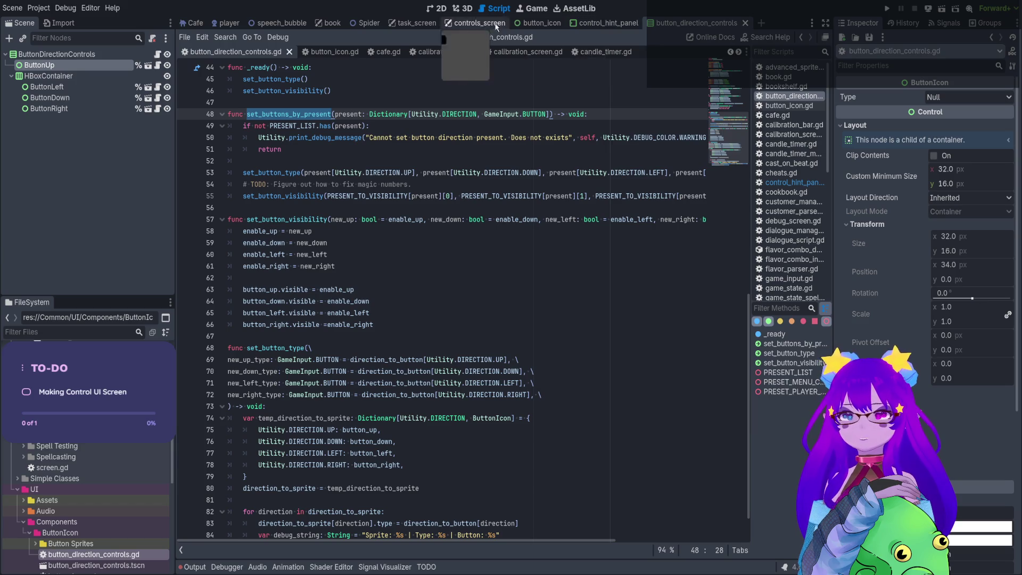
{"action": "left_click", "coordinate": [602, 24]}
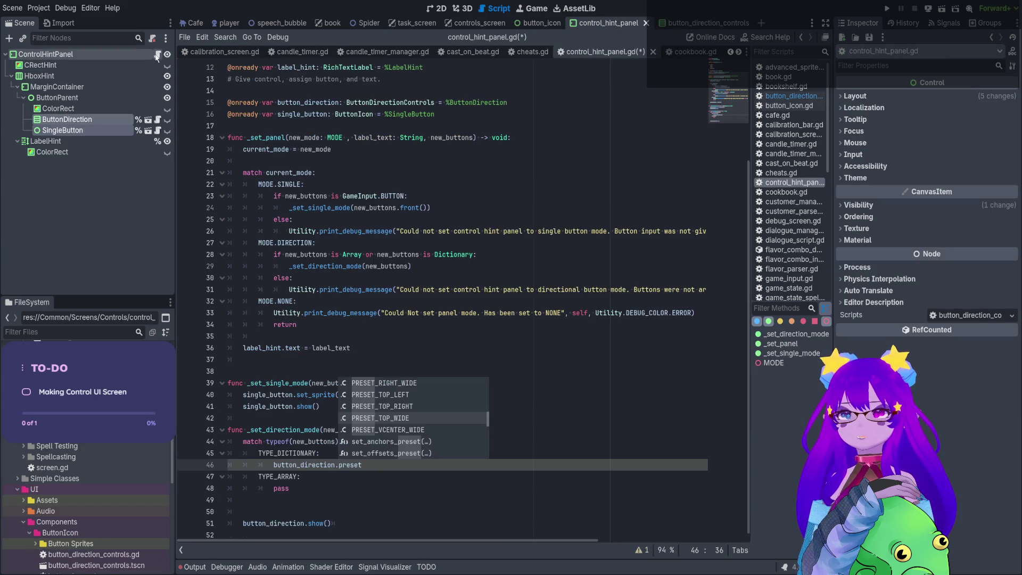
{"action": "double_click", "coordinate": [349, 465]}
{"action": "type", "text": "set_but"}
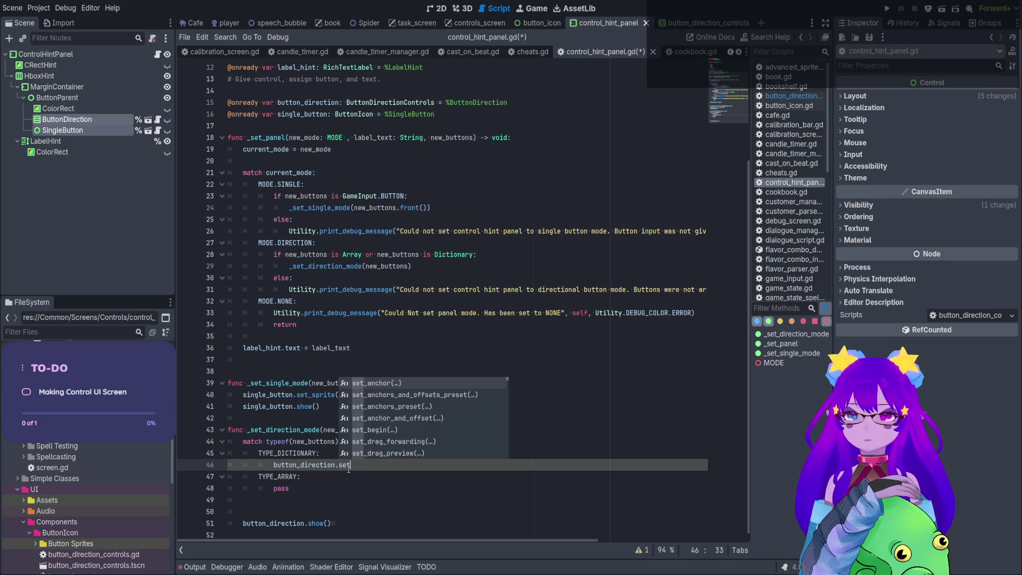
{"action": "type", "text": "ton"}
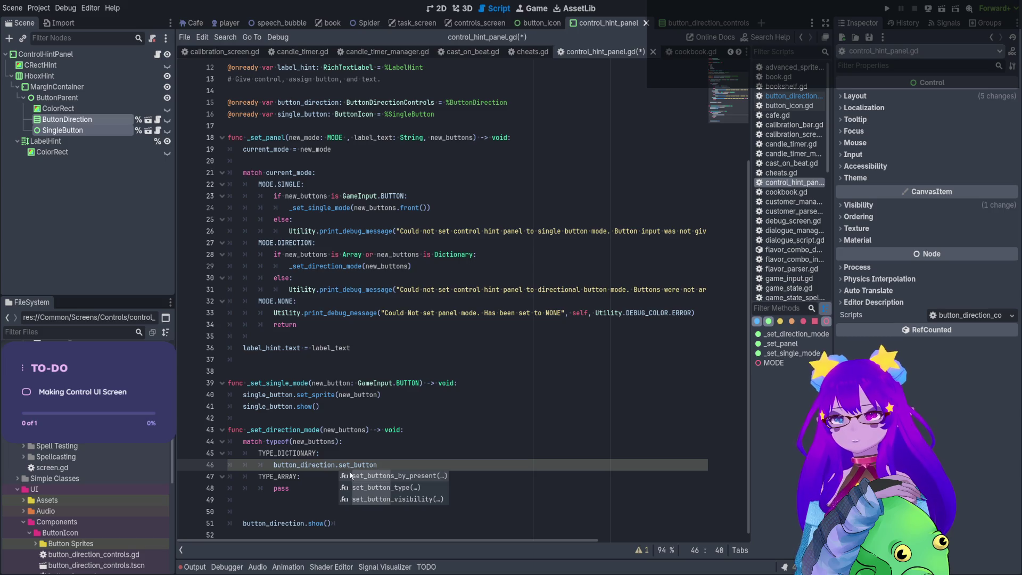
{"action": "left_click", "coordinate": [371, 476]}
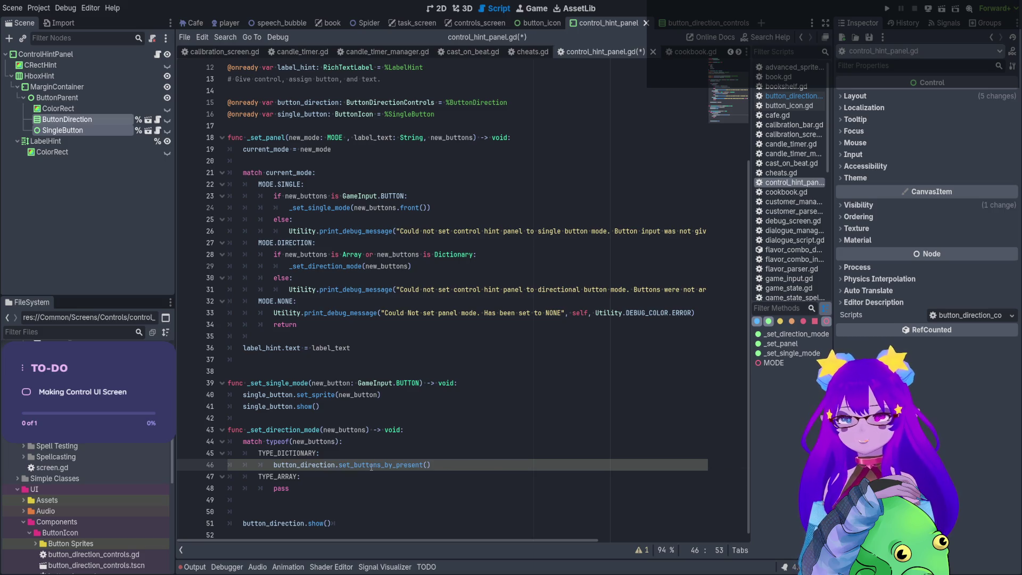
Rename the definitions set_buttons_by_present to set_by_present and set_button_type to set_type.
{"action": "left_click", "coordinate": [371, 466], "text": "ctrl"}
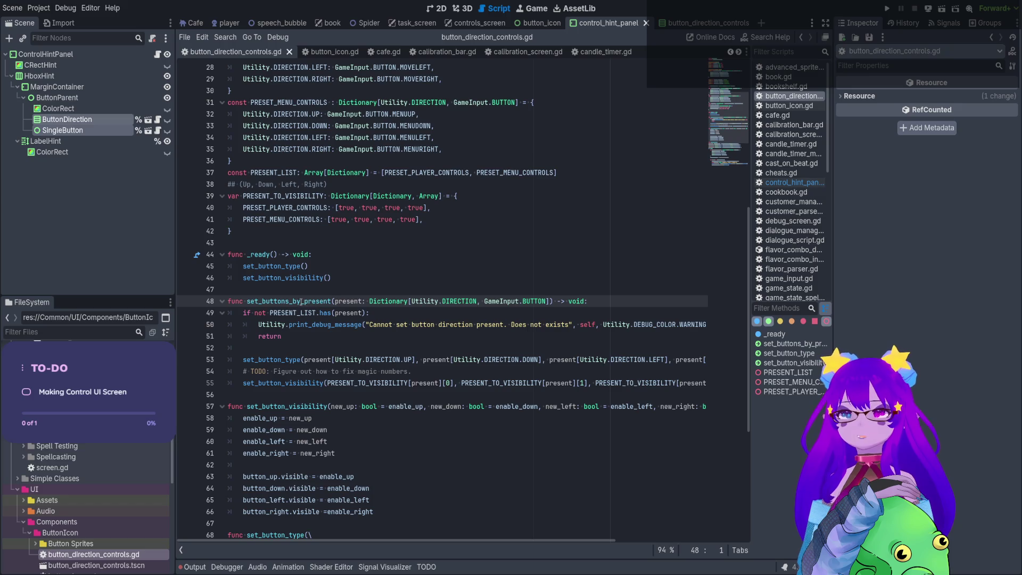
{"action": "left_click_drag", "start_coordinate": [289, 301], "coordinate": [261, 302]}
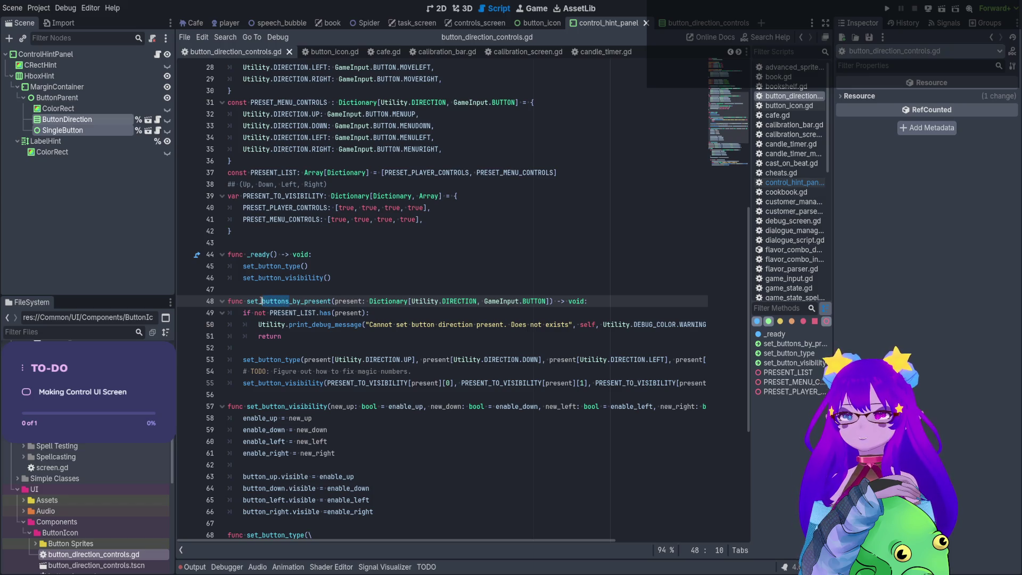
{"action": "key", "text": "BackSpace"}
{"action": "key", "text": "BackSpace"}
{"action": "scroll", "coordinate": [283, 310], "scroll_direction": "down", "scroll_amount": 6}
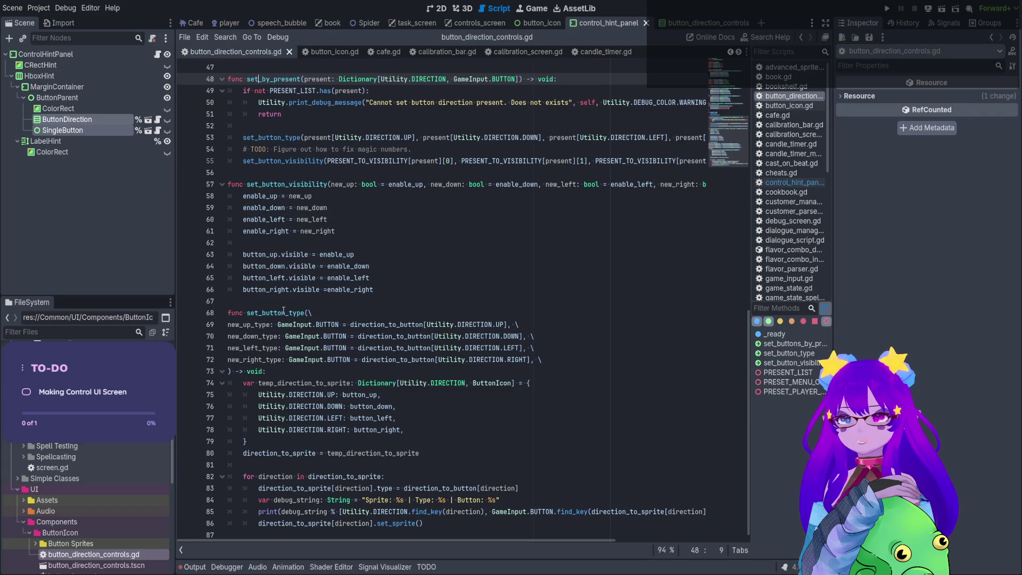
{"action": "left_click", "coordinate": [284, 313]}
{"action": "left_click_drag", "start_coordinate": [285, 313], "coordinate": [260, 313]}
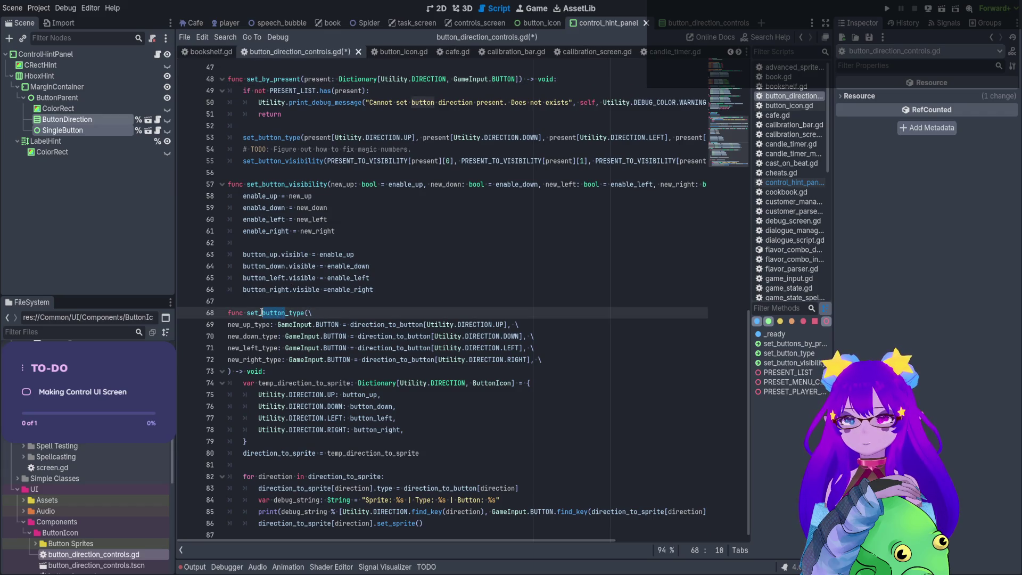
{"action": "key", "text": "BackSpace"}
Update the set_button_type calls on lines 45 and 53 to set_type and save.
{"action": "scroll", "coordinate": [295, 282], "scroll_direction": "up", "scroll_amount": 1}
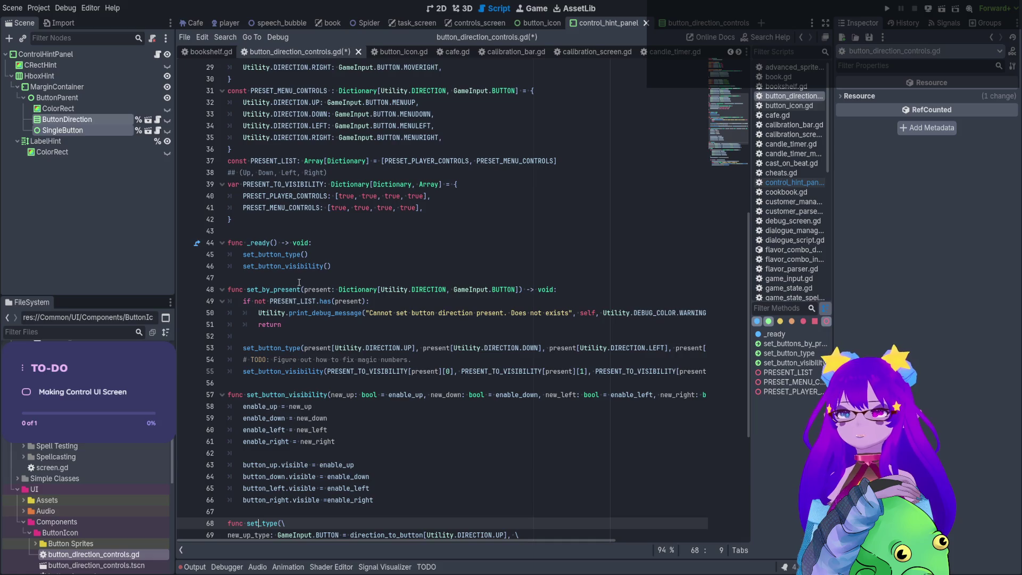
{"action": "left_click", "coordinate": [282, 253]}
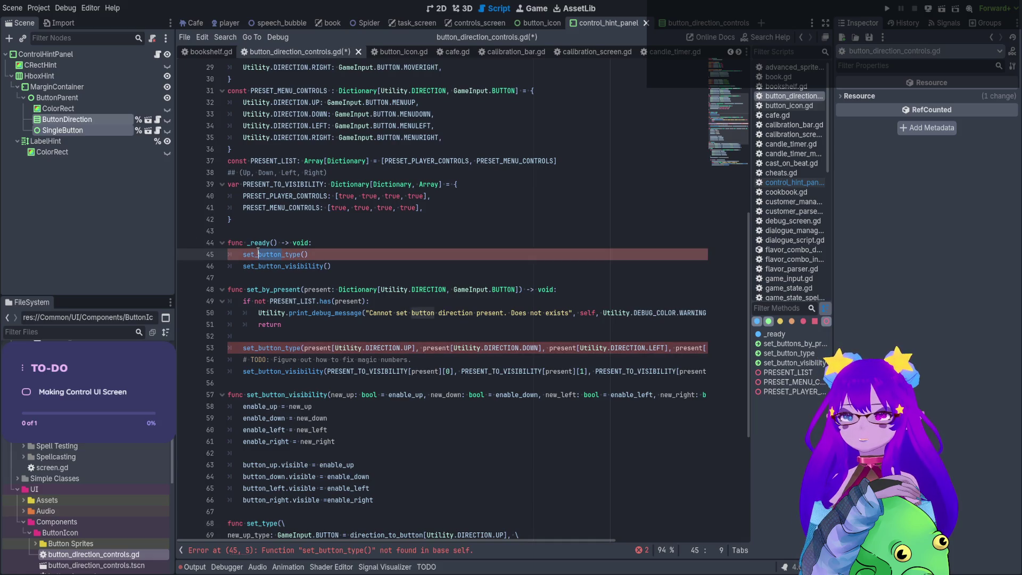
{"action": "key", "text": "Delete"}
{"action": "key", "text": "Delete"}
{"action": "key", "text": "Delete"}
{"action": "key", "text": "BackSpace"}
{"action": "key", "text": "BackSpace"}
{"action": "key", "text": "BackSpace"}
{"action": "key", "text": "Delete"}
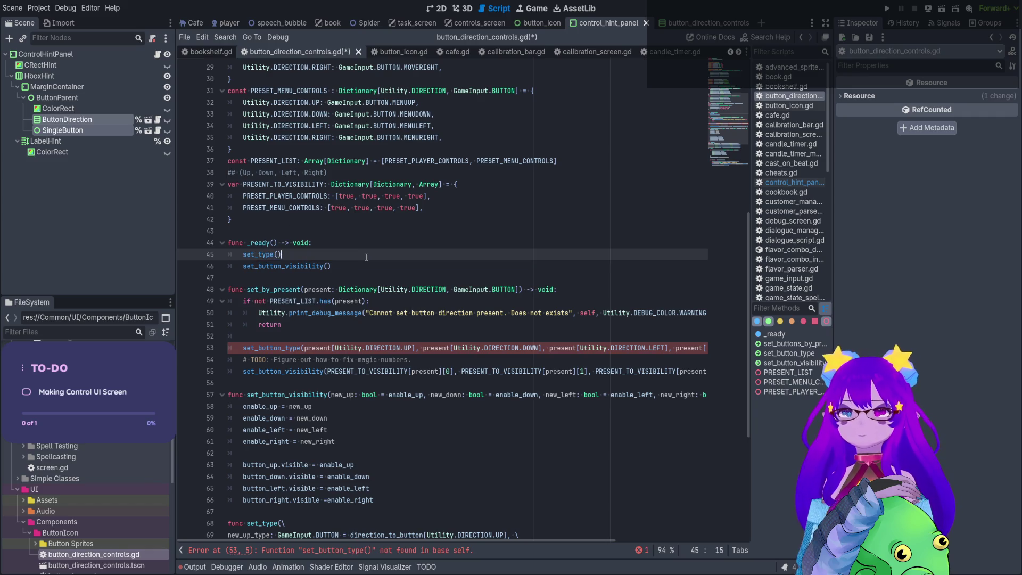
{"action": "key", "text": "ctrl+s"}
{"action": "left_click_drag", "start_coordinate": [282, 347], "coordinate": [255, 347]}
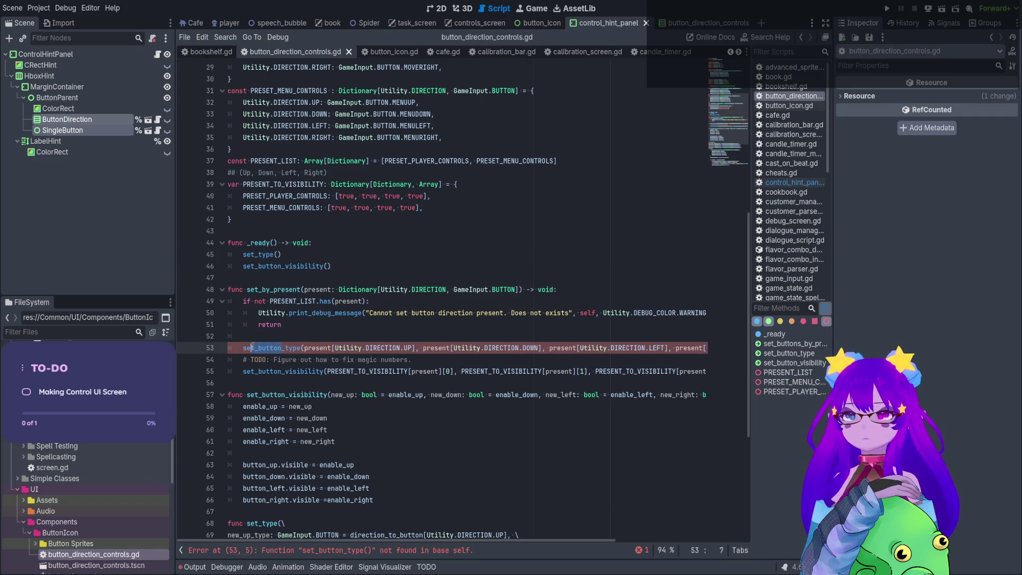
{"action": "key", "text": "BackSpace"}
{"action": "key", "text": "ctrl+s"}
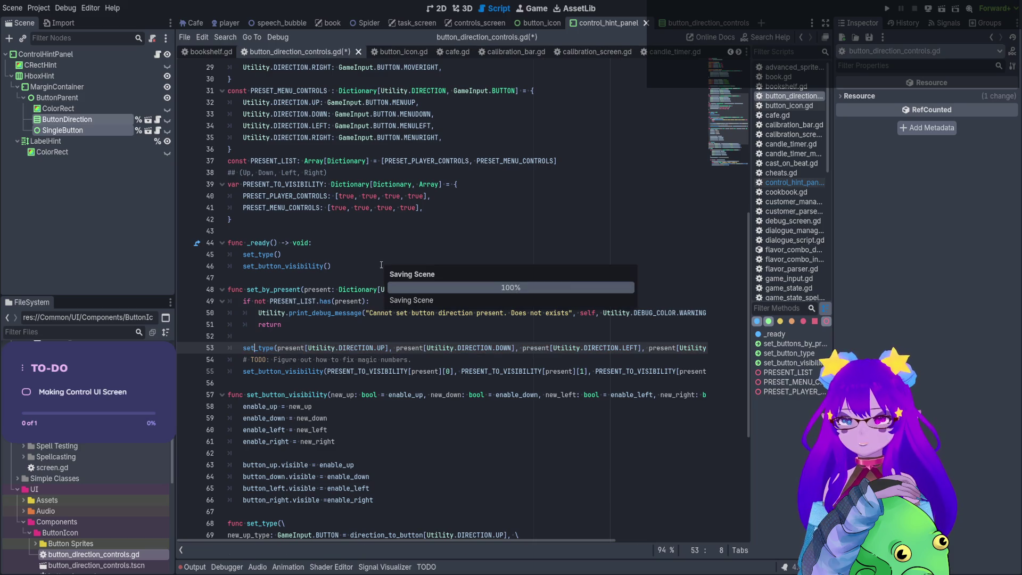
Search all files for remaining set_button_type uses, restore set_type on line 53, and save.
{"action": "scroll", "coordinate": [372, 244], "scroll_direction": "down", "scroll_amount": 6}
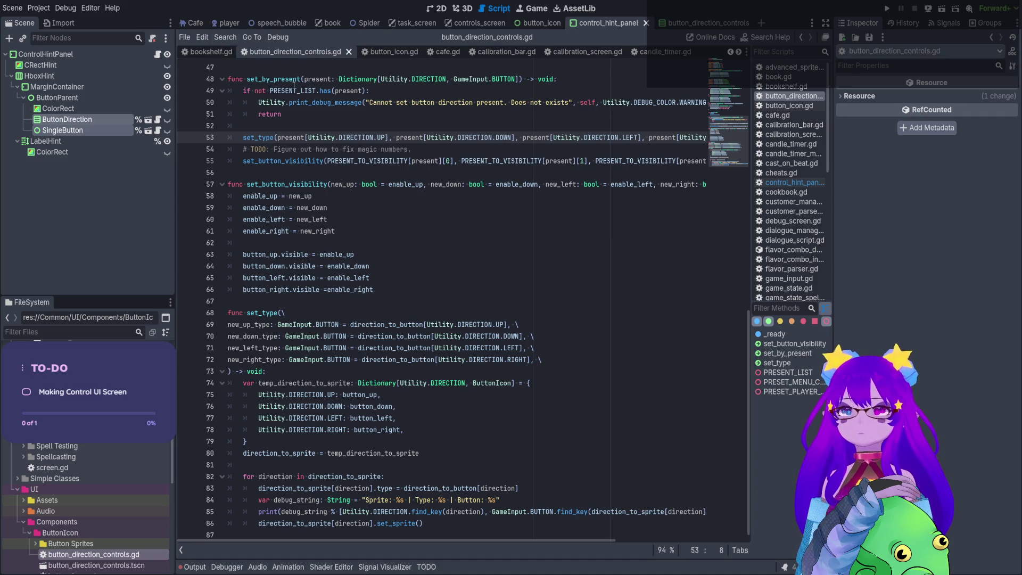
{"action": "scroll", "coordinate": [601, 248], "scroll_direction": "up", "scroll_amount": 5}
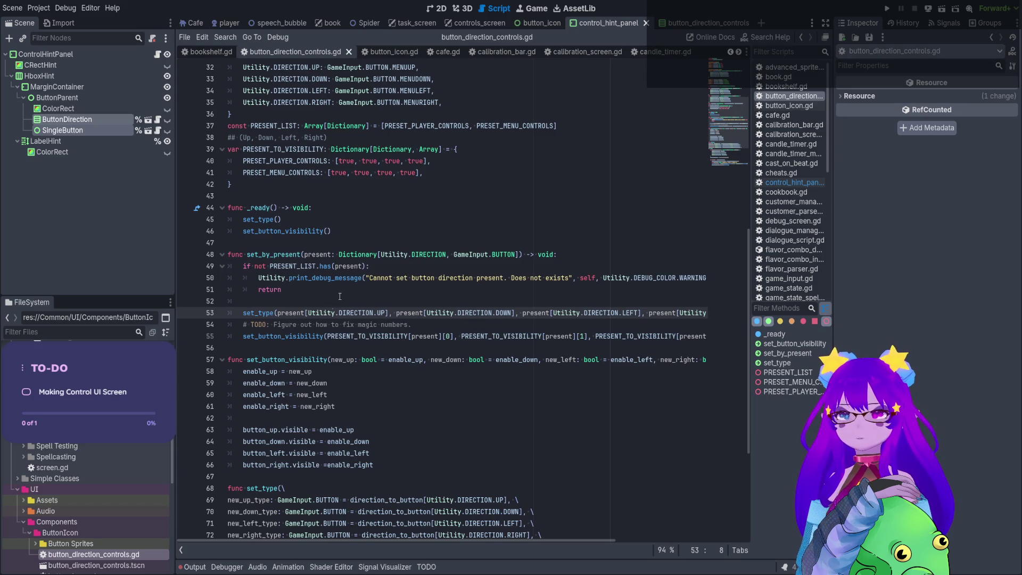
{"action": "type", "text": "_button"}
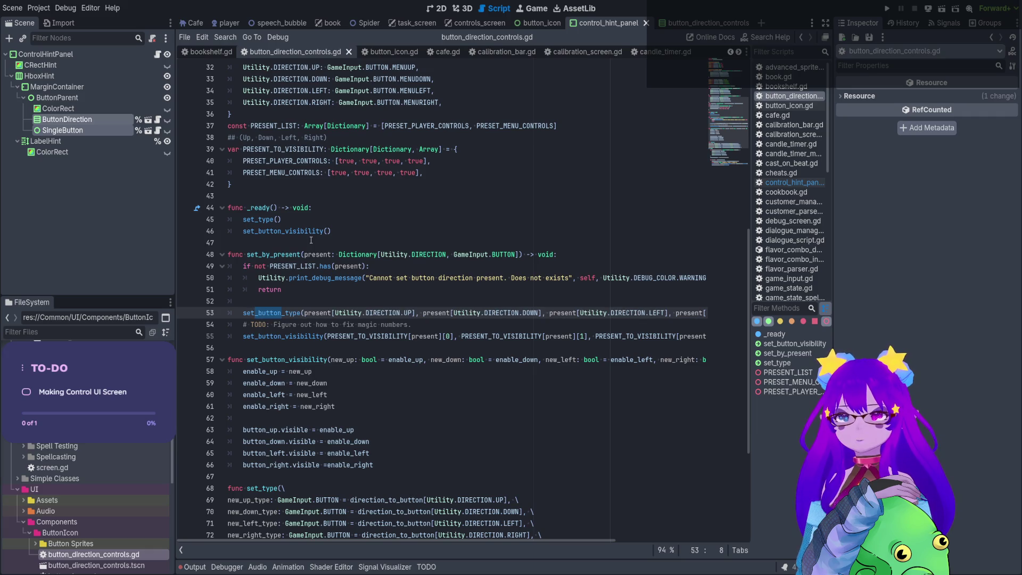
{"action": "double_click", "coordinate": [282, 313]}
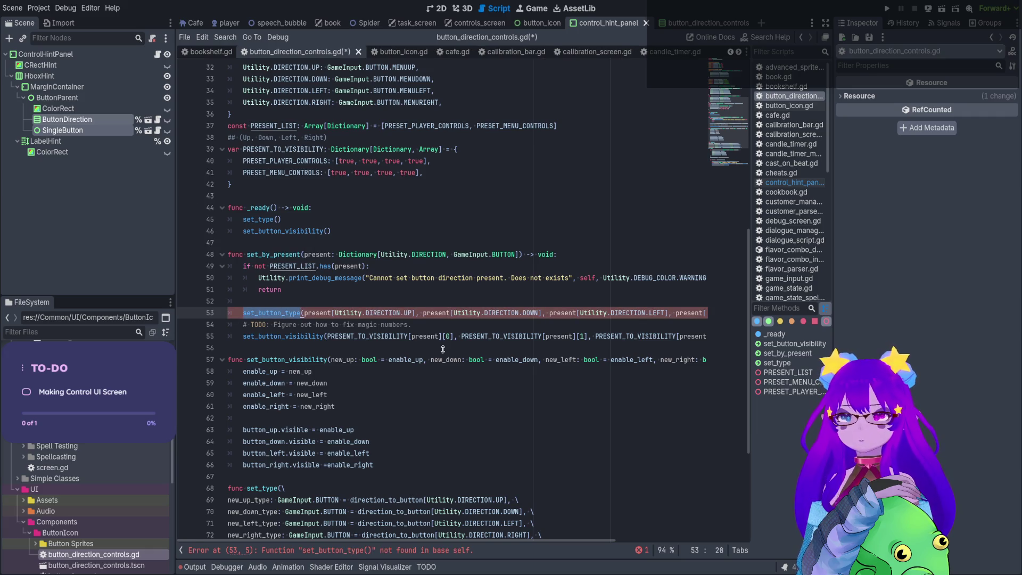
{"action": "key", "text": "ctrl+shift+f"}
{"action": "key", "text": "Return"}
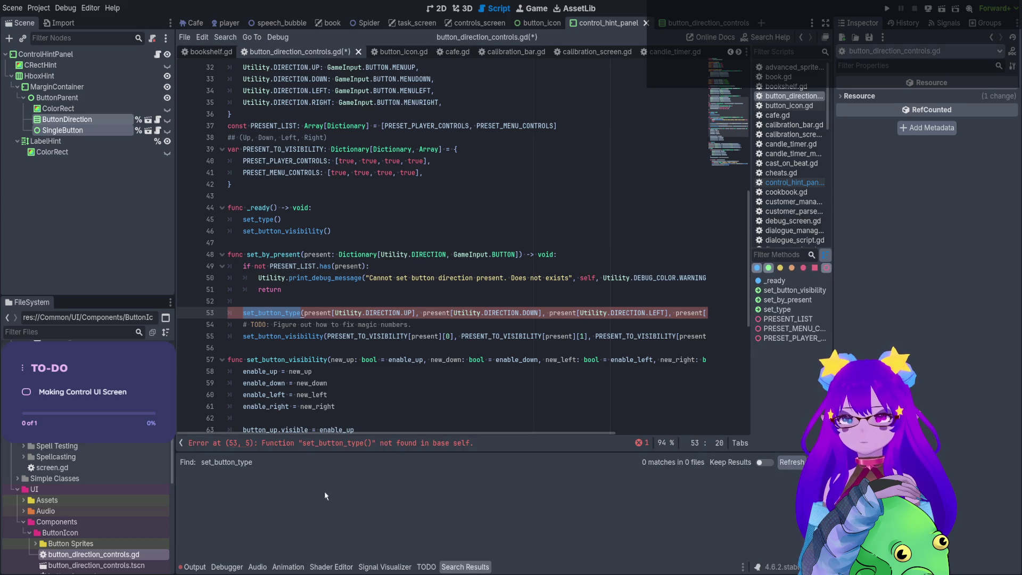
{"action": "key", "text": "ctrl+z"}
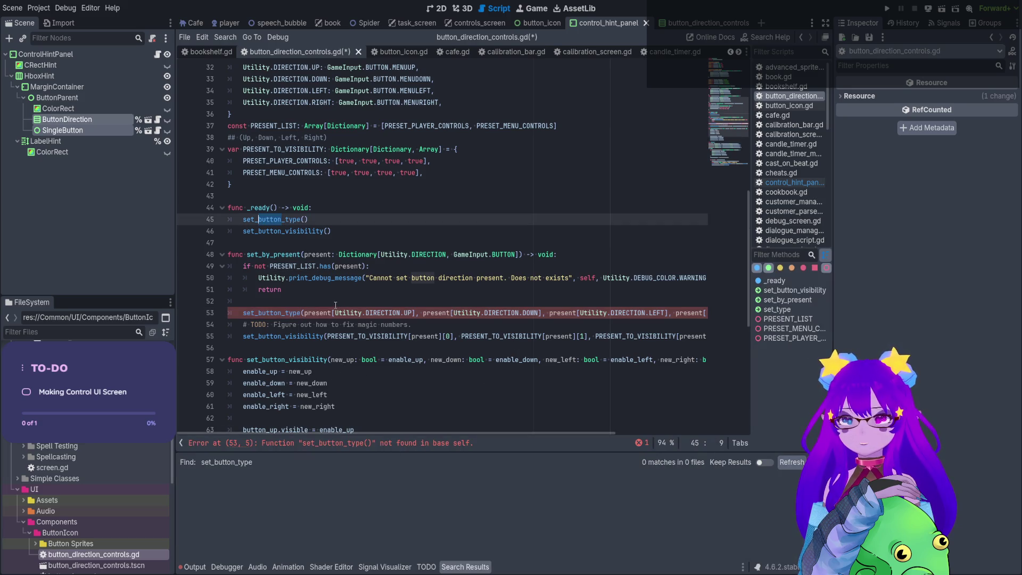
{"action": "key", "text": "ctrl+s"}
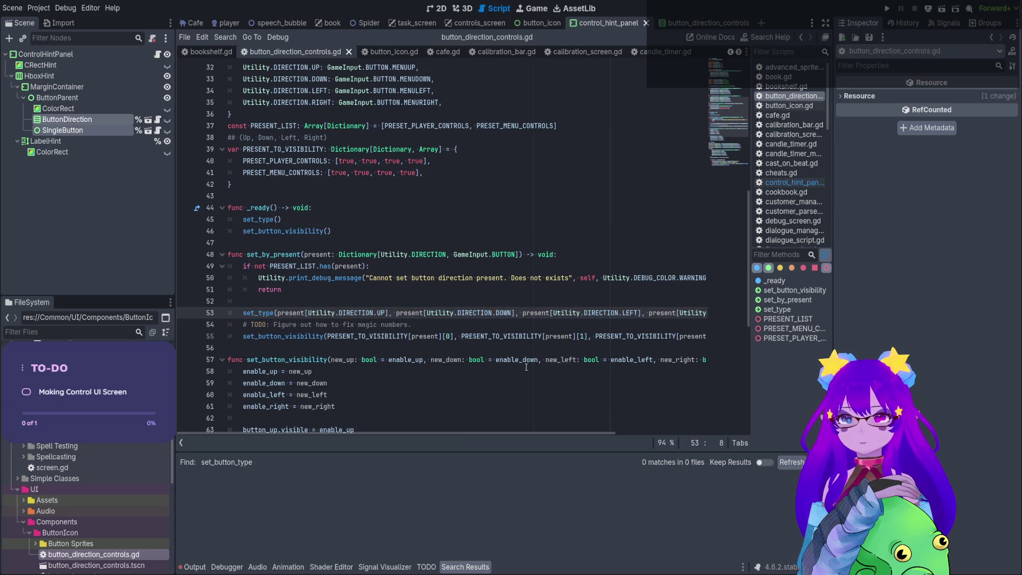
{"action": "key", "text": "ctrl+j"}
{"action": "left_click", "coordinate": [592, 335]}
{"action": "key", "text": "ctrl+s"}
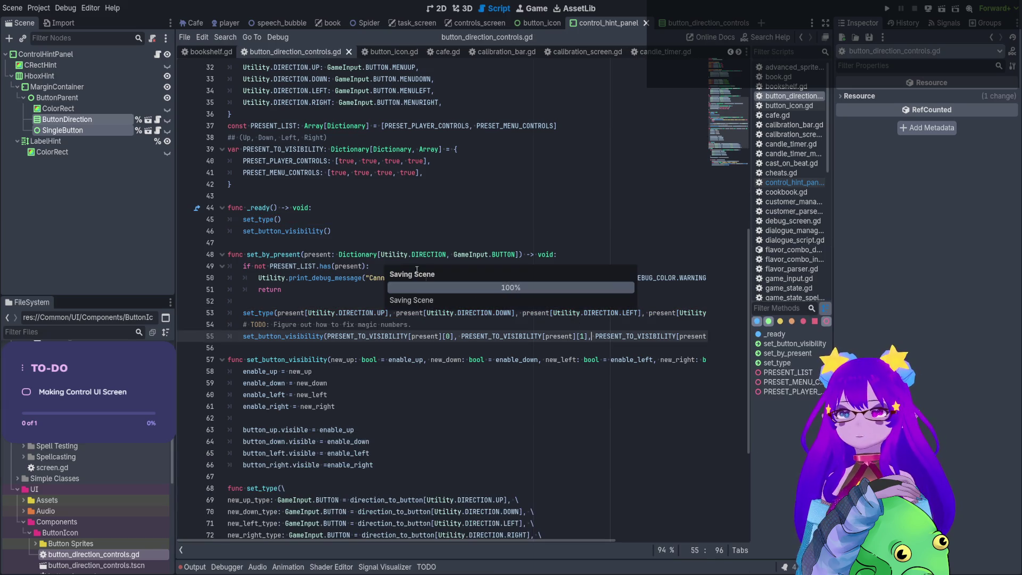
Check line 48's parameter type, then move through the controls_screen and control_hint_panel scenes.
{"action": "left_click", "coordinate": [731, 24]}
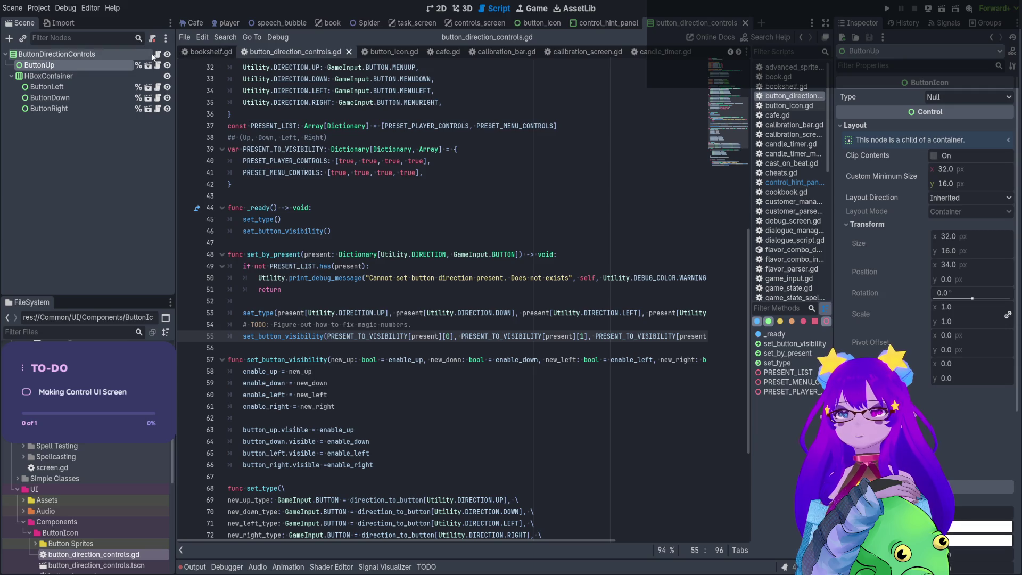
{"action": "left_click_drag", "start_coordinate": [320, 254], "coordinate": [360, 255]}
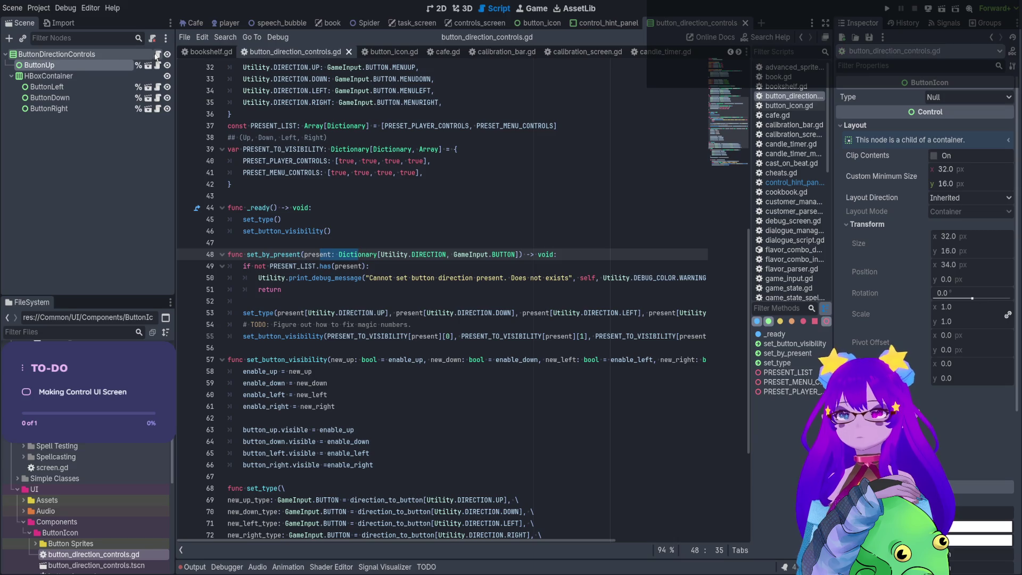
{"action": "mouse_move", "coordinate": [553, 25]}
{"action": "left_click", "coordinate": [472, 24]}
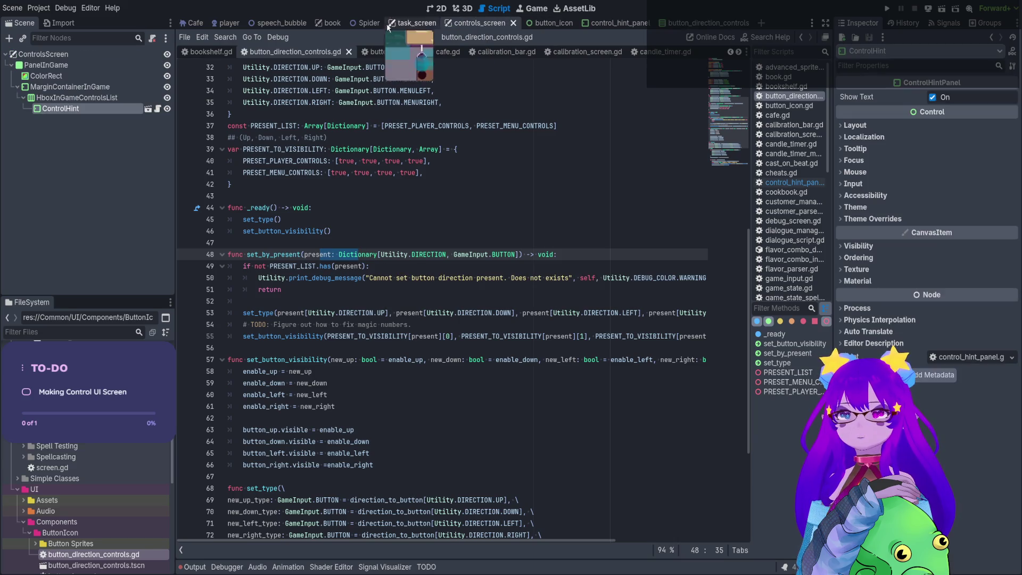
{"action": "mouse_move", "coordinate": [288, 23]}
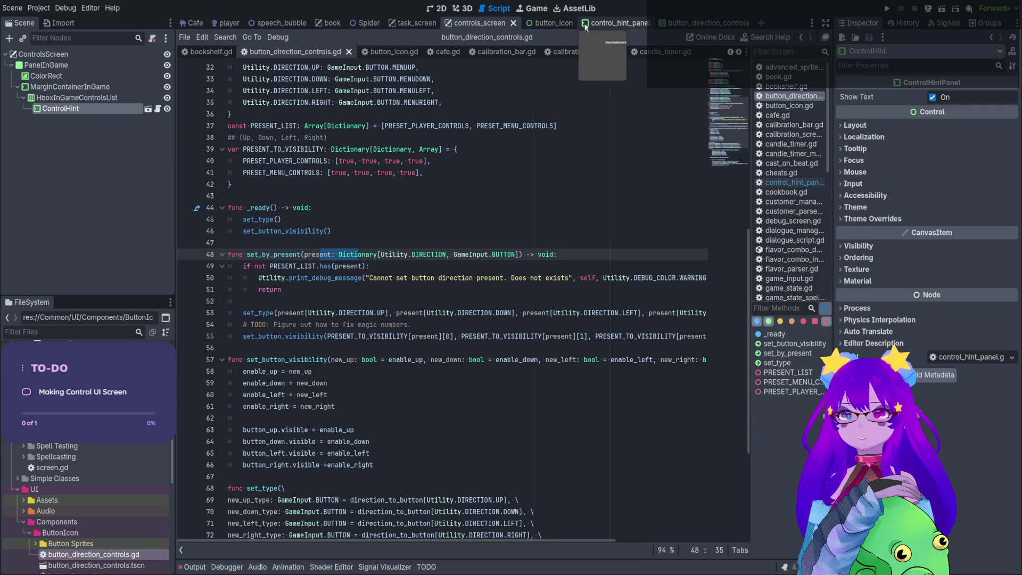
{"action": "left_click", "coordinate": [609, 23]}
Copy new_buttons and paste it as the argument of set_buttons_by_present().
{"action": "left_click", "coordinate": [381, 465]}
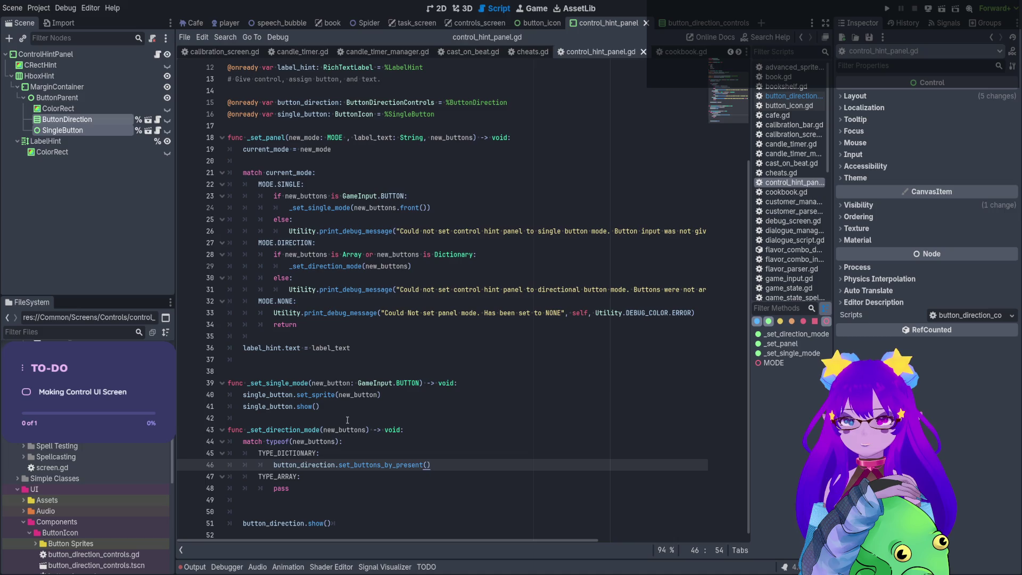
{"action": "double_click", "coordinate": [365, 431]}
{"action": "key", "text": "ctrl+c"}
{"action": "left_click", "coordinate": [428, 465]}
{"action": "key", "text": "ctrl+v"}
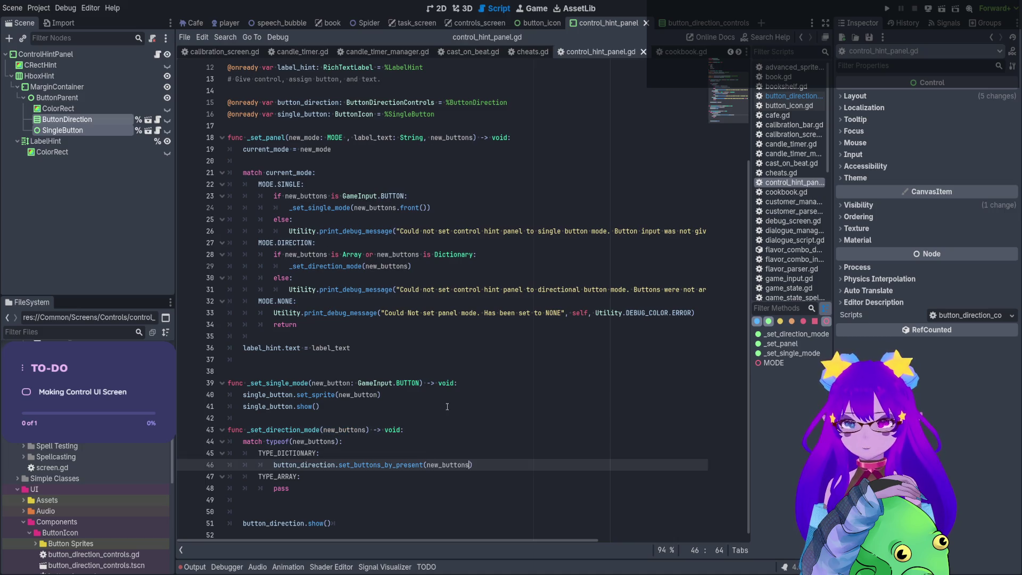
Replace the array branch's pass with an if, and begin a var line at the top of _set_direction_mode.
{"action": "left_click", "coordinate": [273, 488]}
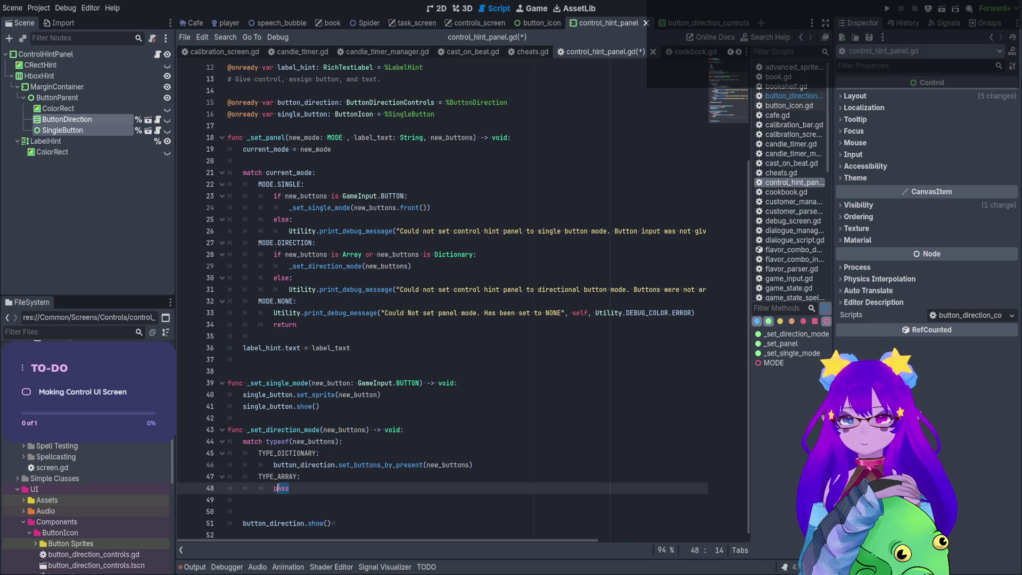
{"action": "type", "text": "if"}
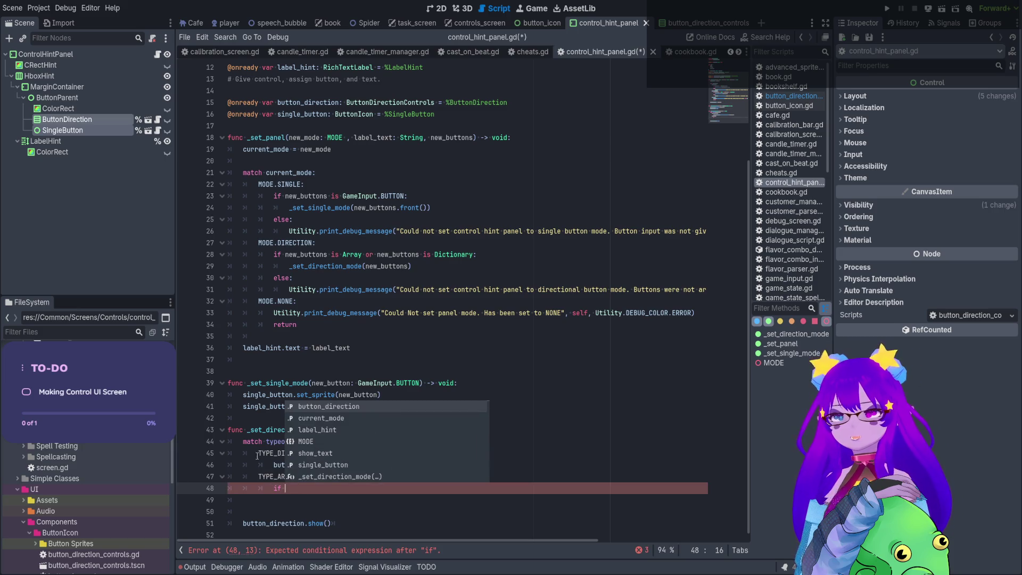
{"action": "left_click", "coordinate": [426, 429]}
{"action": "key", "text": "Return"}
{"action": "key", "text": "Return"}
{"action": "left_click", "coordinate": [428, 443]}
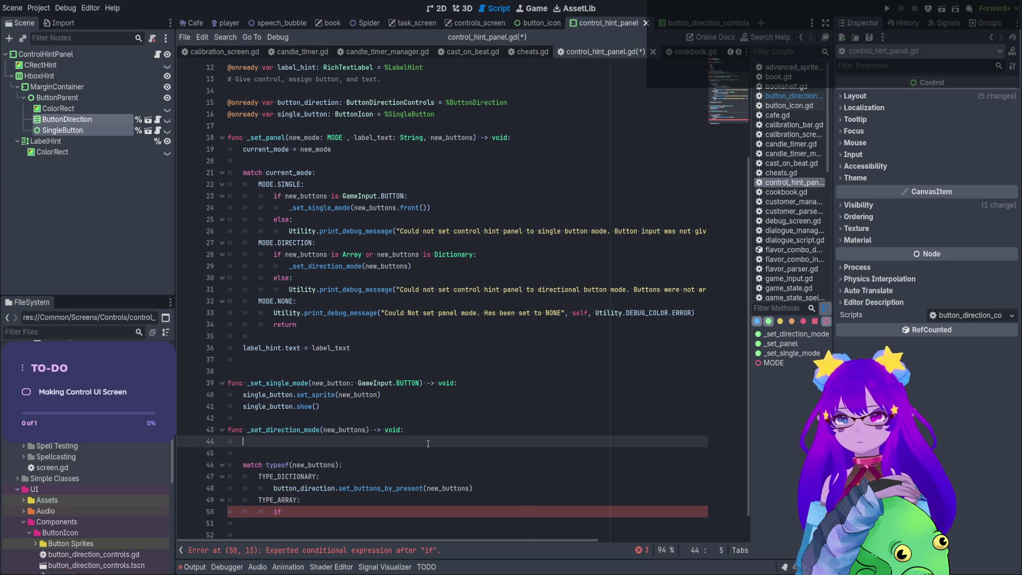
{"action": "type", "text": "var ma"}
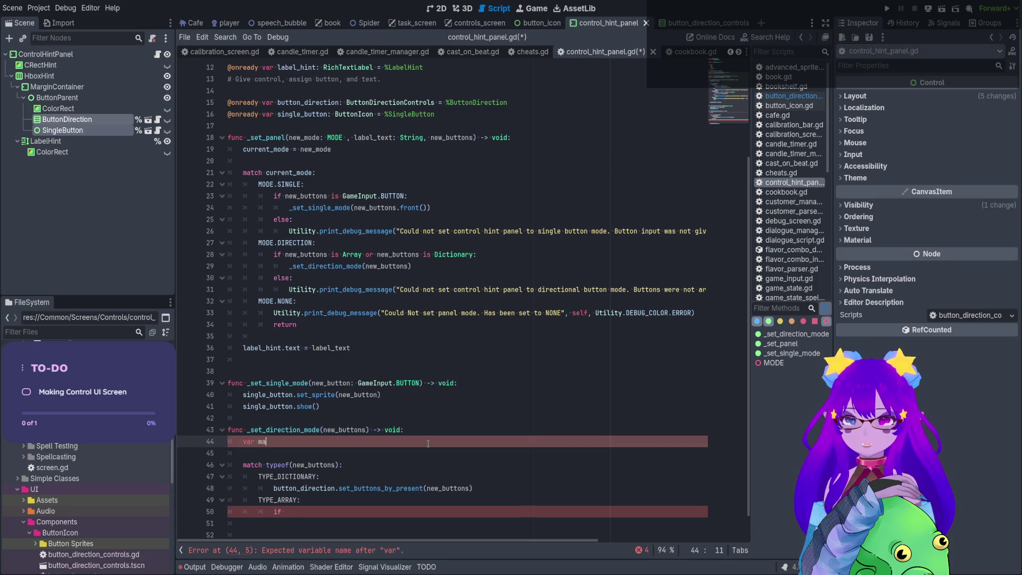
{"action": "key", "text": "BackSpace"}
{"action": "key", "text": "BackSpace"}
{"action": "type", "text": "ar"}
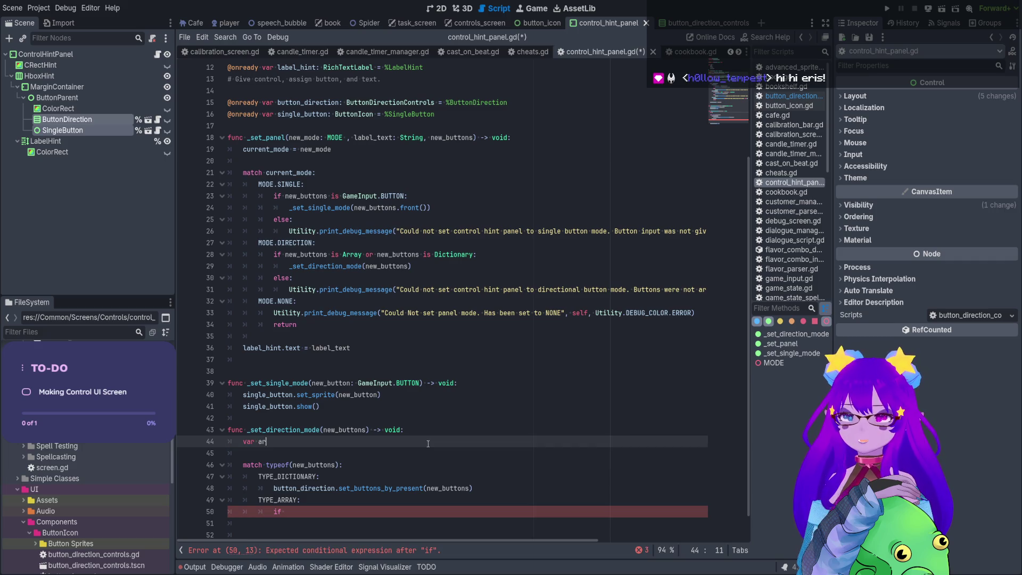
{"action": "key", "text": "BackSpace"}
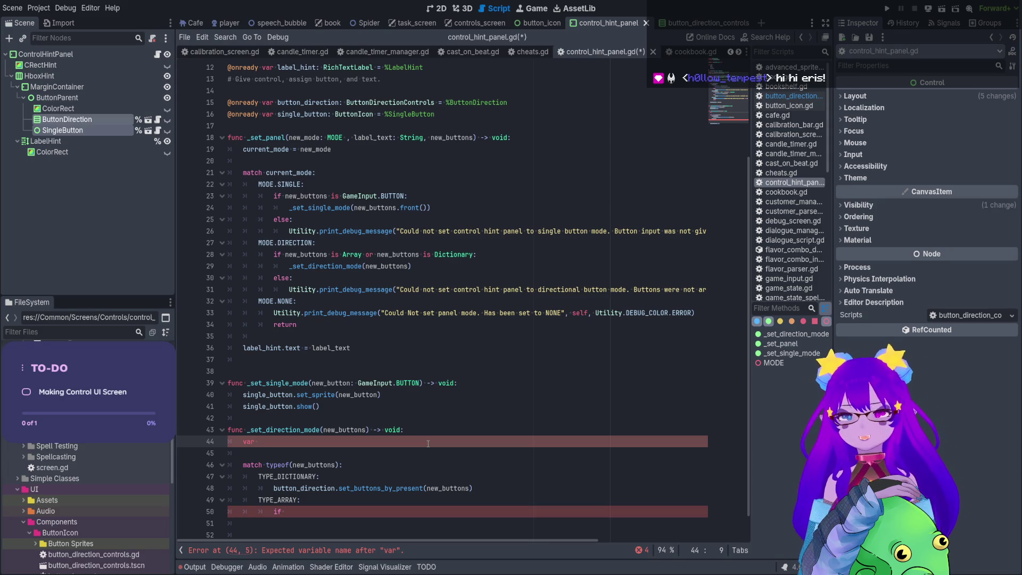
Switch to button_direction_controls.gd and select the set_type function name on line 68.
{"action": "scroll", "coordinate": [394, 437], "scroll_direction": "down", "scroll_amount": 1}
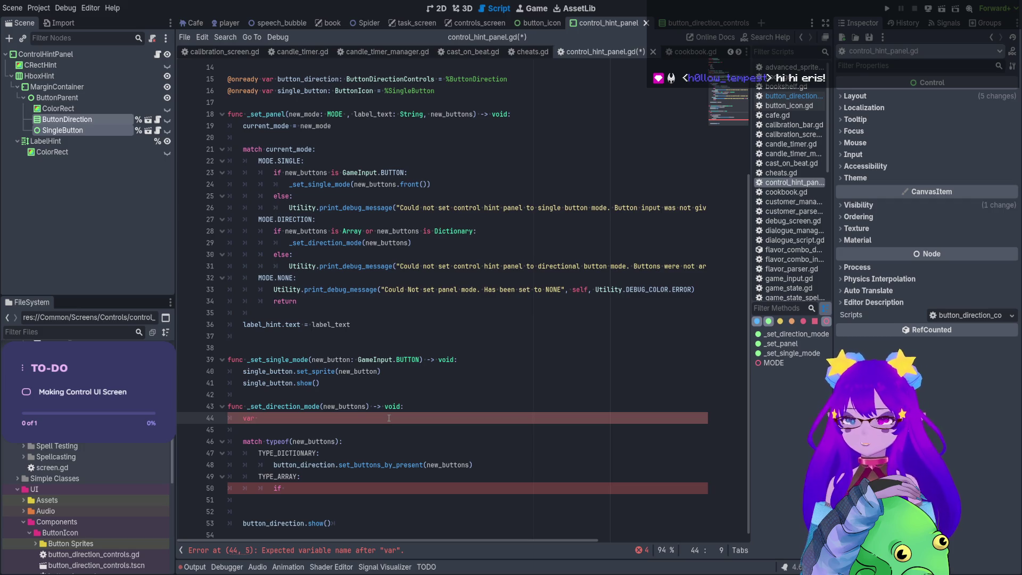
{"action": "left_click", "coordinate": [357, 464], "text": "ctrl"}
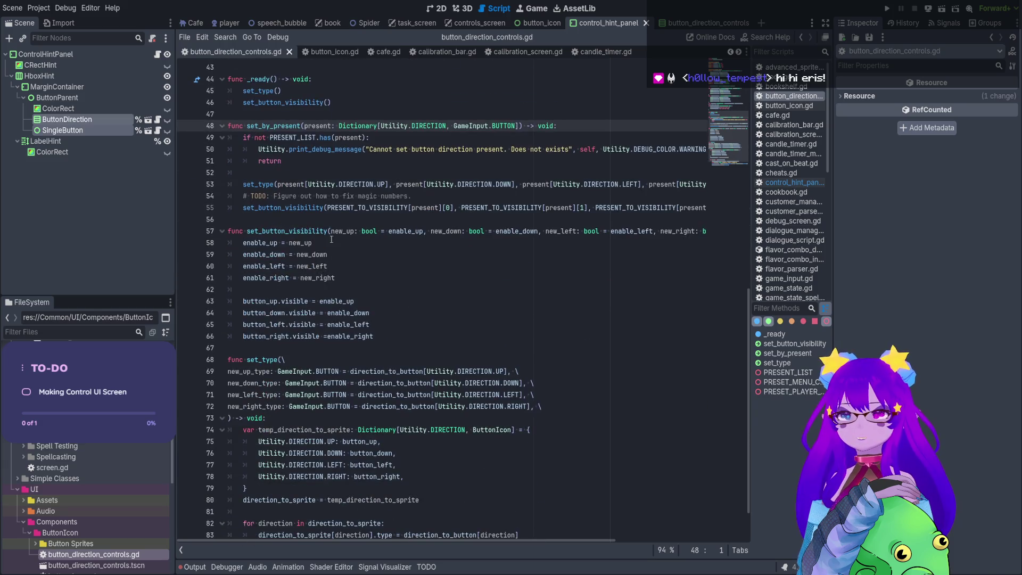
{"action": "scroll", "coordinate": [276, 315], "scroll_direction": "down", "scroll_amount": 2}
{"action": "double_click", "coordinate": [262, 313]}
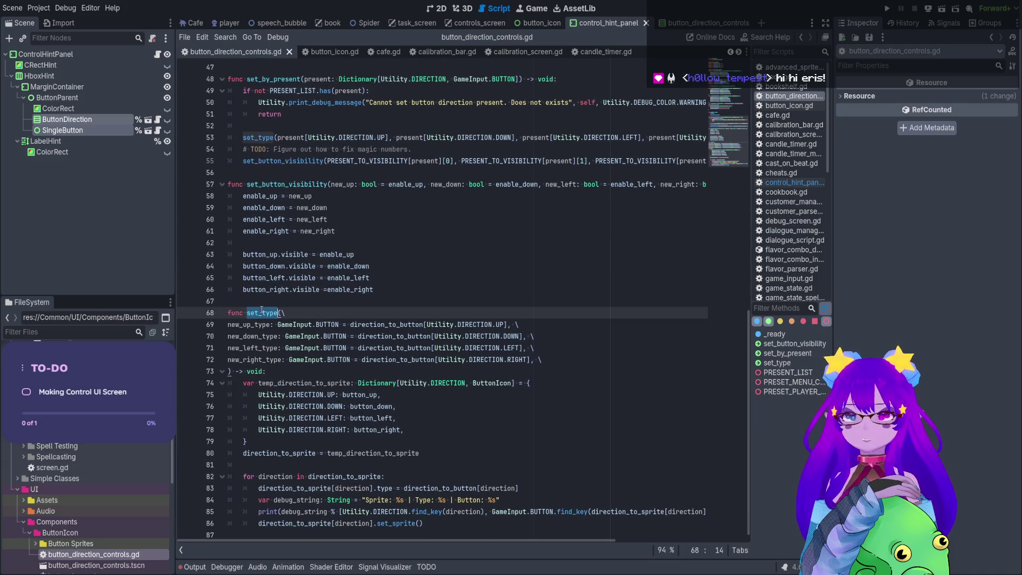
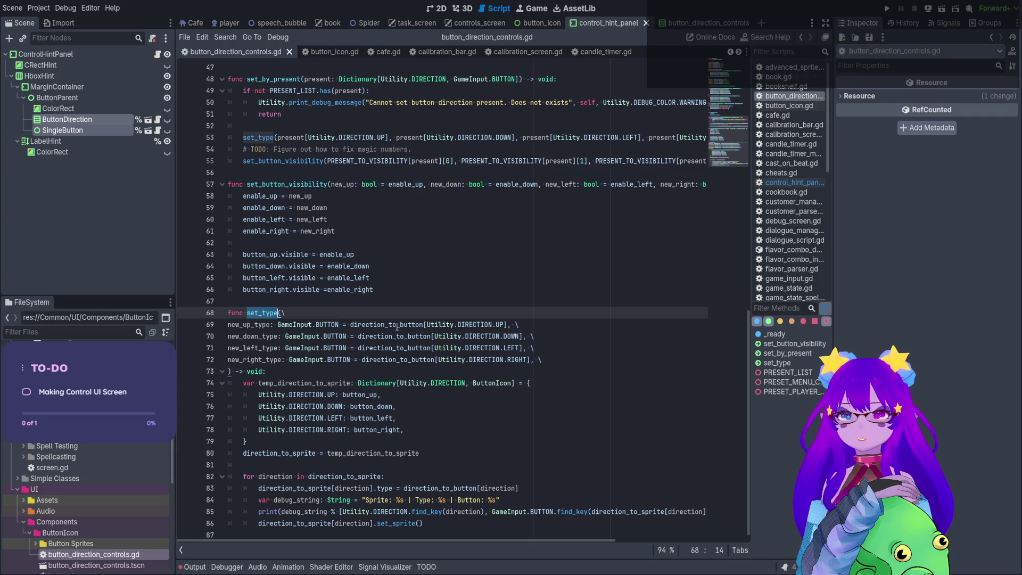
Select and review set_type's four per-direction parameter lines.
{"action": "left_click_drag", "start_coordinate": [399, 324], "coordinate": [406, 360]}
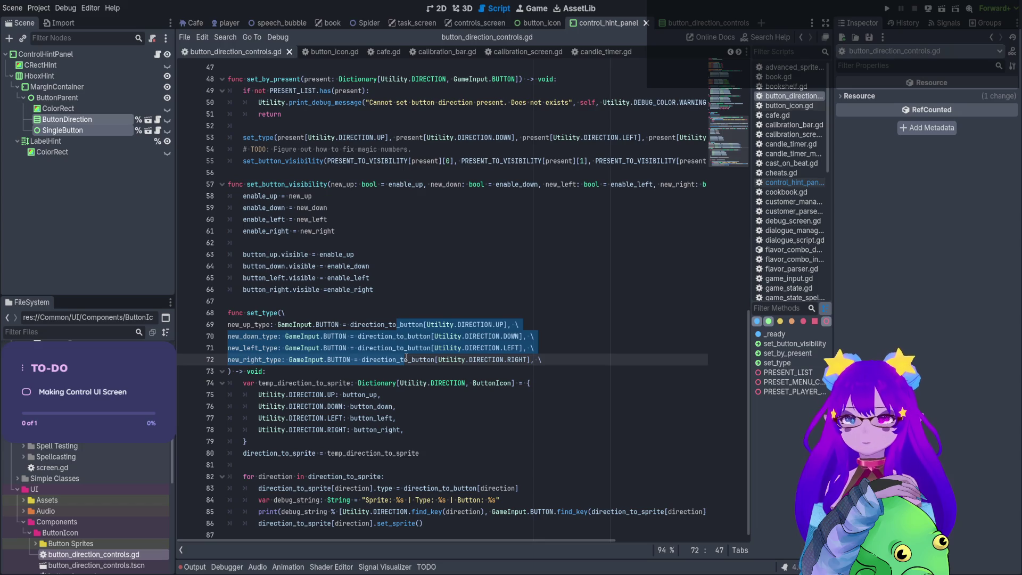
{"action": "mouse_move", "coordinate": [405, 324]}
{"action": "left_mouse_down"}
{"action": "mouse_move", "coordinate": [408, 359]}
{"action": "mouse_move", "coordinate": [442, 358]}
{"action": "left_mouse_up"}
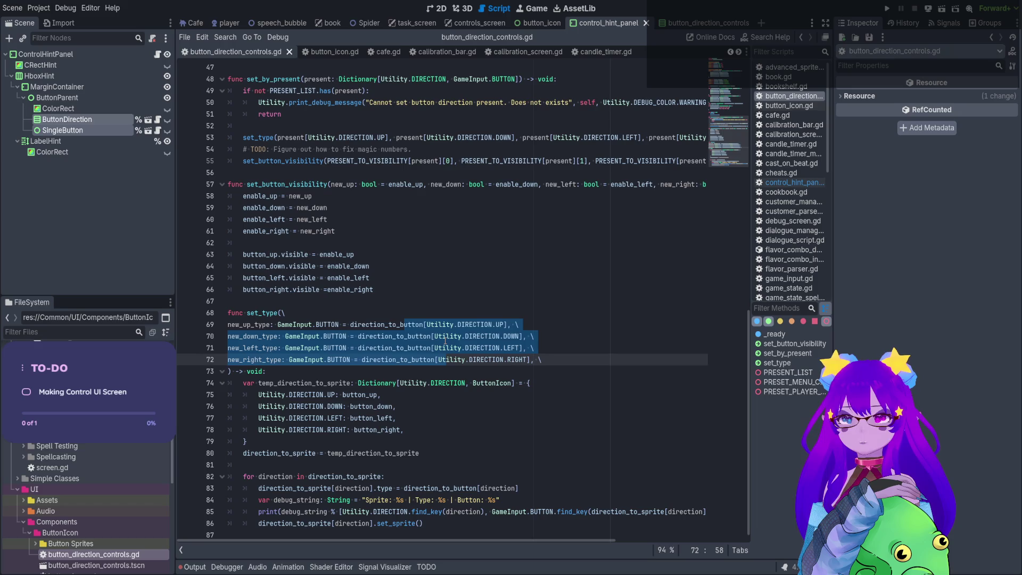
{"action": "left_click", "coordinate": [445, 337]}
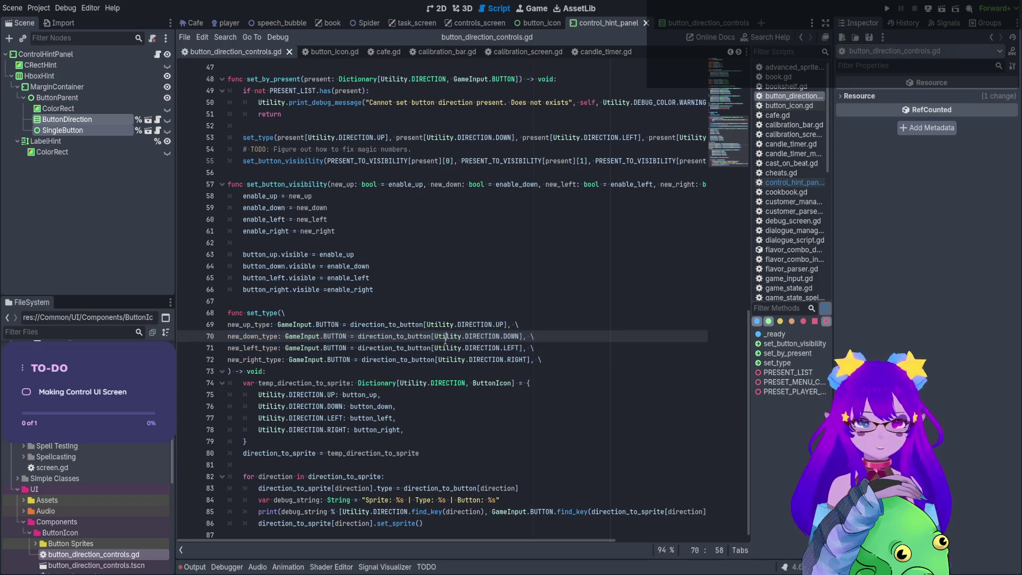
{"action": "left_click", "coordinate": [328, 312]}
{"action": "scroll", "coordinate": [287, 137], "scroll_direction": "up", "scroll_amount": 1}
{"action": "mouse_move", "coordinate": [276, 172]}
{"action": "left_mouse_down"}
{"action": "mouse_move", "coordinate": [697, 173]}
{"action": "mouse_move", "coordinate": [262, 170]}
{"action": "left_mouse_up"}
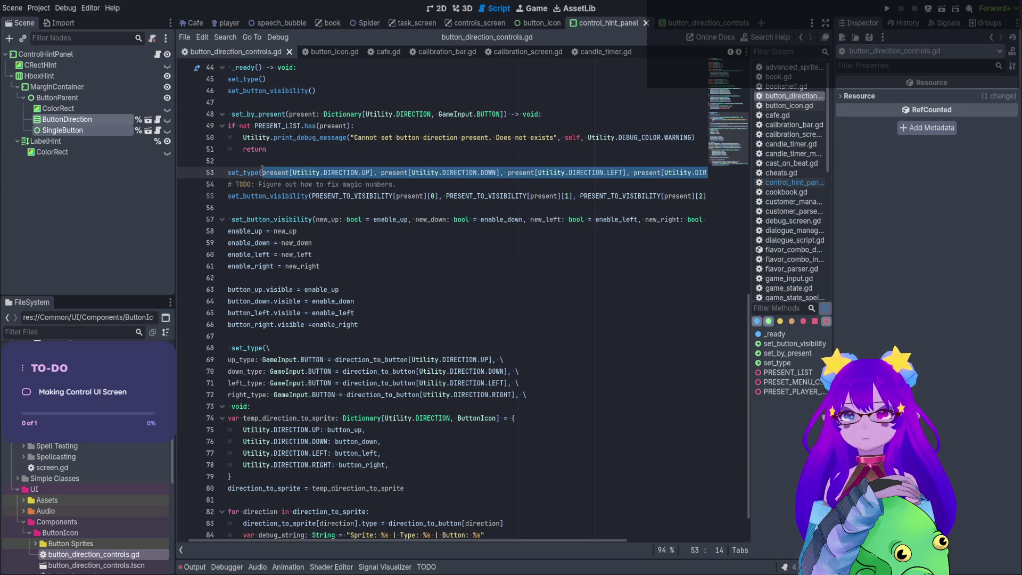
Save the script and open a blank line beneath the func set_type( header.
{"action": "left_click", "coordinate": [354, 360]}
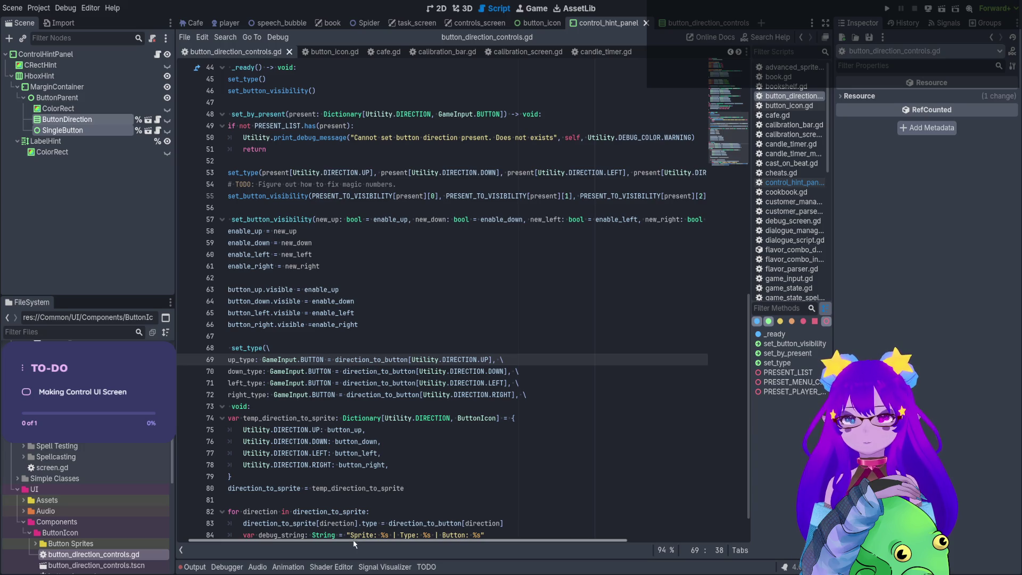
{"action": "left_click_drag", "start_coordinate": [355, 543], "coordinate": [285, 542]}
{"action": "left_click", "coordinate": [305, 349]}
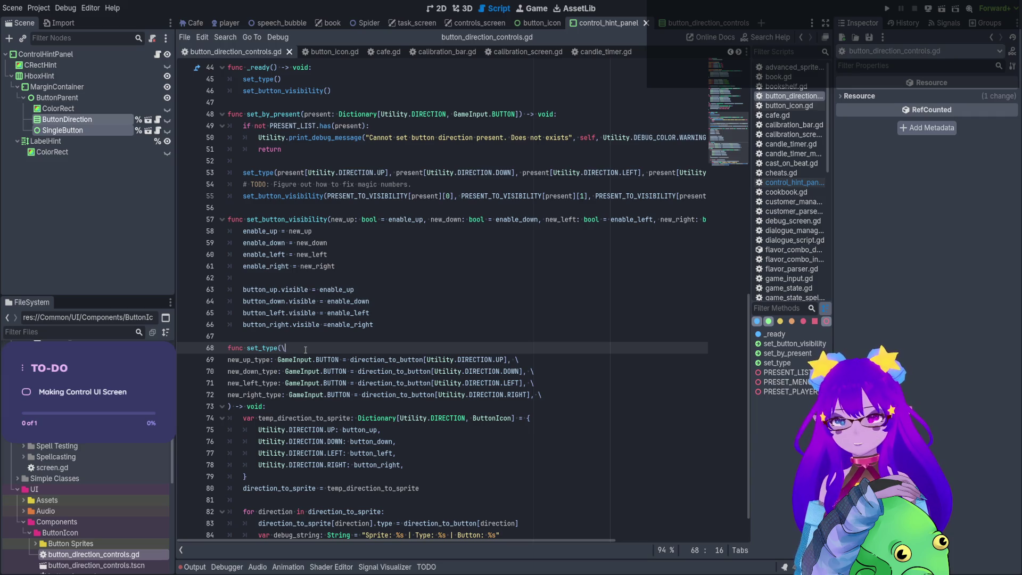
{"action": "mouse_move", "coordinate": [388, 360]}
{"action": "left_mouse_down"}
{"action": "mouse_move", "coordinate": [399, 406]}
{"action": "mouse_move", "coordinate": [400, 394]}
{"action": "left_mouse_up"}
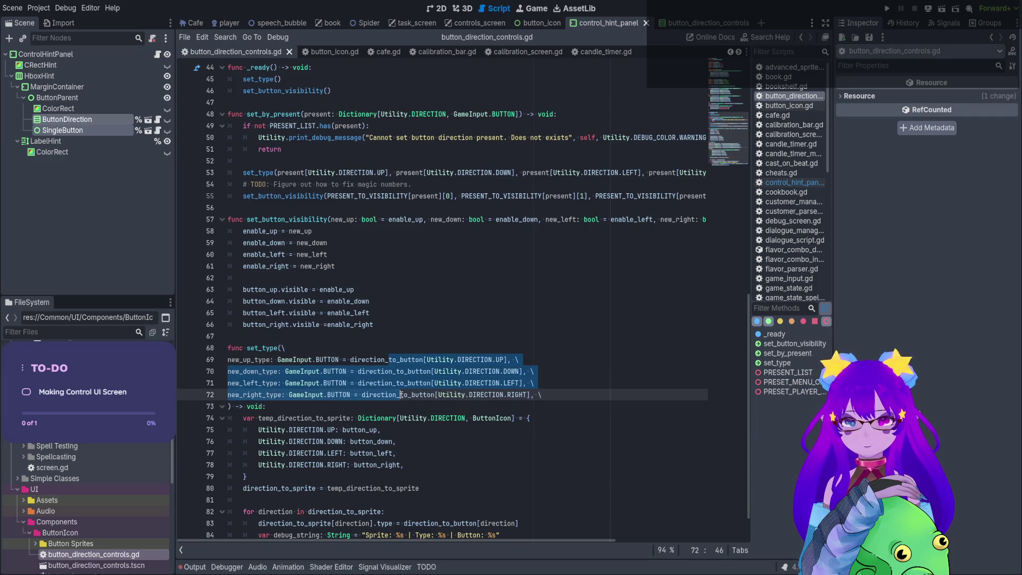
{"action": "left_click", "coordinate": [301, 350]}
{"action": "key", "text": "ctrl+s"}
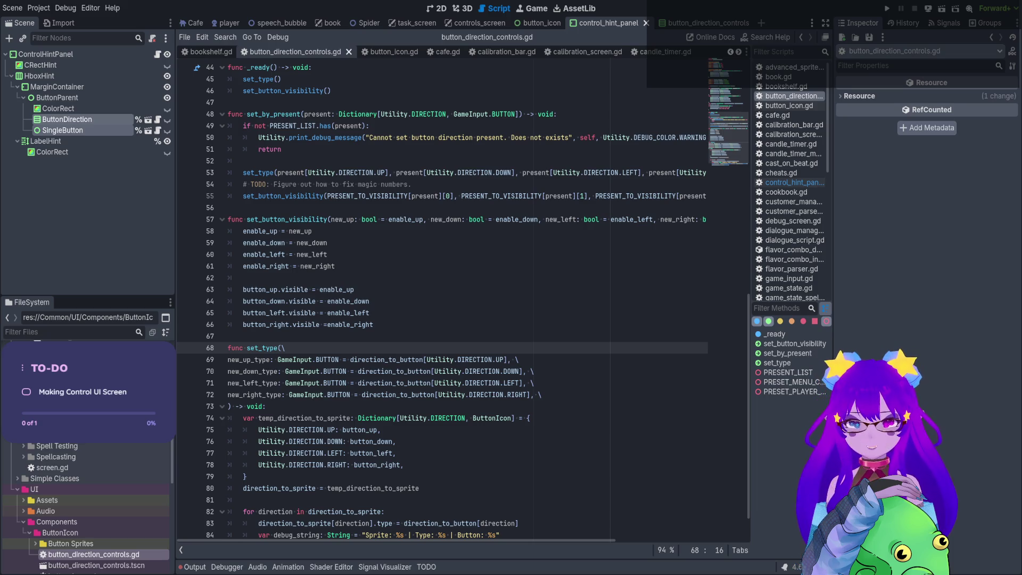
{"action": "left_click", "coordinate": [133, 262]}
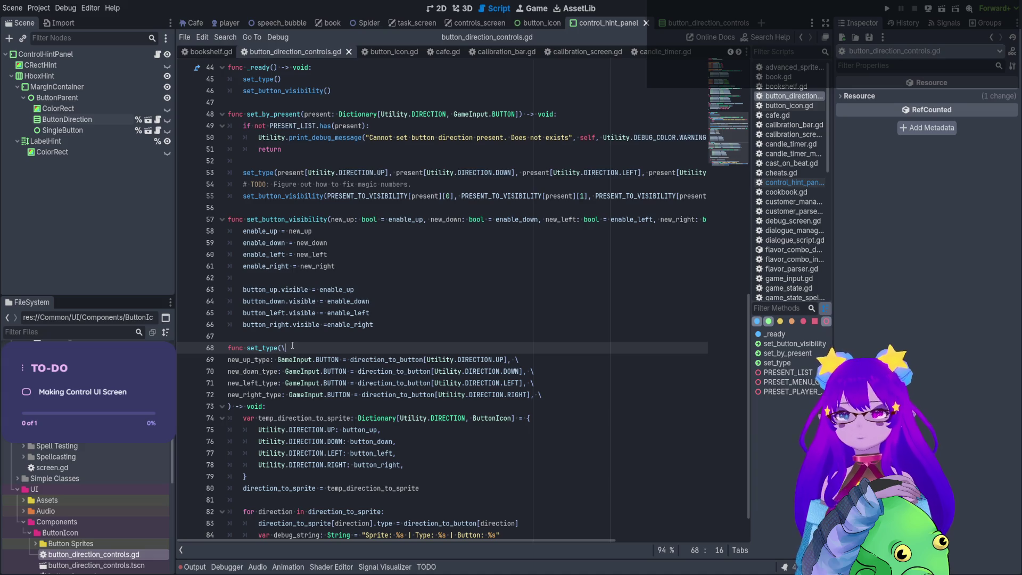
{"action": "key", "text": "Return"}
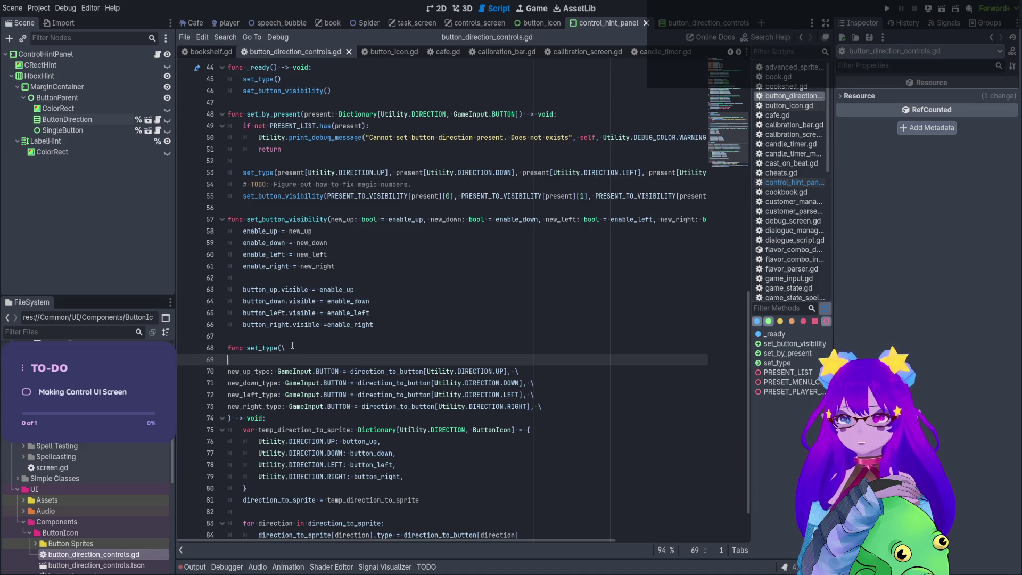
Add a new_buttons: Array[GameInput.BUTTON] parameter on the set_type header line.
{"action": "type", "text": "Array"}
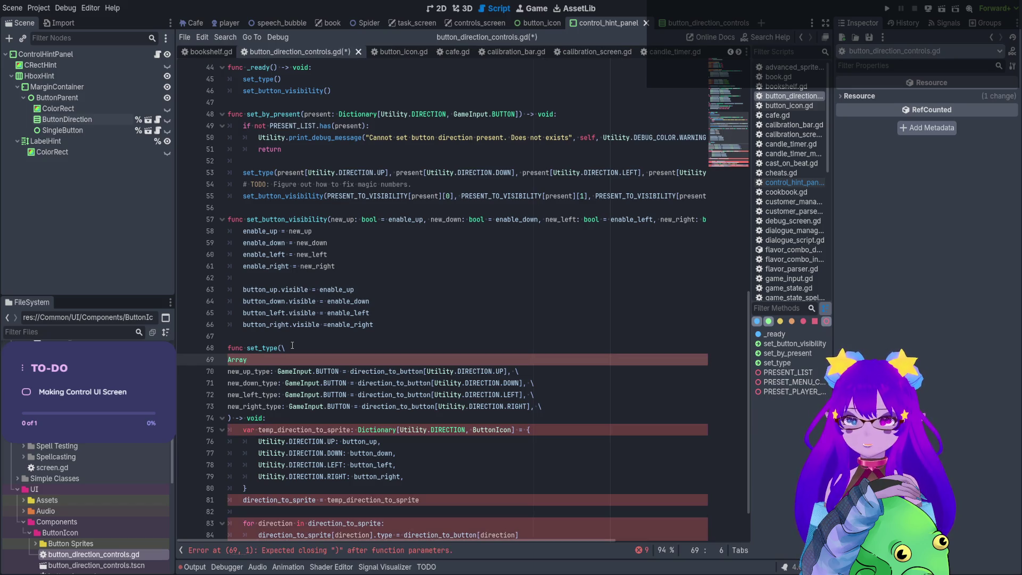
{"action": "type", "text": "[Ga"}
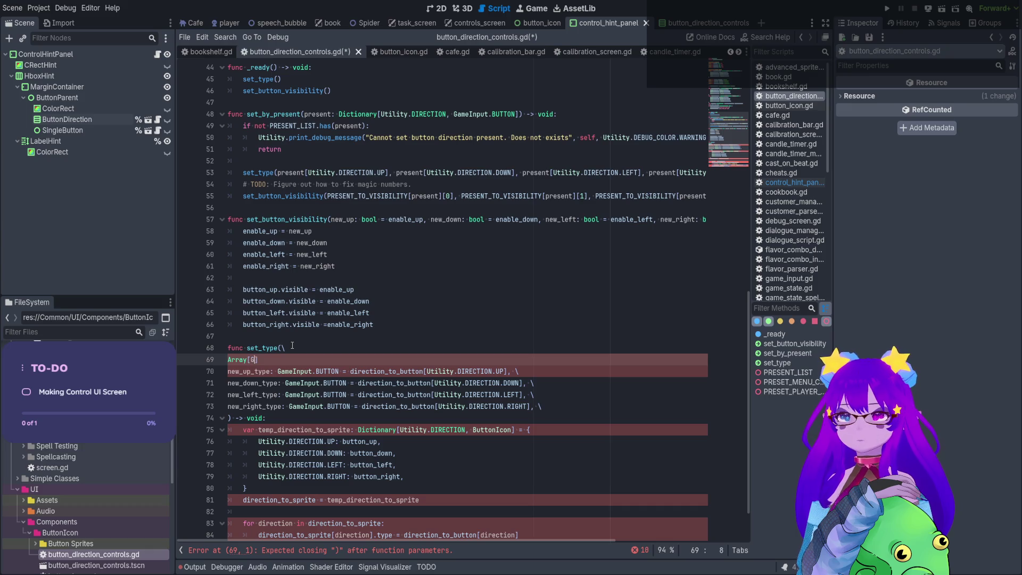
{"action": "type", "text": "me"}
{"action": "type", "text": "Input."}
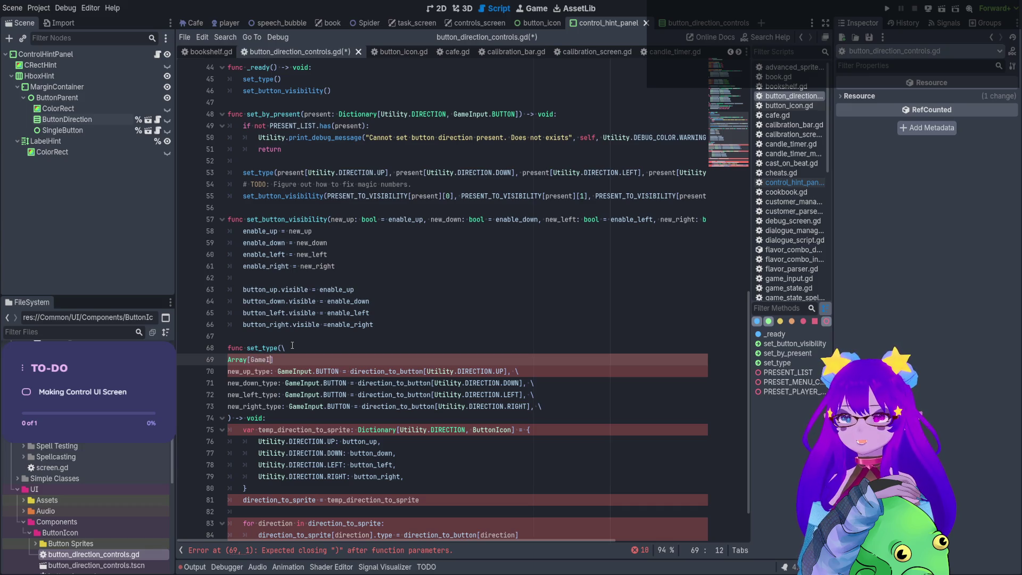
{"action": "type", "text": "BU"}
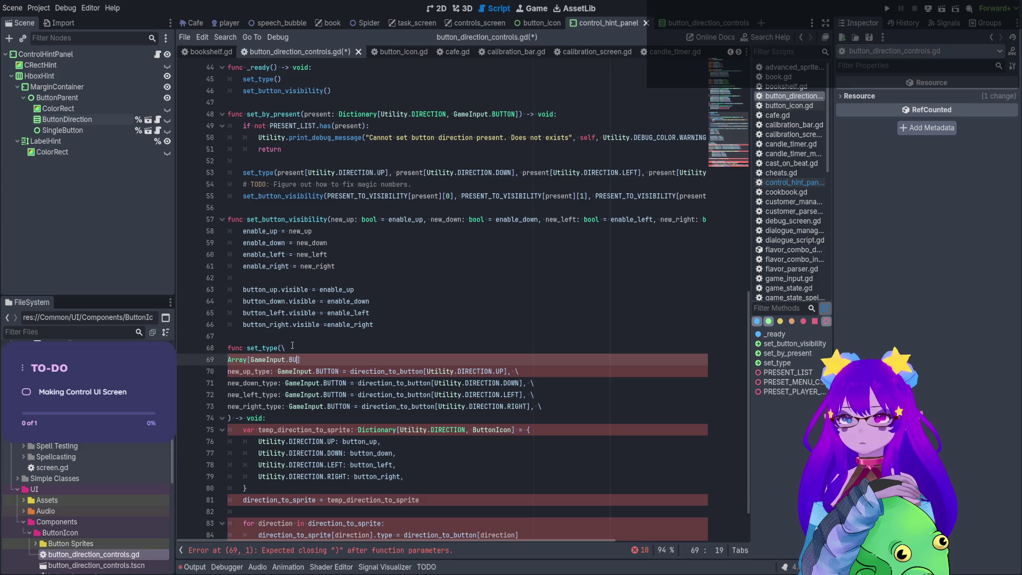
{"action": "type", "text": "TTON"}
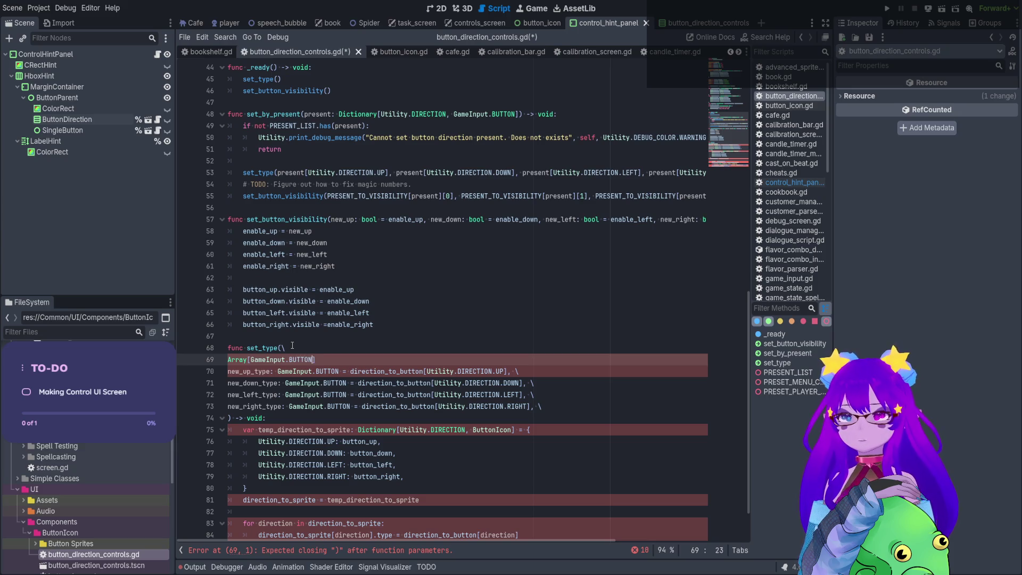
{"action": "scroll", "coordinate": [292, 345], "scroll_direction": "down", "scroll_amount": 2}
{"action": "left_click", "coordinate": [336, 323]}
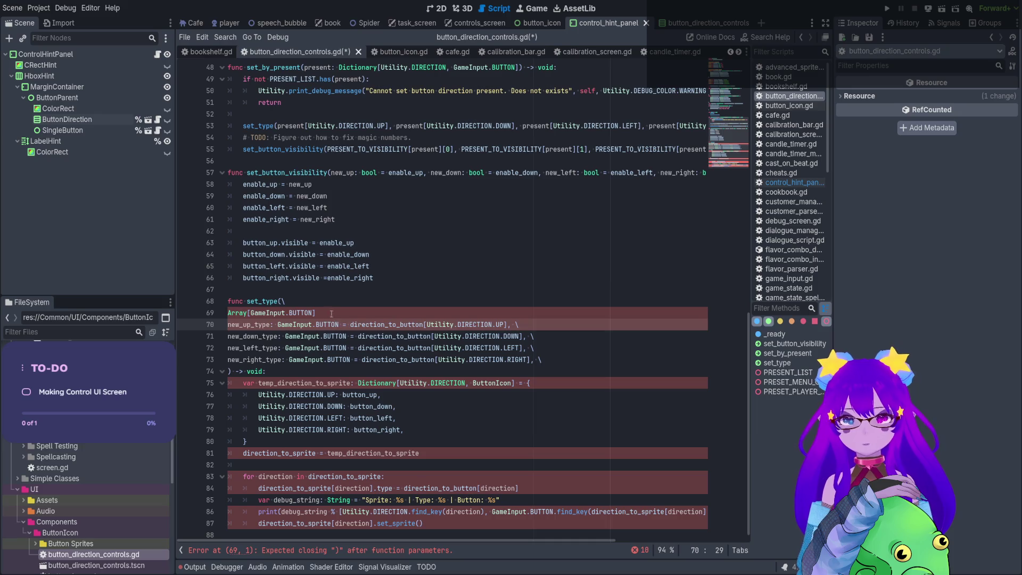
{"action": "left_click", "coordinate": [331, 313]}
{"action": "type", "text": "="}
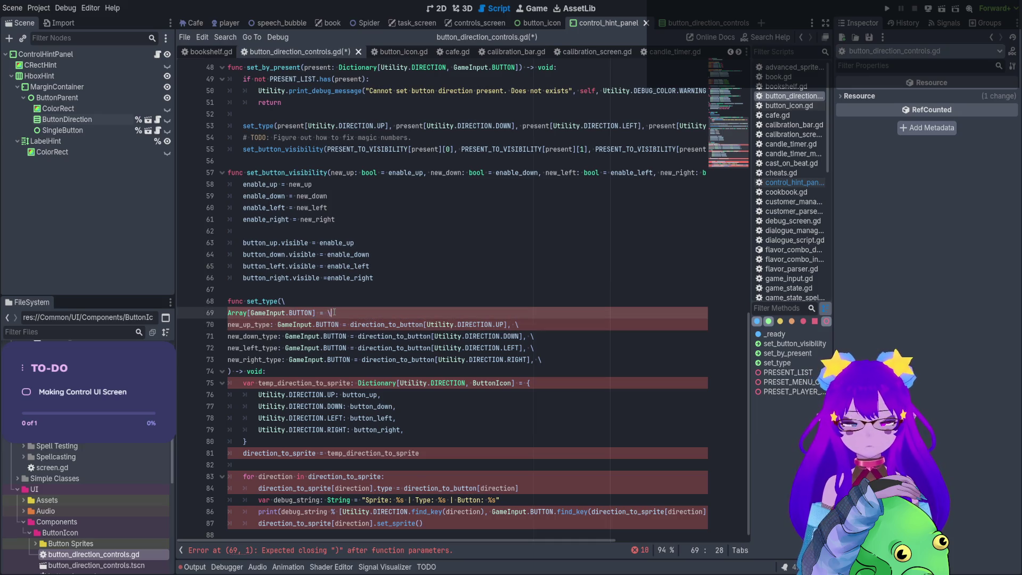
{"action": "type", "text": " \\"}
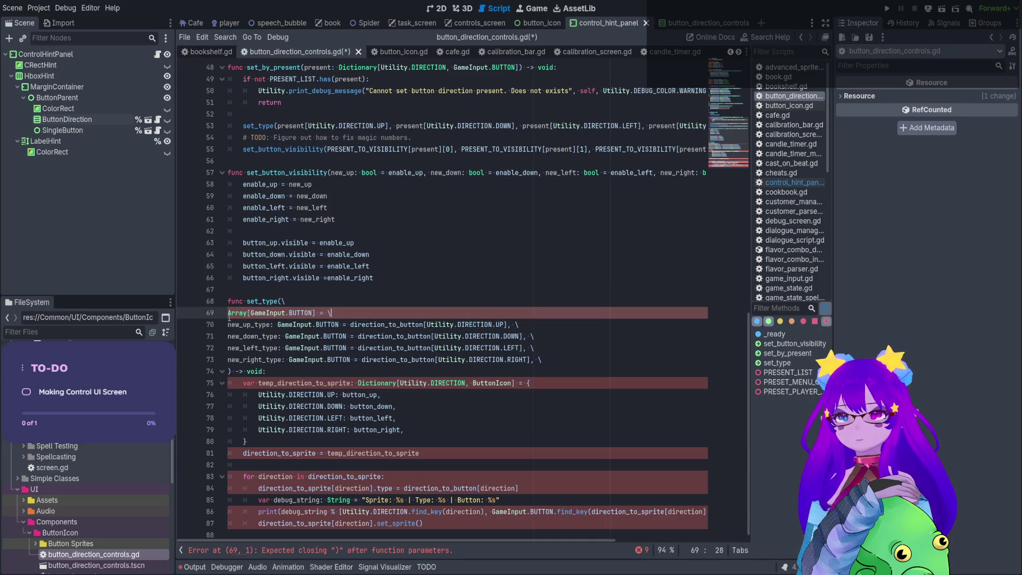
{"action": "left_click", "coordinate": [229, 314]}
{"action": "key", "text": "BackSpace"}
{"action": "key", "text": "BackSpace"}
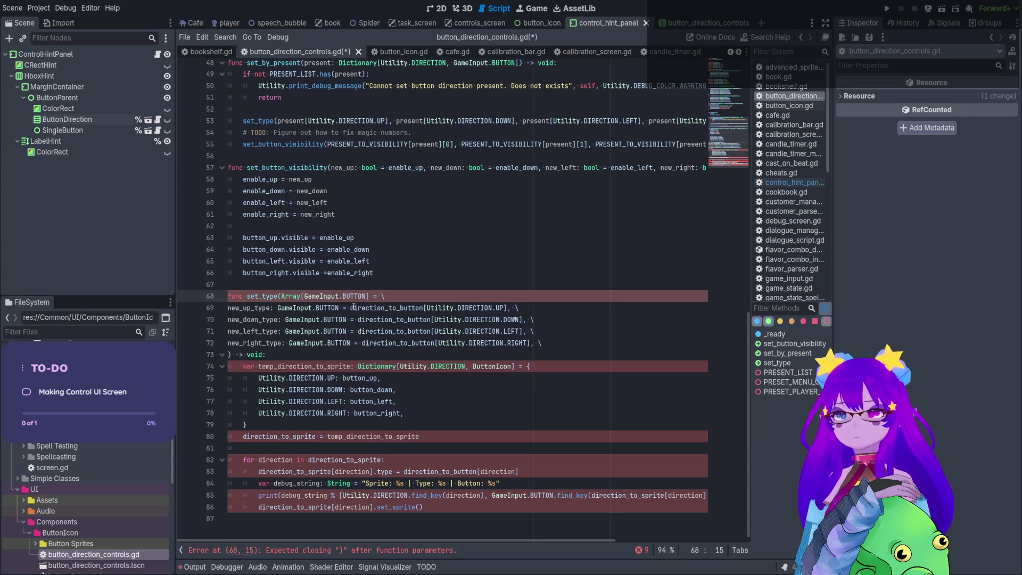
{"action": "type", "text": "new_butto"}
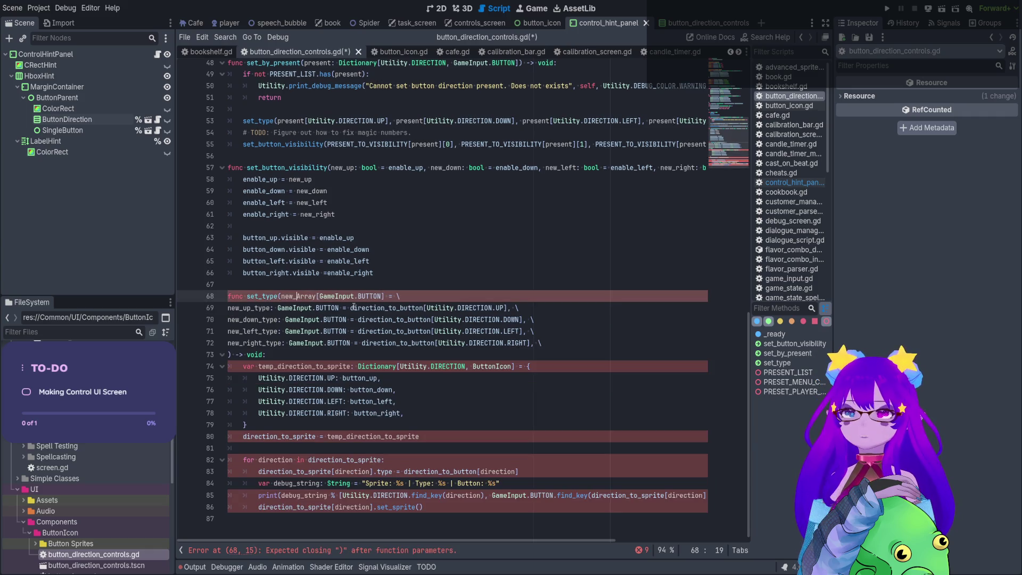
{"action": "type", "text": "ns ="}
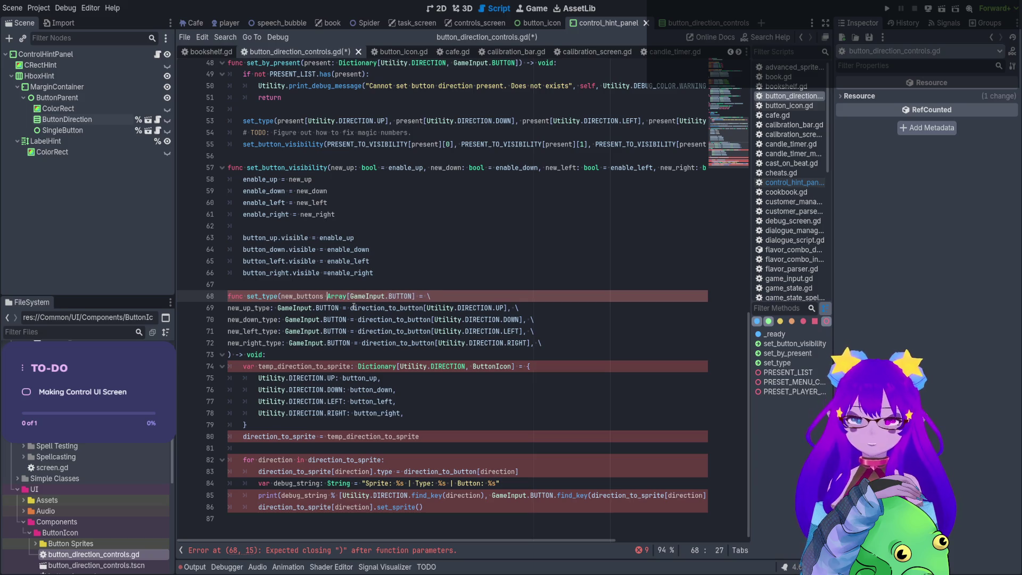
{"action": "left_click", "coordinate": [365, 274]}
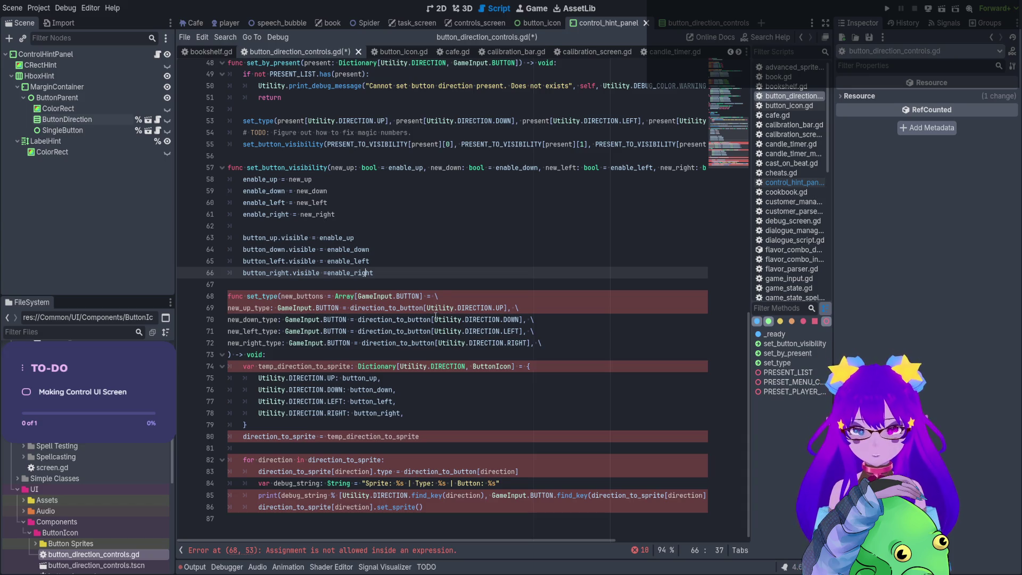
Open the default array with [ and delete the new_up_type and new_down_type declarations.
{"action": "left_click", "coordinate": [446, 299]}
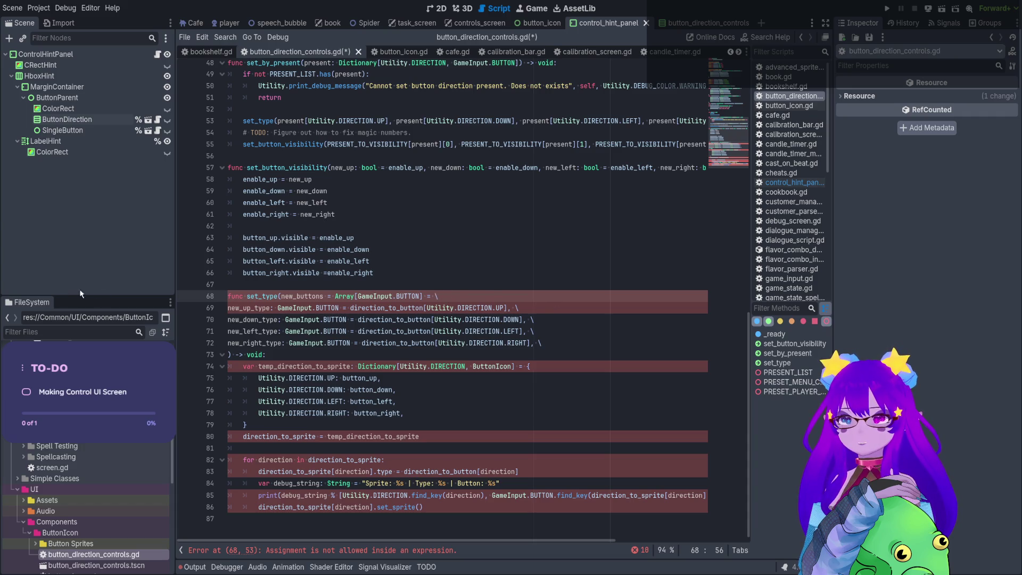
{"action": "left_click", "coordinate": [343, 309]}
{"action": "left_click", "coordinate": [349, 308]}
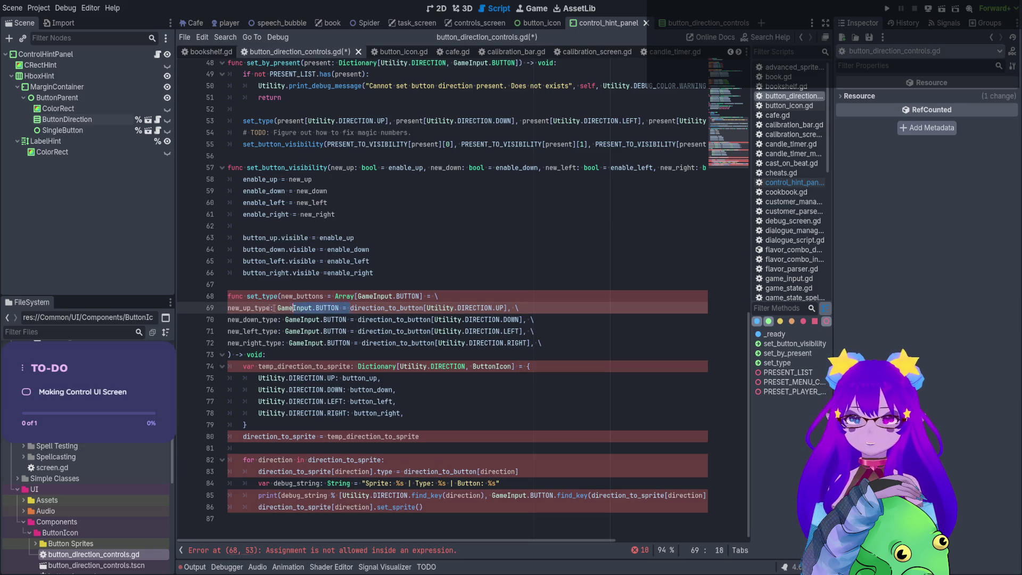
{"action": "key", "text": "shift+Home"}
{"action": "type", "text": "["}
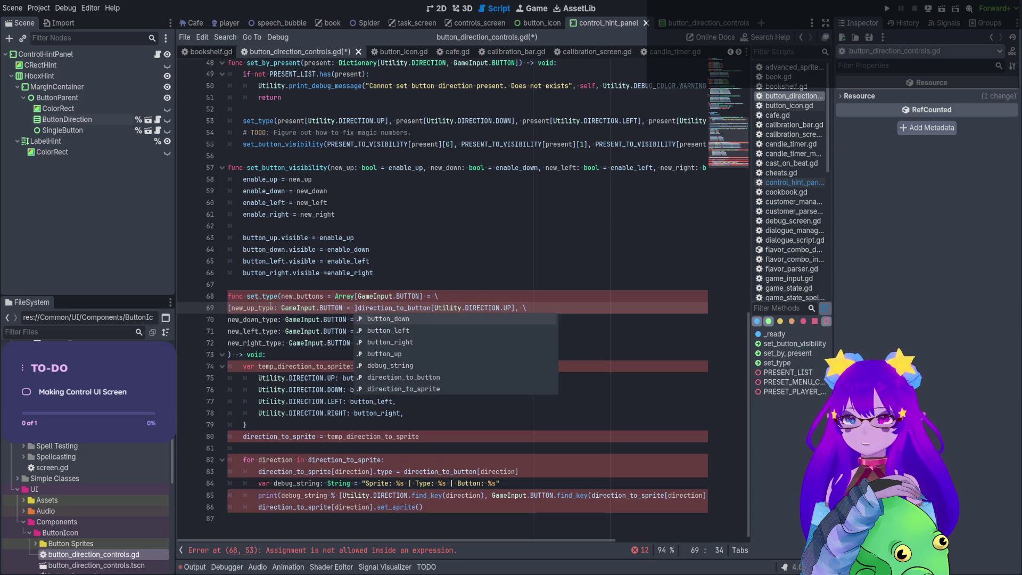
{"action": "left_click", "coordinate": [478, 307]}
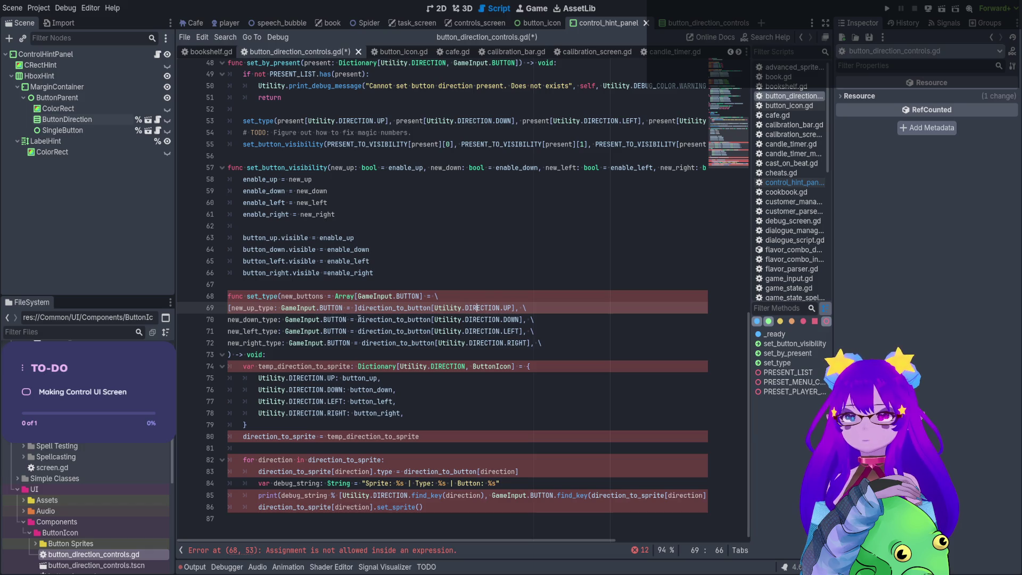
{"action": "left_click_drag", "start_coordinate": [358, 320], "coordinate": [227, 320]}
{"action": "key", "text": "BackSpace"}
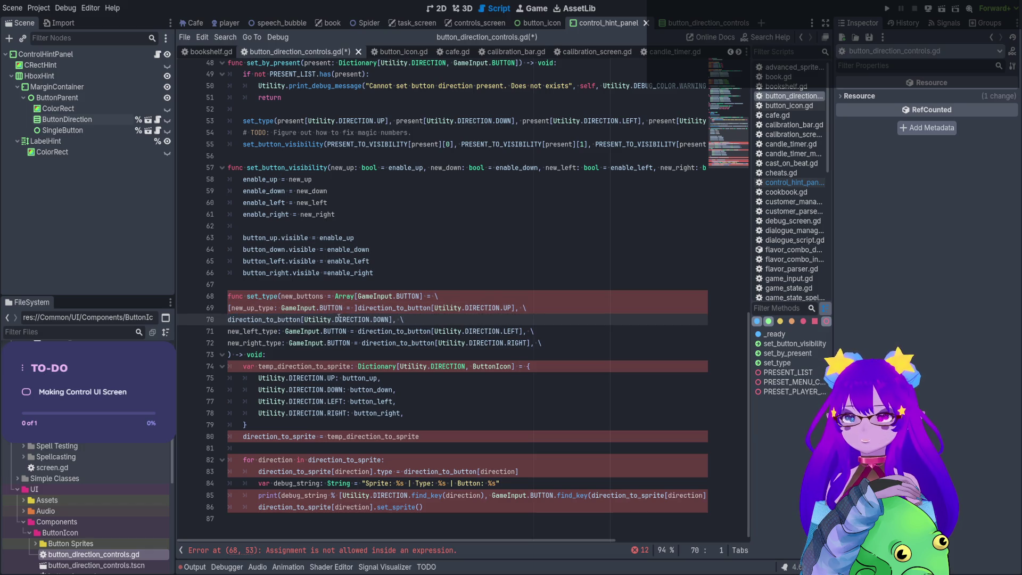
{"action": "left_click", "coordinate": [360, 308]}
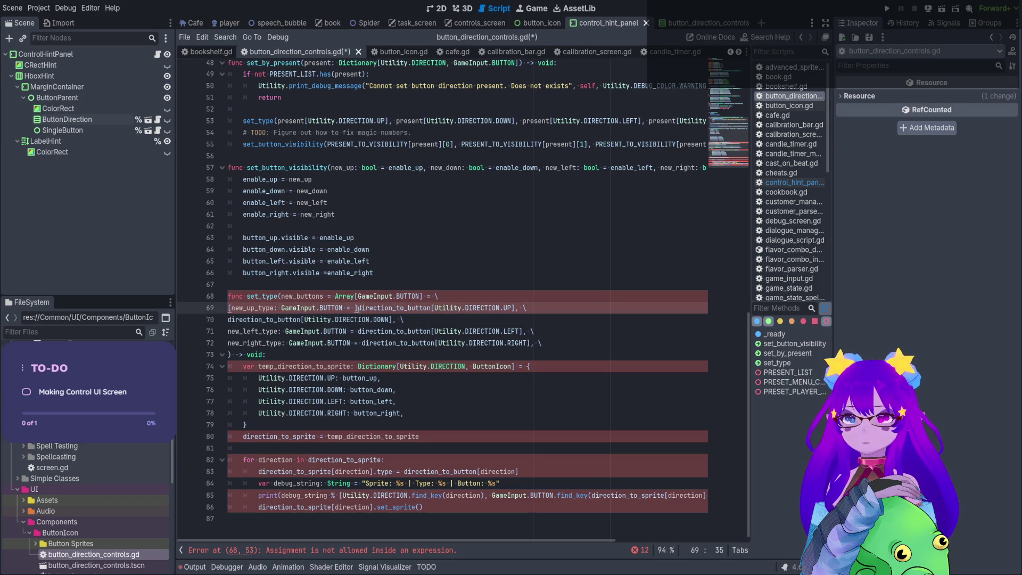
{"action": "left_click_drag", "start_coordinate": [357, 308], "coordinate": [232, 308]}
{"action": "key", "text": "BackSpace"}
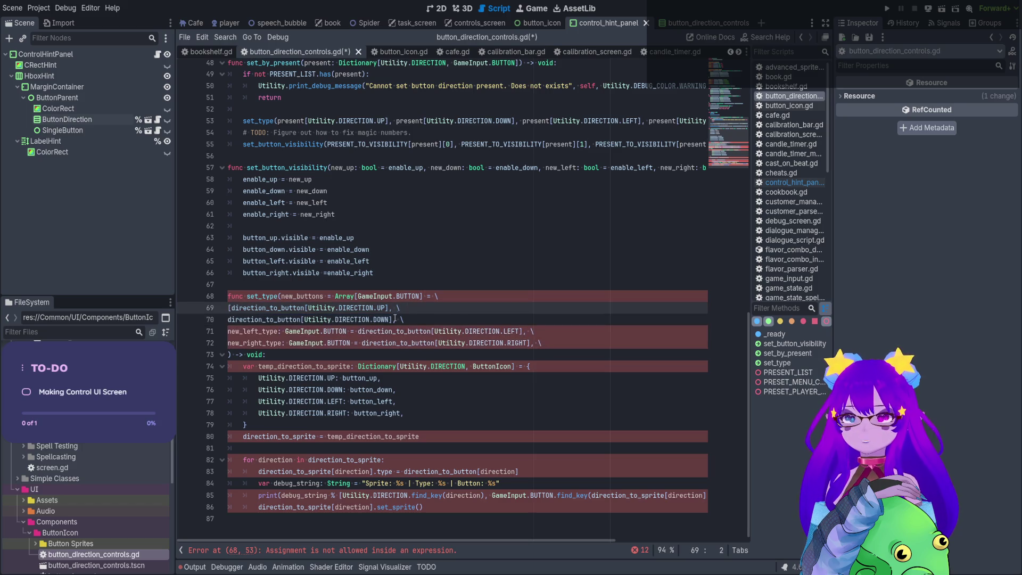
Duplicate the DOWN entry and remove the leftover new_left_type and new_right_type lines.
{"action": "left_click", "coordinate": [395, 319]}
{"action": "key", "text": "ctrl+shift+d"}
{"action": "key", "text": "ctrl+shift+d"}
{"action": "left_click", "coordinate": [559, 364]}
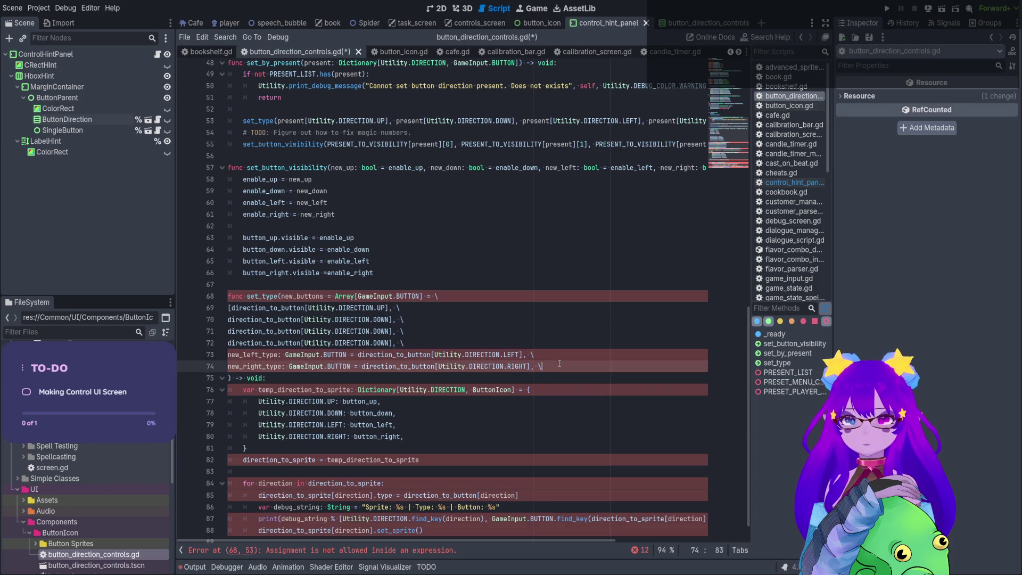
{"action": "key", "text": "shift+Up"}
{"action": "key", "text": "shift+Up"}
{"action": "key", "text": "BackSpace"}
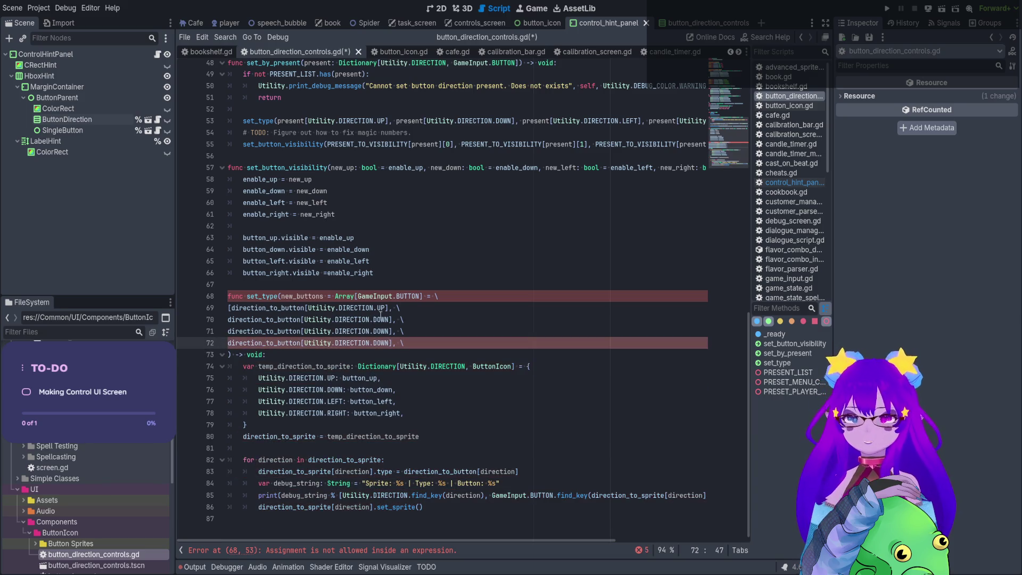
Change the third and fourth entries to LEFT and RIGHT, then save the script.
{"action": "double_click", "coordinate": [382, 330]}
{"action": "type", "text": "LEFT"}
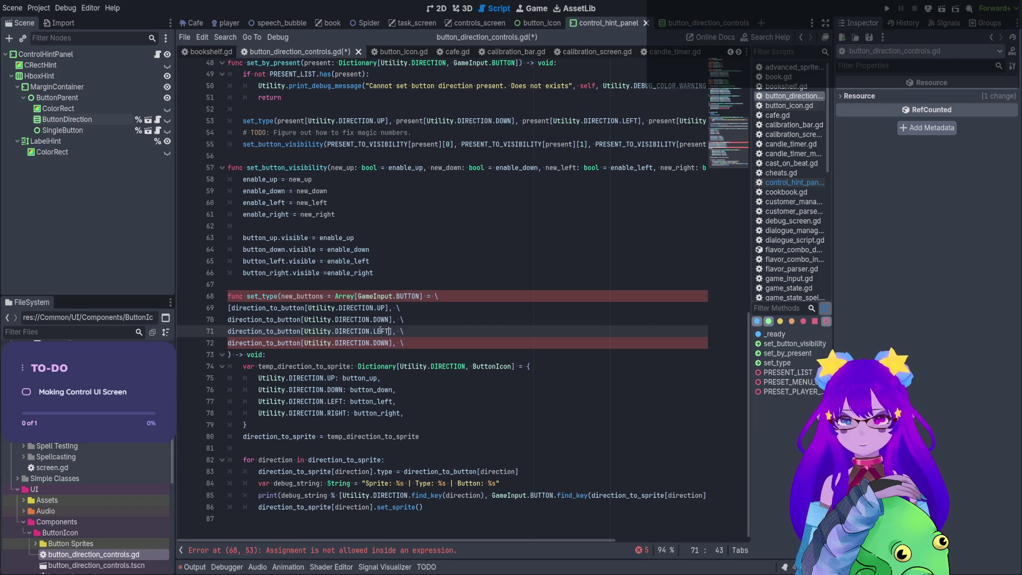
{"action": "double_click", "coordinate": [382, 343]}
{"action": "type", "text": "RIGH"}
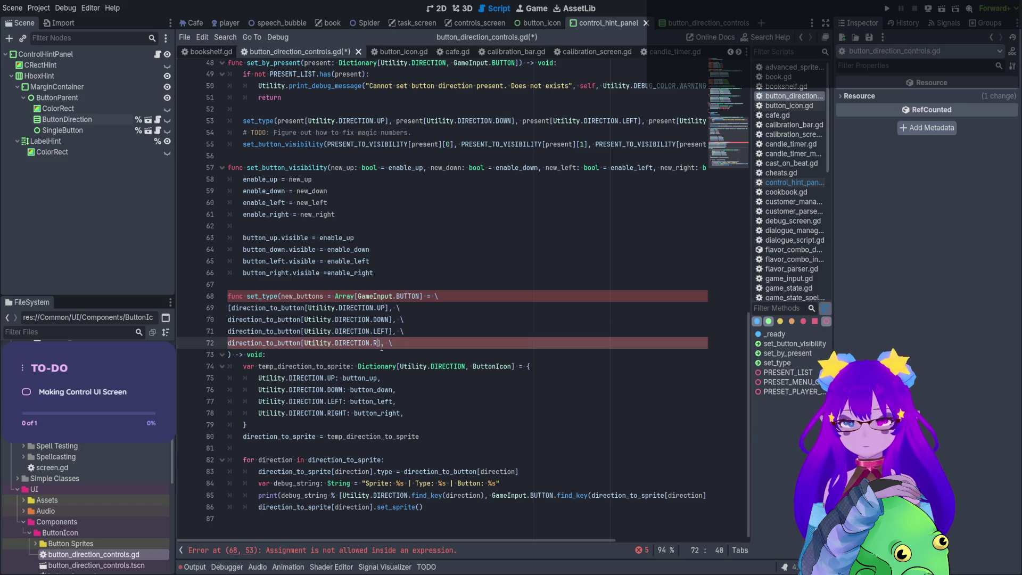
{"action": "key", "text": "Return"}
{"action": "left_click", "coordinate": [469, 298]}
{"action": "key", "text": "ctrl+s"}
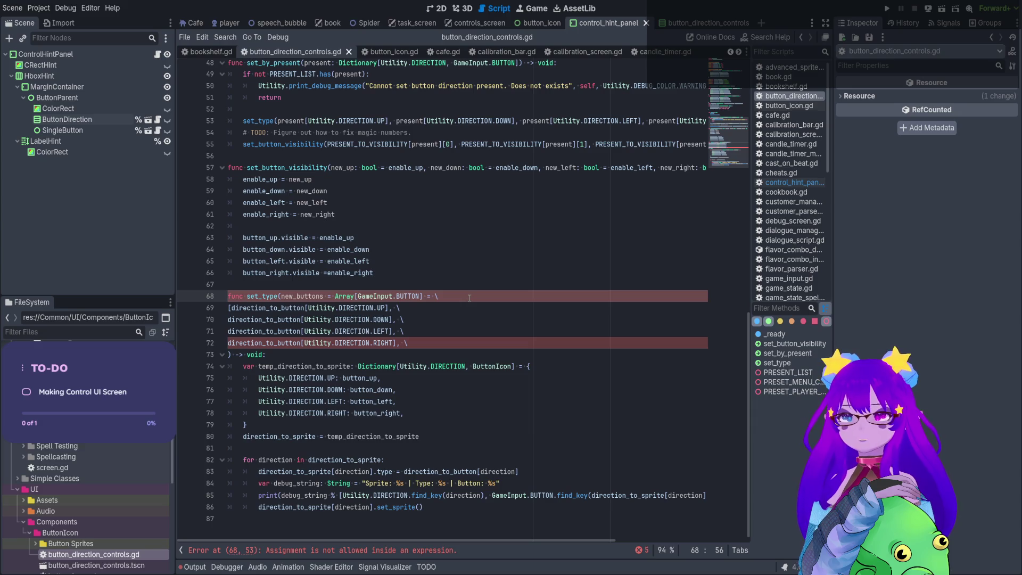
{"action": "scroll", "coordinate": [468, 298], "scroll_direction": "up", "scroll_amount": 1}
{"action": "key", "text": "Down"}
{"action": "key", "text": "Down"}
{"action": "key", "text": "Down"}
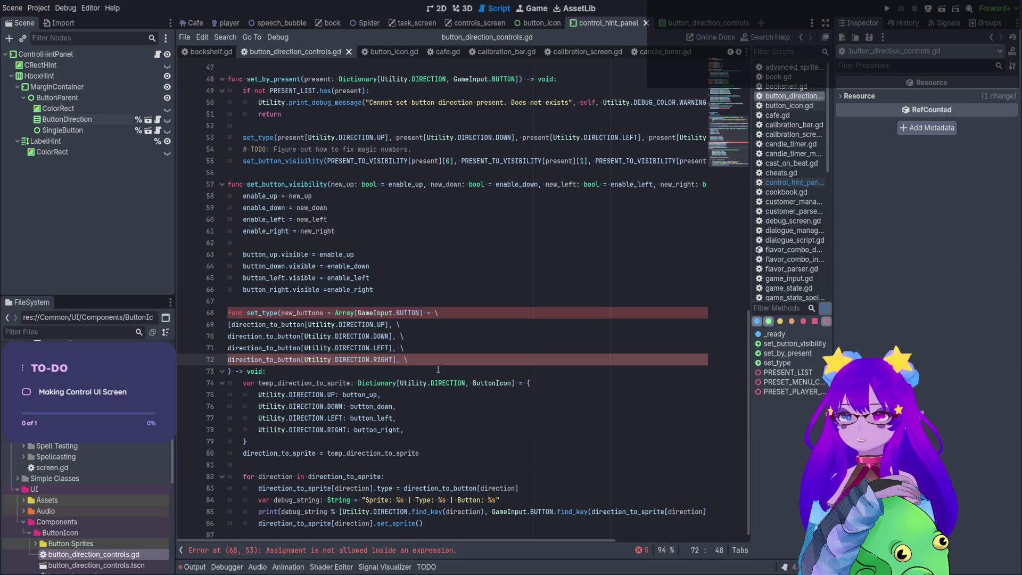
Add ] on a new line after the RIGHT entry and review the set_type signature.
{"action": "key", "text": "Return"}
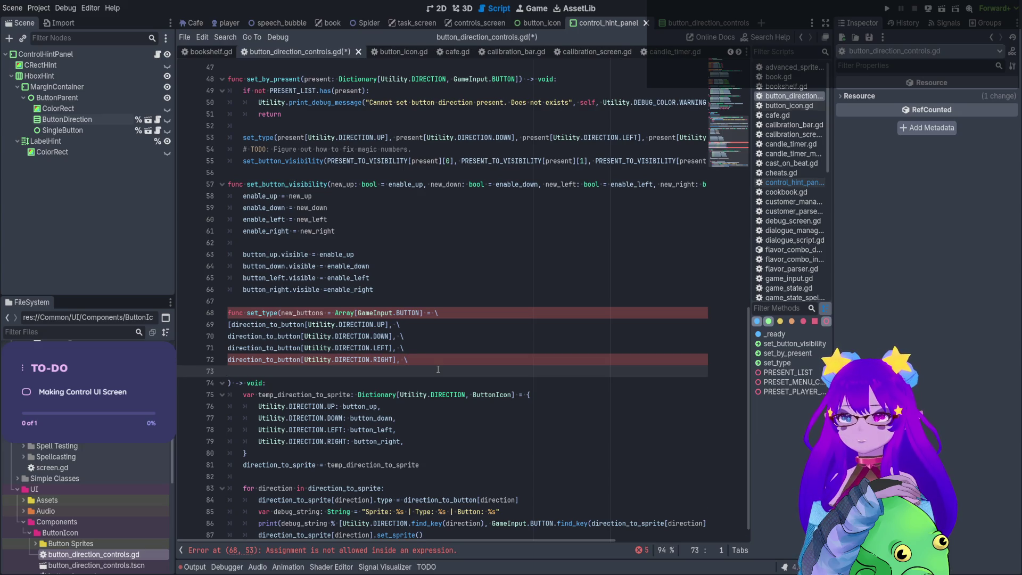
{"action": "type", "text": "]"}
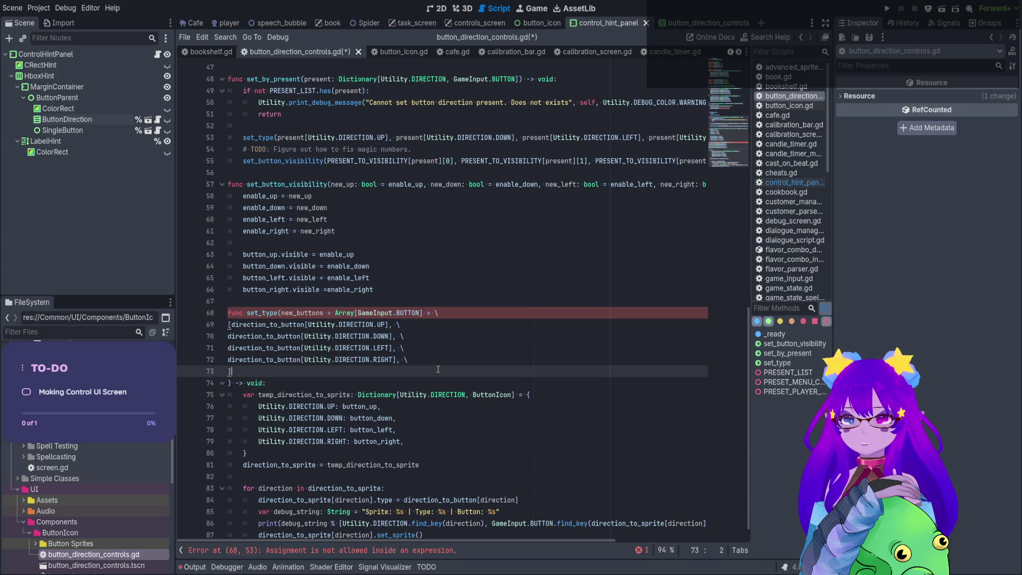
{"action": "left_click", "coordinate": [423, 313]}
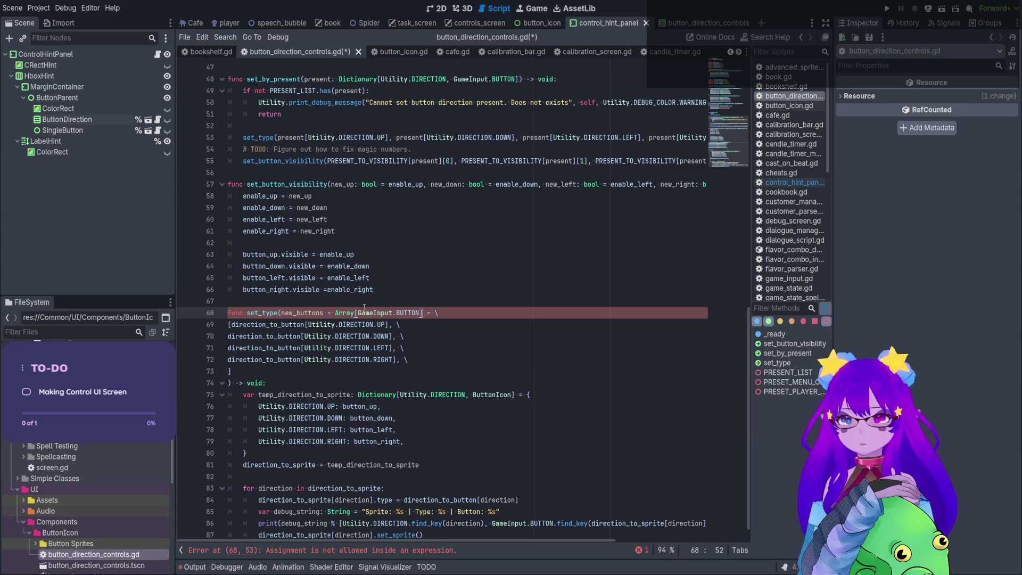
{"action": "left_click", "coordinate": [308, 312]}
{"action": "left_click", "coordinate": [371, 313]}
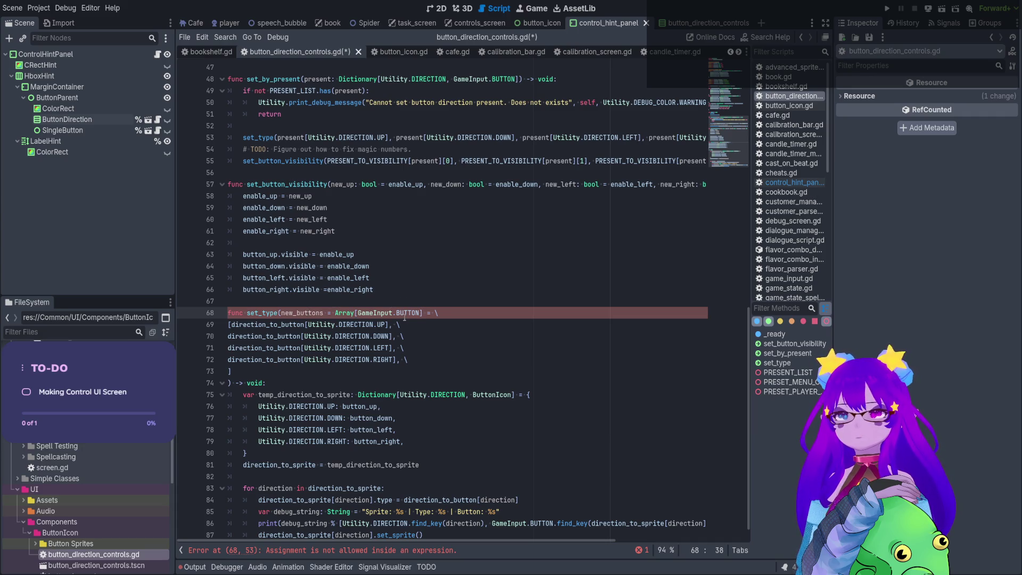
{"action": "left_click_drag", "start_coordinate": [404, 313], "coordinate": [420, 313]}
{"action": "left_click", "coordinate": [426, 313]}
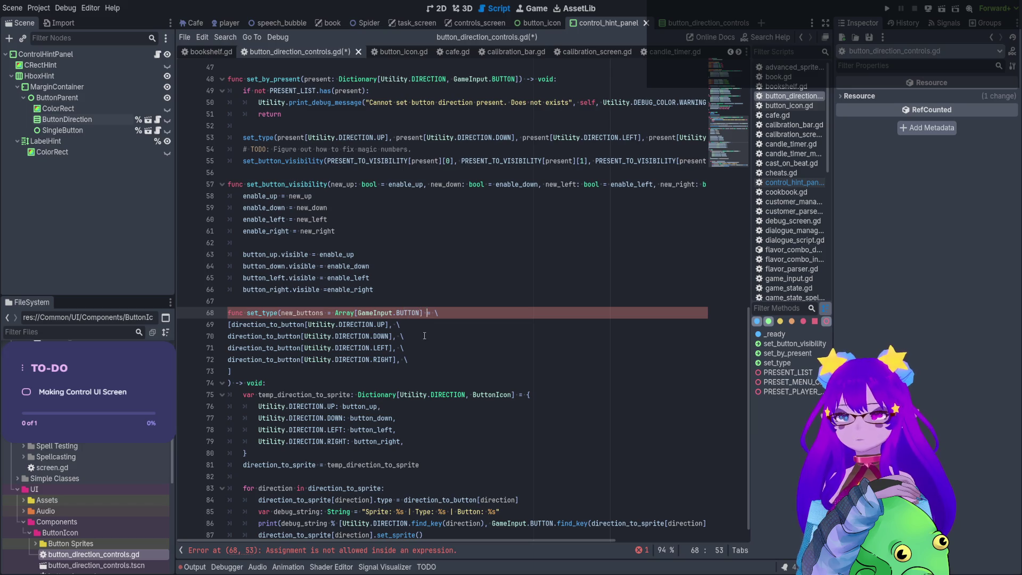
Select the default array entries through the closing bracket to check them.
{"action": "scroll", "coordinate": [425, 336], "scroll_direction": "up", "scroll_amount": 4}
{"action": "scroll", "coordinate": [425, 336], "scroll_direction": "up", "scroll_amount": 5}
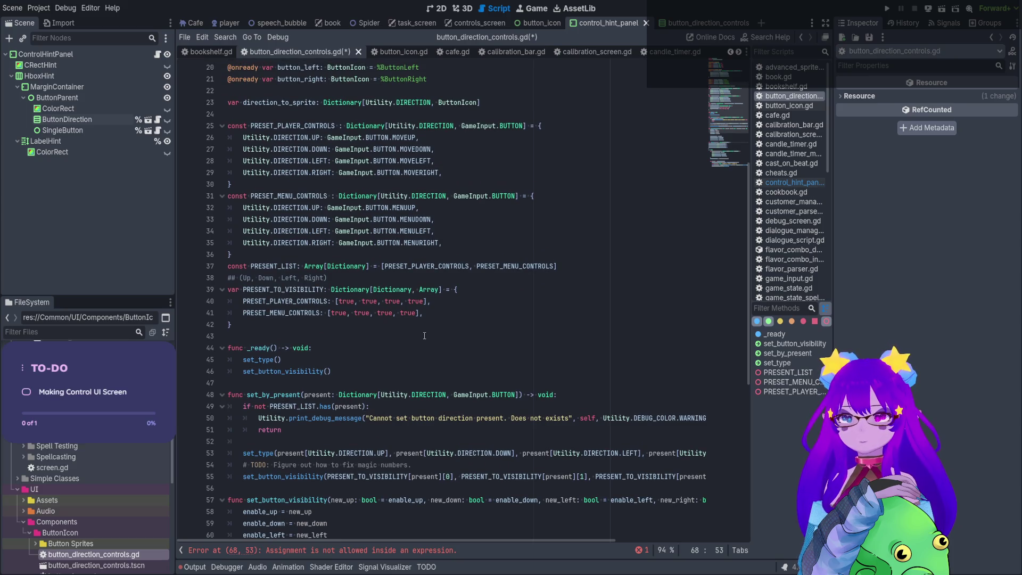
{"action": "scroll", "coordinate": [424, 336], "scroll_direction": "down", "scroll_amount": 4}
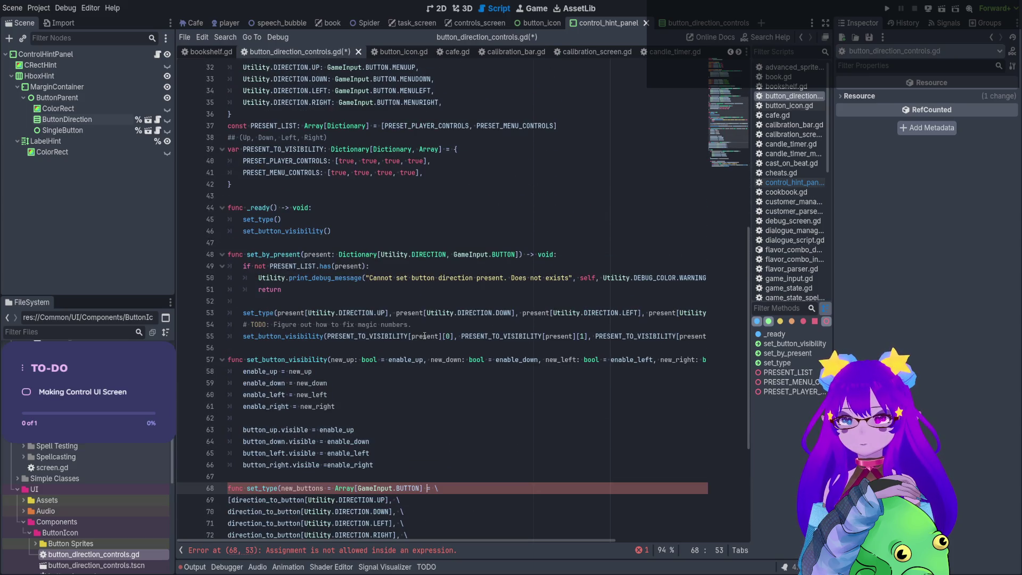
{"action": "scroll", "coordinate": [424, 336], "scroll_direction": "down", "scroll_amount": 5}
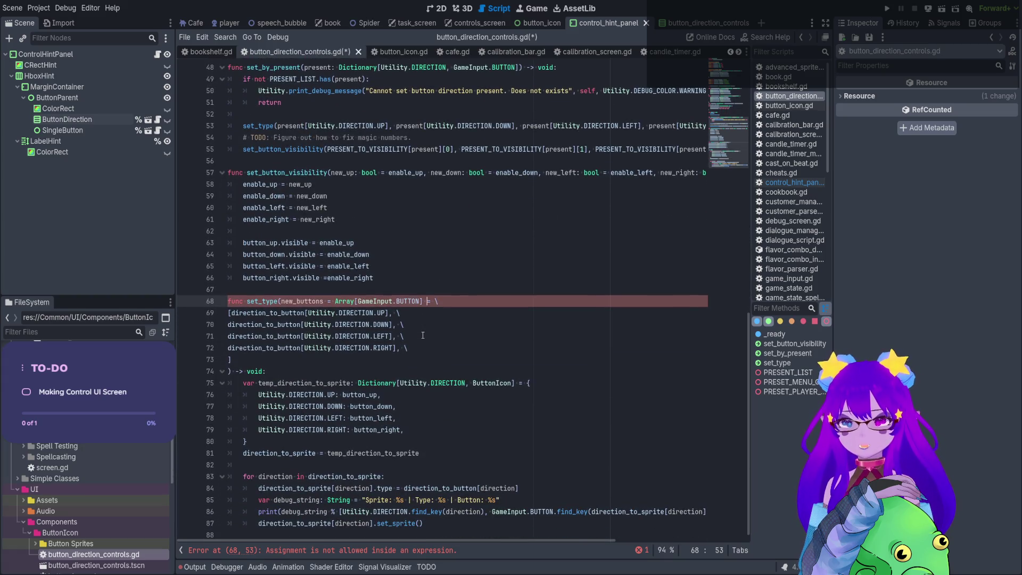
{"action": "mouse_move", "coordinate": [407, 361]}
{"action": "left_mouse_down"}
{"action": "mouse_move", "coordinate": [391, 314]}
{"action": "mouse_move", "coordinate": [413, 306]}
{"action": "left_mouse_up"}
{"action": "left_click", "coordinate": [392, 313]}
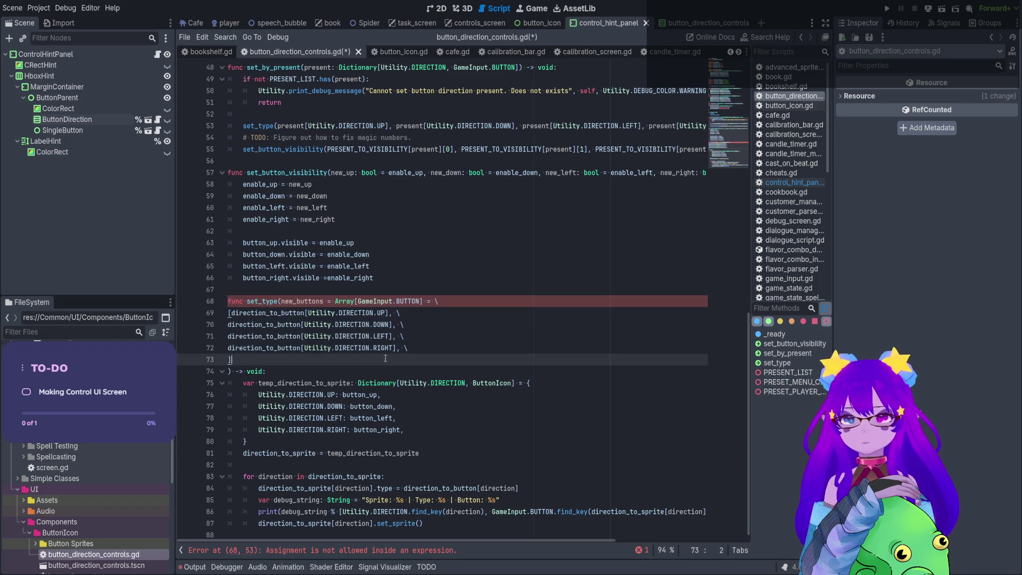
{"action": "left_click_drag", "start_coordinate": [399, 348], "coordinate": [237, 314]}
{"action": "left_click_drag", "start_coordinate": [233, 359], "coordinate": [219, 313]}
Insert blank lines above _ready to begin a new declaration.
{"action": "scroll", "coordinate": [271, 248], "scroll_direction": "up", "scroll_amount": 8}
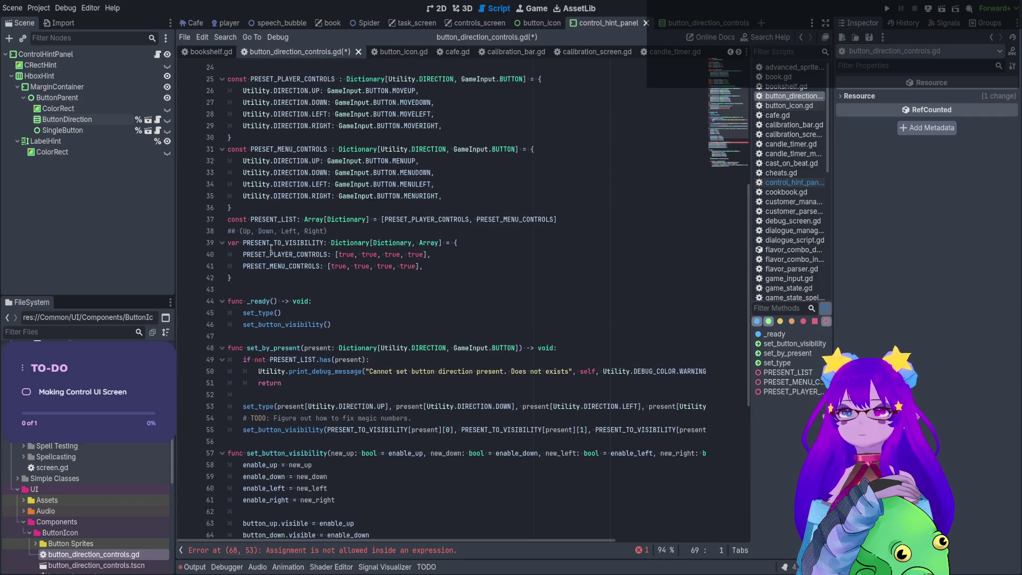
{"action": "left_click", "coordinate": [264, 292]}
{"action": "key", "text": "Return"}
{"action": "key", "text": "Return"}
{"action": "key", "text": "Up"}
{"action": "type", "text": "func "}
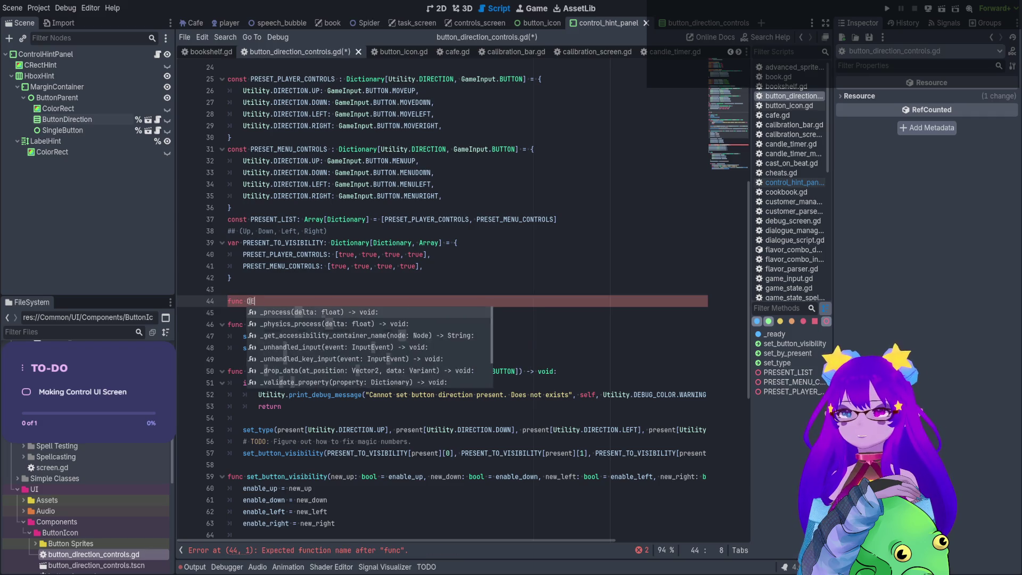
{"action": "type", "text": "DEFAU"}
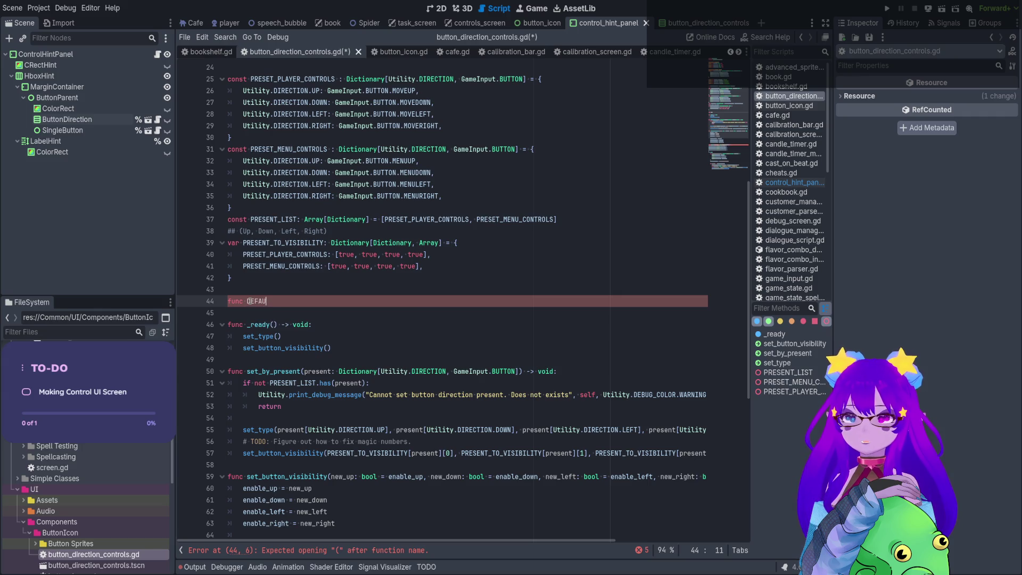
{"action": "type", "text": "LTY"}
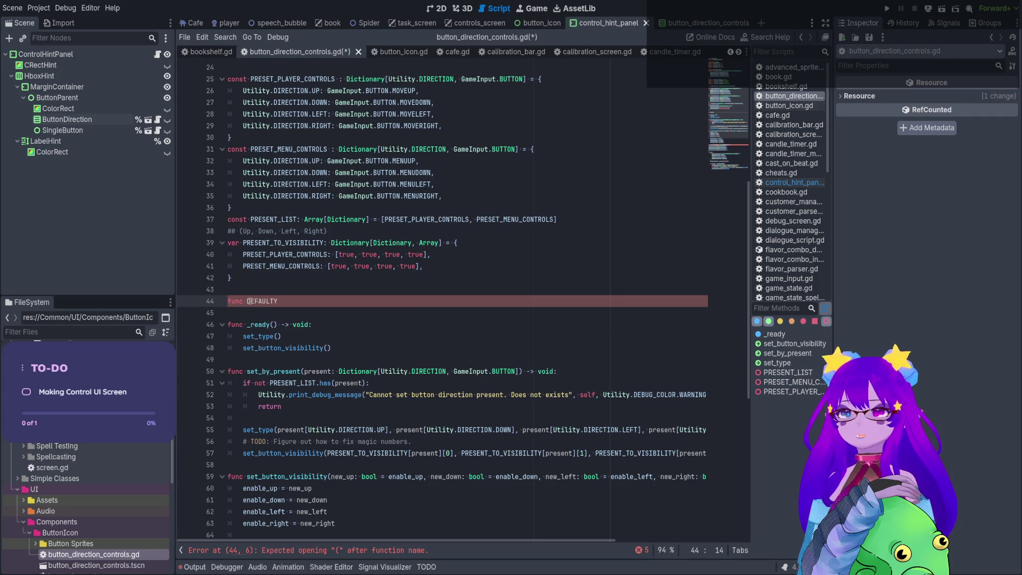
{"action": "key", "text": "BackSpace"}
{"action": "key", "text": "BackSpace"}
{"action": "key", "text": "BackSpace"}
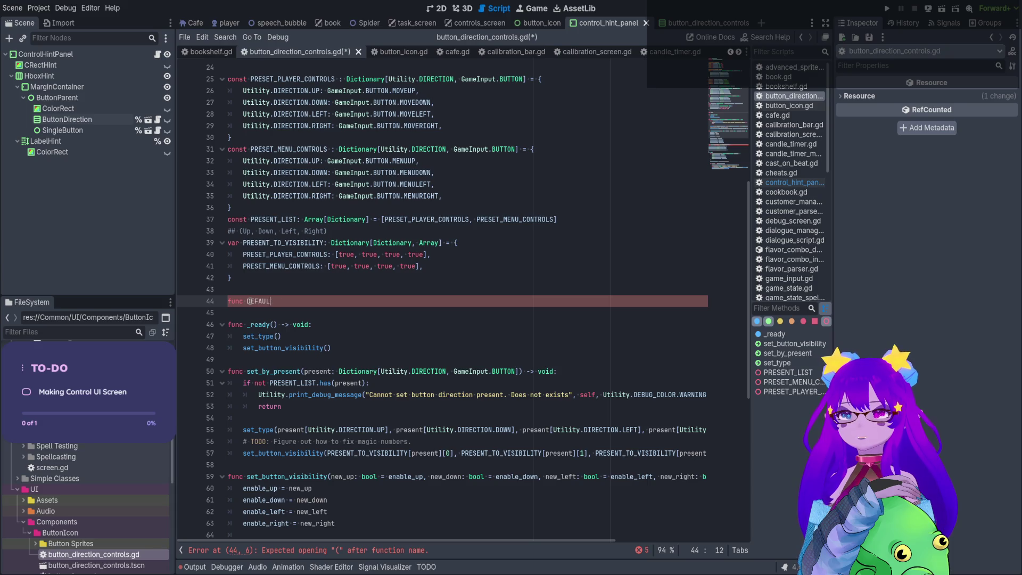
{"action": "type", "text": "default_"}
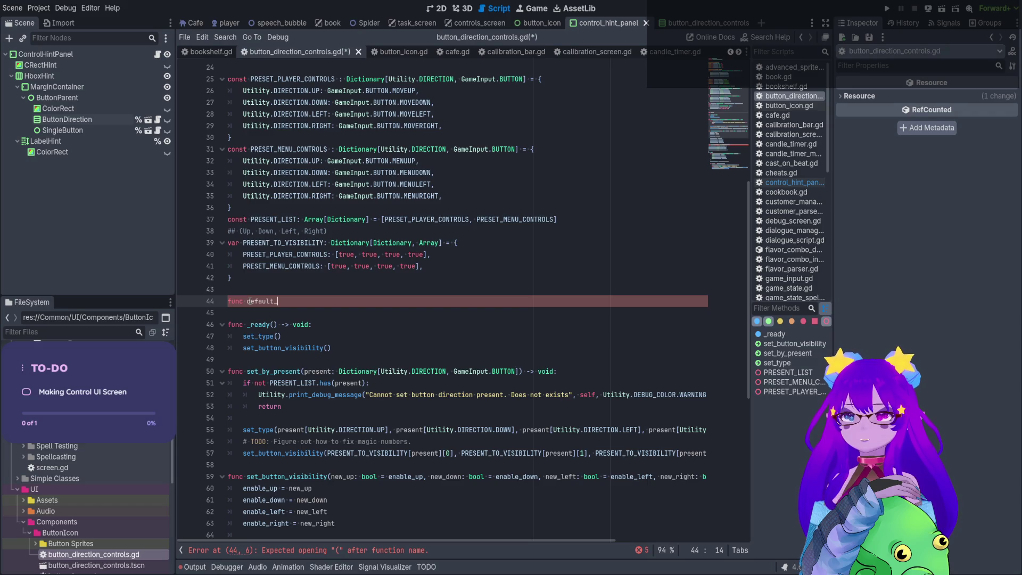
{"action": "type", "text": "button_"}
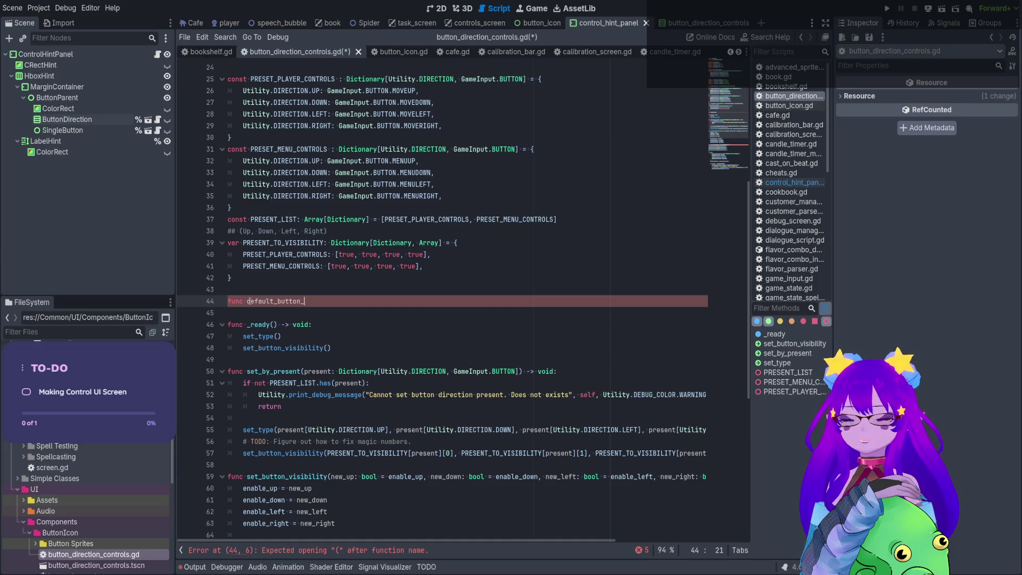
{"action": "type", "text": "setup"}
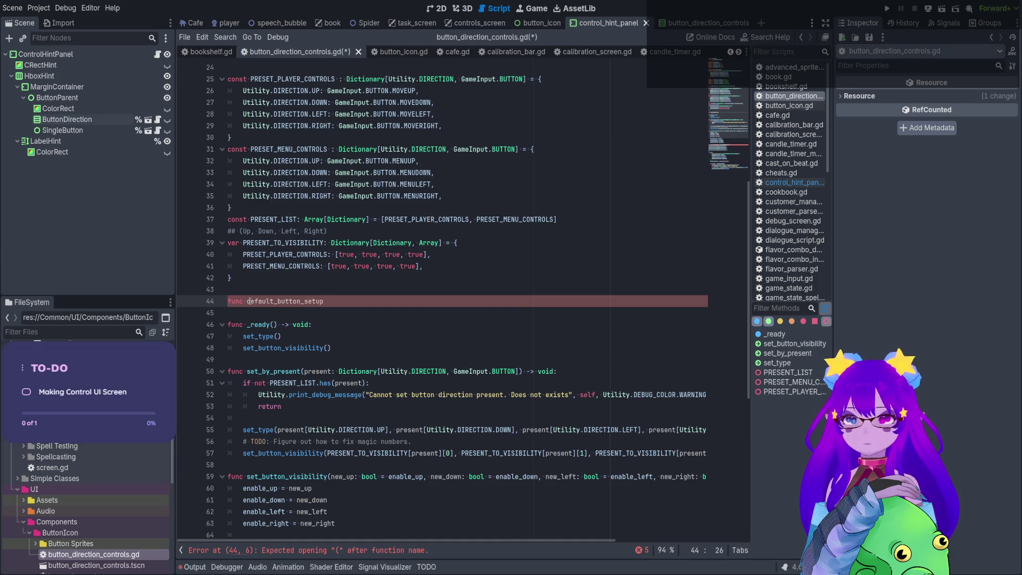
{"action": "type", "text": " = A"}
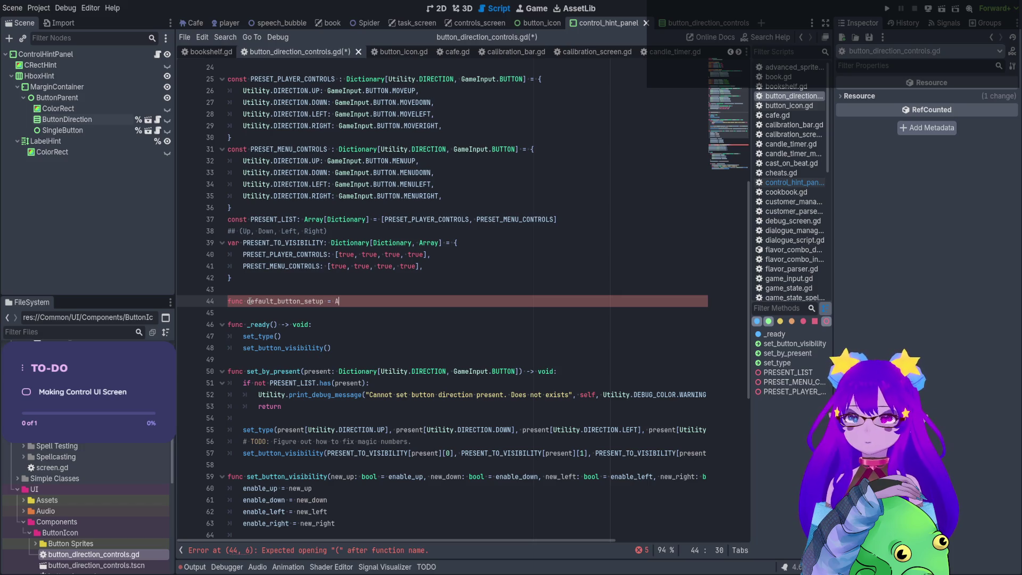
{"action": "key", "text": "BackSpace"}
{"action": "key", "text": "BackSpace"}
{"action": "key", "text": "BackSpace"}
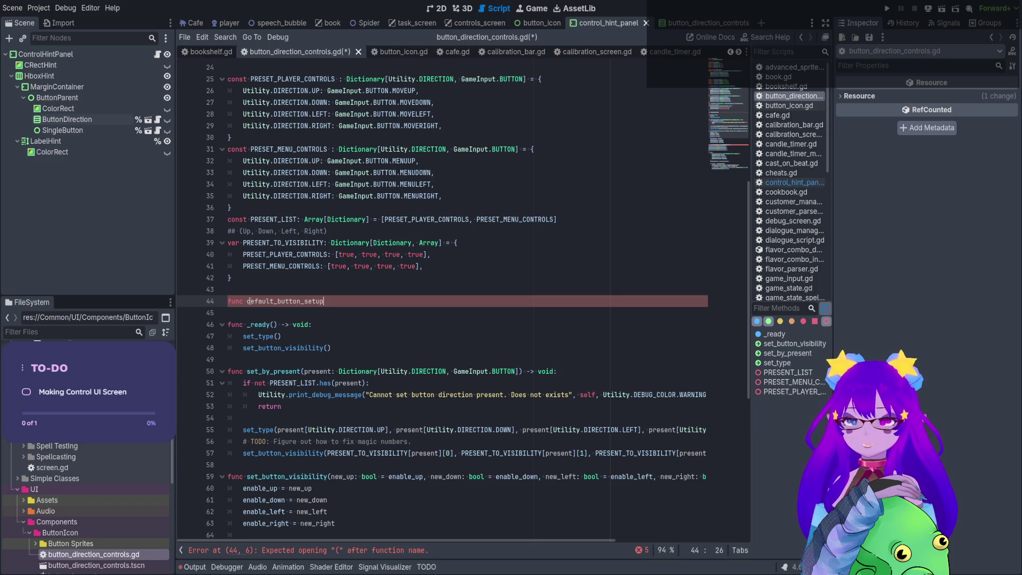
{"action": "type", "text": ":Array["}
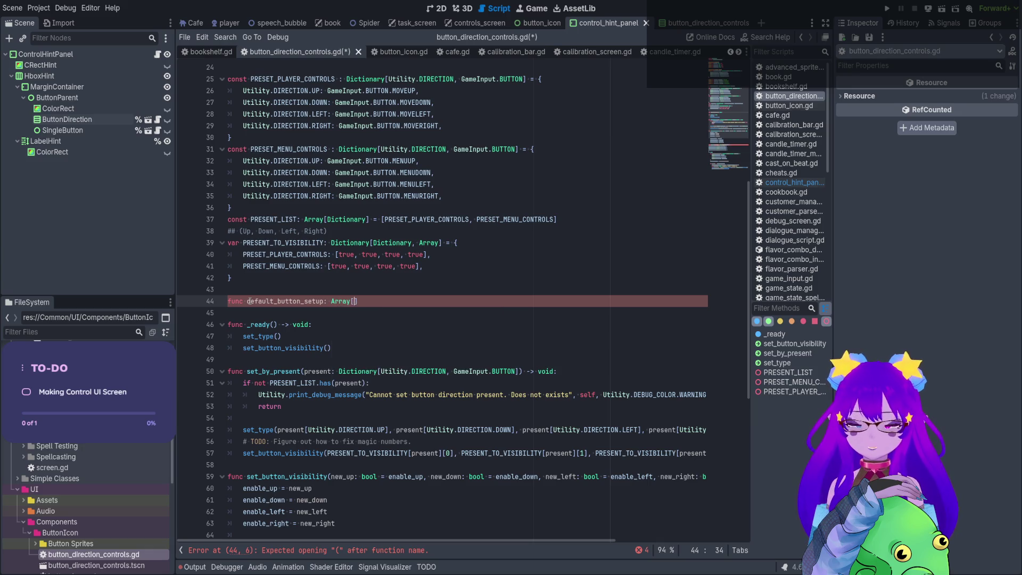
{"action": "key", "text": "BackSpace"}
{"action": "type", "text": "Butto"}
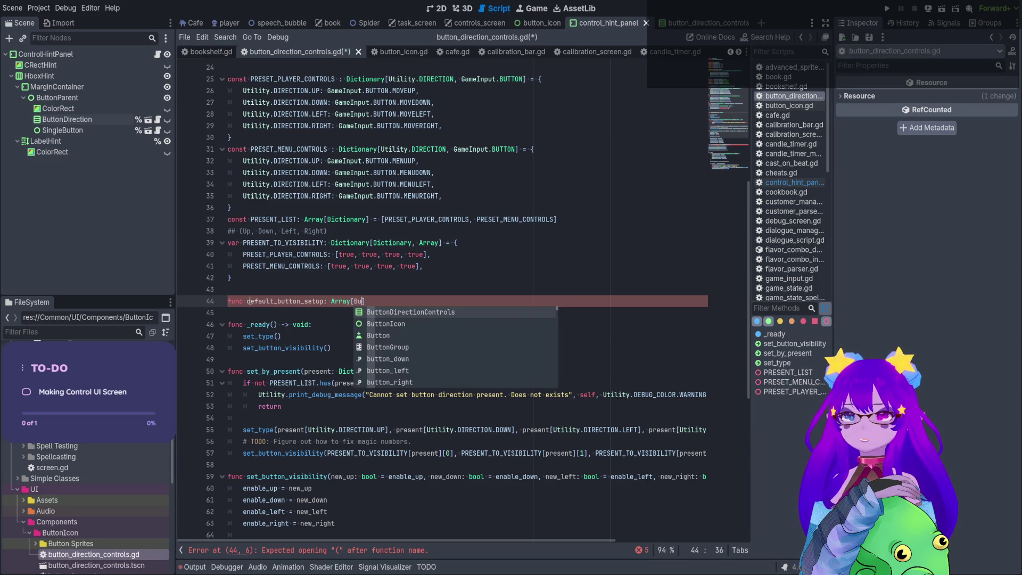
{"action": "key", "text": "BackSpace"}
{"action": "key", "text": "BackSpace"}
{"action": "key", "text": "BackSpace"}
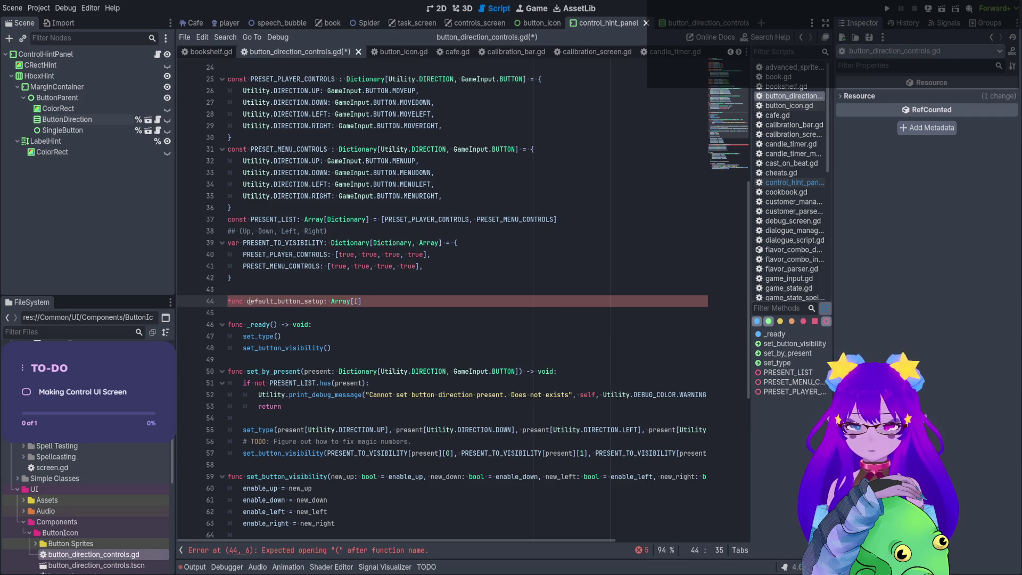
{"action": "type", "text": "Inp"}
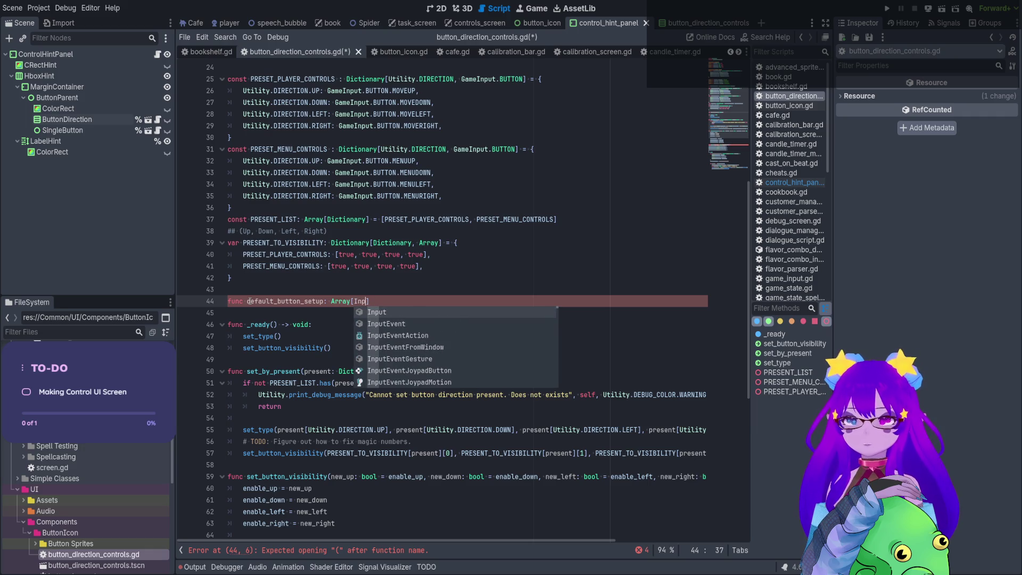
{"action": "type", "text": "ut"}
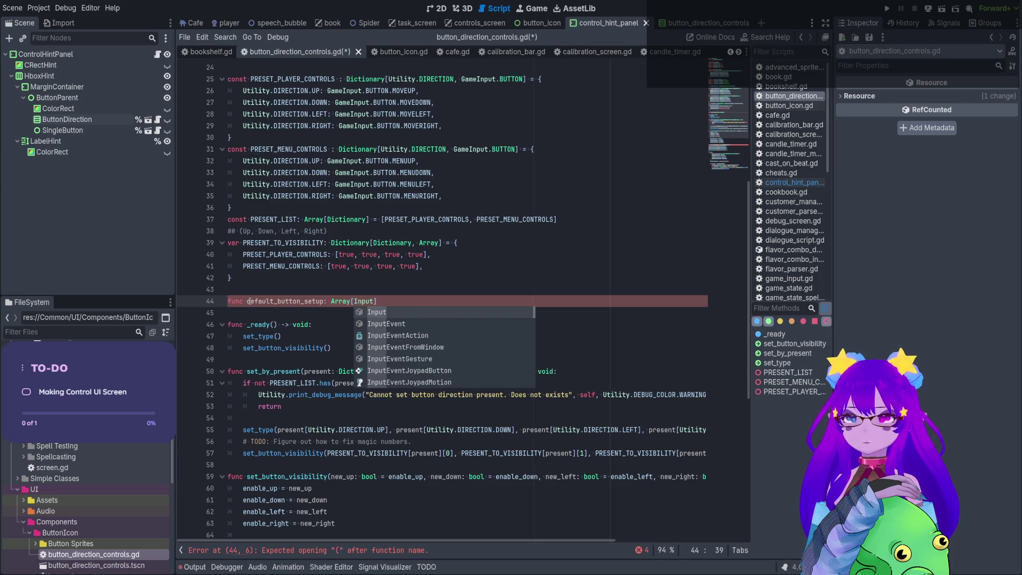
{"action": "key", "text": "BackSpace"}
{"action": "key", "text": "BackSpace"}
{"action": "key", "text": "BackSpace"}
{"action": "type", "text": "Game"}
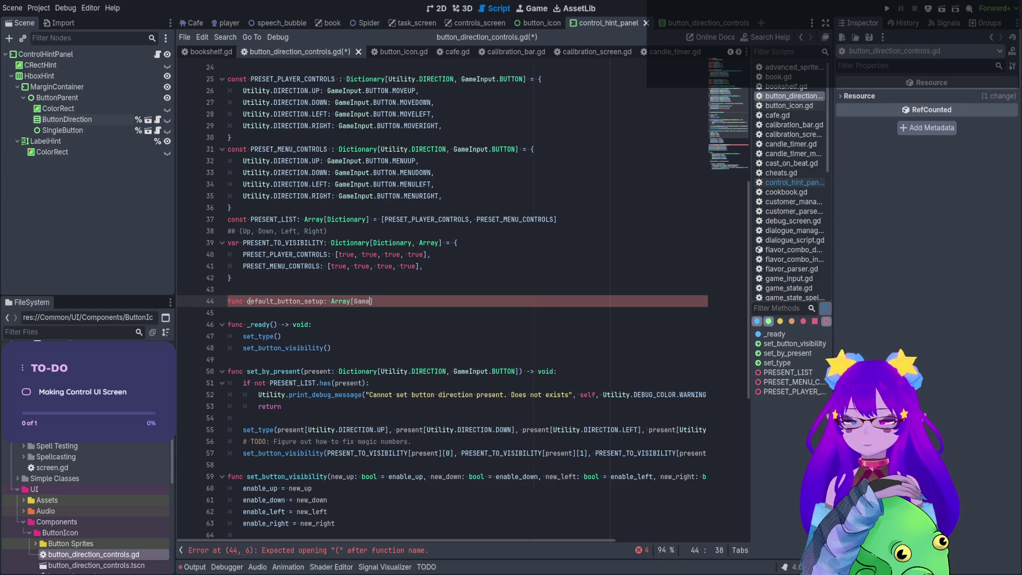
{"action": "type", "text": "Input.B"}
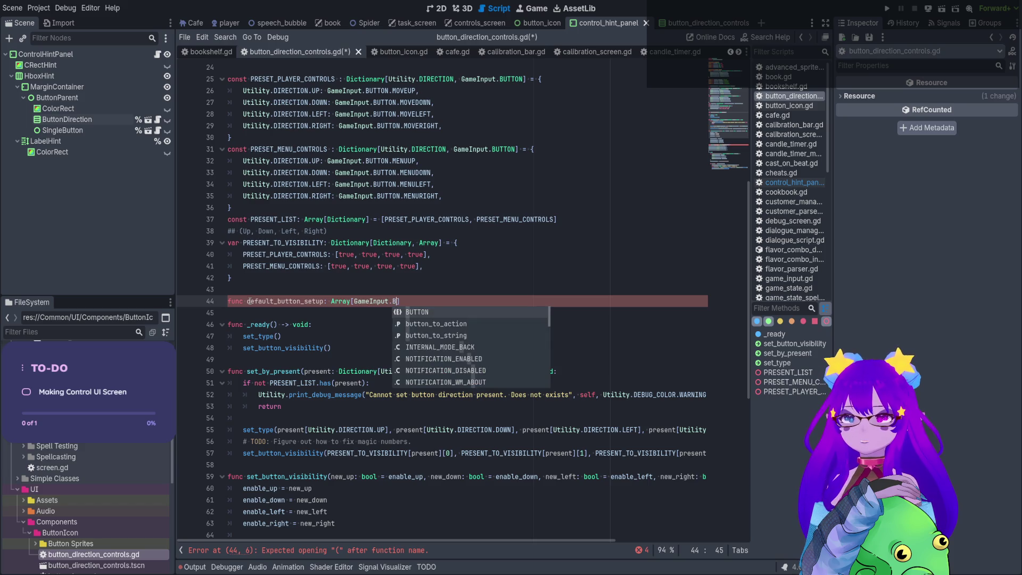
{"action": "key", "text": "Return"}
{"action": "type", "text": "] = [direction_to_button[Utility.DIRECTION.UP], \\ direction_to_button[Utility.DIRECTION.DOWN], \\ direction_to_button[Utility.DIRECTION.LEFT], \\ direction_to_button[Utility.DIRECTION.RIGHT], \\ ]"}
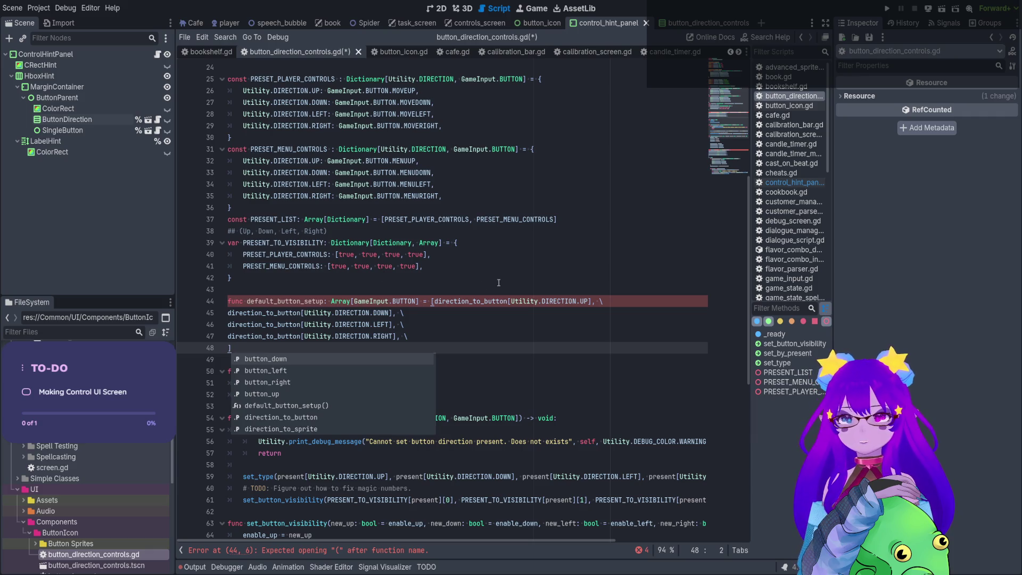
{"action": "left_click", "coordinate": [431, 301]}
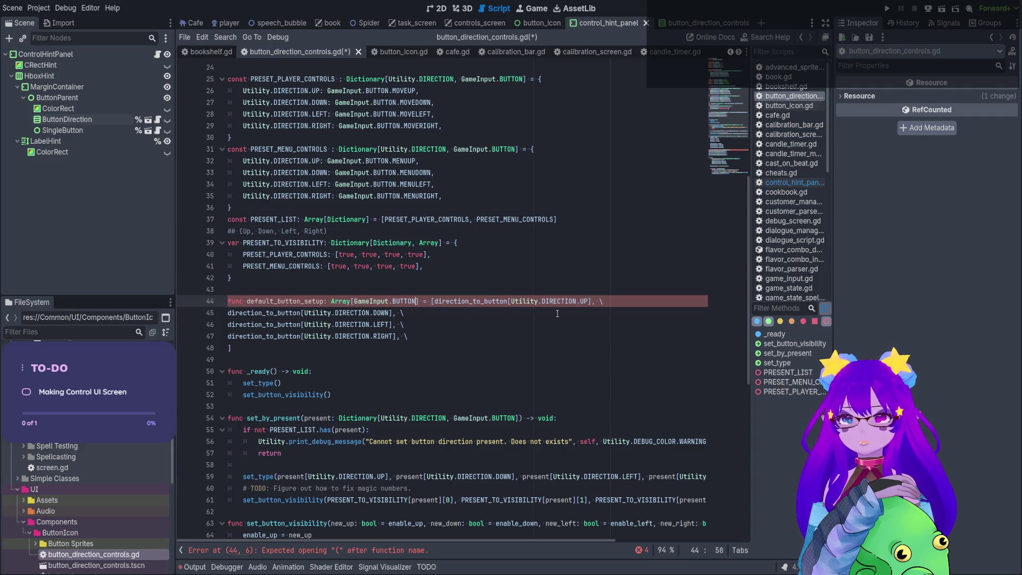
{"action": "left_click", "coordinate": [424, 329]}
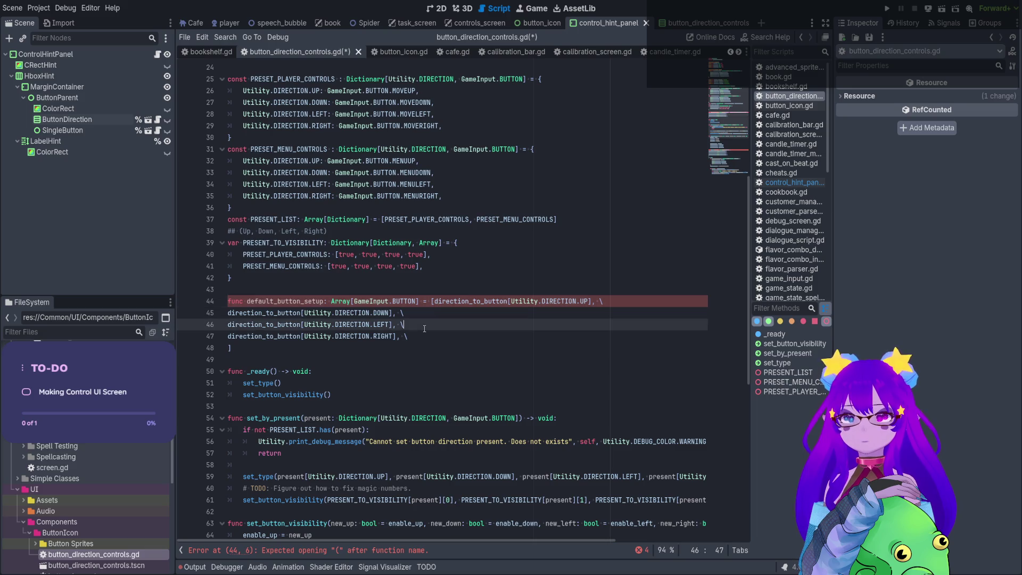
{"action": "left_click", "coordinate": [415, 347]}
{"action": "left_click", "coordinate": [439, 302]}
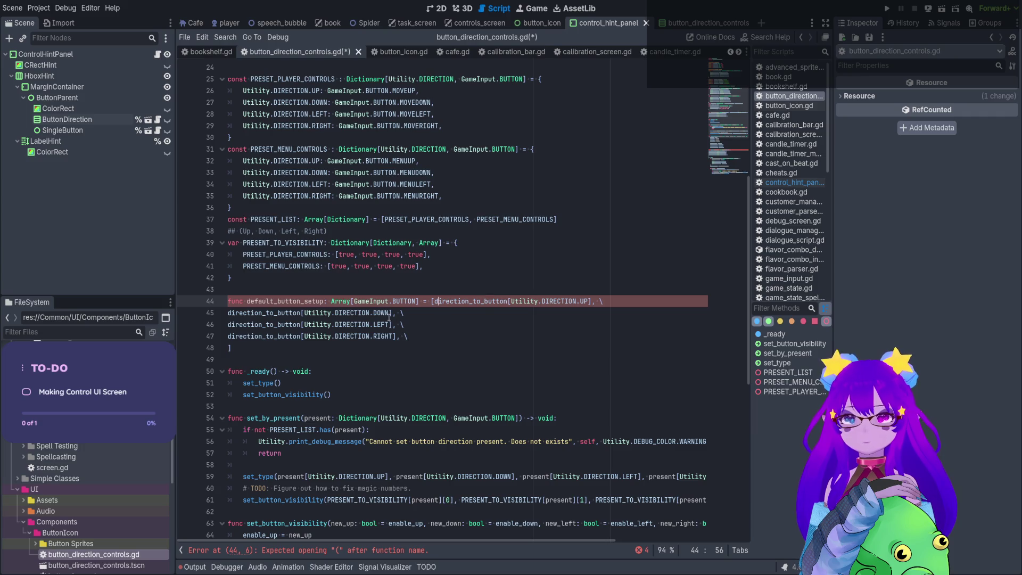
{"action": "left_click", "coordinate": [379, 336], "text": "shift"}
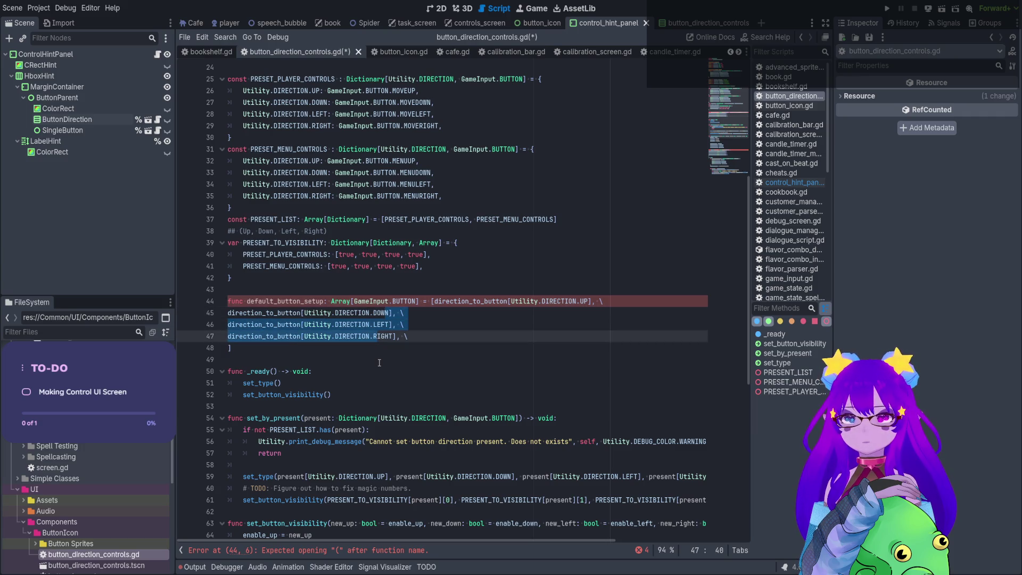
{"action": "double_click", "coordinate": [285, 301]}
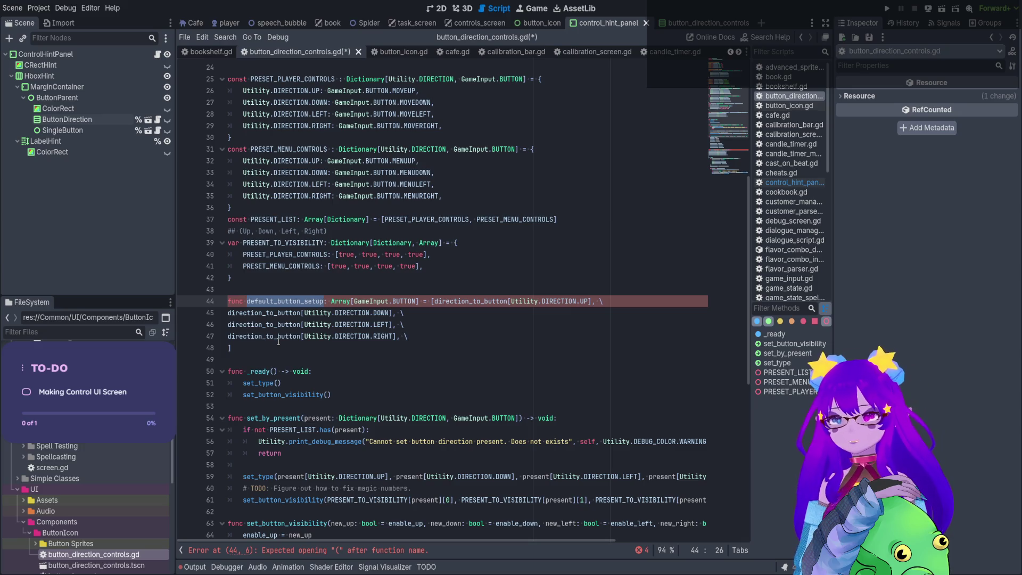
{"action": "left_click_drag", "start_coordinate": [276, 346], "coordinate": [212, 293]}
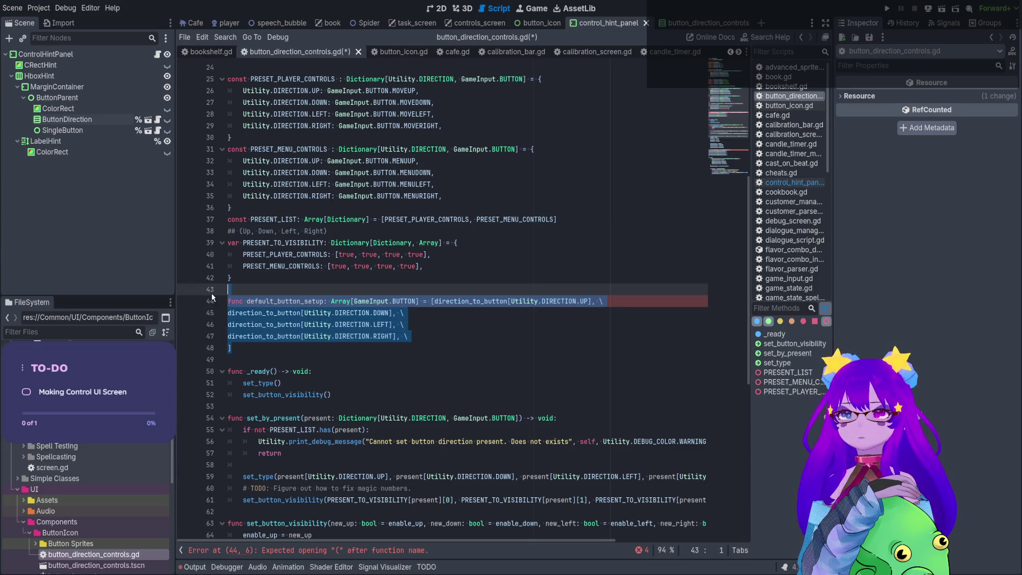
Cut the default_button_setup block and prepare a blank line inside set_type.
{"action": "key", "text": "Delete"}
{"action": "key", "text": "BackSpace"}
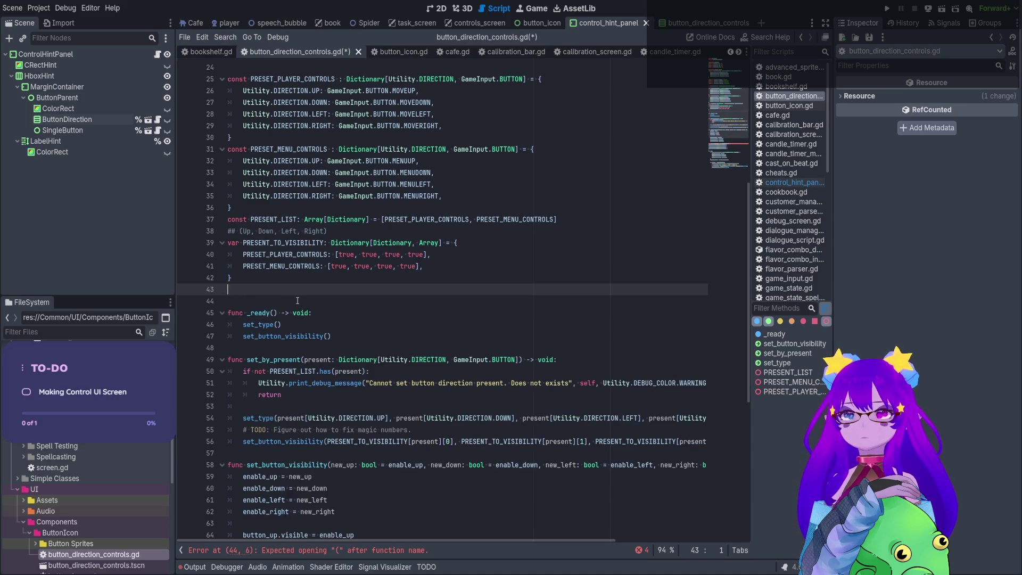
{"action": "scroll", "coordinate": [365, 273], "scroll_direction": "down", "scroll_amount": 10}
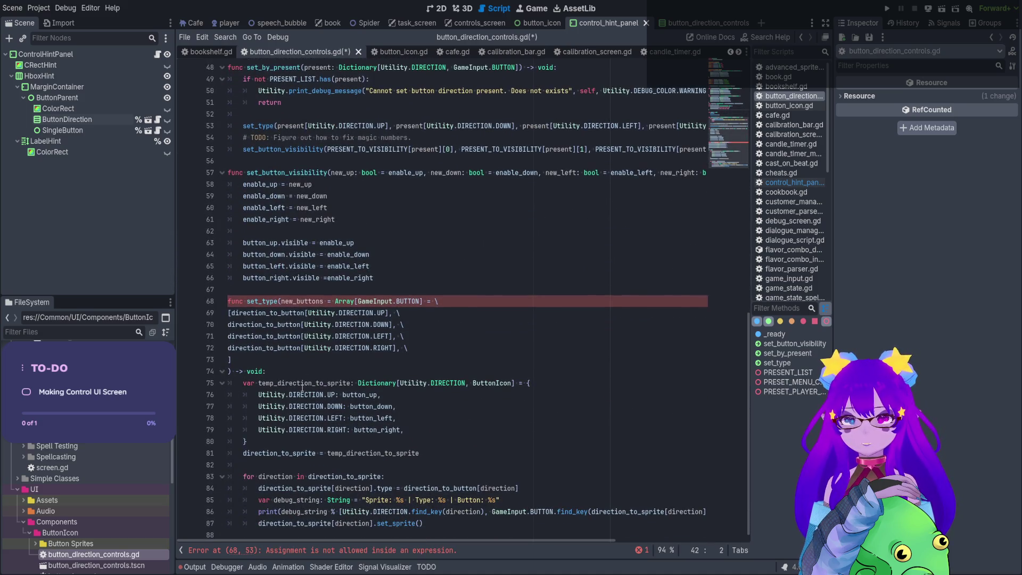
{"action": "left_click", "coordinate": [298, 372]}
{"action": "key", "text": "Return"}
{"action": "key", "text": "Return"}
{"action": "key", "text": "Return"}
{"action": "key", "text": "Up"}
{"action": "key", "text": "Up"}
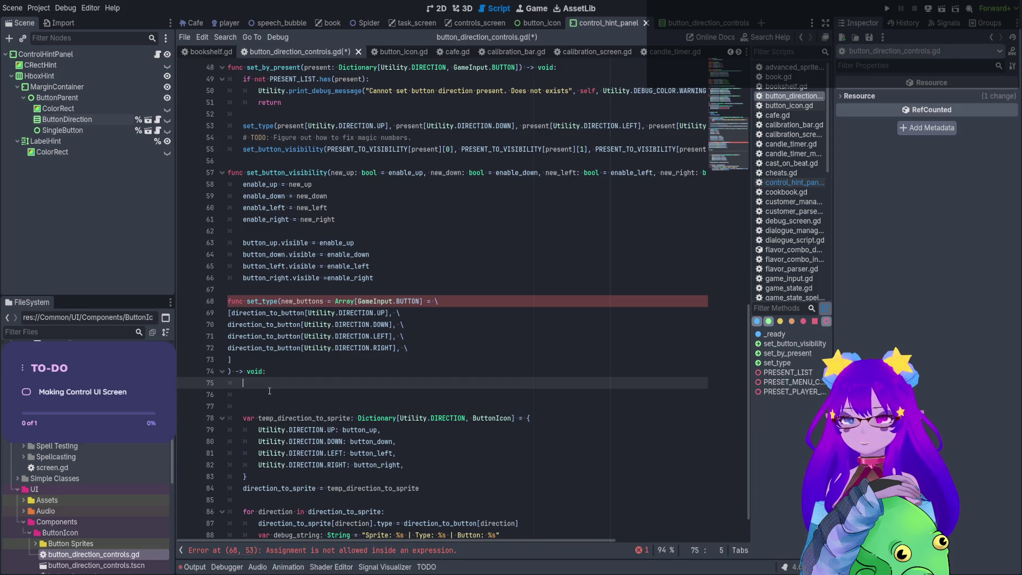
{"action": "left_click", "coordinate": [270, 392]}
{"action": "key", "text": "BackSpace"}
{"action": "key", "text": "BackSpace"}
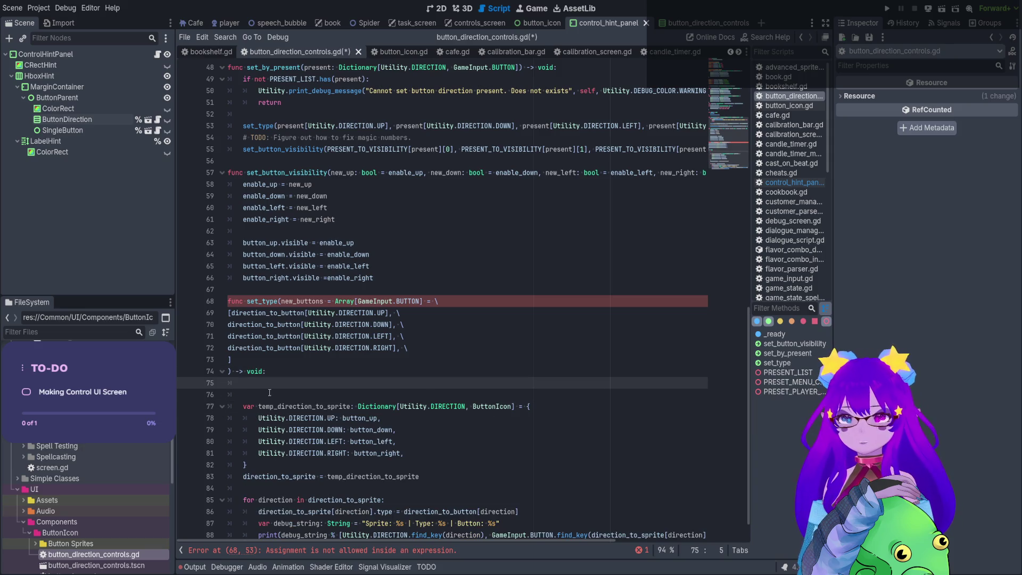
Add 'if new_buttons.is_empty():' and paste default_button_setup beneath it.
{"action": "type", "text": "if "}
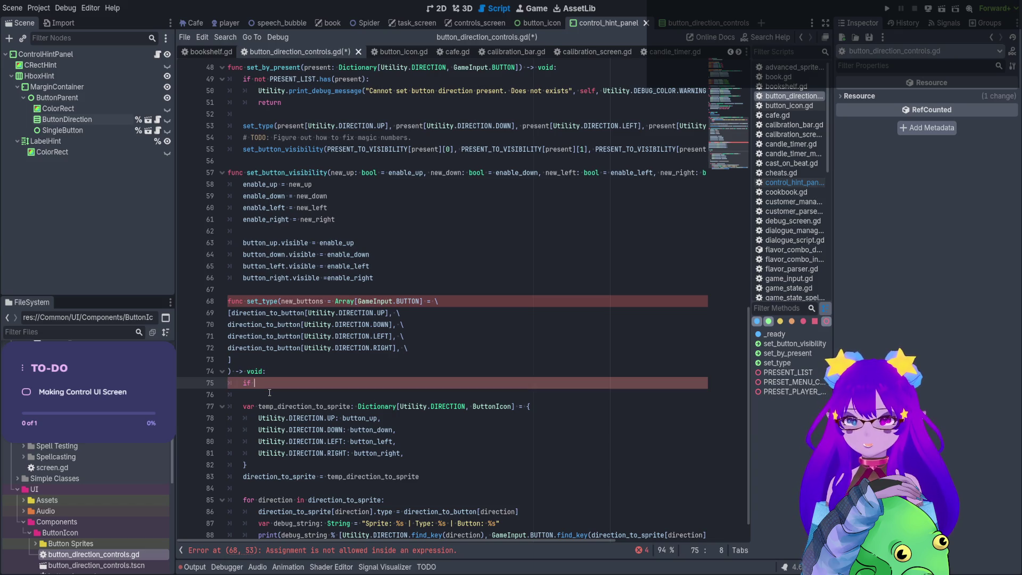
{"action": "type", "text": "new_buttons."}
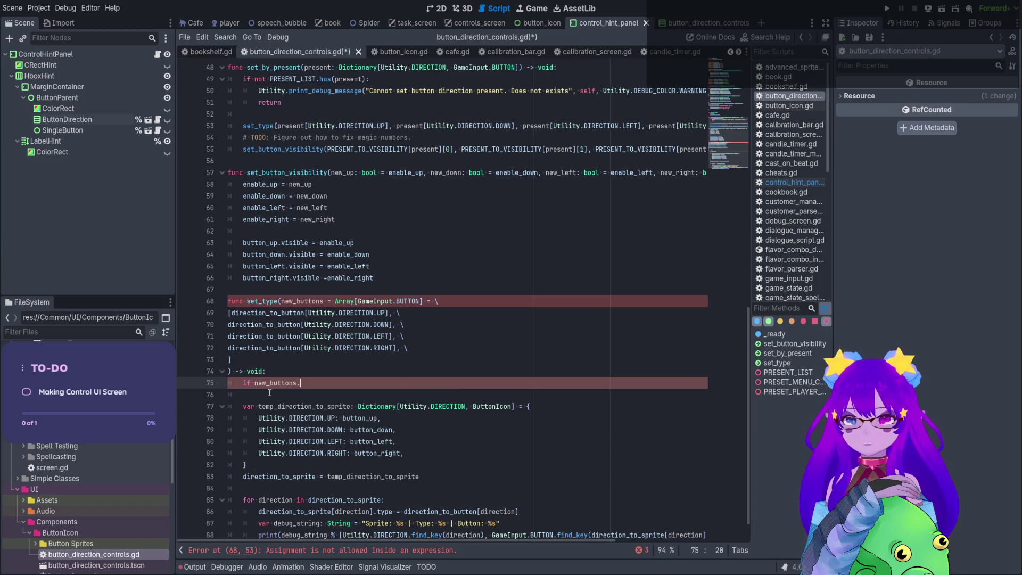
{"action": "type", "text": "is_em"}
{"action": "key", "text": "Return"}
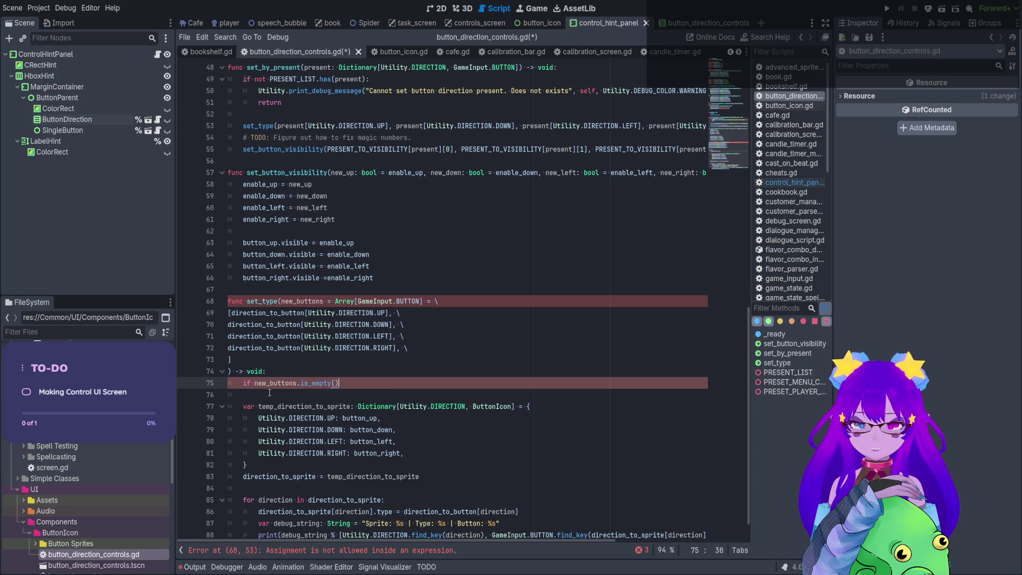
{"action": "key", "text": "Return"}
{"action": "type", "text": "func default_button_setup: Array[GameInput.BUTTON] = [direction_to_button[Utility.DIRECTION.UP], \\ direction_to_button[Utility.DIRECTION.DOWN], \\ direction_to_button[Utility.DIRECTION.LEFT], \\ direction_to_button[Utility.DIRECTION.RIGHT], \\ ]"}
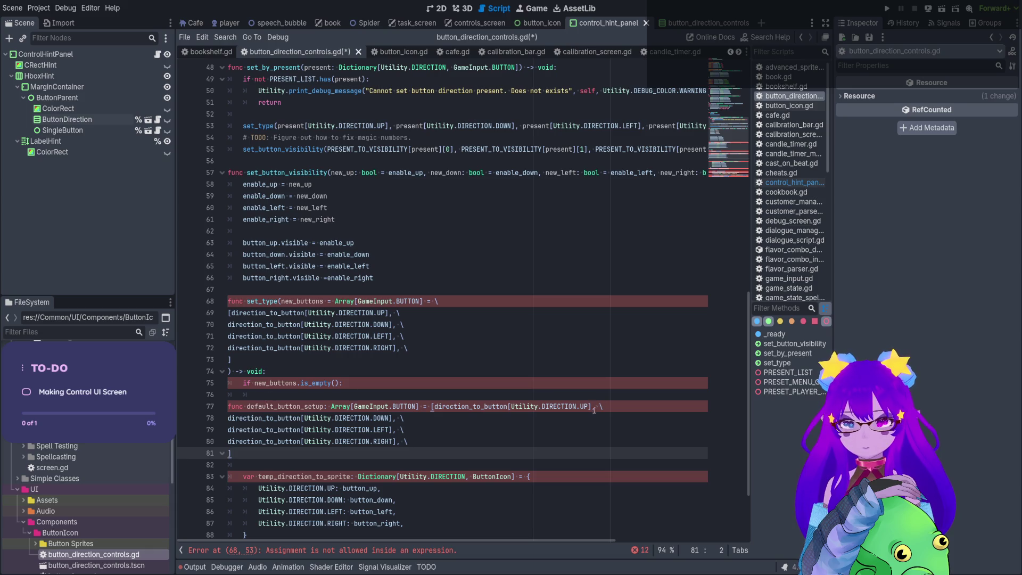
Review the direction_to_button entries and the sprite mapping loop below set_type.
{"action": "scroll", "coordinate": [579, 406], "scroll_direction": "down", "scroll_amount": 3}
{"action": "left_click", "coordinate": [344, 378]}
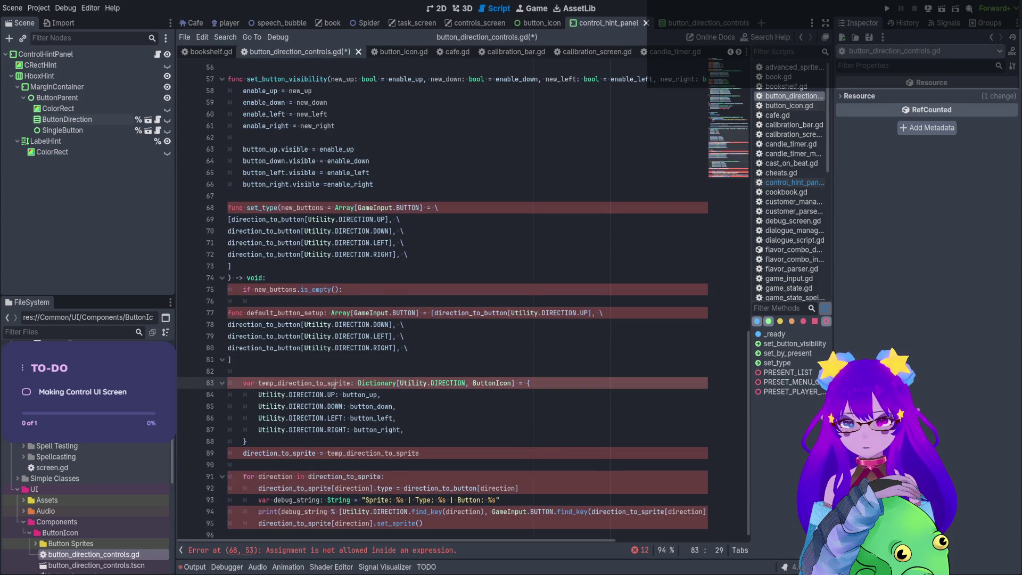
{"action": "key", "text": "Up"}
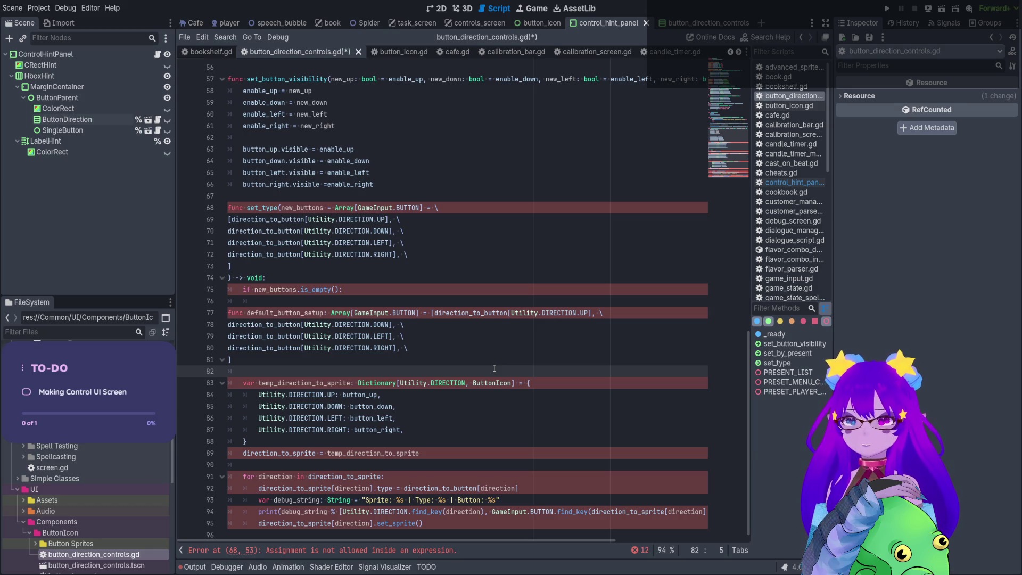
{"action": "left_click_drag", "start_coordinate": [605, 312], "coordinate": [347, 348]}
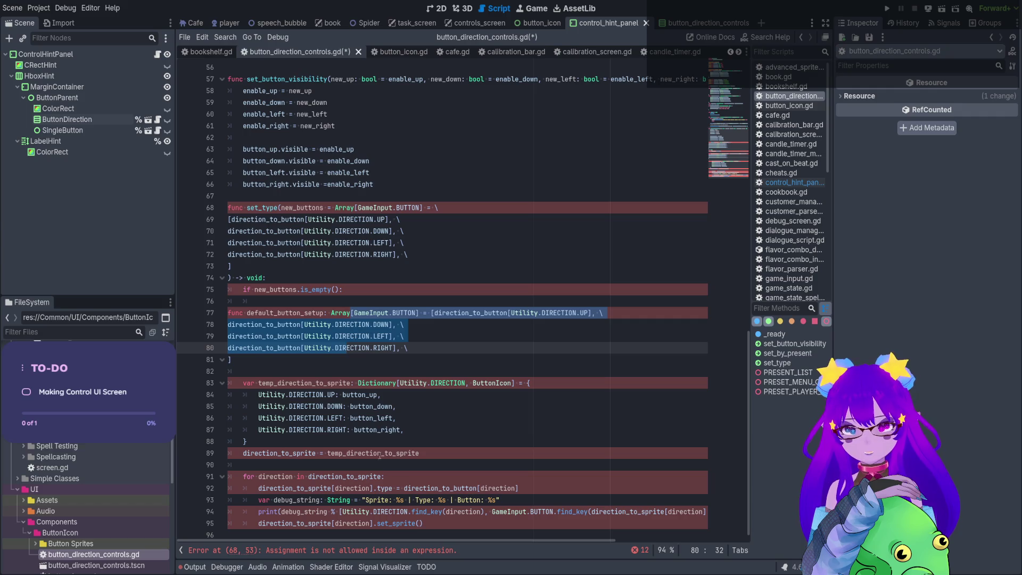
{"action": "left_click_drag", "start_coordinate": [435, 451], "coordinate": [432, 531]}
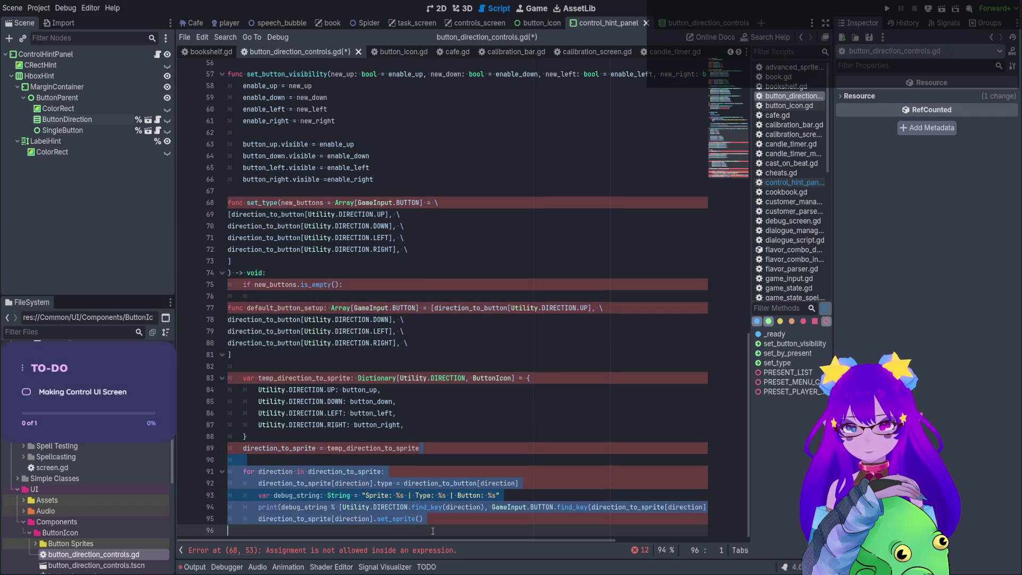
{"action": "left_click", "coordinate": [437, 498]}
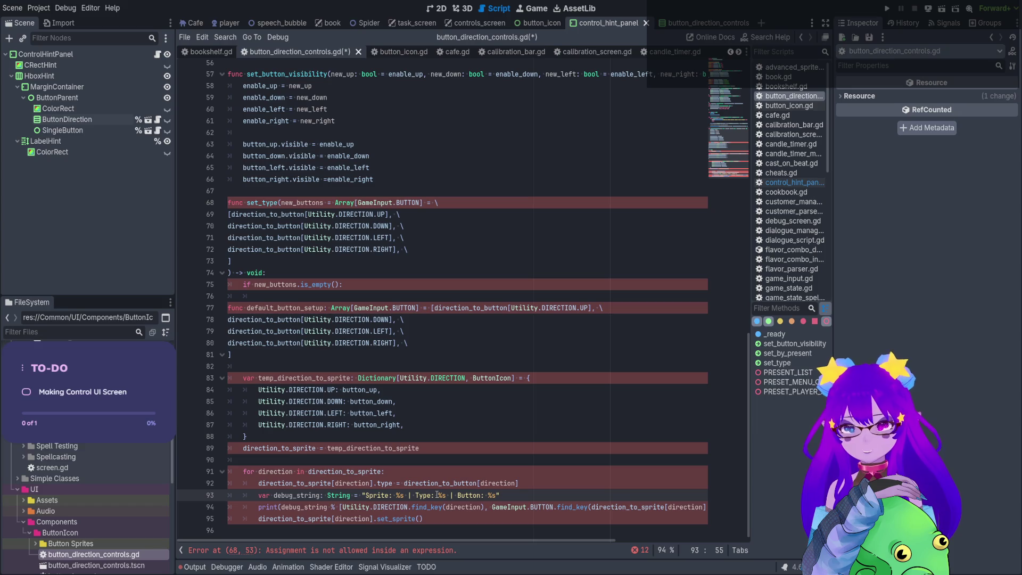
Highlight the other uses of button_up, button_down and button_left.
{"action": "left_click", "coordinate": [375, 389]}
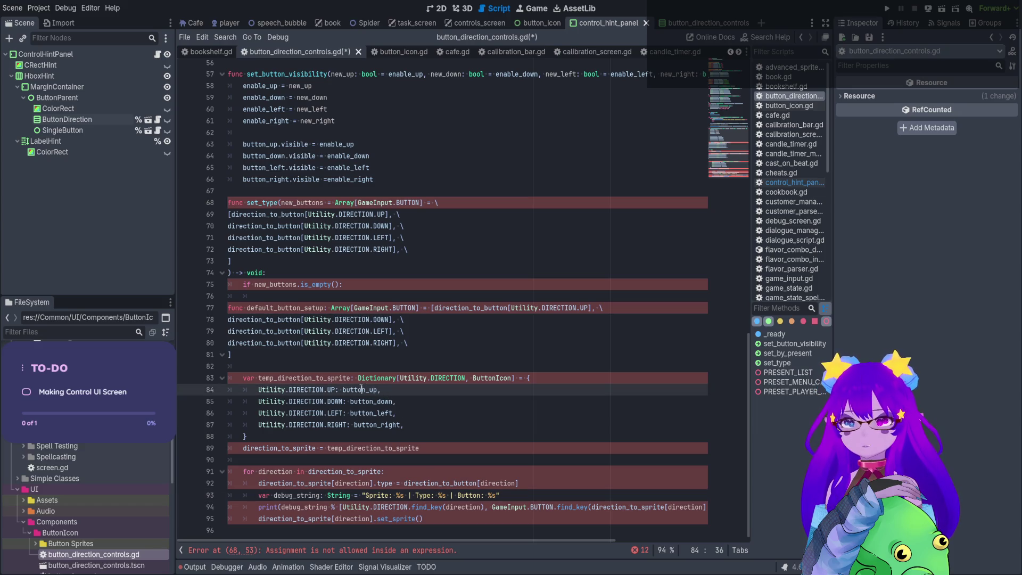
{"action": "double_click", "coordinate": [360, 390]}
{"action": "double_click", "coordinate": [365, 403]}
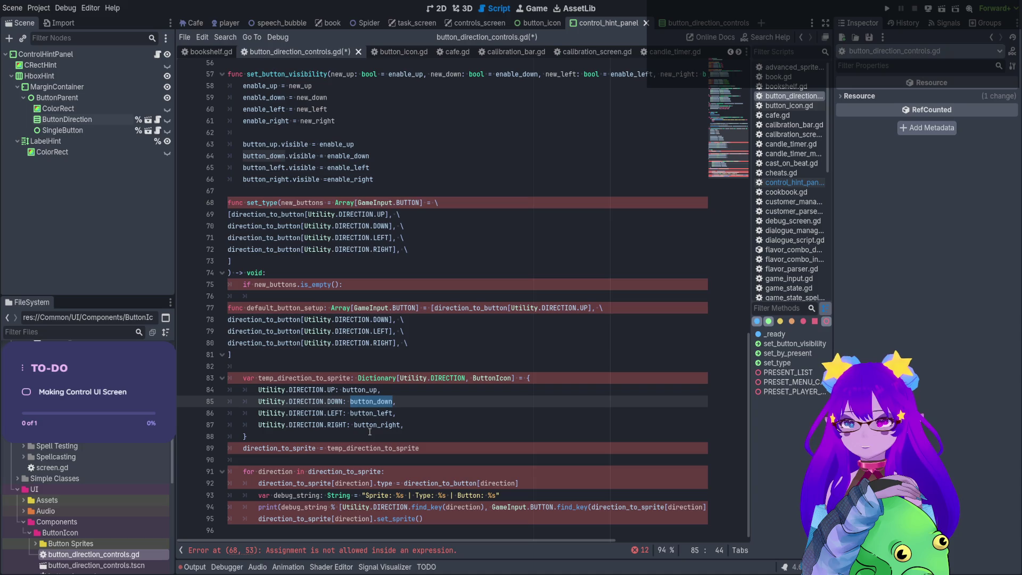
{"action": "double_click", "coordinate": [371, 413]}
{"action": "scroll", "coordinate": [368, 417], "scroll_direction": "up", "scroll_amount": 2}
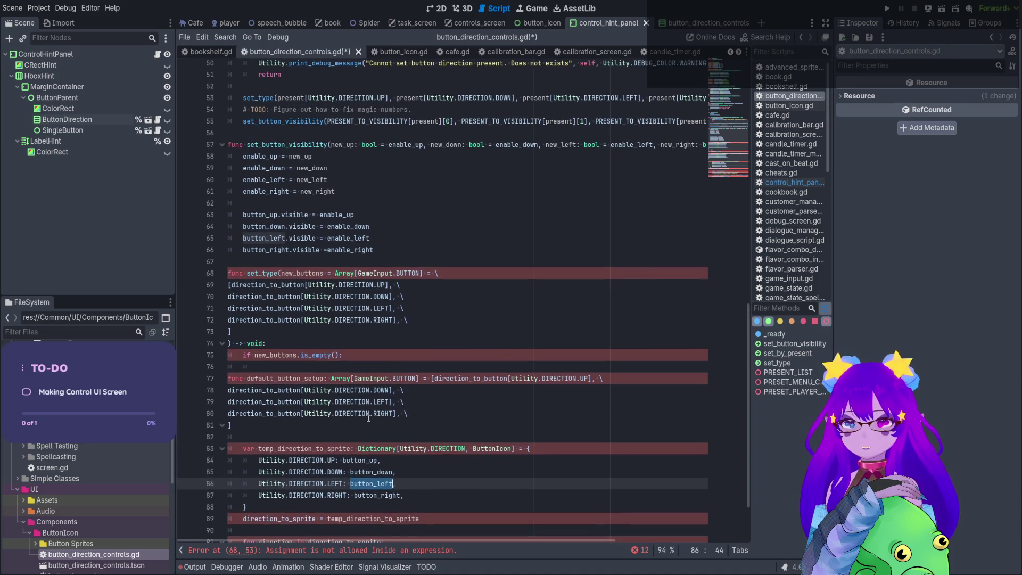
{"action": "scroll", "coordinate": [361, 156], "scroll_direction": "down", "scroll_amount": 2}
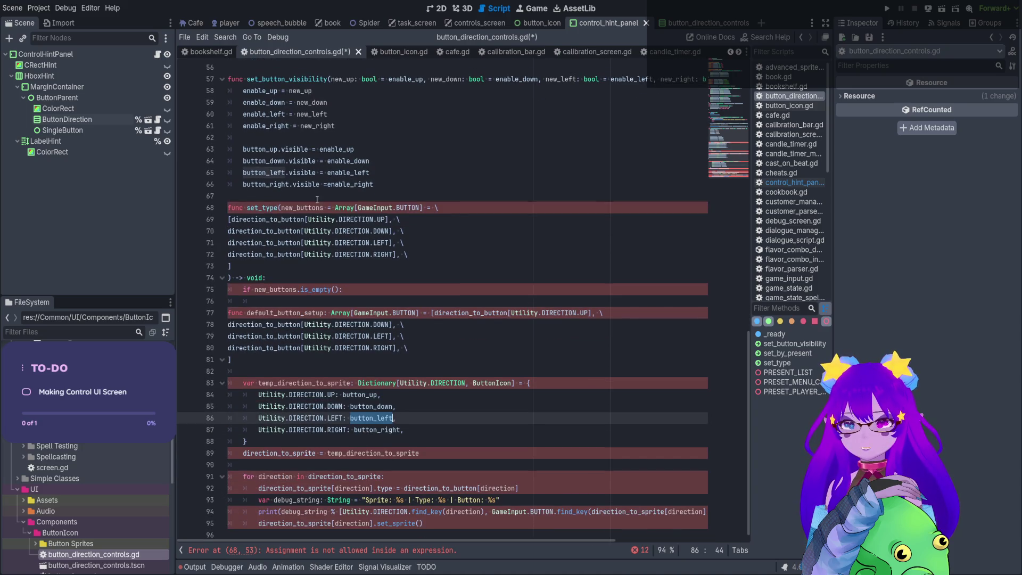
Fold set_button_visibility and select the default array in set_type's signature.
{"action": "left_click", "coordinate": [222, 79]}
{"action": "scroll", "coordinate": [260, 158], "scroll_direction": "up", "scroll_amount": 4}
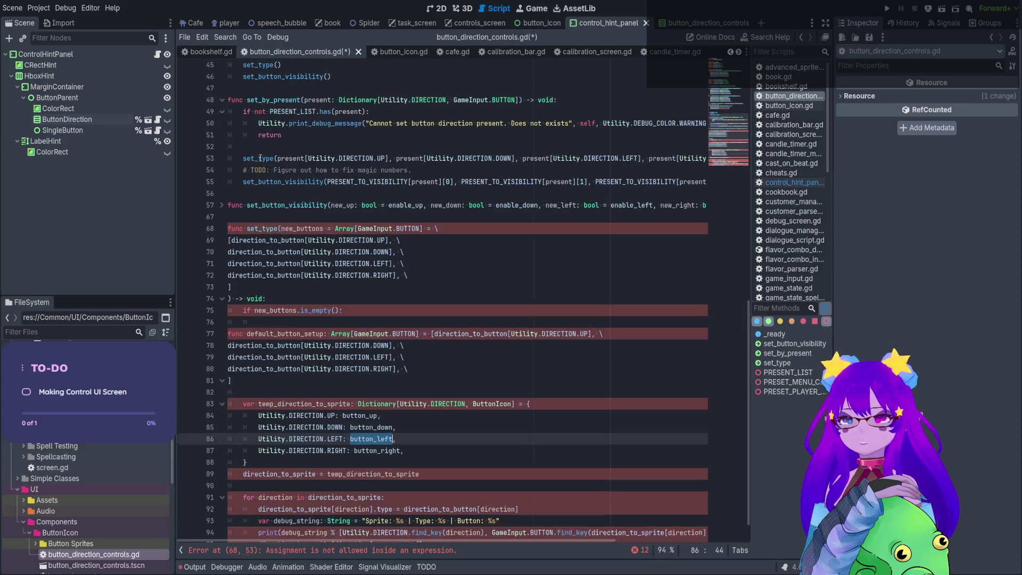
{"action": "scroll", "coordinate": [266, 158], "scroll_direction": "down", "scroll_amount": 1}
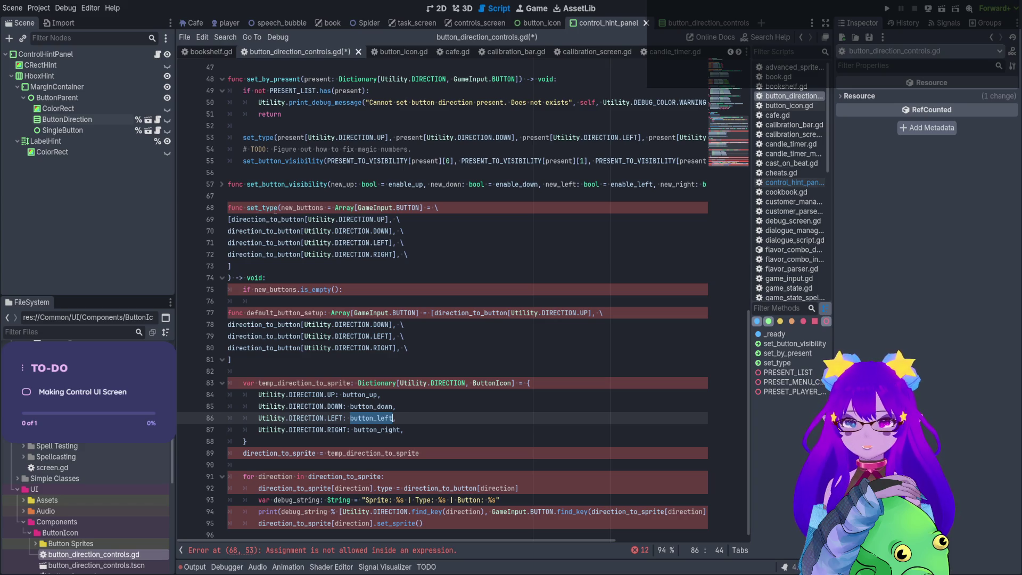
{"action": "left_click_drag", "start_coordinate": [281, 208], "coordinate": [358, 254]}
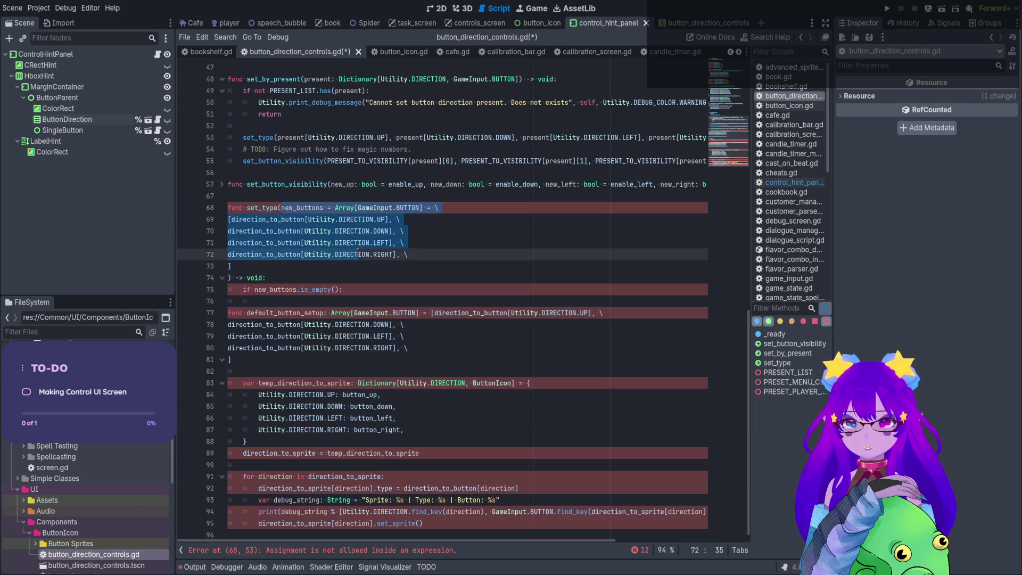
Remove the func keyword before default_button_setup on line 77.
{"action": "left_click", "coordinate": [358, 254]}
{"action": "left_click_drag", "start_coordinate": [254, 265], "coordinate": [214, 219]}
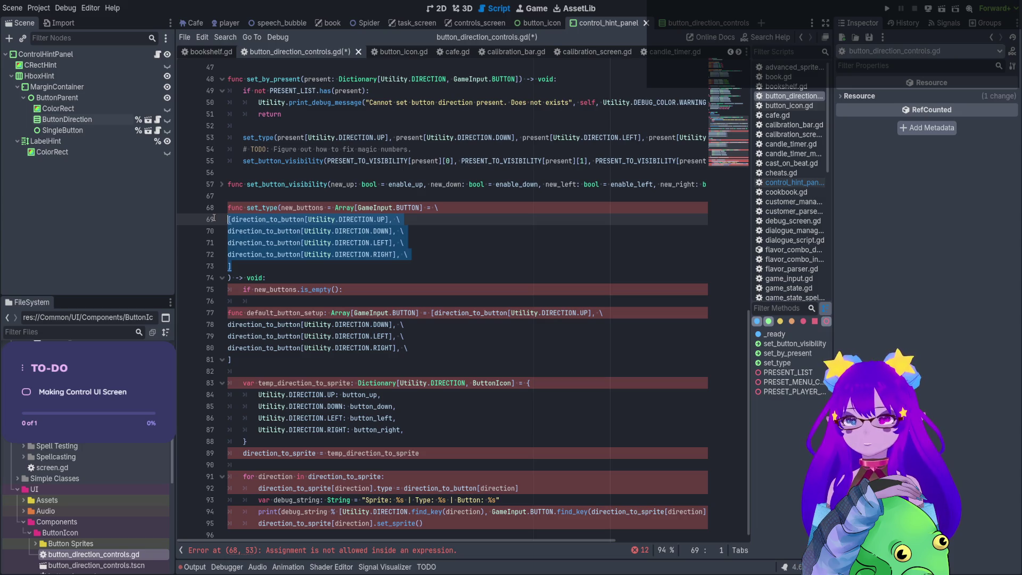
{"action": "left_click", "coordinate": [371, 219]}
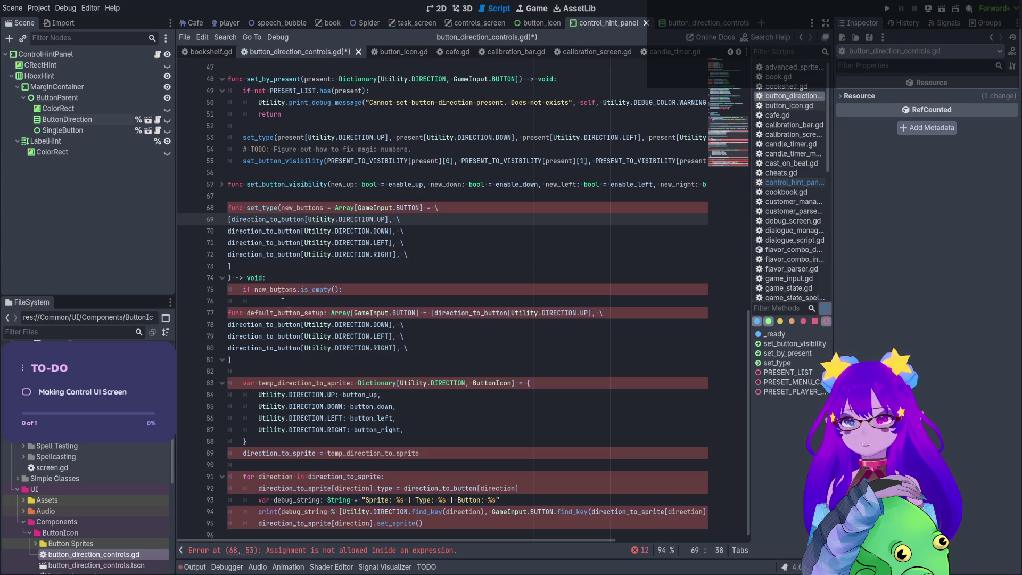
{"action": "left_click_drag", "start_coordinate": [292, 314], "coordinate": [302, 314]}
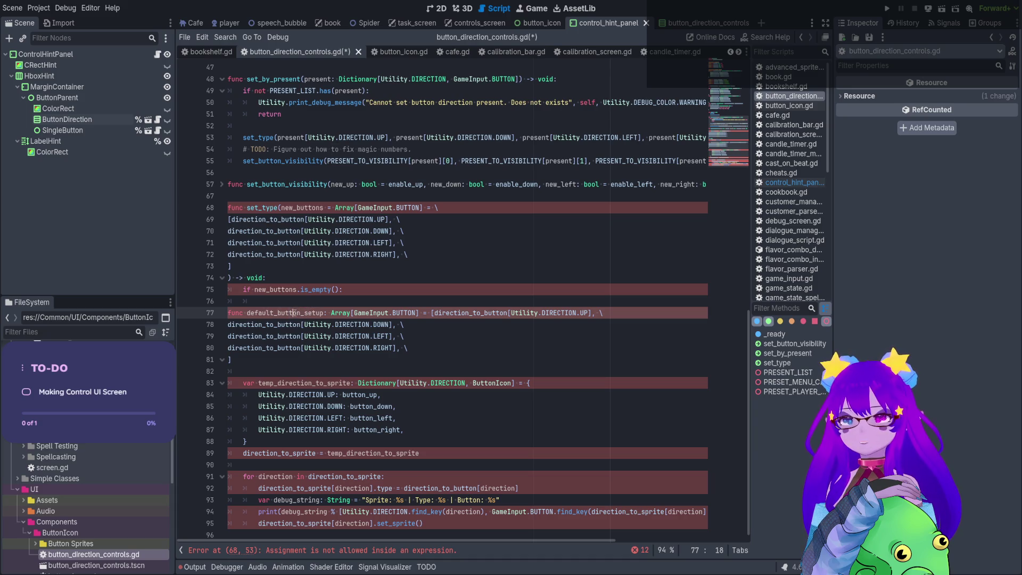
{"action": "key", "text": "ctrl+Right"}
{"action": "key", "text": "ctrl+Right"}
{"action": "key", "text": "ctrl+Right"}
{"action": "left_click", "coordinate": [247, 312]}
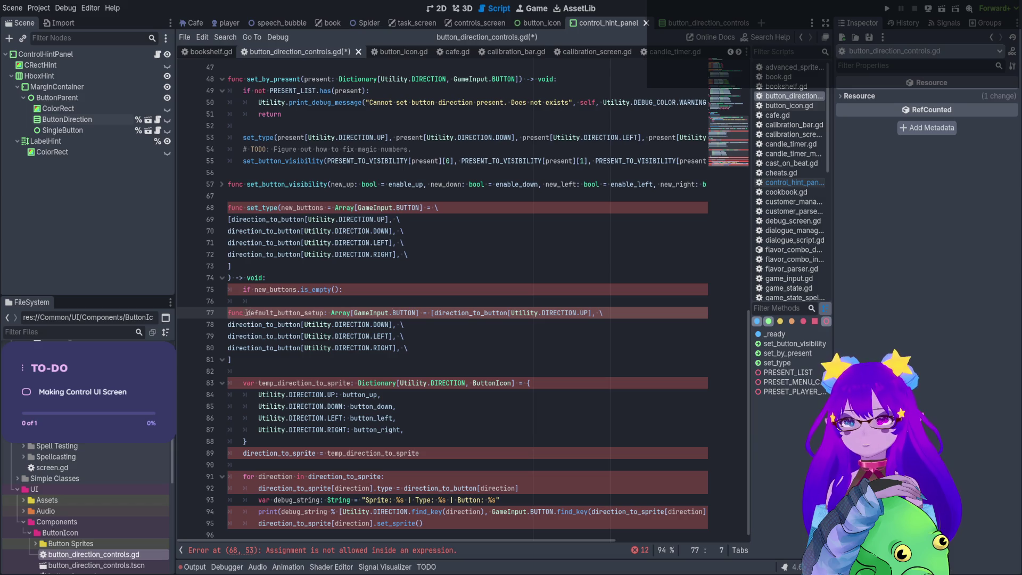
{"action": "key", "text": "BackSpace"}
{"action": "key", "text": "BackSpace"}
{"action": "key", "text": "BackSpace"}
Replace set_type's default array with [] and join -> void: onto the signature line.
{"action": "scroll", "coordinate": [347, 233], "scroll_direction": "up", "scroll_amount": 10}
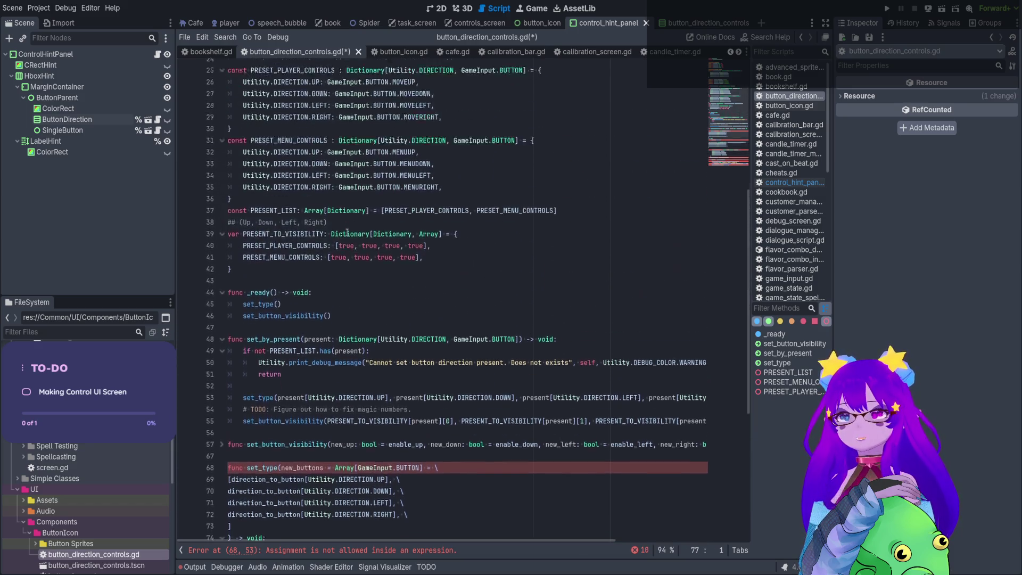
{"action": "scroll", "coordinate": [346, 232], "scroll_direction": "down", "scroll_amount": 10}
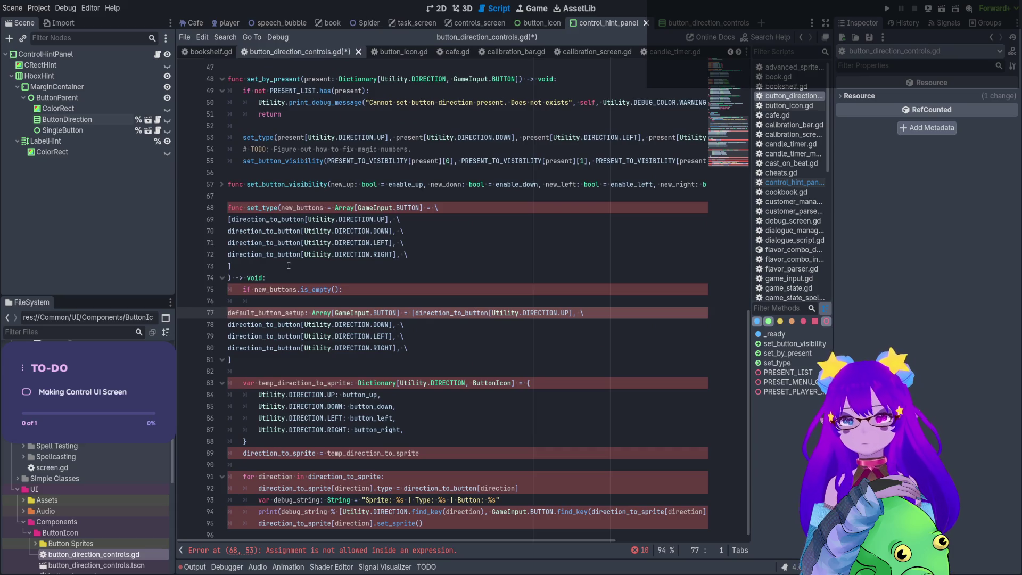
{"action": "left_click_drag", "start_coordinate": [288, 265], "coordinate": [439, 207]}
{"action": "key", "text": "BackSpace"}
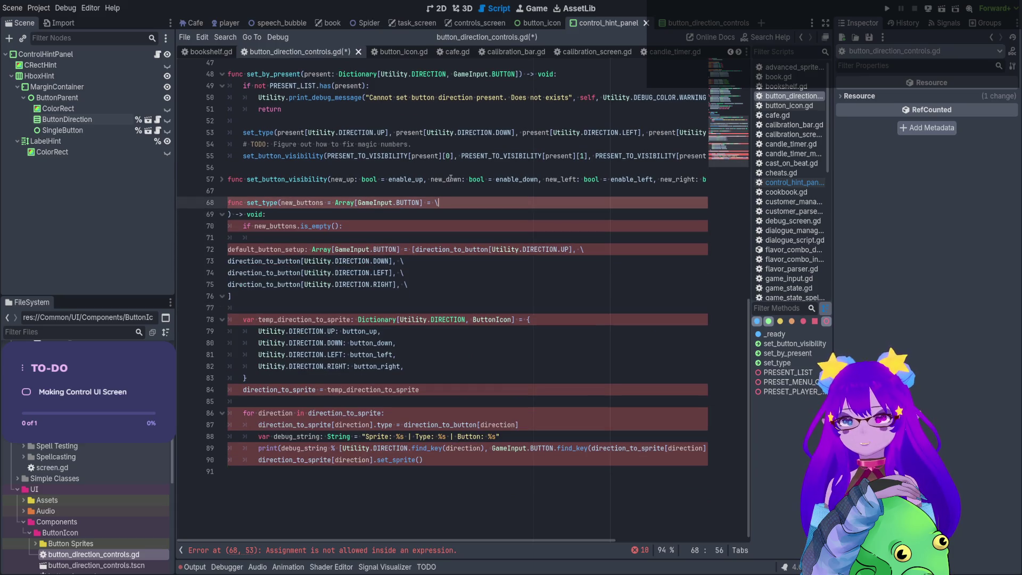
{"action": "key", "text": "BackSpace"}
{"action": "type", "text": "["}
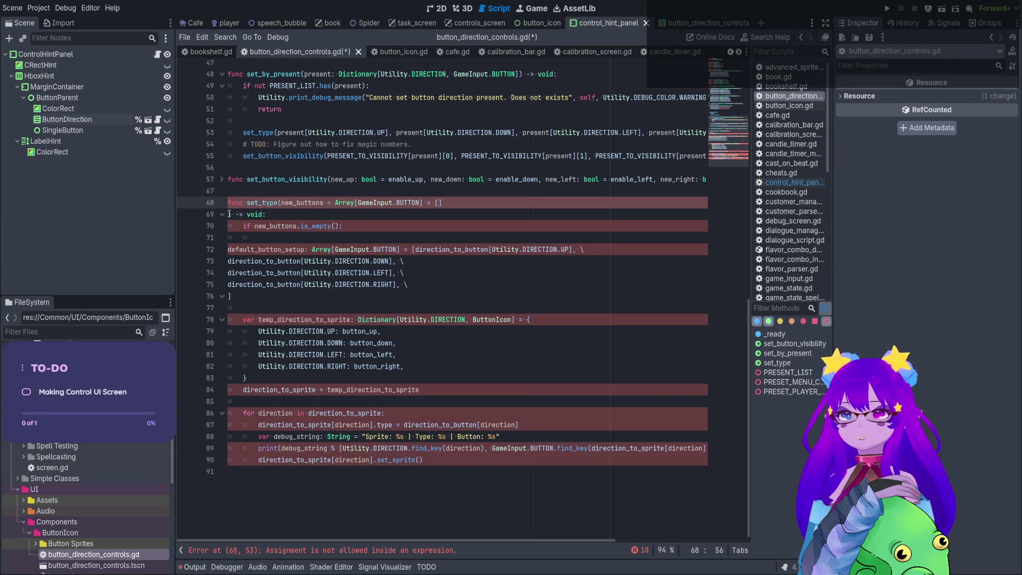
{"action": "key", "text": "Right"}
{"action": "key", "text": "Delete"}
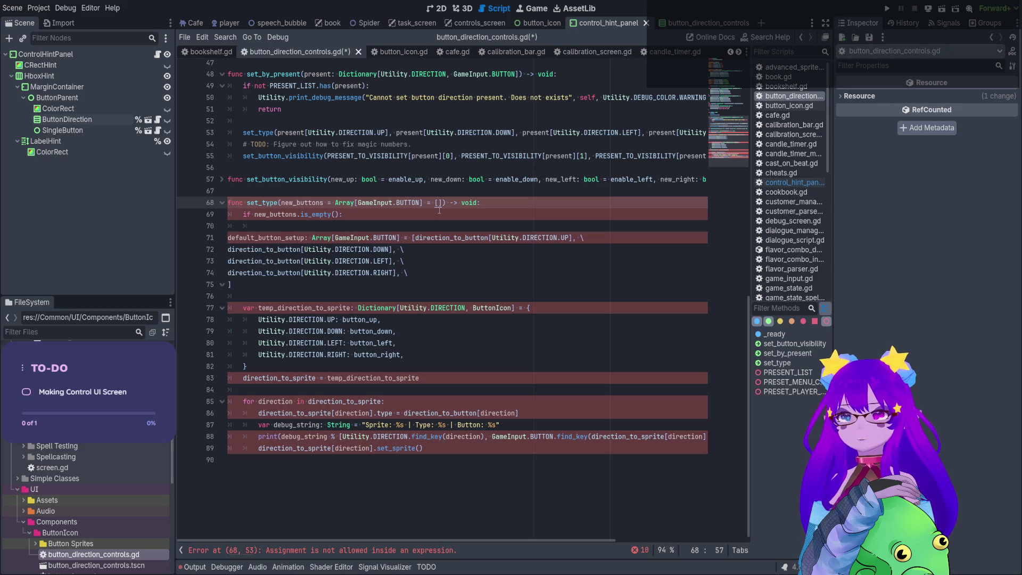
Delete the default_button_setup lines, then undo to restore them.
{"action": "key", "text": "Down"}
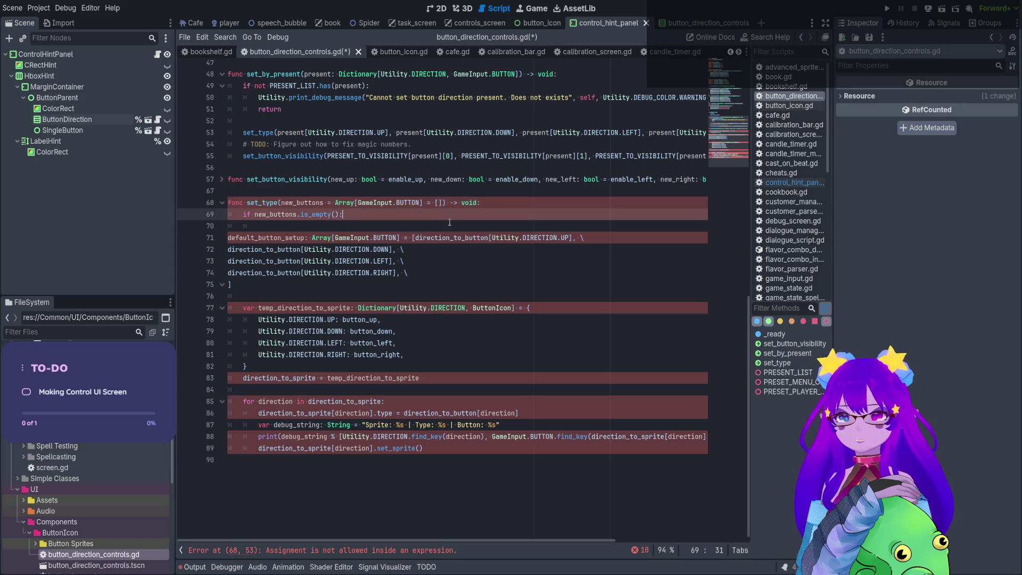
{"action": "left_click_drag", "start_coordinate": [435, 272], "coordinate": [220, 240]}
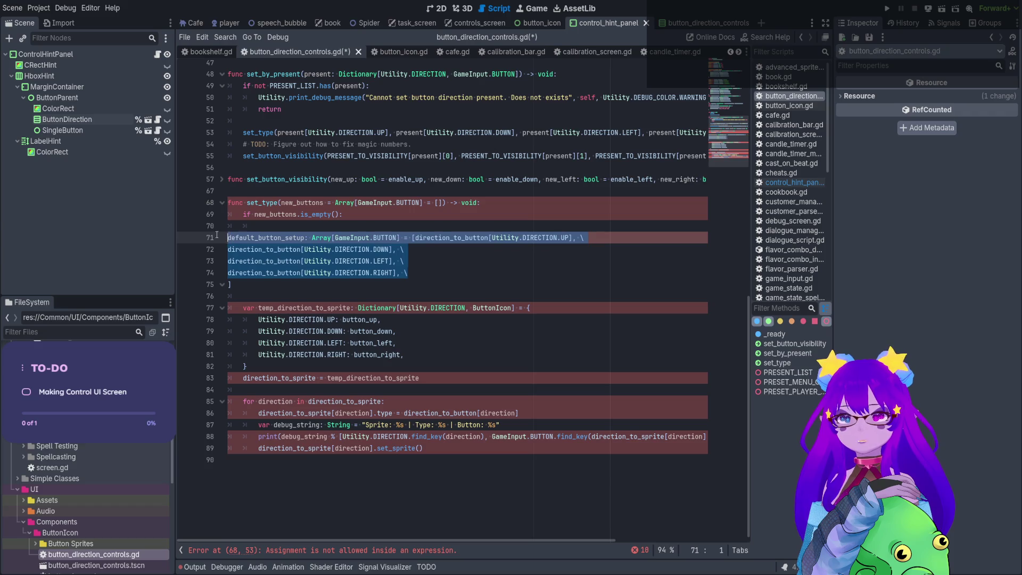
{"action": "key", "text": "BackSpace"}
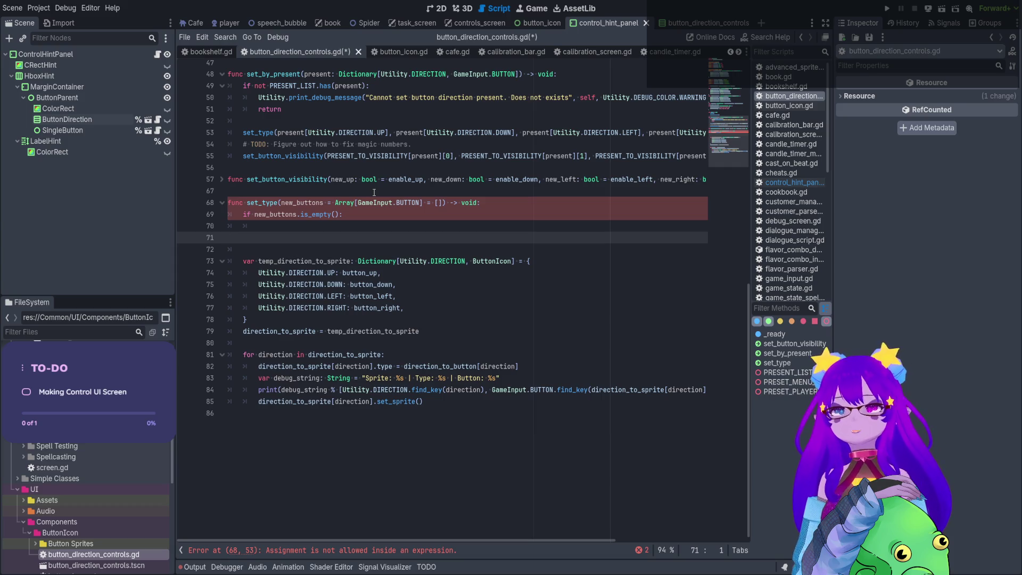
{"action": "key", "text": "ctrl+z"}
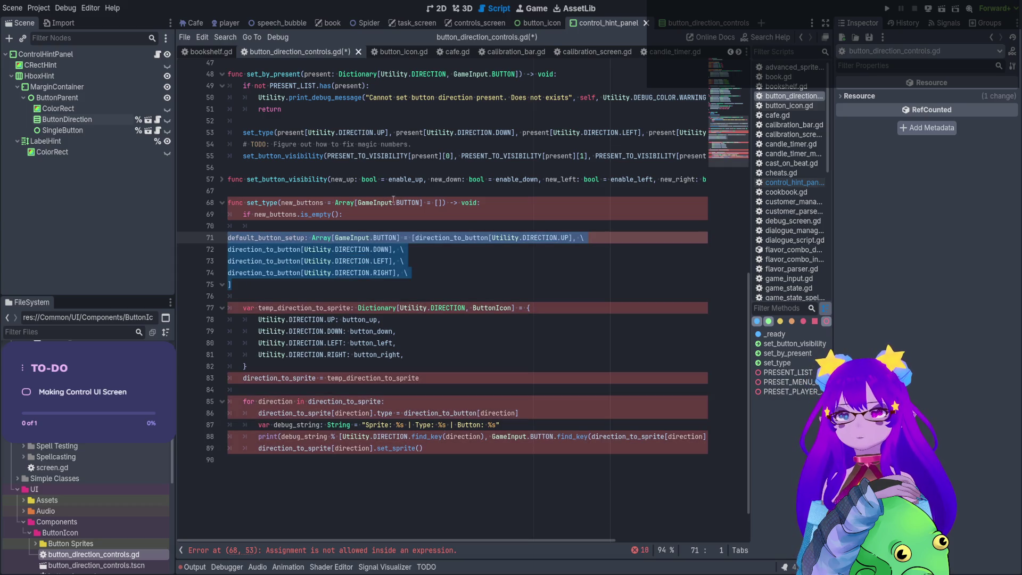
{"action": "left_click_drag", "start_coordinate": [444, 203], "coordinate": [336, 203]}
{"action": "scroll", "coordinate": [369, 137], "scroll_direction": "up", "scroll_amount": 5}
{"action": "scroll", "coordinate": [368, 137], "scroll_direction": "up", "scroll_amount": 5}
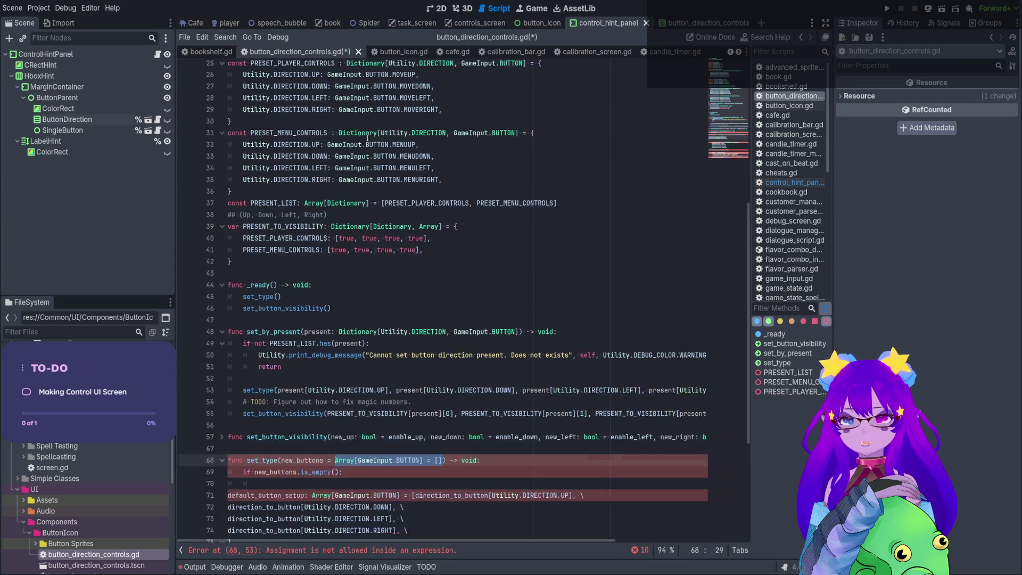
{"action": "scroll", "coordinate": [368, 137], "scroll_direction": "up", "scroll_amount": 3}
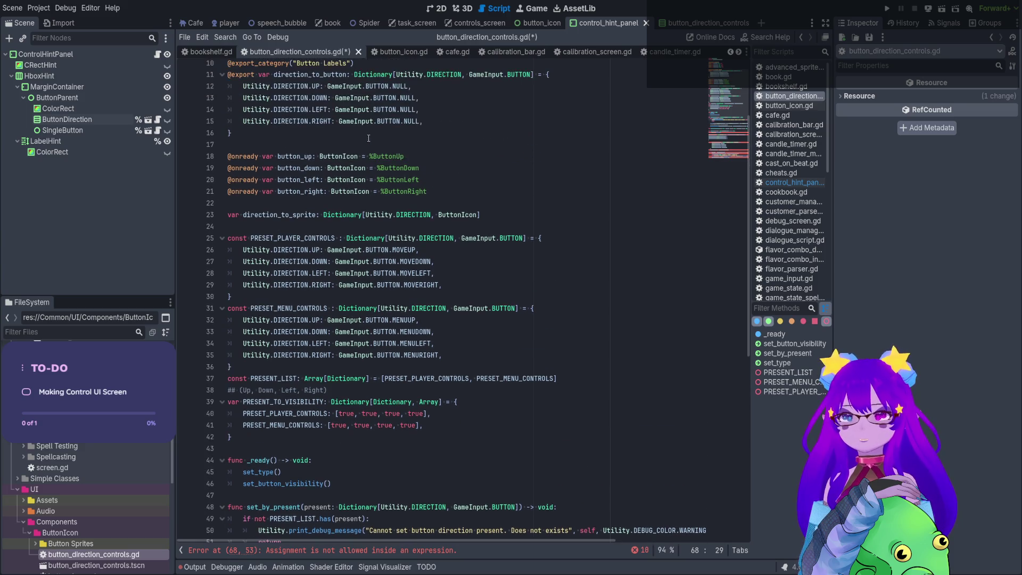
{"action": "scroll", "coordinate": [351, 175], "scroll_direction": "up", "scroll_amount": 2}
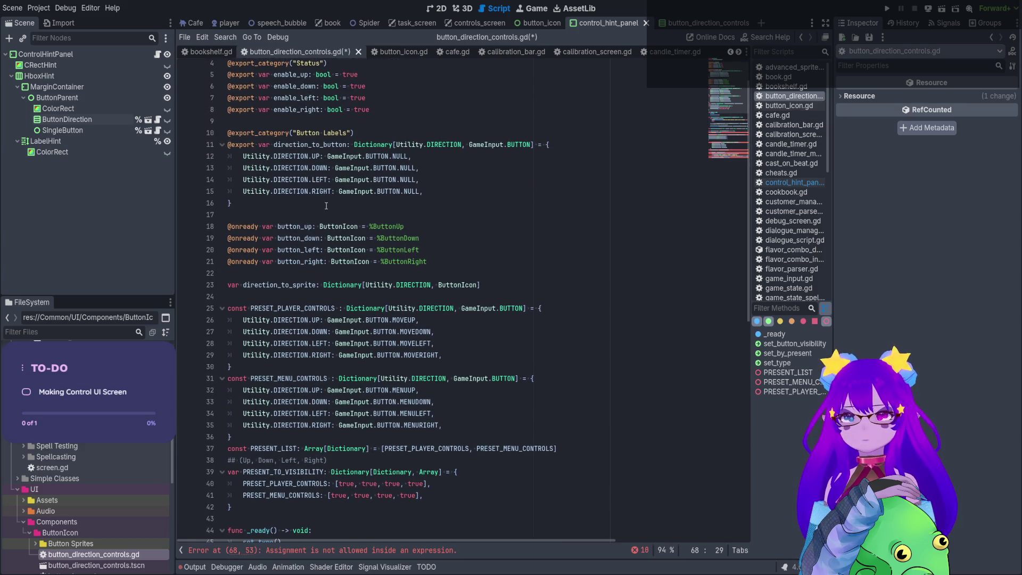
{"action": "scroll", "coordinate": [326, 206], "scroll_direction": "down", "scroll_amount": 2}
Declare var empty_array: Array[GameInput.BUTTON] = [] and make it new_buttons' default.
{"action": "left_click", "coordinate": [505, 211]}
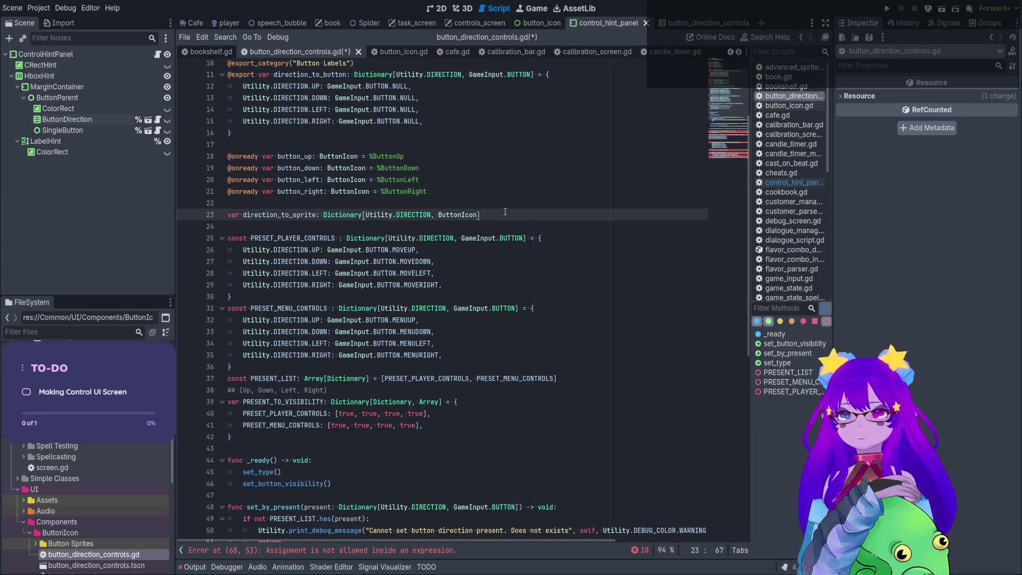
{"action": "key", "text": "Return"}
{"action": "key", "text": "Return"}
{"action": "type", "text": "var em"}
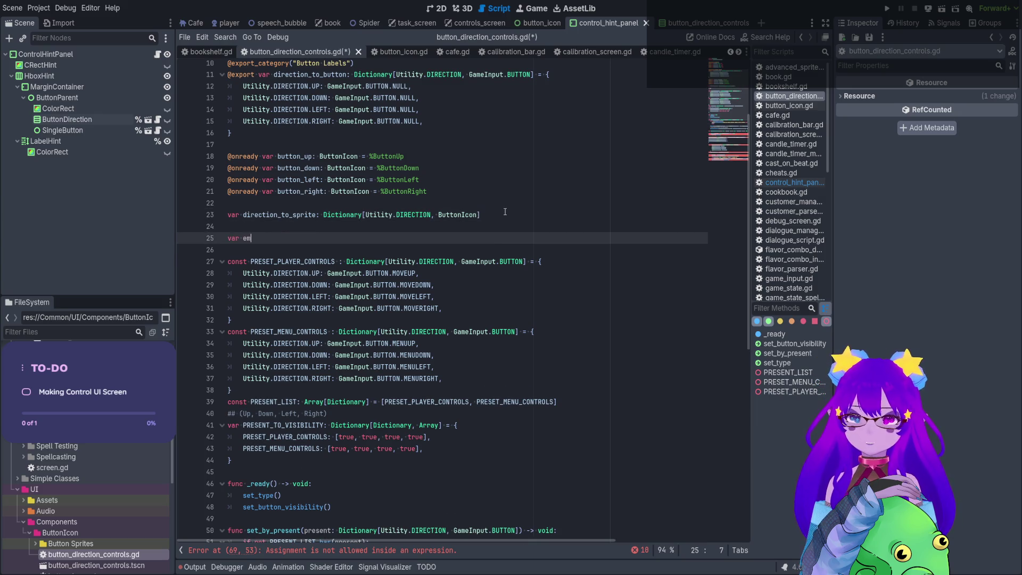
{"action": "type", "text": "pty_array"}
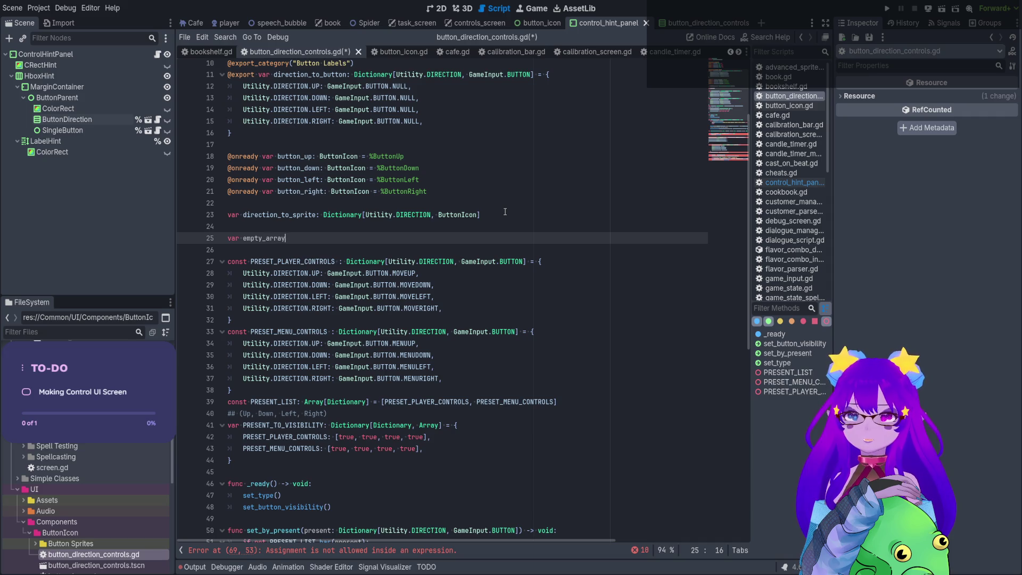
{"action": "type", "text": ": Array[GameInput.BUTTON] = []"}
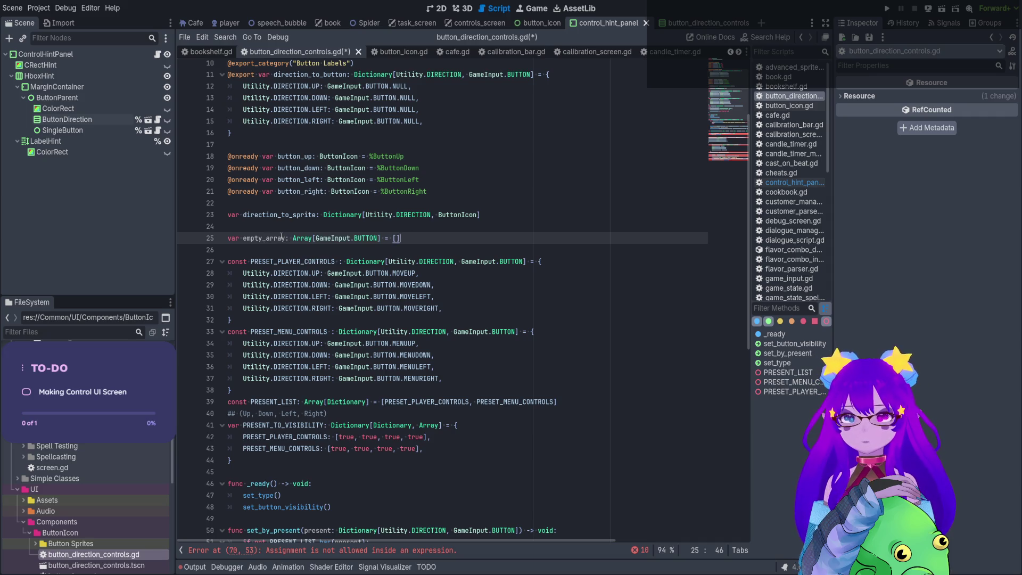
{"action": "double_click", "coordinate": [278, 238]}
{"action": "key", "text": "ctrl+c"}
{"action": "key", "text": "ctrl+s"}
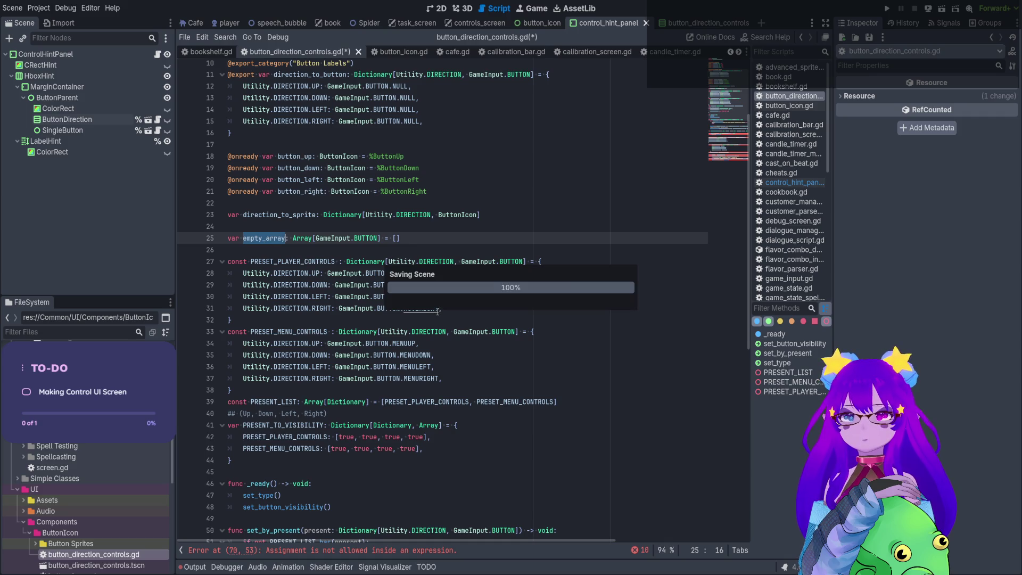
{"action": "scroll", "coordinate": [426, 232], "scroll_direction": "down", "scroll_amount": 10}
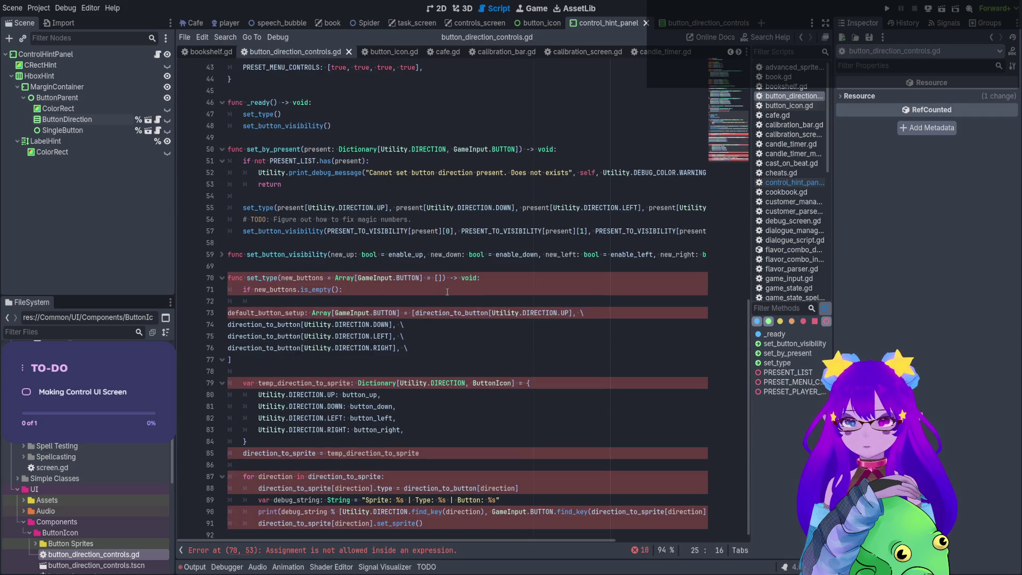
{"action": "double_click", "coordinate": [439, 277]}
{"action": "key", "text": "ctrl+v"}
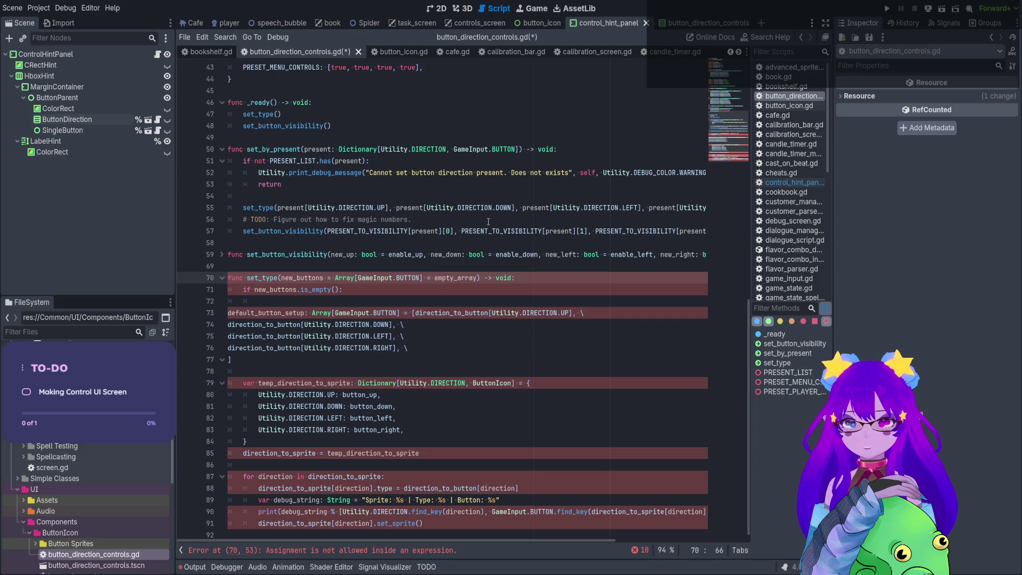
Delete the is_empty check and default_button_setup block, then save the script.
{"action": "left_click", "coordinate": [523, 312]}
{"action": "left_click", "coordinate": [507, 295]}
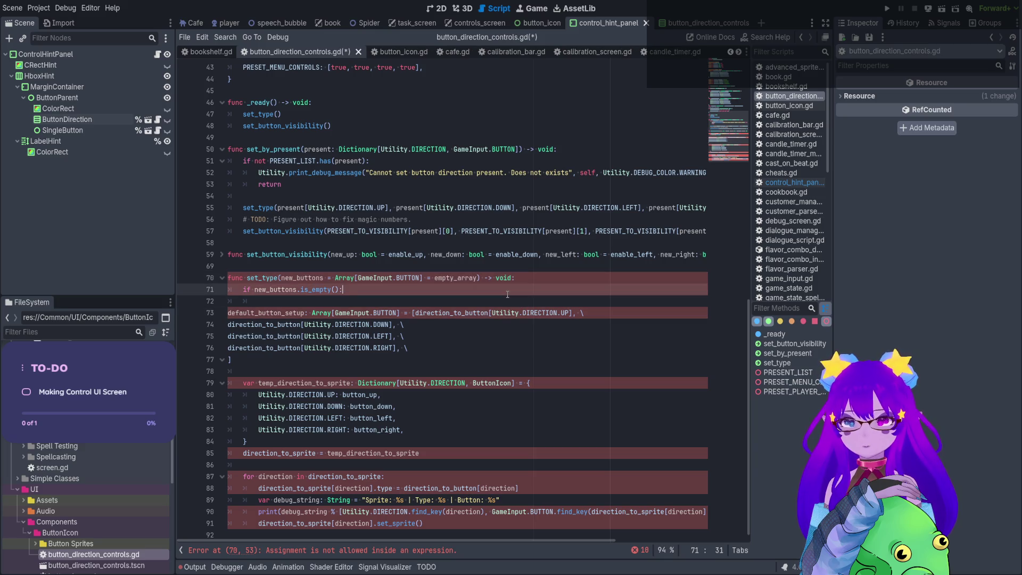
{"action": "mouse_move", "coordinate": [388, 377]}
{"action": "left_mouse_down"}
{"action": "mouse_move", "coordinate": [229, 314]}
{"action": "mouse_move", "coordinate": [229, 301]}
{"action": "left_mouse_up"}
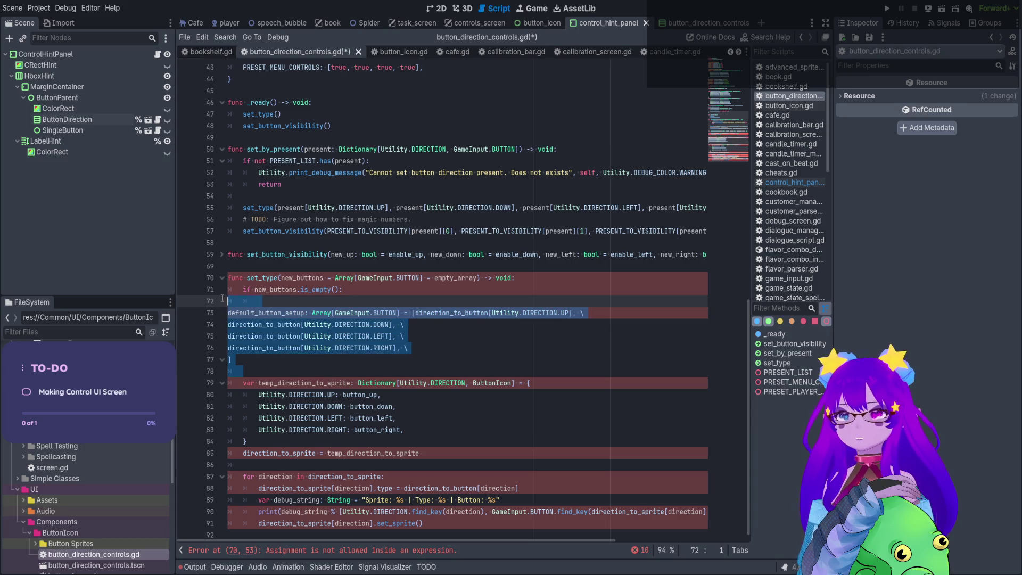
{"action": "left_click", "coordinate": [274, 348]}
{"action": "mouse_move", "coordinate": [274, 359]}
{"action": "left_mouse_down"}
{"action": "mouse_move", "coordinate": [229, 318]}
{"action": "mouse_move", "coordinate": [229, 290]}
{"action": "left_mouse_up"}
{"action": "key", "text": "ctrl+c"}
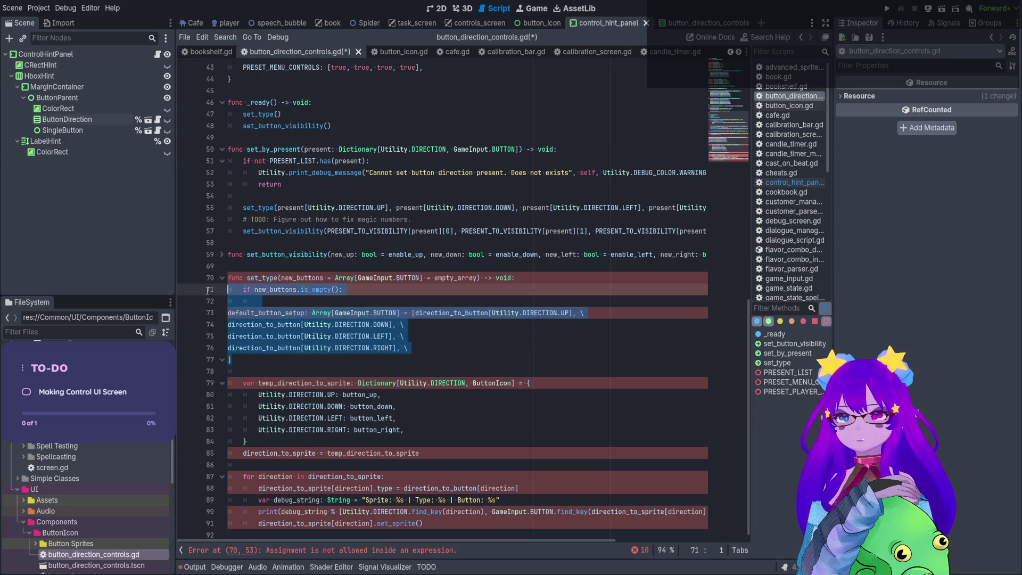
{"action": "key", "text": "BackSpace"}
{"action": "key", "text": "ctrl+s"}
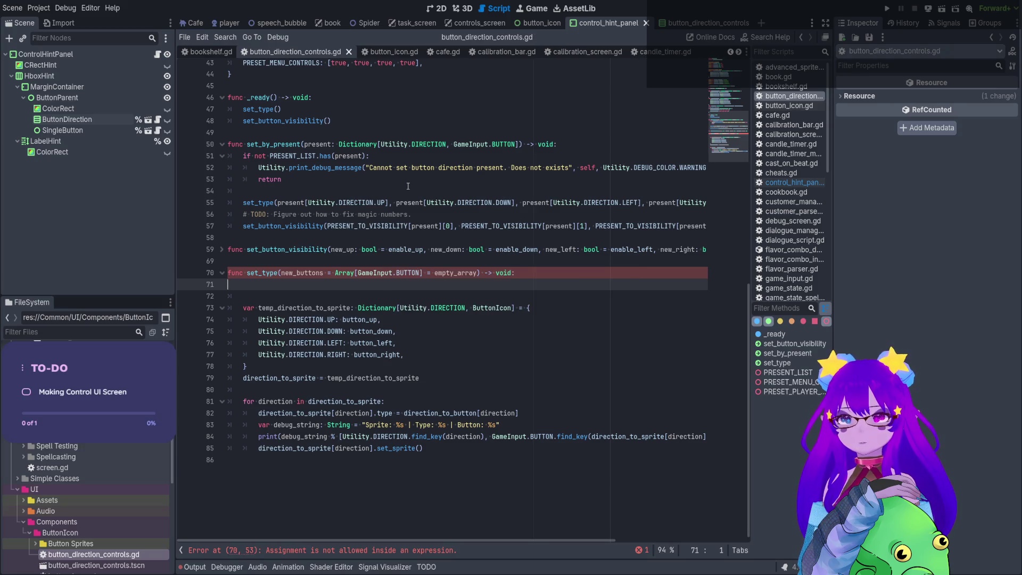
Rewrite set_type's signature so new_buttons is typed and defaults to the direction_to_button list.
{"action": "left_click", "coordinate": [337, 275]}
{"action": "key", "text": "BackSpace"}
{"action": "key", "text": "BackSpace"}
{"action": "key", "text": "BackSpace"}
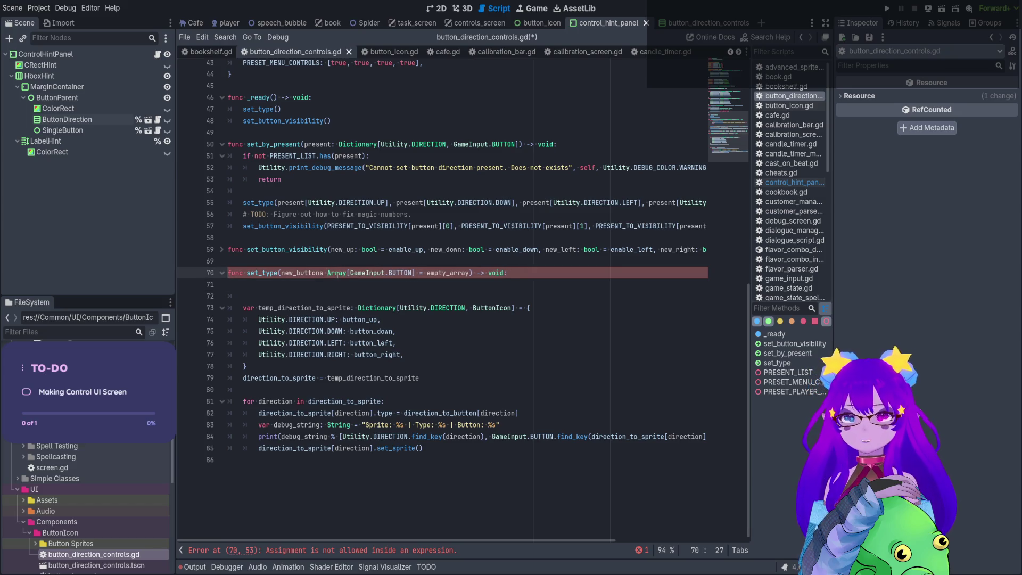
{"action": "type", "text": ":"}
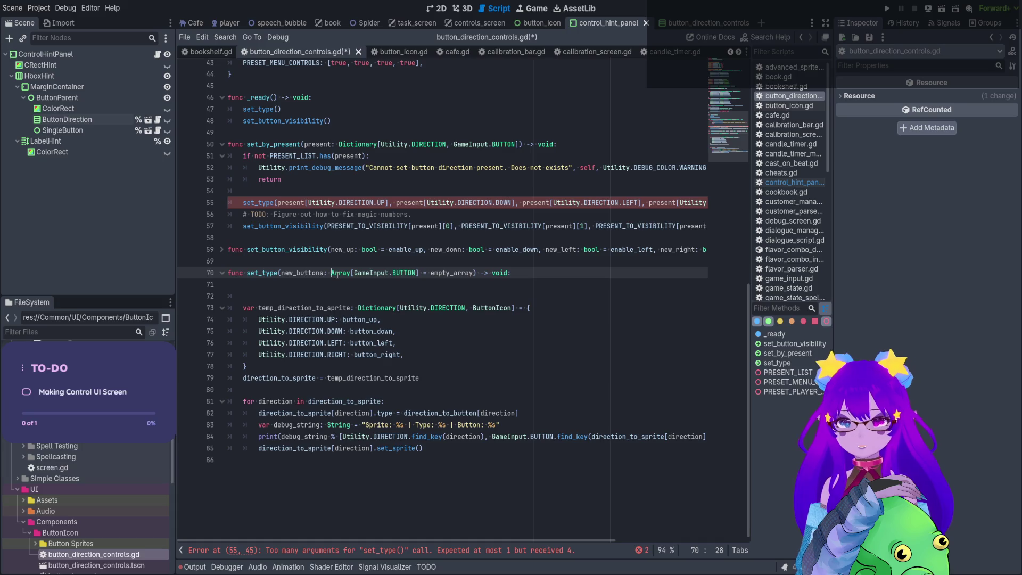
{"action": "double_click", "coordinate": [467, 274]}
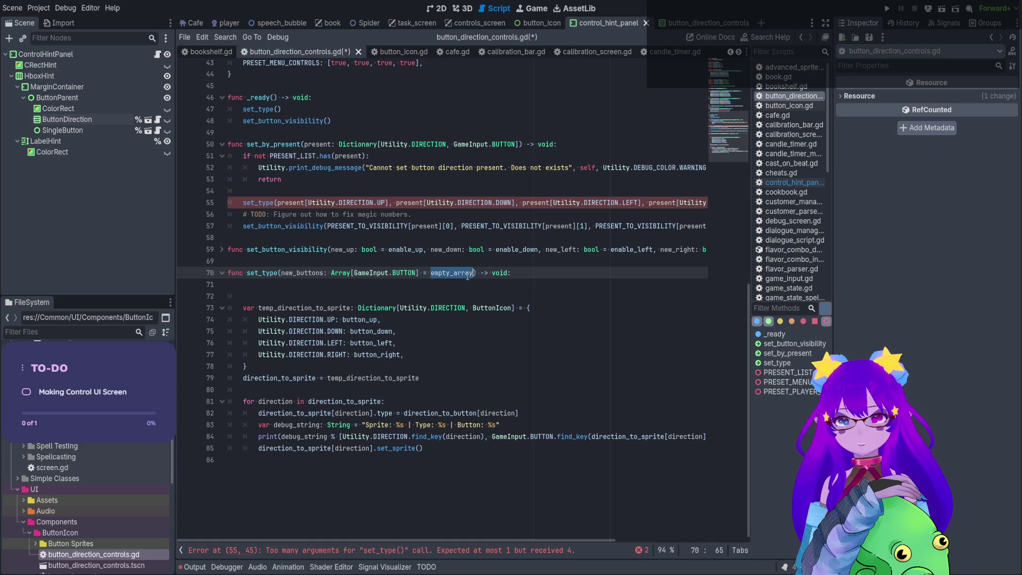
{"action": "key", "text": "ctrl+v"}
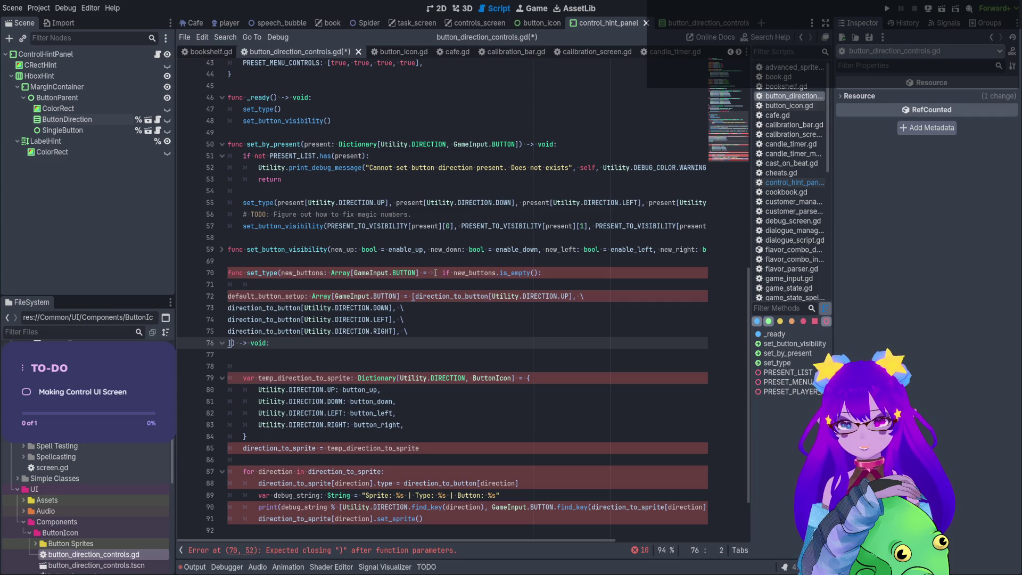
{"action": "left_click", "coordinate": [411, 297]}
{"action": "left_click", "coordinate": [431, 273], "text": "shift"}
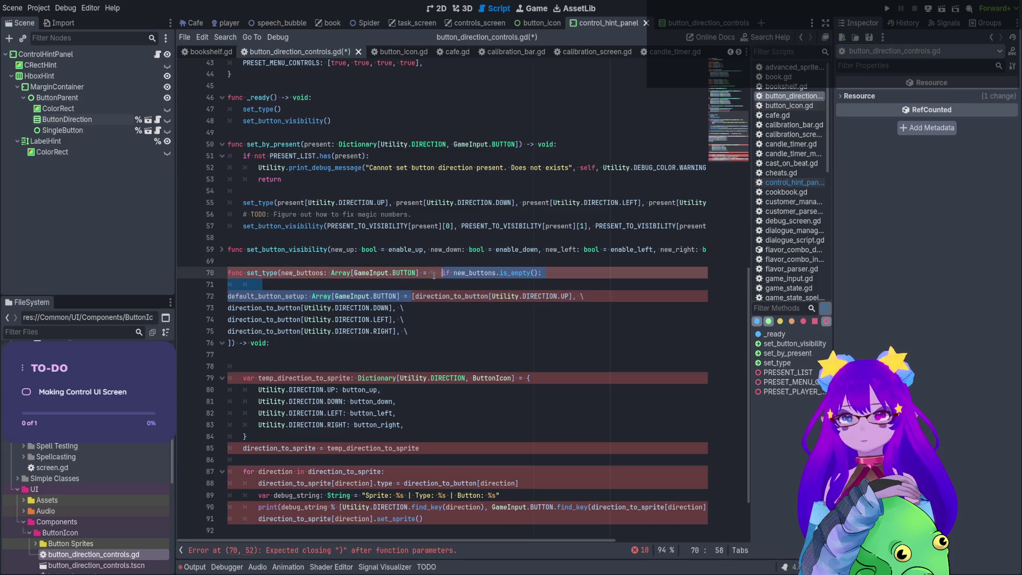
{"action": "key", "text": "BackSpace"}
{"action": "key", "text": "BackSpace"}
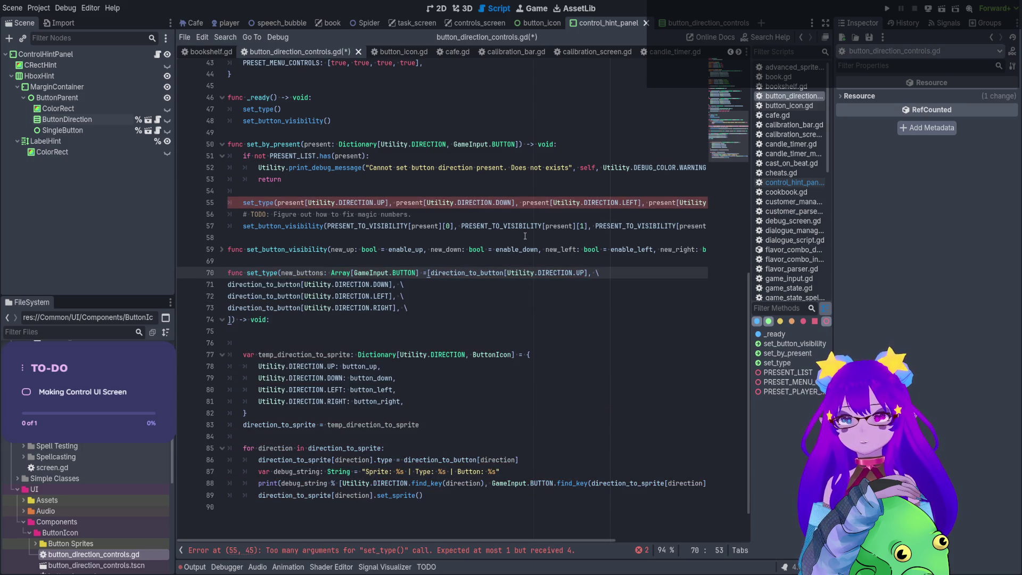
{"action": "left_click", "coordinate": [325, 273]}
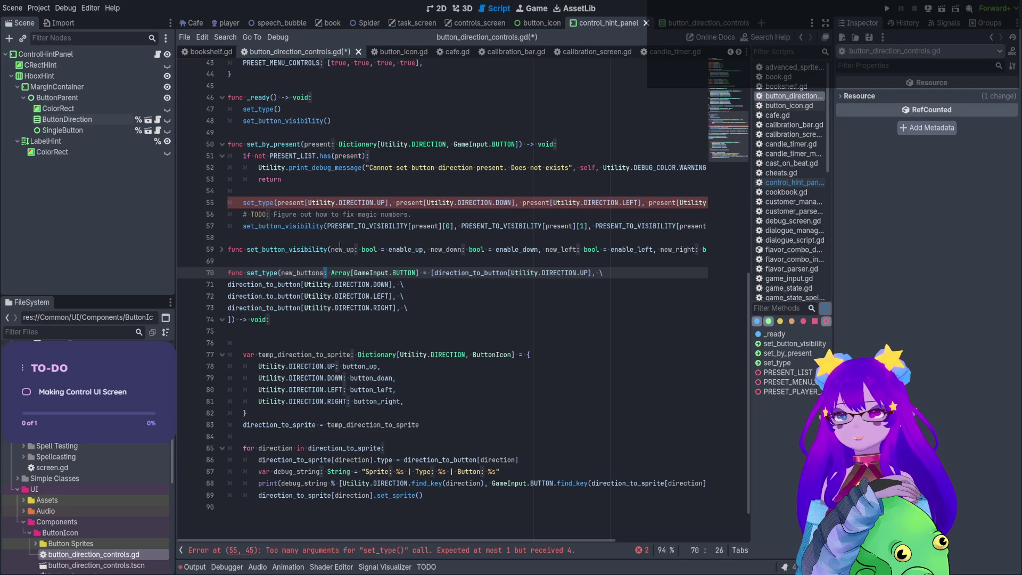
Wrap set_by_present's set_type arguments on line 55 in square brackets as one array.
{"action": "left_click", "coordinate": [277, 203]}
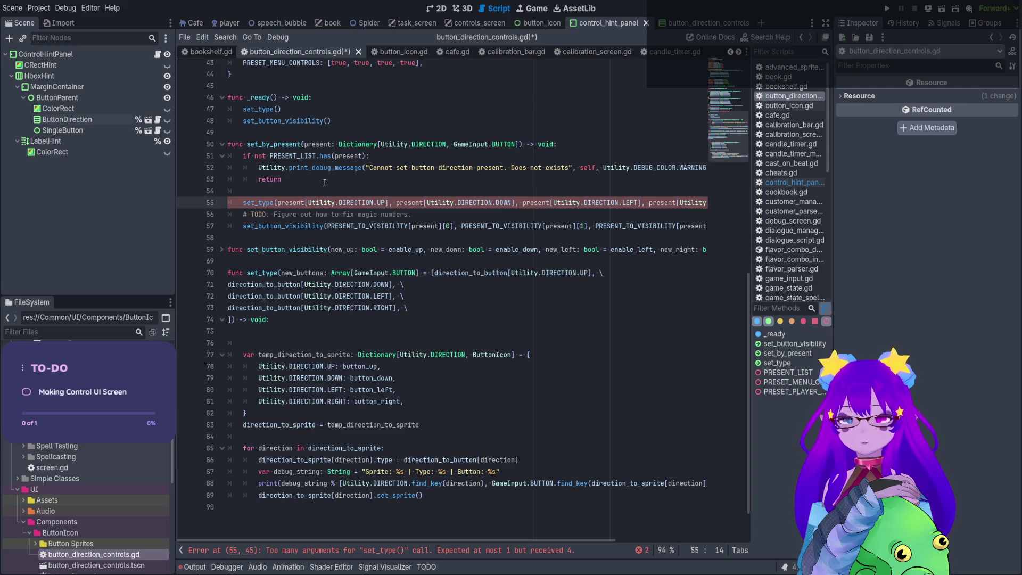
{"action": "type", "text": "["}
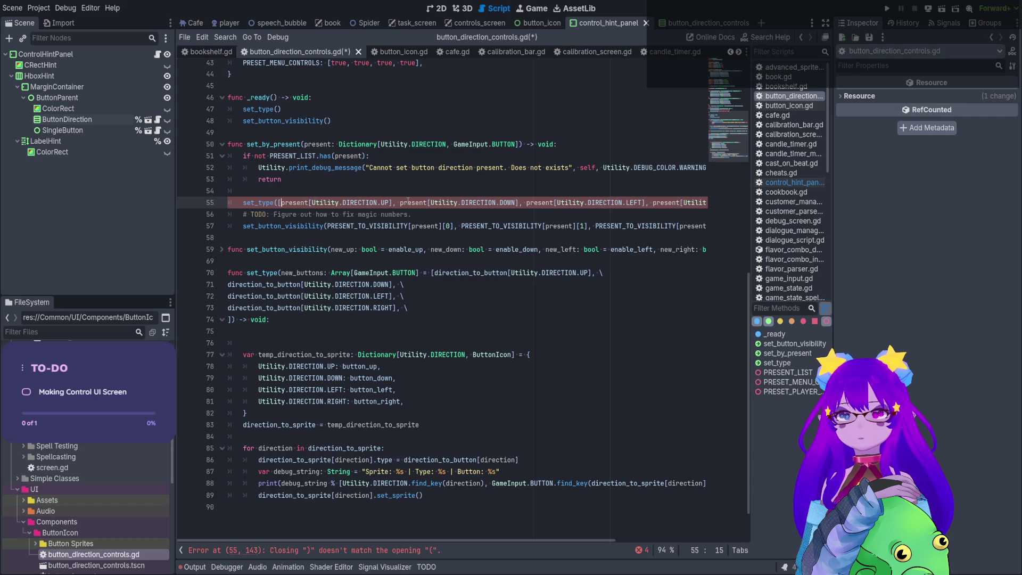
{"action": "left_click", "coordinate": [313, 550]}
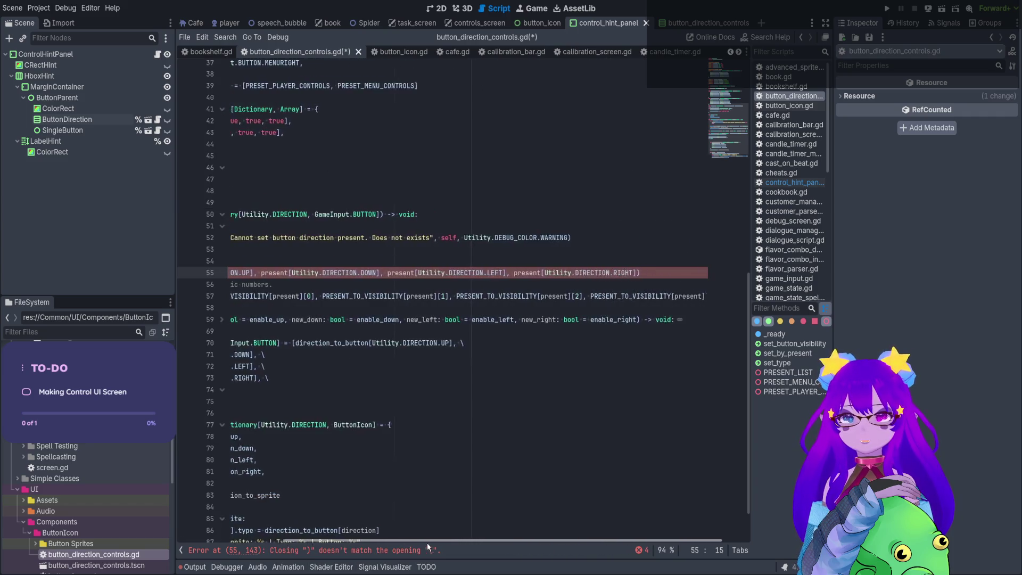
{"action": "left_click", "coordinate": [612, 272]}
{"action": "type", "text": "]"}
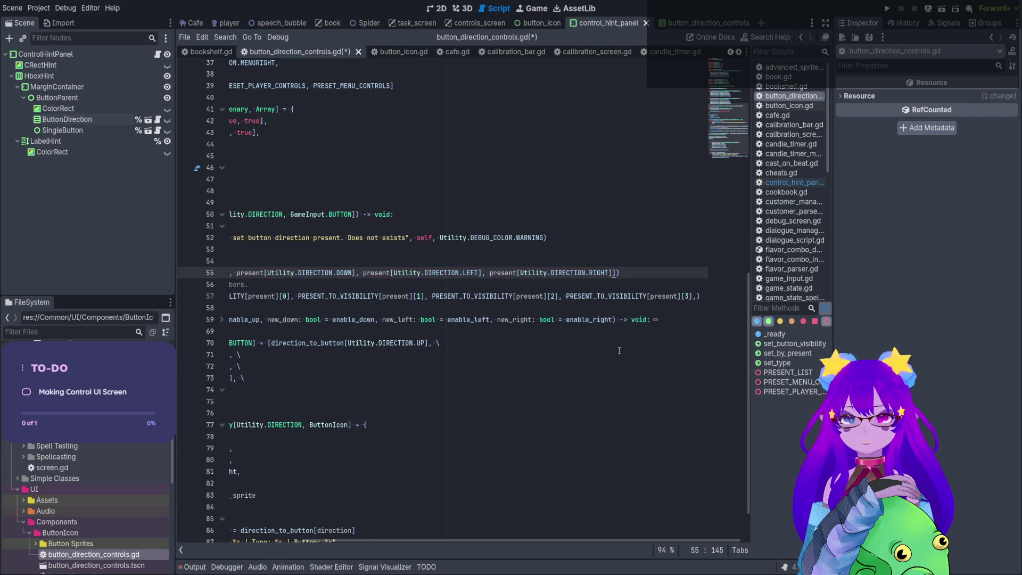
{"action": "left_click_drag", "start_coordinate": [470, 542], "coordinate": [338, 542]}
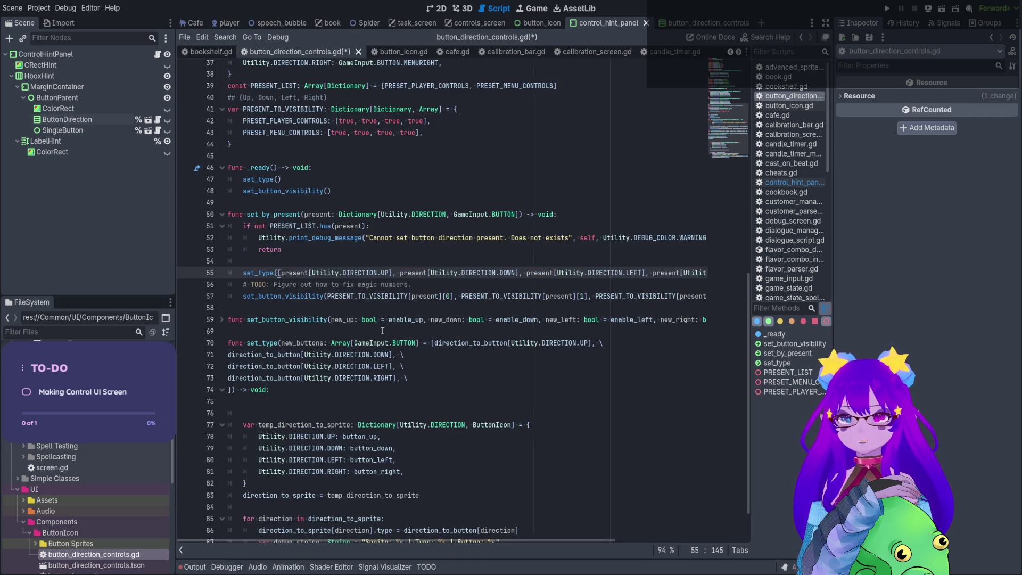
{"action": "scroll", "coordinate": [406, 301], "scroll_direction": "down", "scroll_amount": 2}
Insert a new indented blank line at the start of set_type's body.
{"action": "left_click_drag", "start_coordinate": [296, 301], "coordinate": [366, 301]}
{"action": "left_click", "coordinate": [345, 348]}
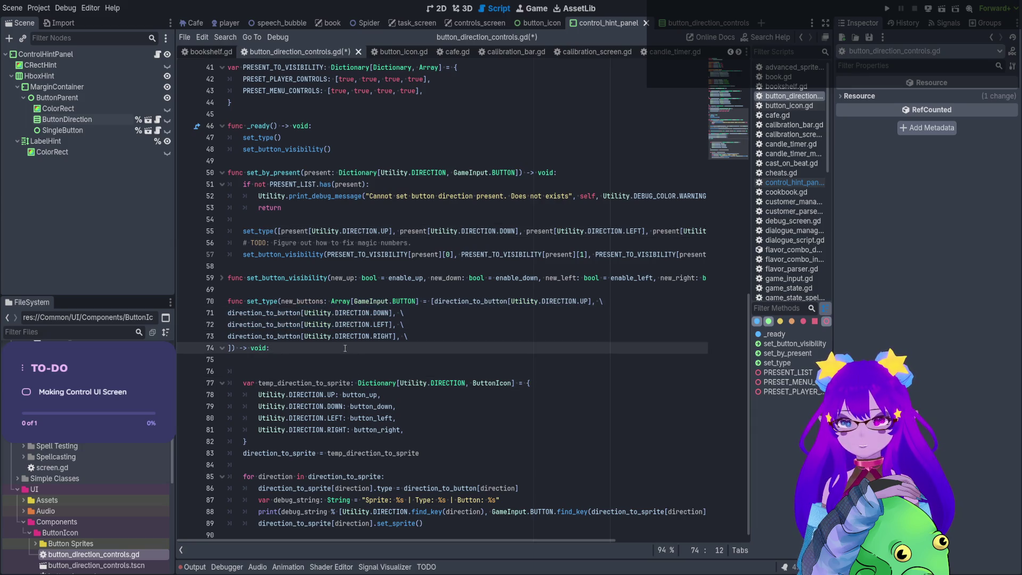
{"action": "left_click", "coordinate": [349, 359]}
{"action": "key", "text": "Return"}
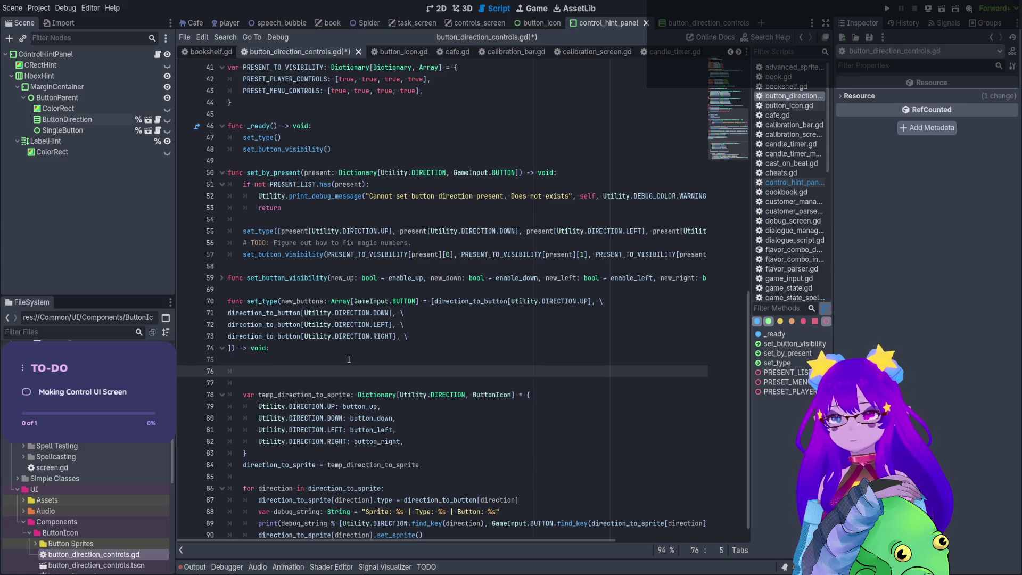
{"action": "scroll", "coordinate": [349, 359], "scroll_direction": "up", "scroll_amount": 10}
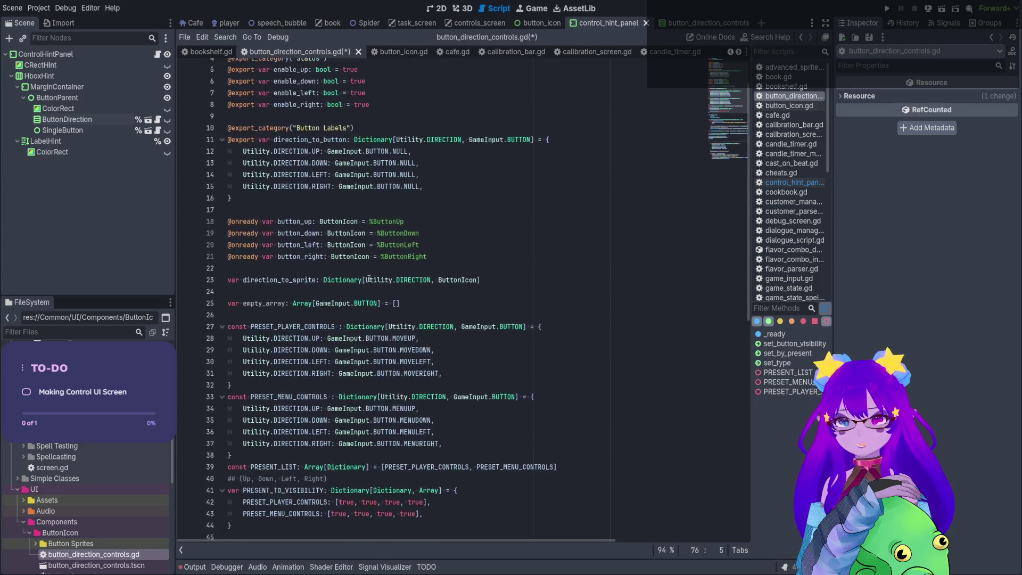
{"action": "left_click", "coordinate": [409, 347]}
Replace the empty_array declaration on line 25 with a DIRECTION_ARRAY_SIZE_AMOUNT int constant of 4.
{"action": "key", "text": "Return"}
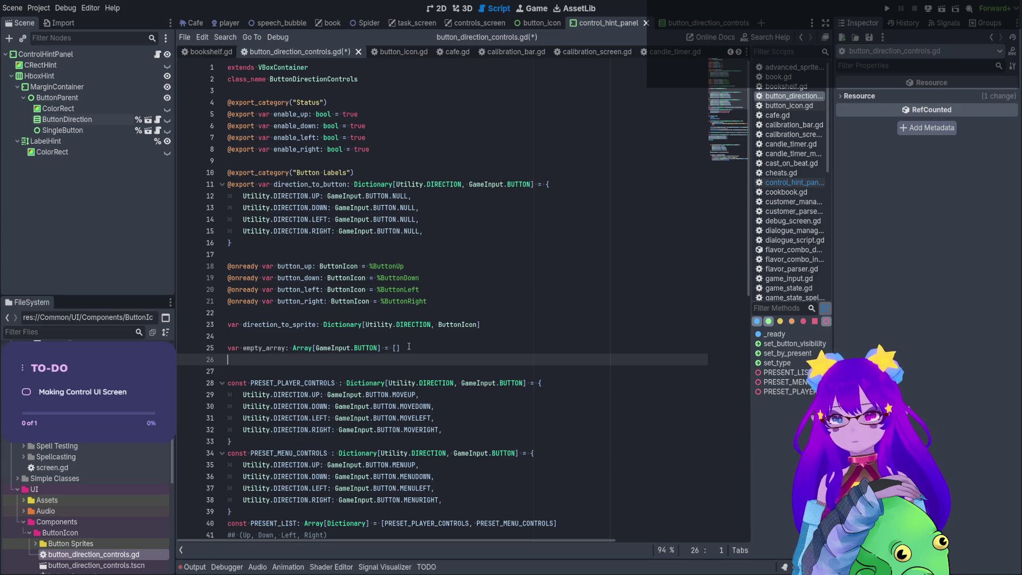
{"action": "left_click_drag", "start_coordinate": [408, 347], "coordinate": [222, 351]}
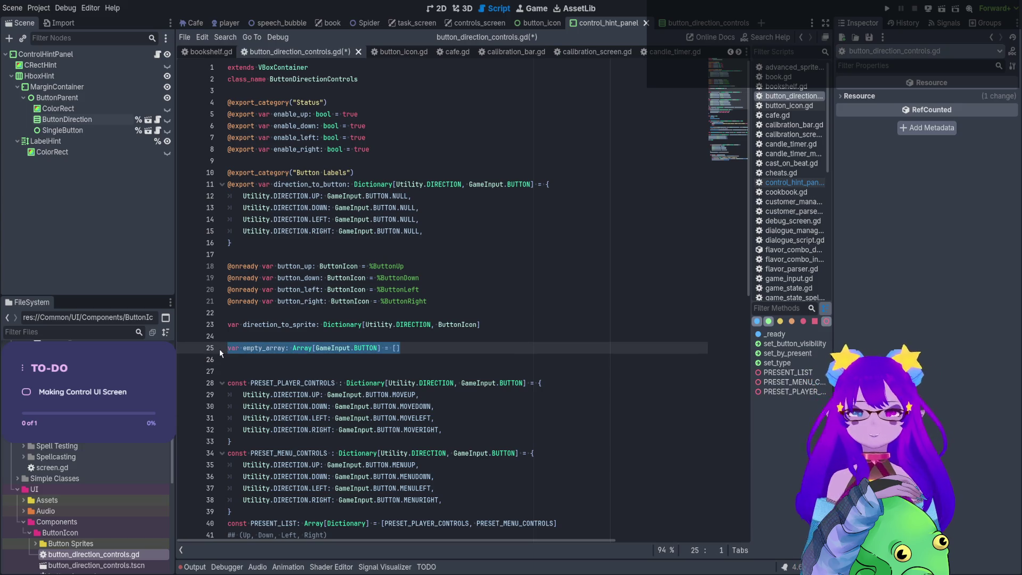
{"action": "type", "text": "const "}
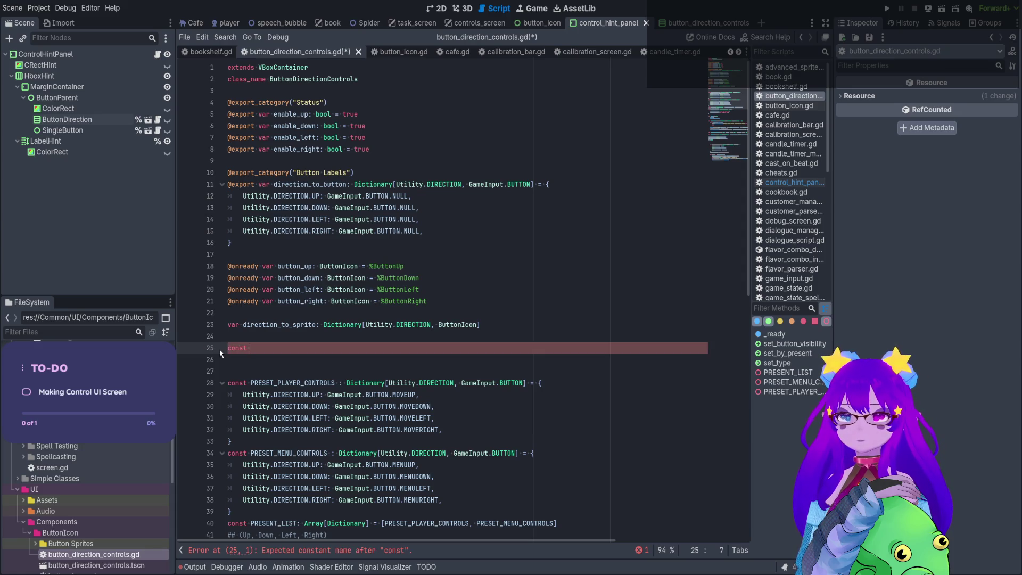
{"action": "type", "text": "ARRAY"}
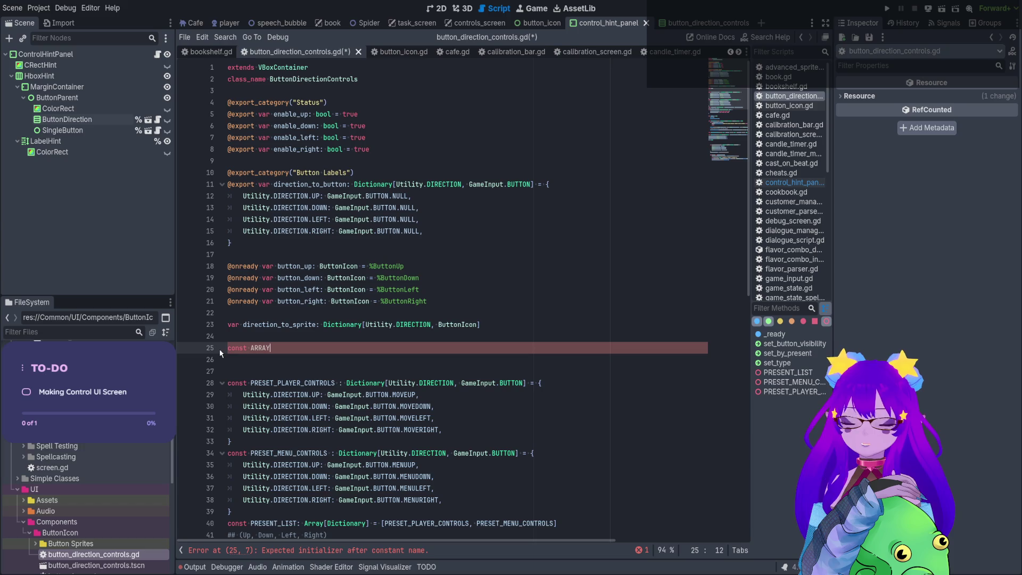
{"action": "key", "text": "BackSpace"}
{"action": "key", "text": "BackSpace"}
{"action": "key", "text": "BackSpace"}
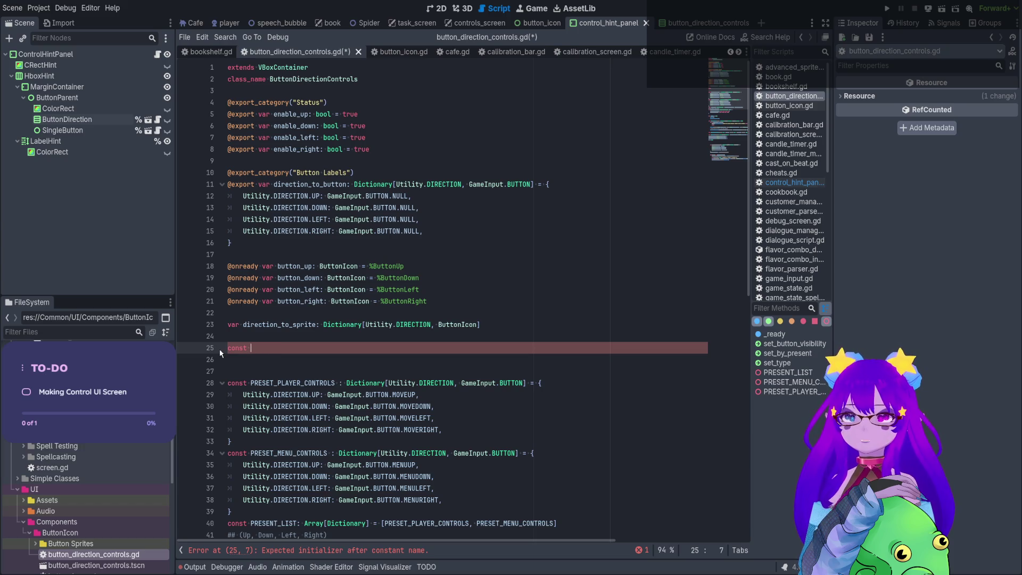
{"action": "type", "text": "DIRECTION_"}
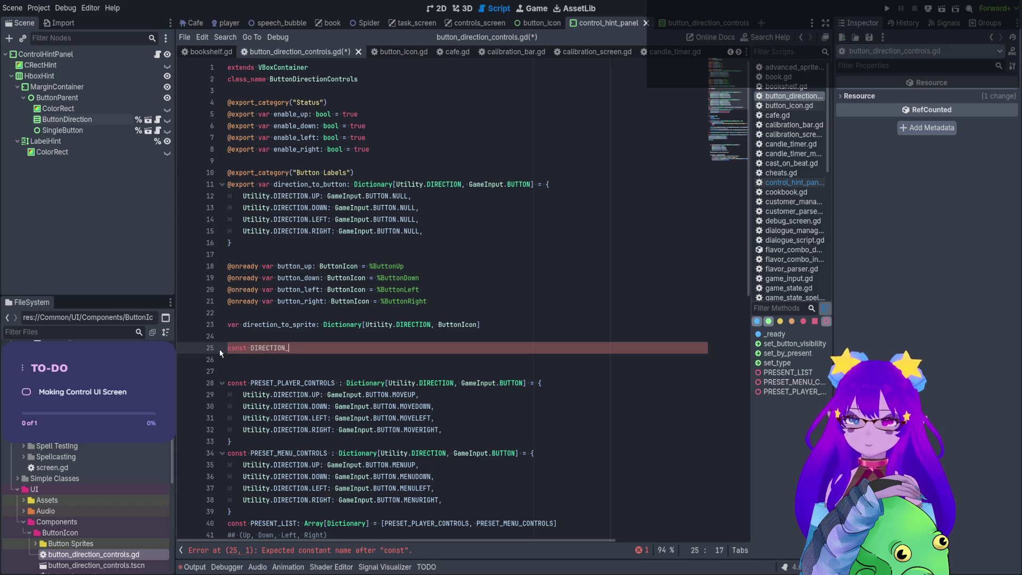
{"action": "type", "text": "ARRAY_SI"}
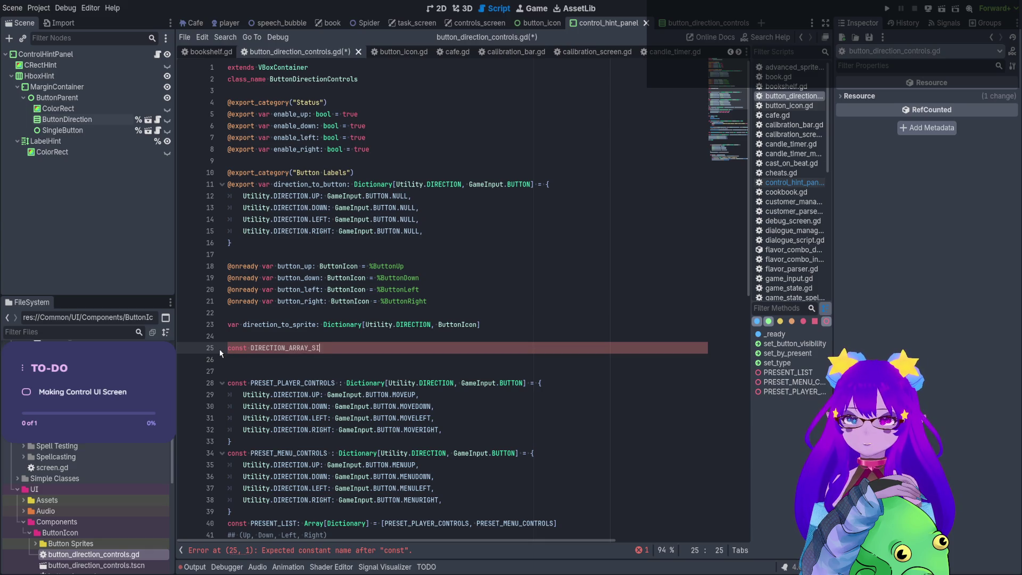
{"action": "type", "text": "ZE_AMOUNT: "}
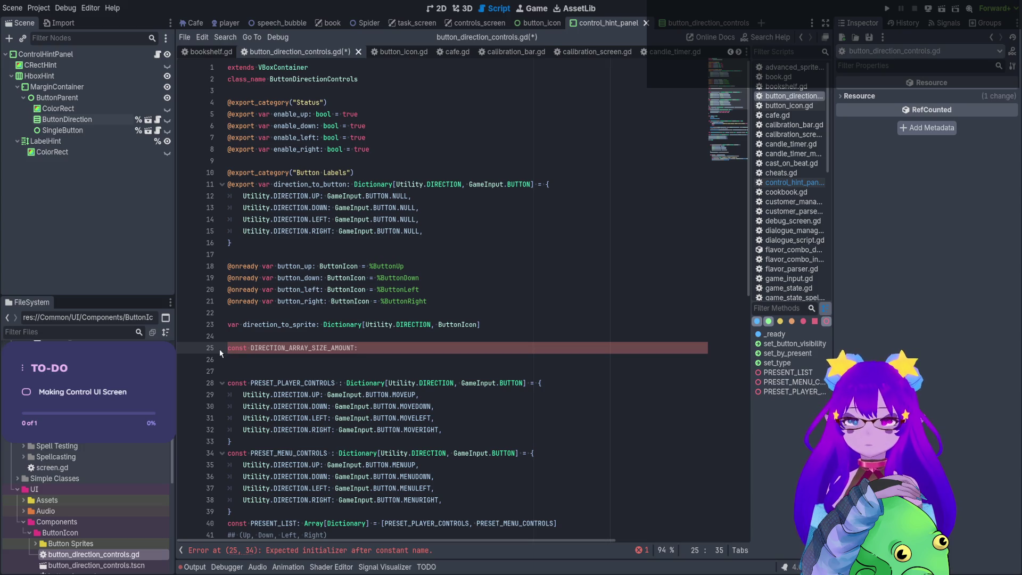
{"action": "type", "text": "int ^"}
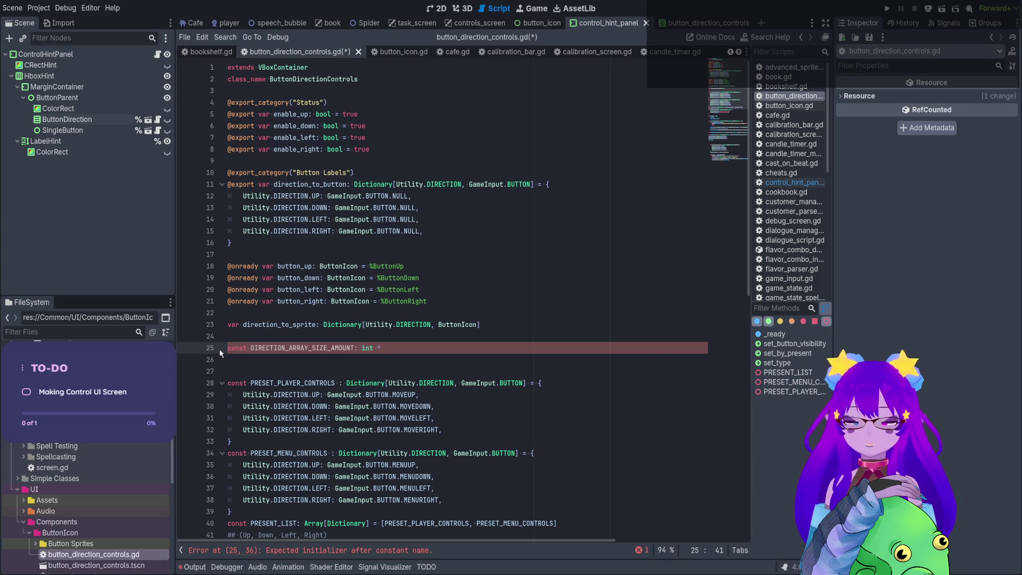
{"action": "type", "text": " 4"}
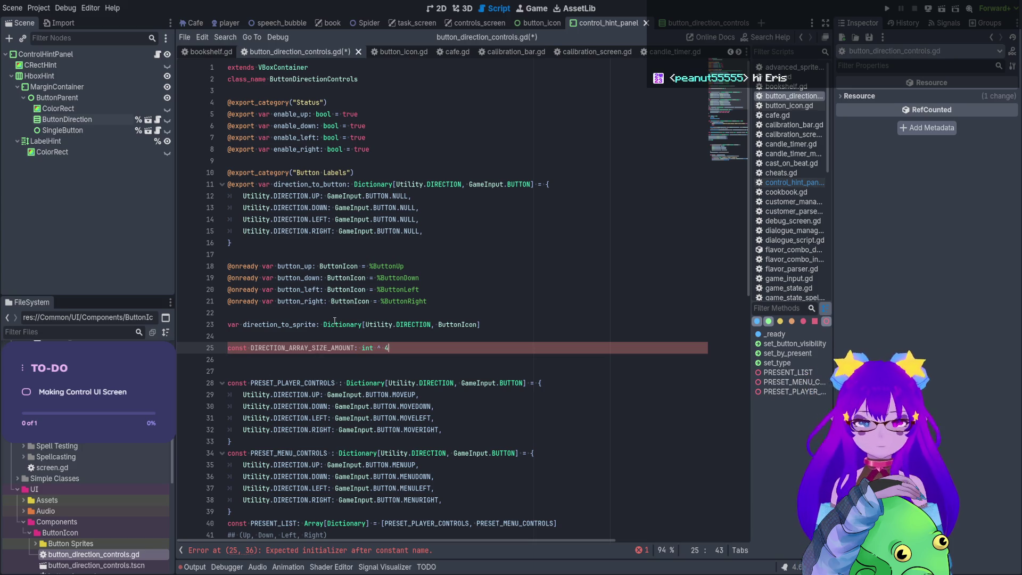
Fix the typos so the line reads 'const DIRECTION_ARRAY_SIZE_AMOUNT: int = 4' and save.
{"action": "scroll", "coordinate": [310, 325], "scroll_direction": "down", "scroll_amount": 3}
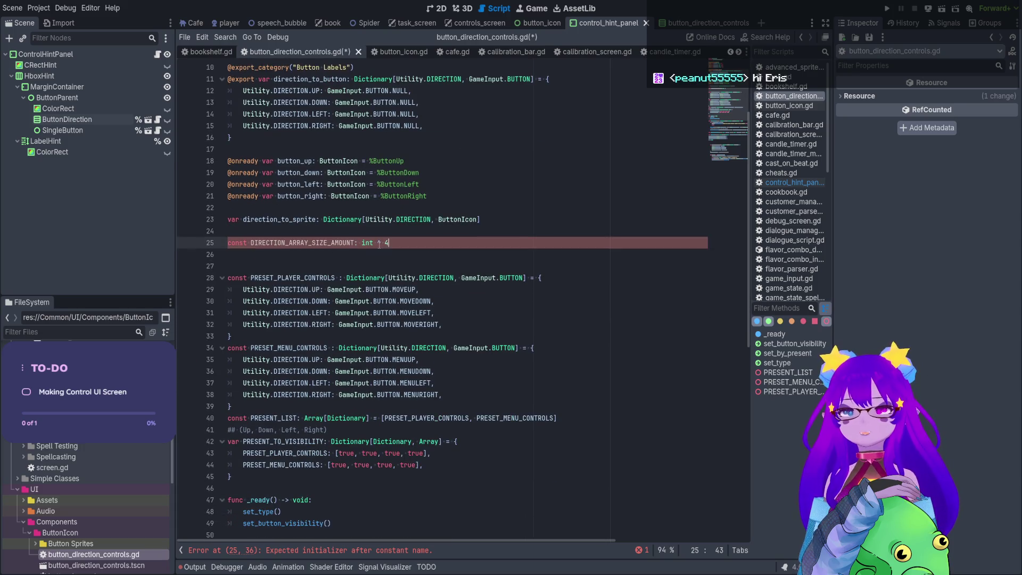
{"action": "left_click_drag", "start_coordinate": [385, 243], "coordinate": [373, 242]}
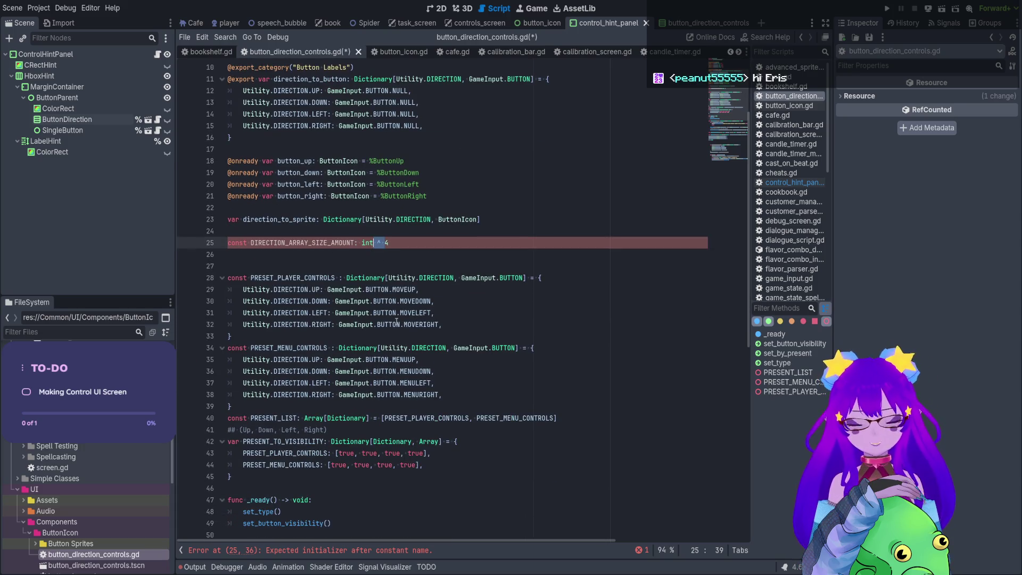
{"action": "key", "text": "BackSpace"}
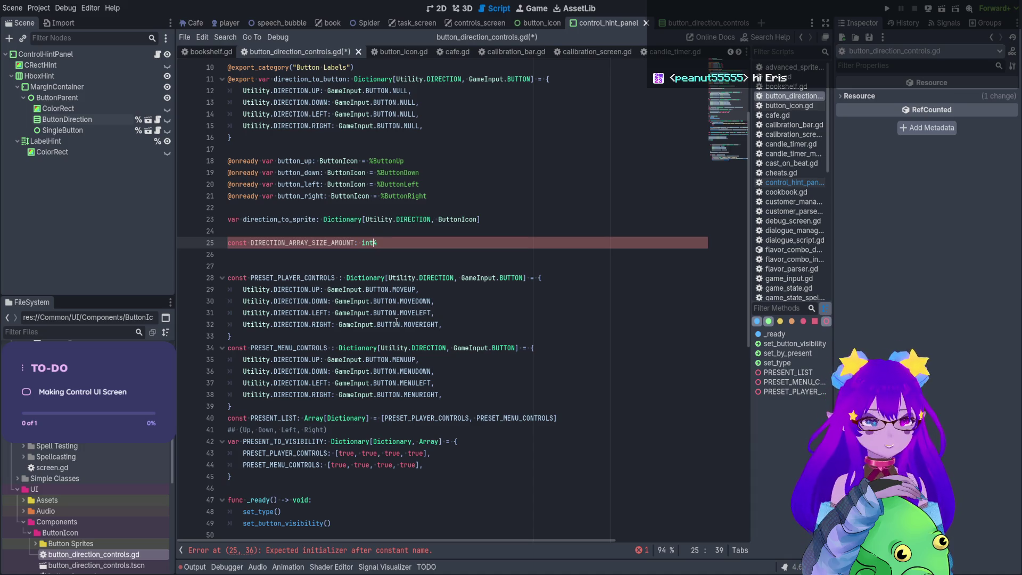
{"action": "type", "text": "^"}
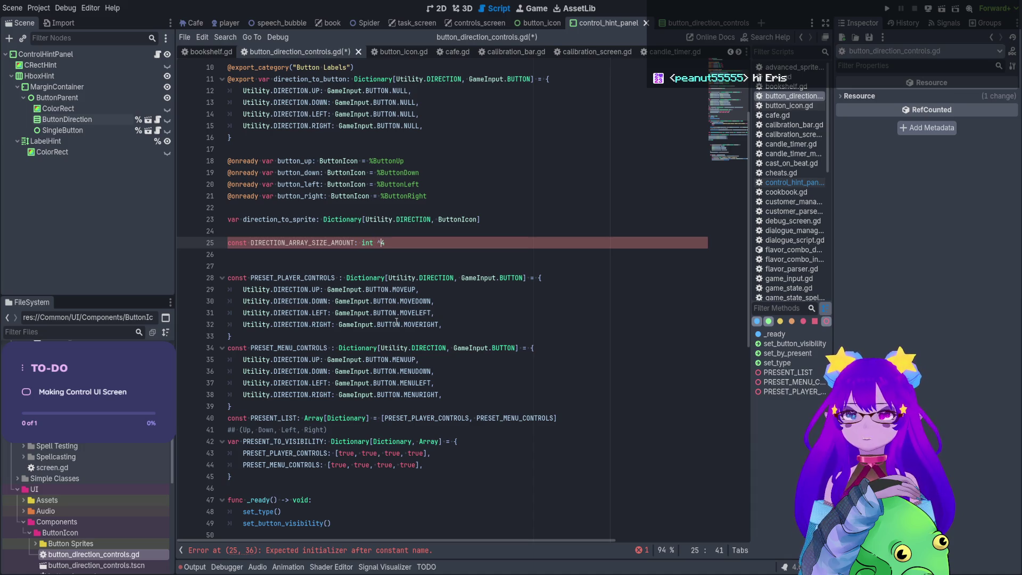
{"action": "key", "text": "BackSpace"}
{"action": "key", "text": "BackSpace"}
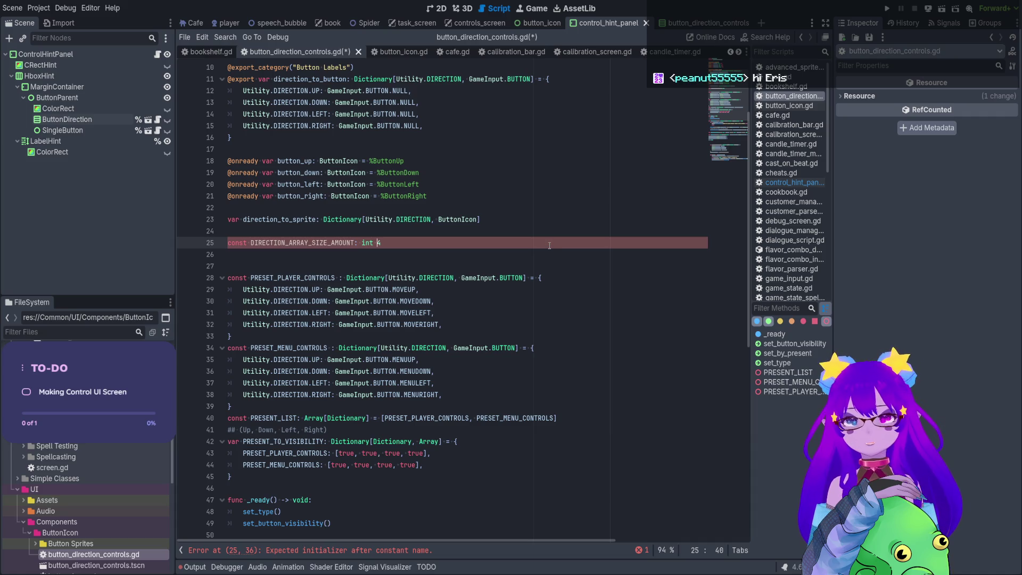
{"action": "type", "text": "d l d"}
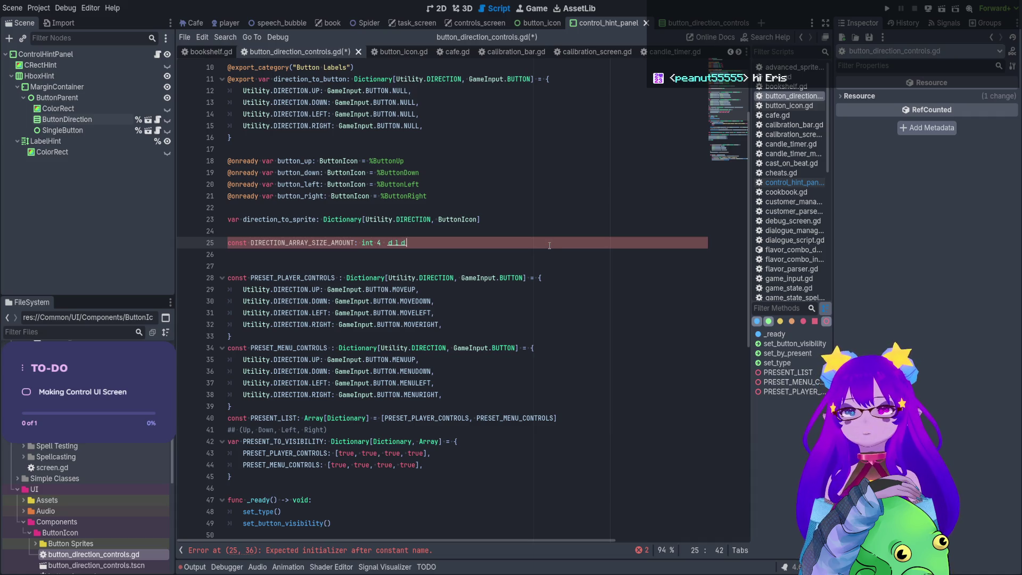
{"action": "type", "text": " a s f d f p"}
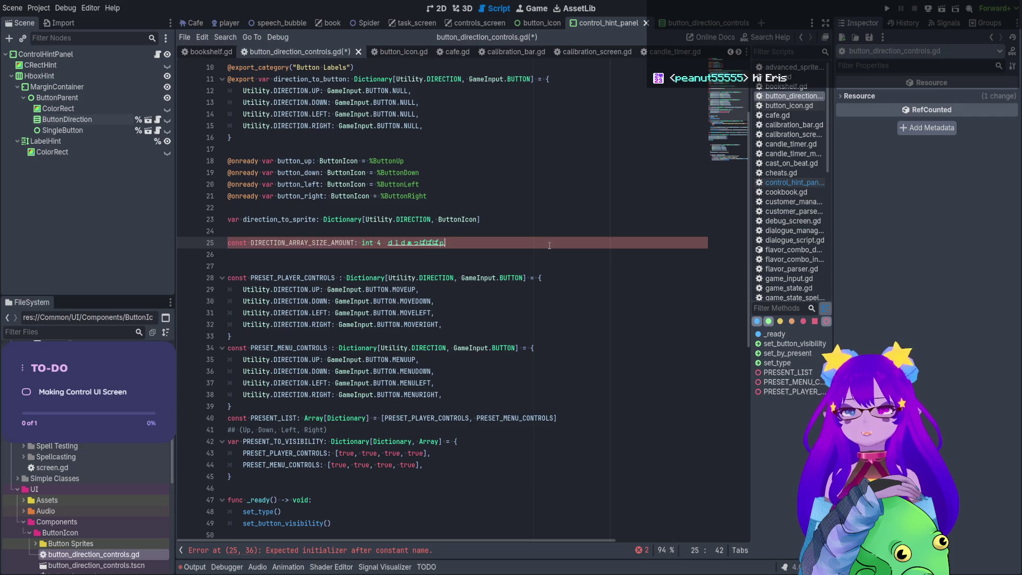
{"action": "type", "text": "dfd"}
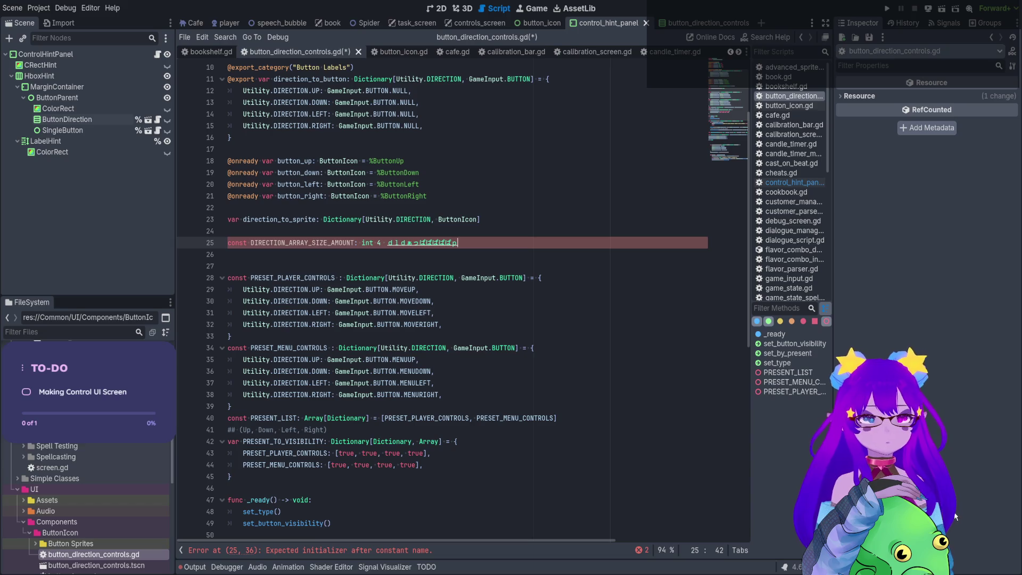
{"action": "left_click_drag", "start_coordinate": [457, 242], "coordinate": [380, 242]}
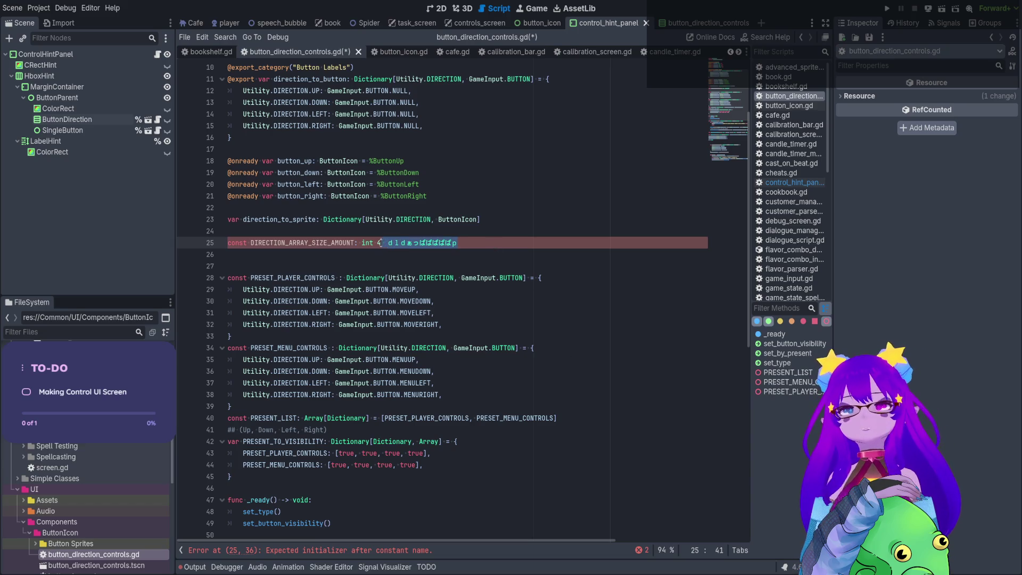
{"action": "key", "text": "BackSpace"}
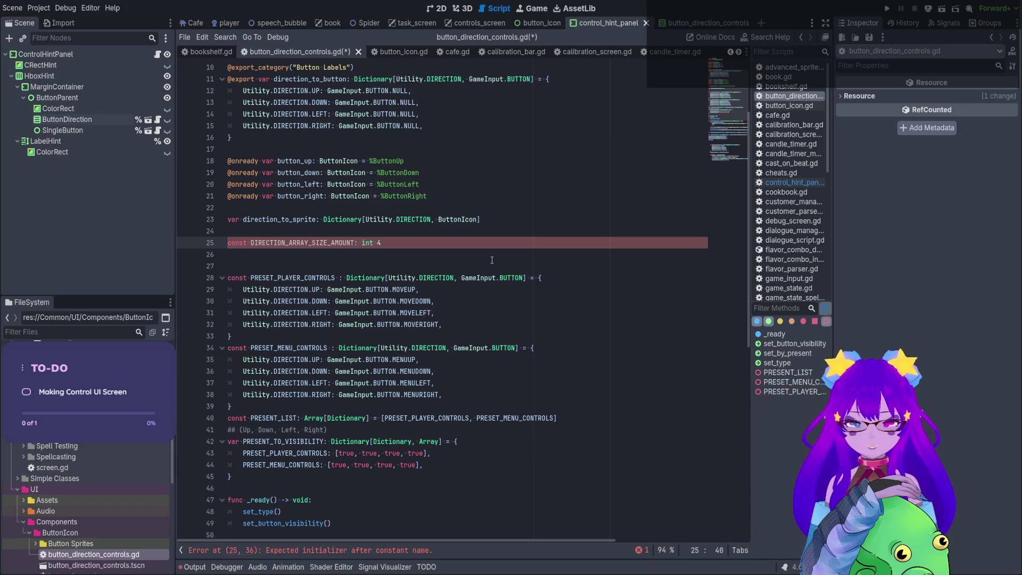
{"action": "type", "text": "="}
{"action": "key", "text": "ctrl+s"}
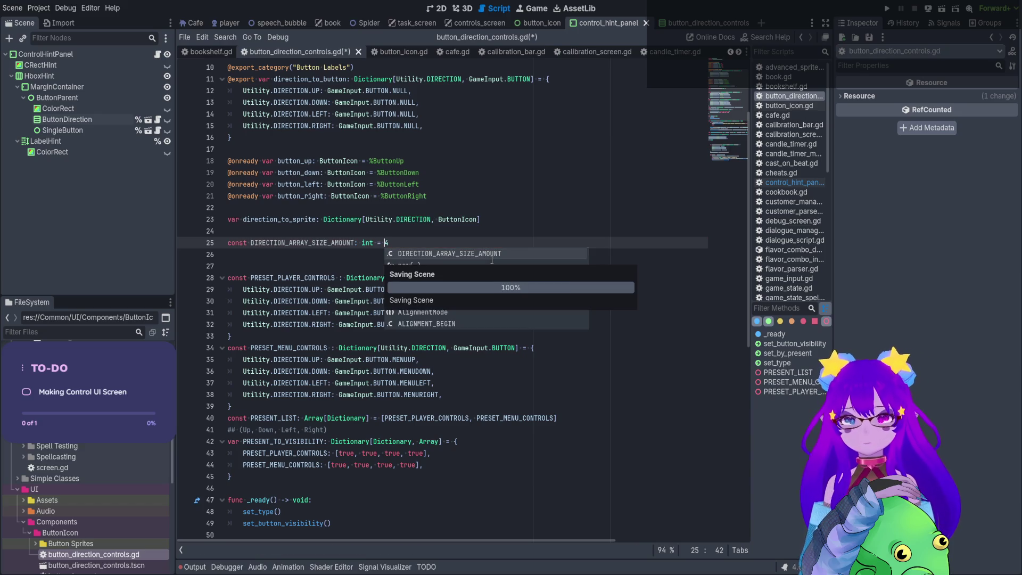
Delete the extra blank line below the constant and save the script again.
{"action": "double_click", "coordinate": [298, 243]}
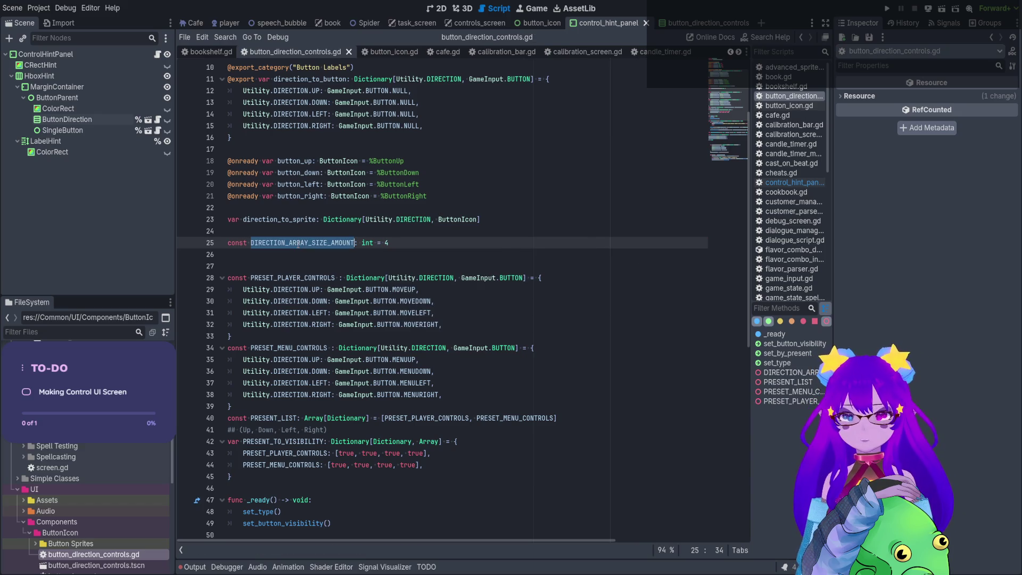
{"action": "left_click", "coordinate": [318, 268]}
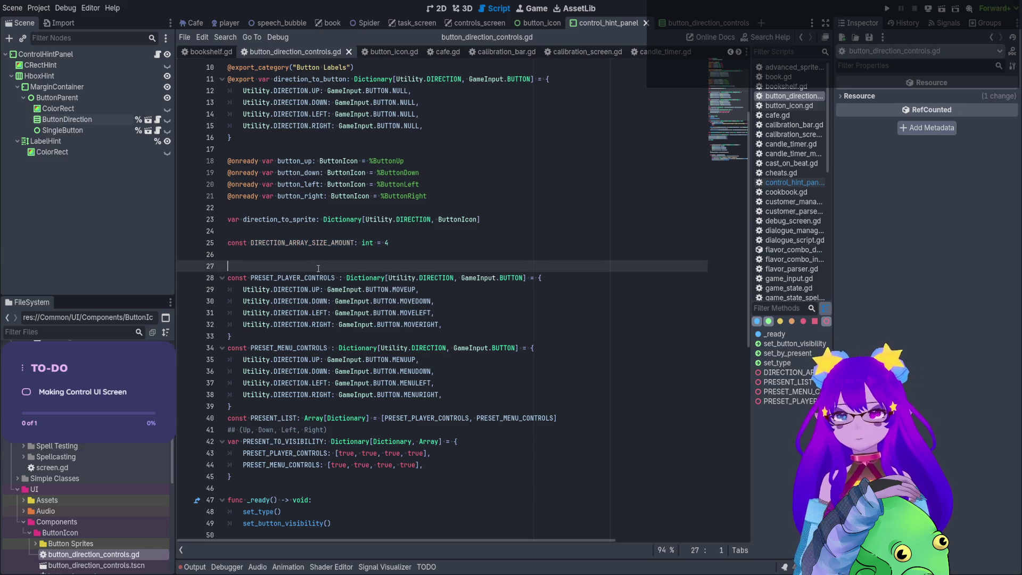
{"action": "key", "text": "BackSpace"}
{"action": "key", "text": "ctrl+s"}
{"action": "double_click", "coordinate": [338, 243]}
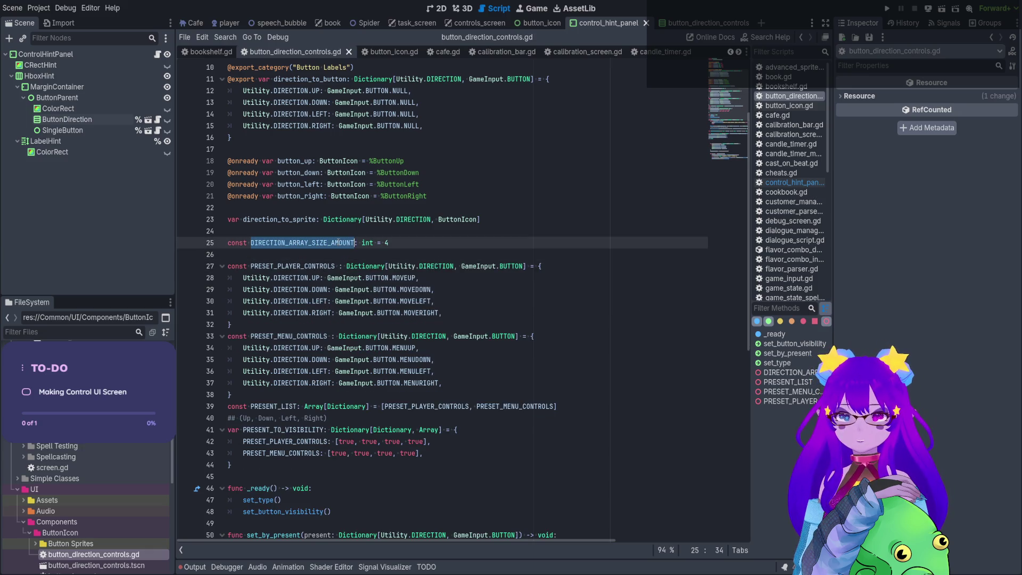
{"action": "scroll", "coordinate": [295, 354], "scroll_direction": "down", "scroll_amount": 10}
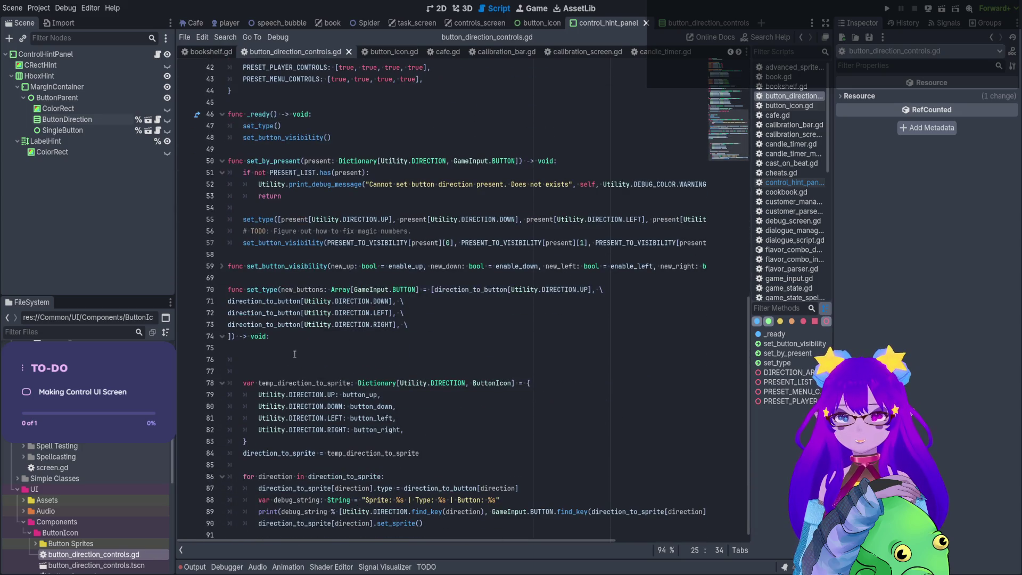
Start a new_buttons condition in set_type, discarding an is_empty() attempt.
{"action": "left_click", "coordinate": [293, 356]}
{"action": "type", "text": "new_button"}
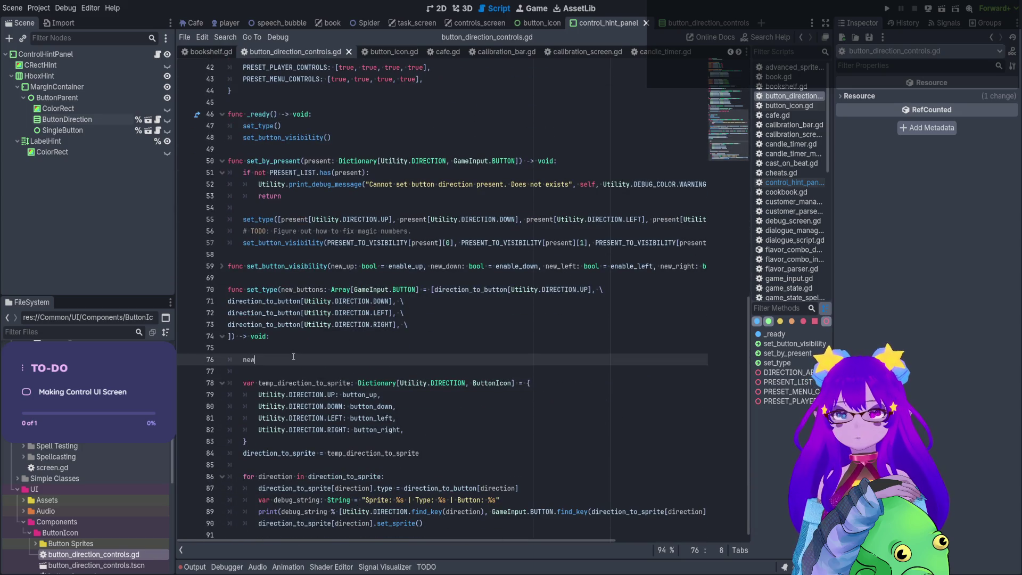
{"action": "key", "text": "BackSpace"}
{"action": "key", "text": "BackSpace"}
{"action": "key", "text": "BackSpace"}
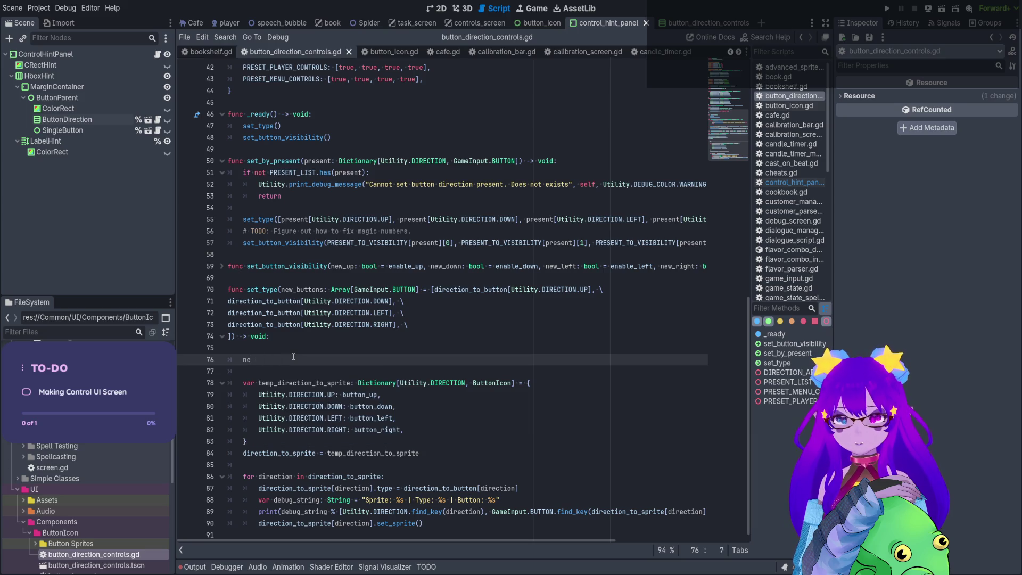
{"action": "type", "text": "if new_buttons."}
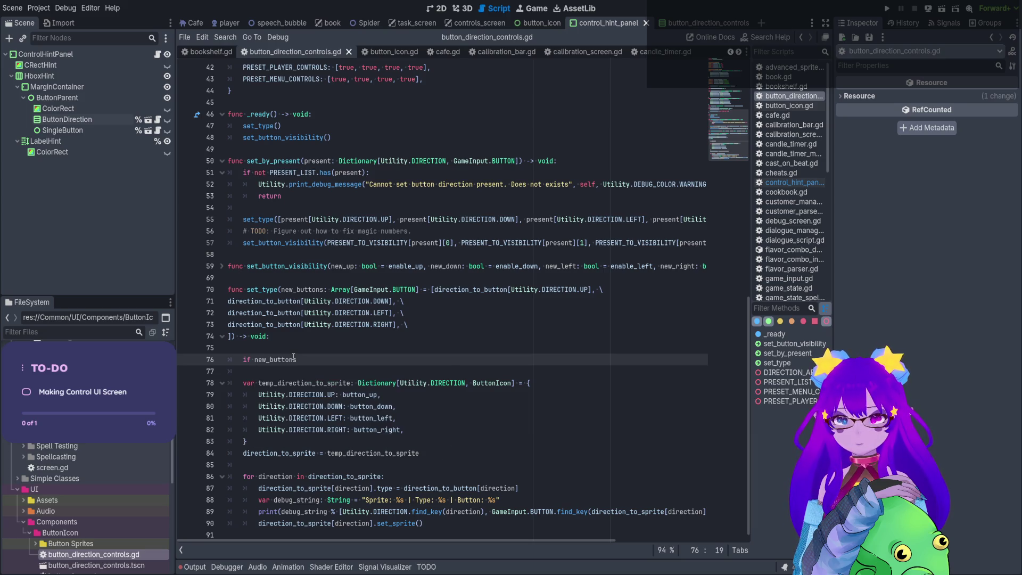
{"action": "type", "text": "is"}
{"action": "key", "text": "Return"}
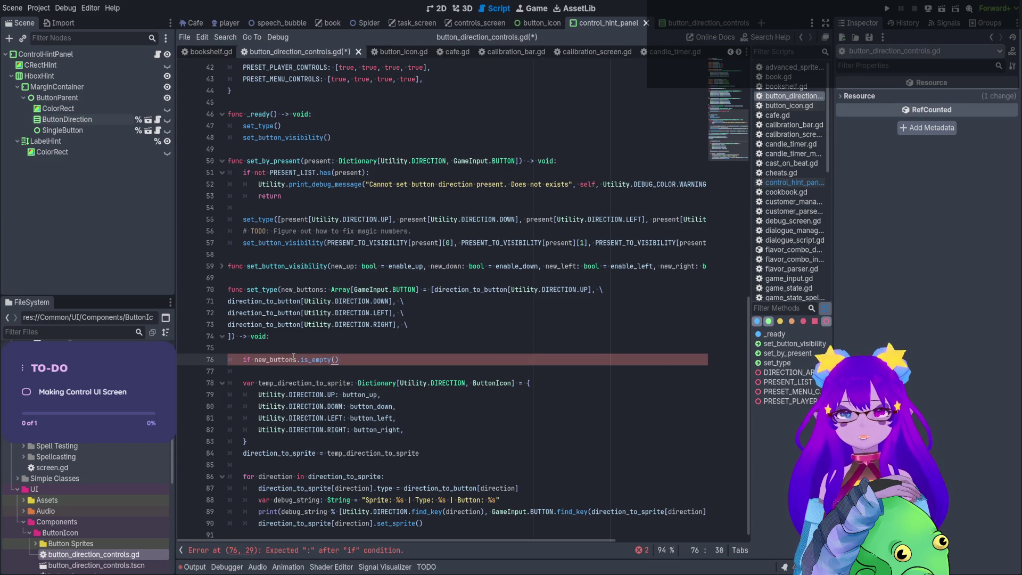
{"action": "key", "text": "BackSpace"}
{"action": "key", "text": "BackSpace"}
{"action": "key", "text": "BackSpace"}
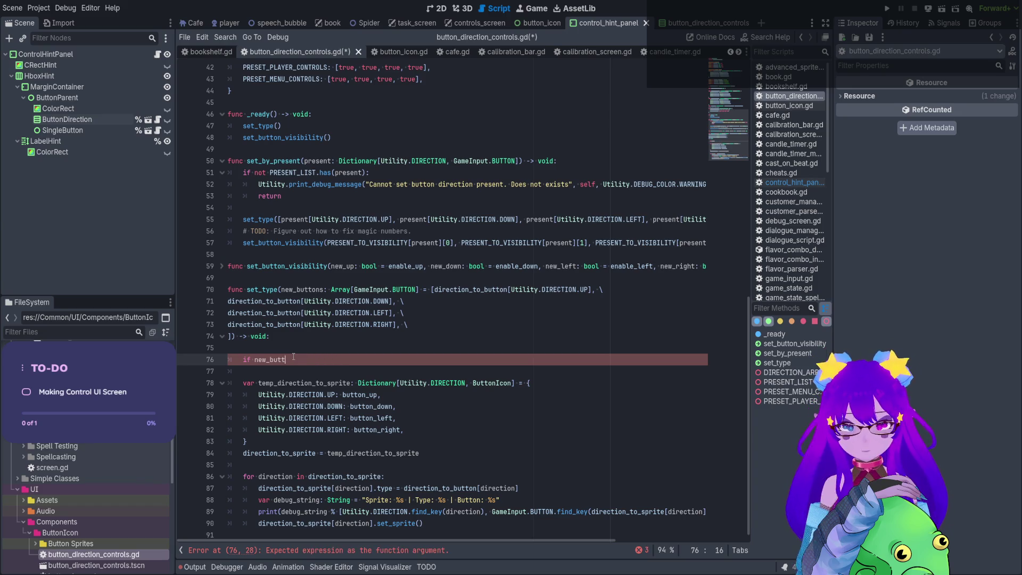
{"action": "key", "text": "BackSpace"}
{"action": "key", "text": "BackSpace"}
{"action": "key", "text": "BackSpace"}
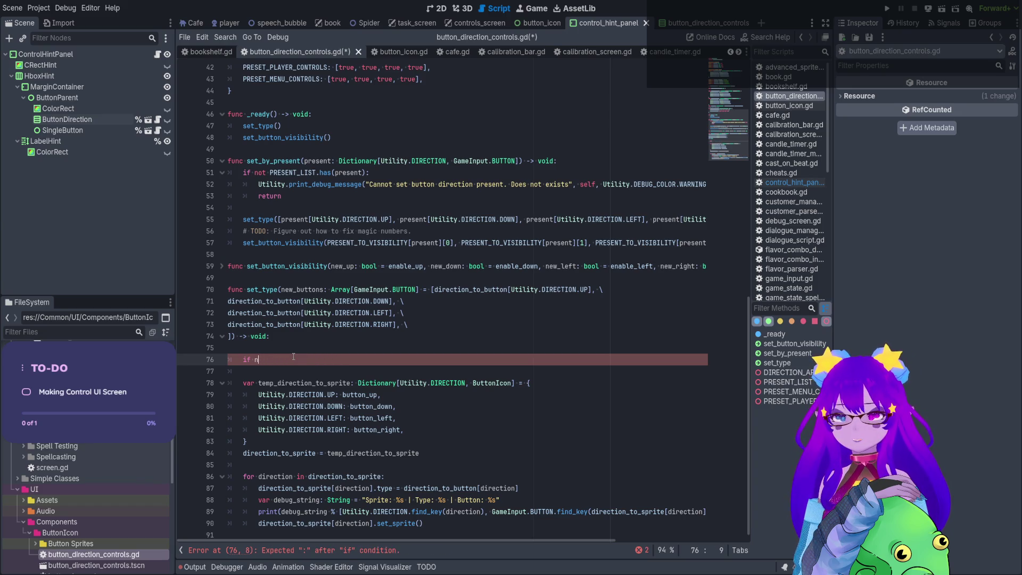
Write the guard 'if new_buttons.size() != DIRECTION_ARRAY_SIZE_AMOUNT: return' in set_type.
{"action": "type", "text": "new"}
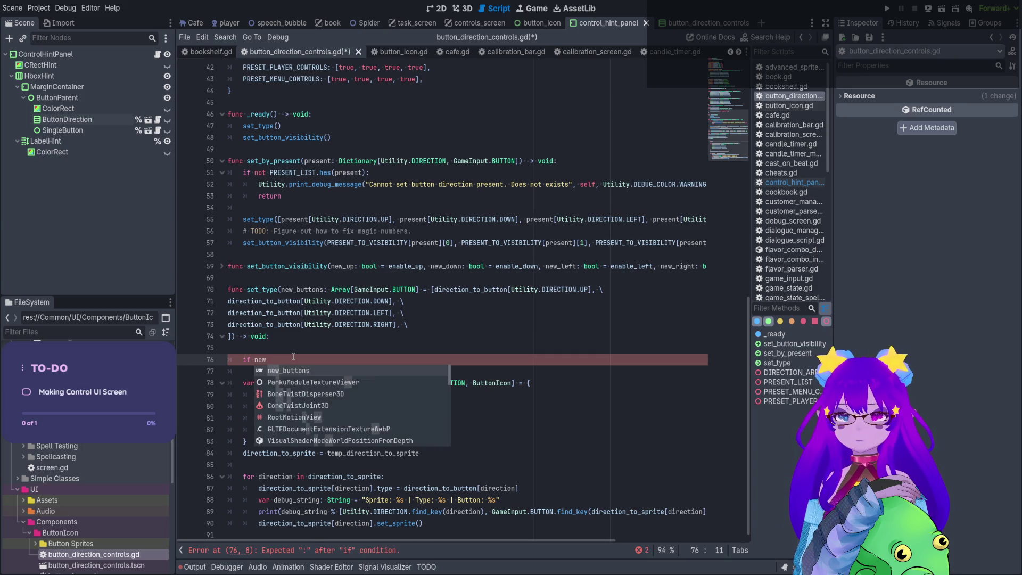
{"action": "key", "text": "Return"}
{"action": "type", "text": ".siz"}
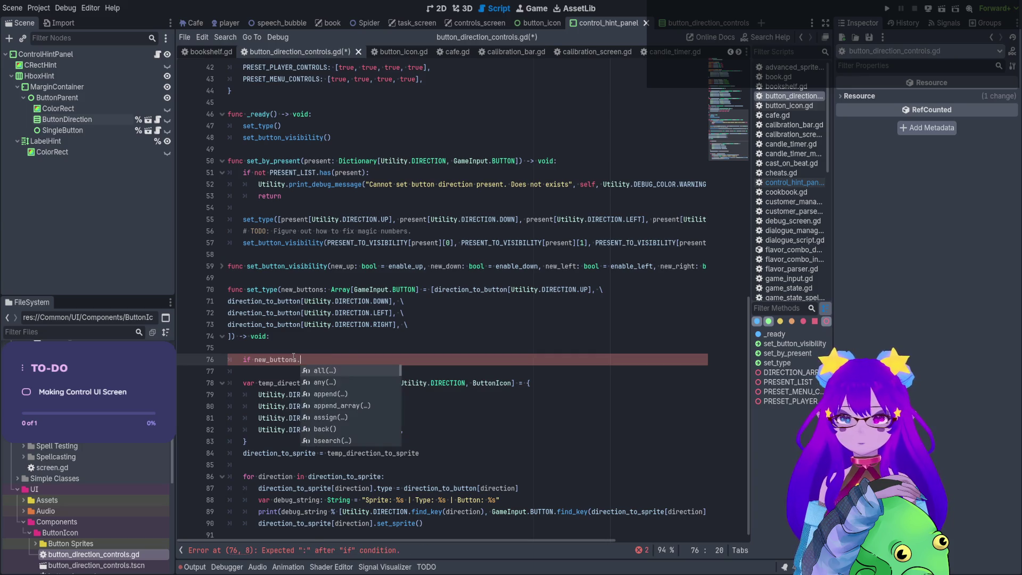
{"action": "key", "text": "Return"}
{"action": "type", "text": "!= "}
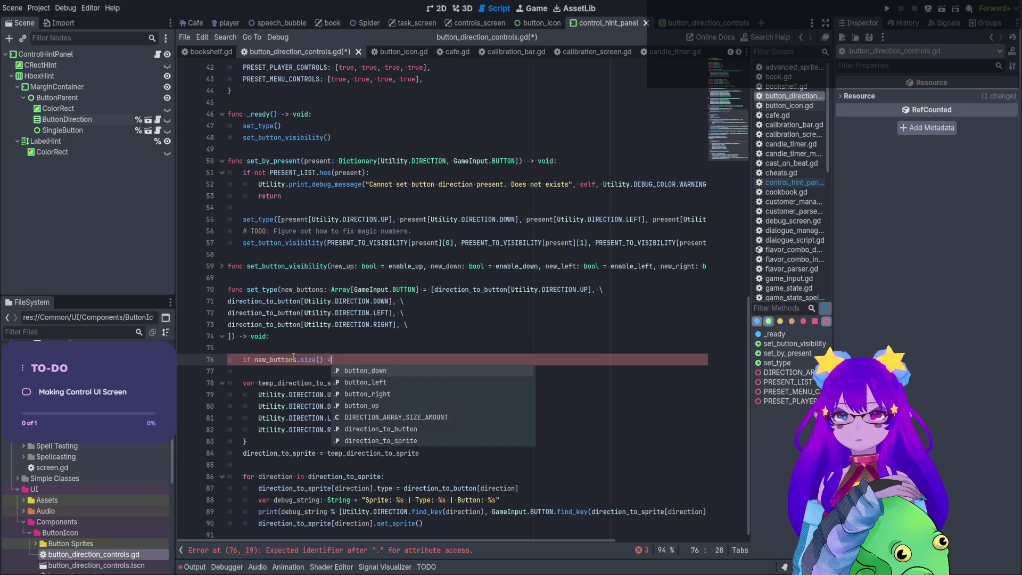
{"action": "type", "text": "DIRECTION_ARRAY_SIZE_AMOUNT:"}
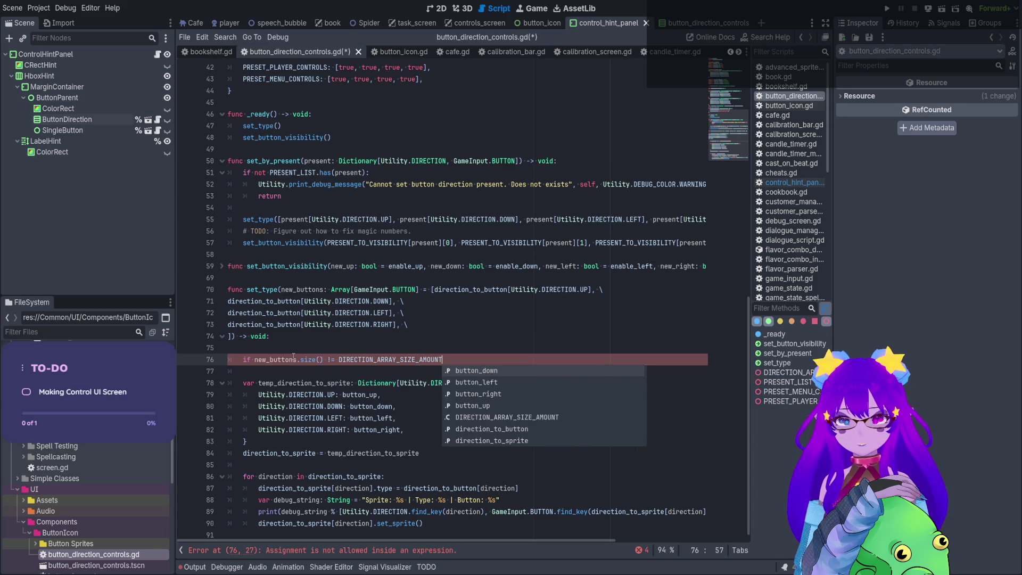
{"action": "key", "text": "Return"}
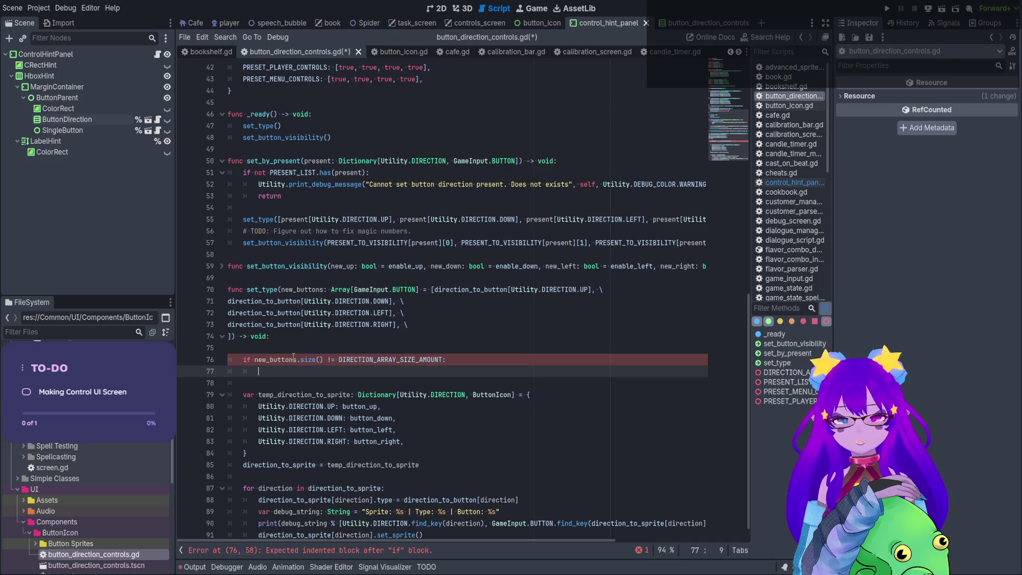
{"action": "type", "text": "return"}
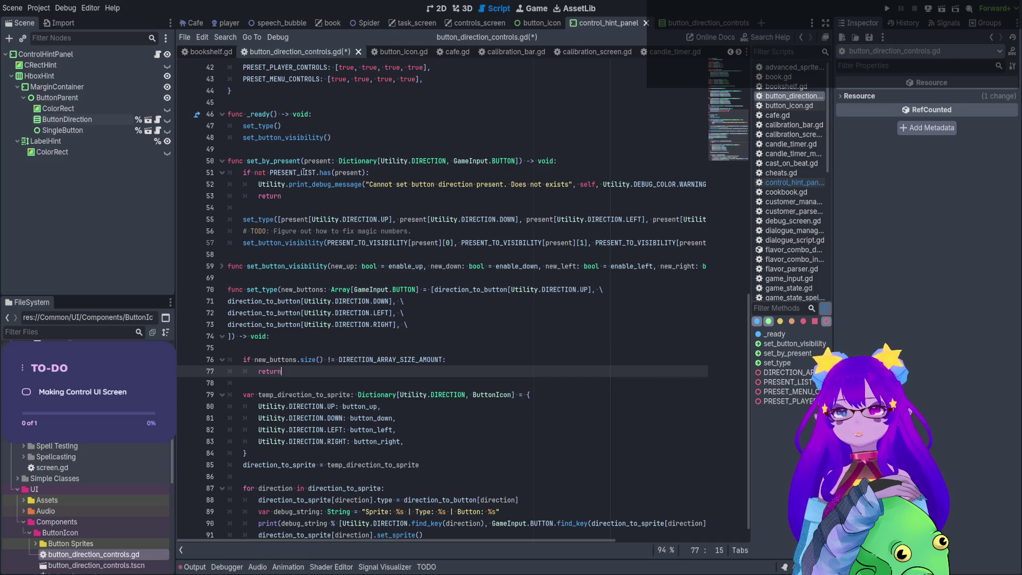
Copy the warning print call from line 52 into the size check's body.
{"action": "left_click", "coordinate": [258, 184]}
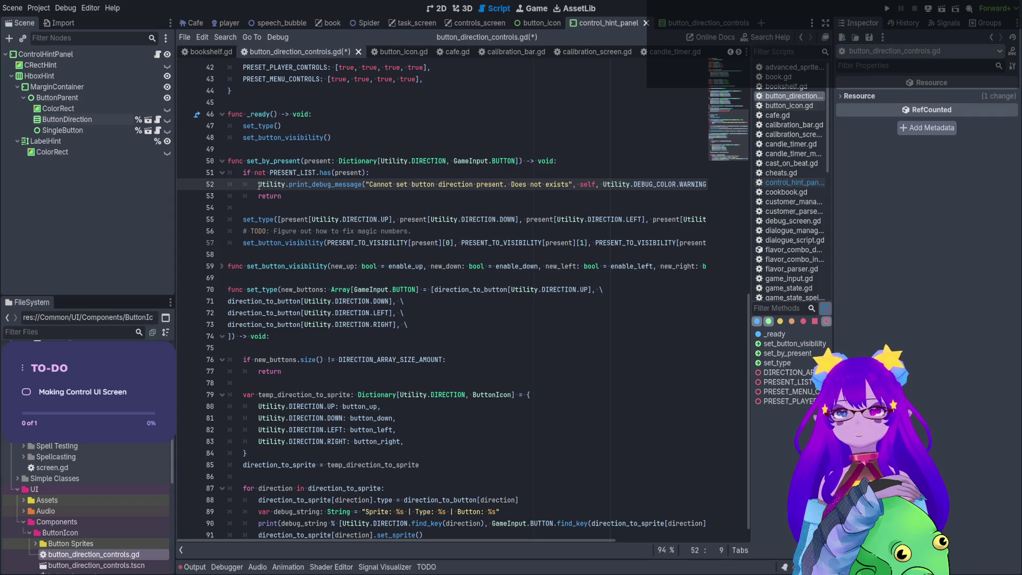
{"action": "left_click_drag", "start_coordinate": [258, 185], "coordinate": [727, 184]}
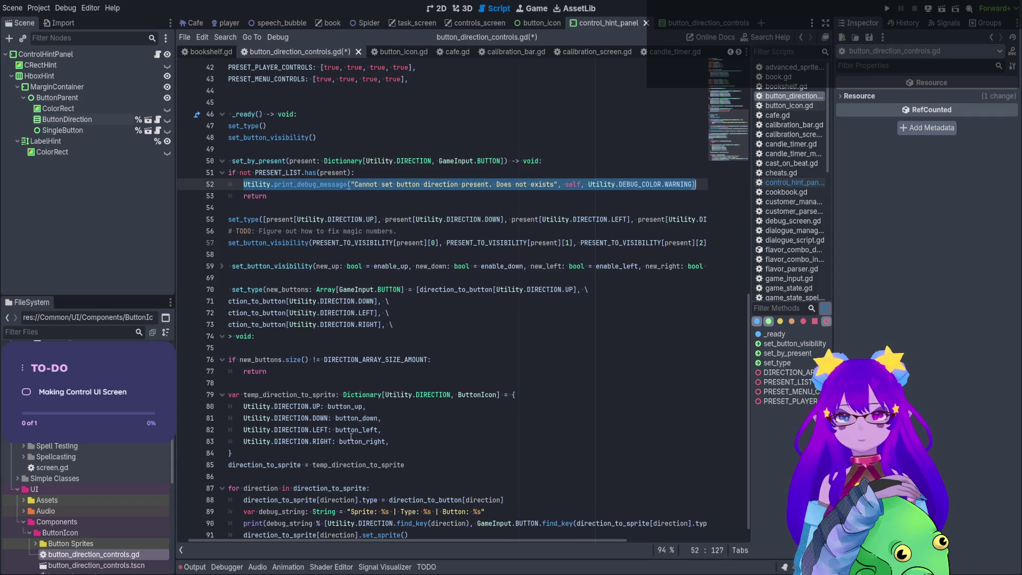
{"action": "scroll", "coordinate": [350, 437], "scroll_direction": "down", "scroll_amount": 1}
{"action": "left_click_drag", "start_coordinate": [237, 542], "coordinate": [228, 542]}
{"action": "key", "text": "ctrl+c"}
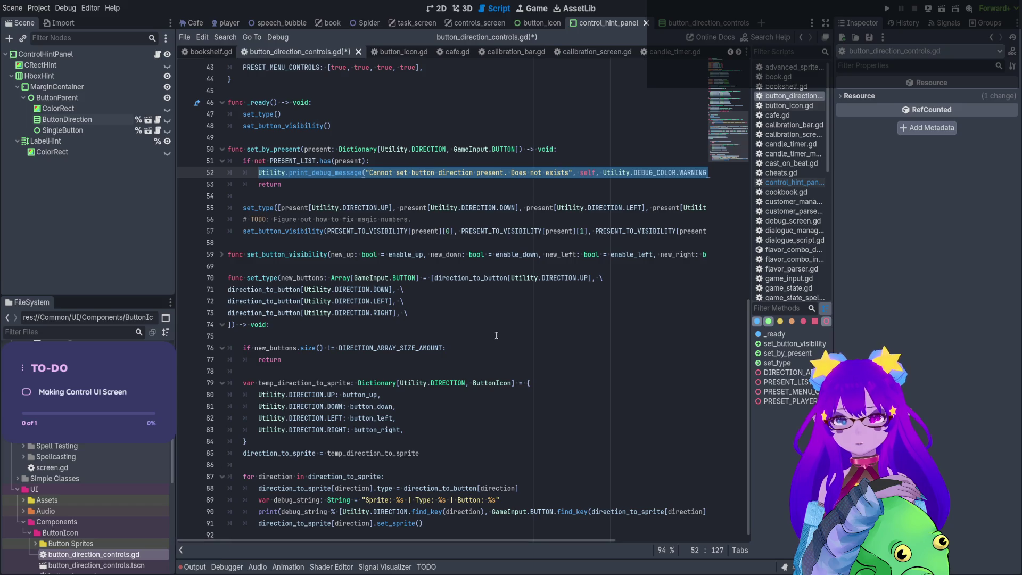
{"action": "left_click", "coordinate": [497, 348]}
{"action": "key", "text": "Return"}
{"action": "key", "text": "ctrl+v"}
Change the pasted warning text to 'Invalid array amount' and save the script.
{"action": "mouse_move", "coordinate": [504, 360]}
{"action": "left_mouse_down"}
{"action": "mouse_move", "coordinate": [444, 360]}
{"action": "mouse_move", "coordinate": [474, 360]}
{"action": "left_mouse_up"}
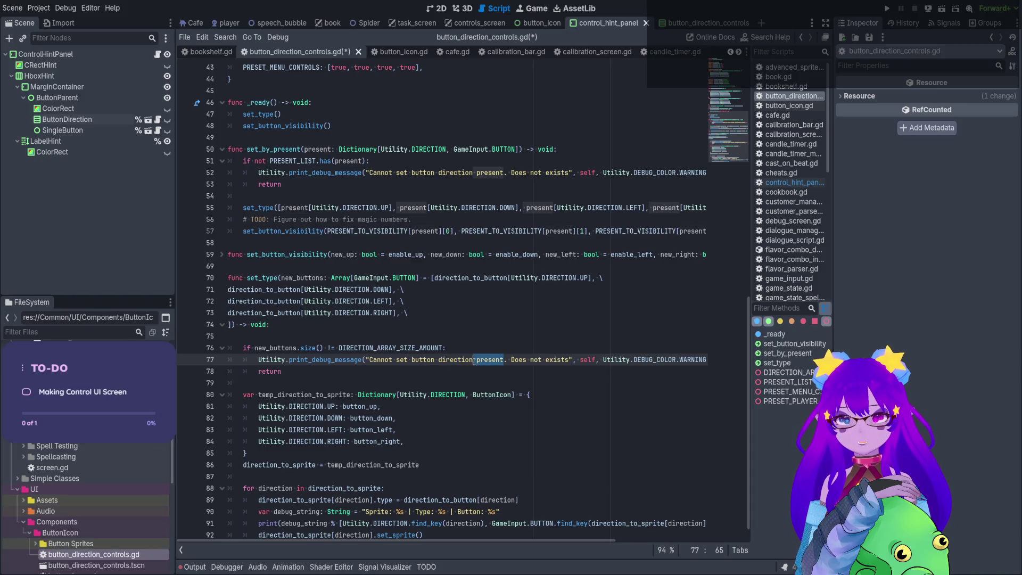
{"action": "type", "text": "s"}
{"action": "left_click_drag", "start_coordinate": [542, 359], "coordinate": [484, 358]}
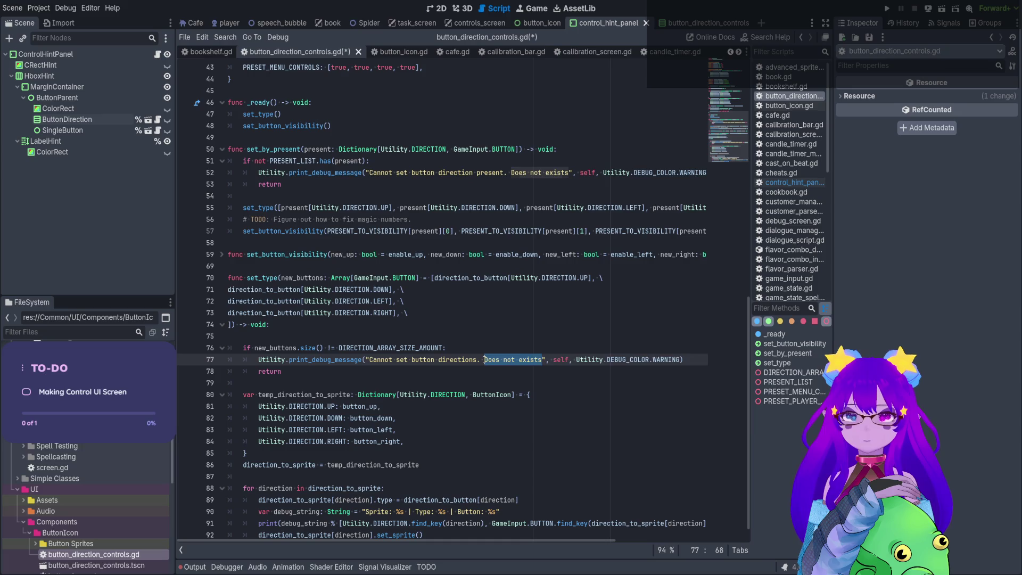
{"action": "type", "text": "Invalid array amoun"}
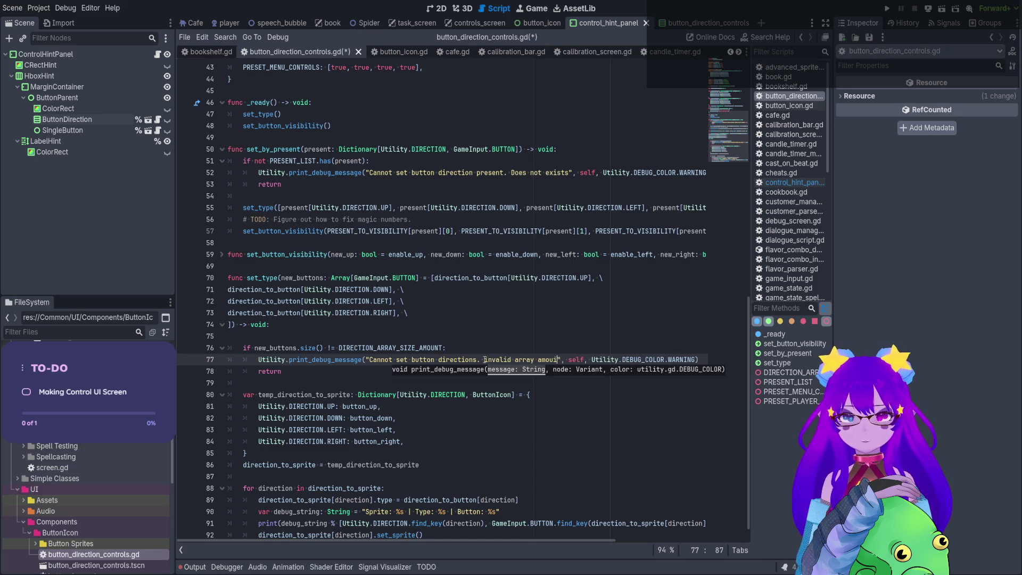
{"action": "type", "text": "t"}
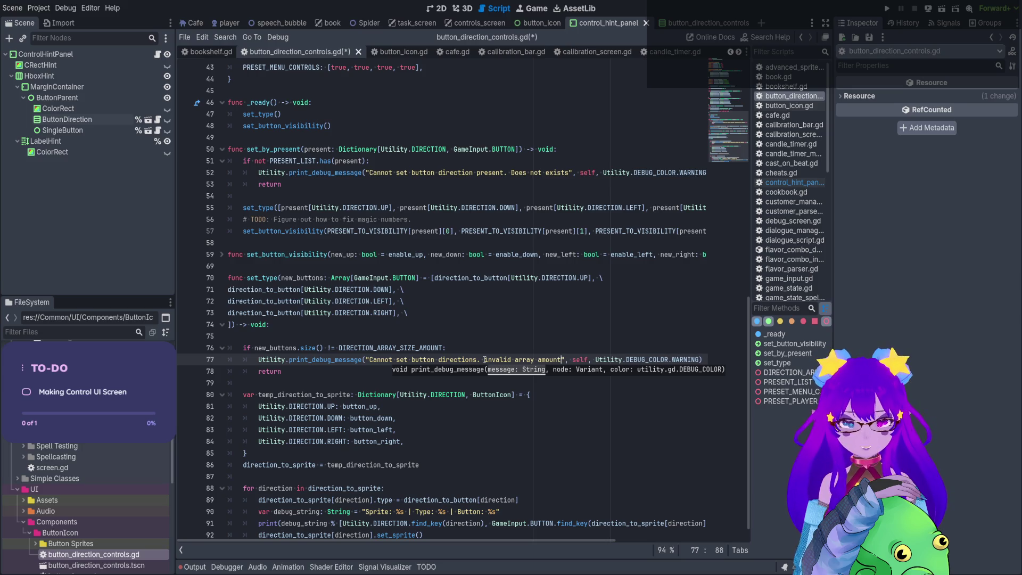
{"action": "key", "text": "ctrl+s"}
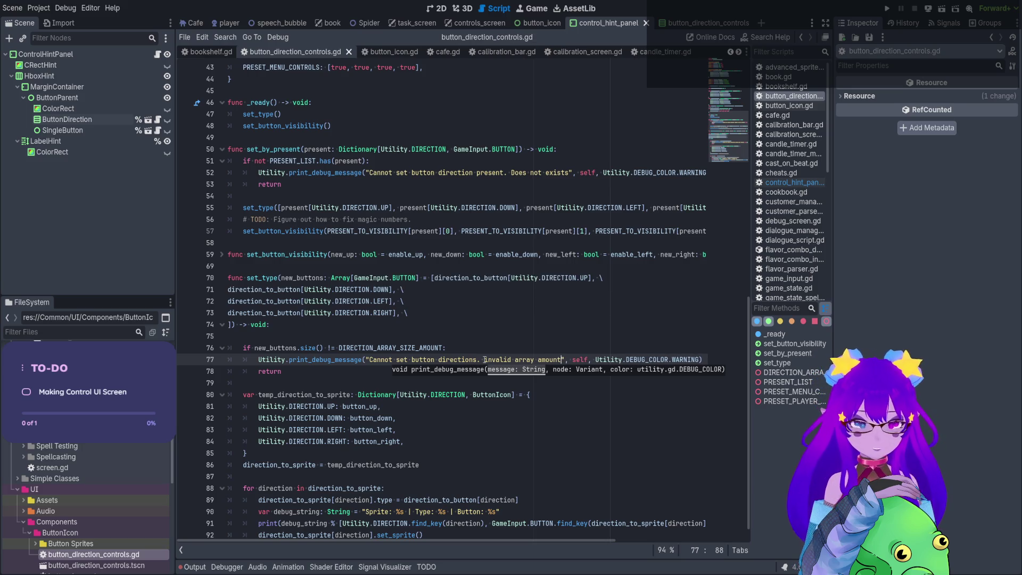
Delete the blank line 75 before the size check.
{"action": "scroll", "coordinate": [409, 319], "scroll_direction": "down", "scroll_amount": 1}
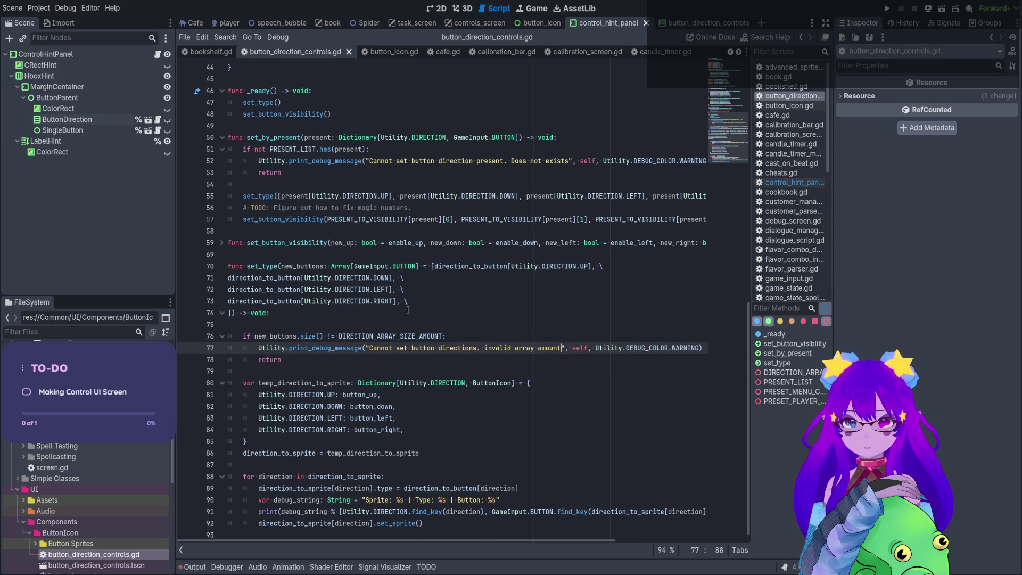
{"action": "left_click", "coordinate": [304, 324]}
{"action": "key", "text": "BackSpace"}
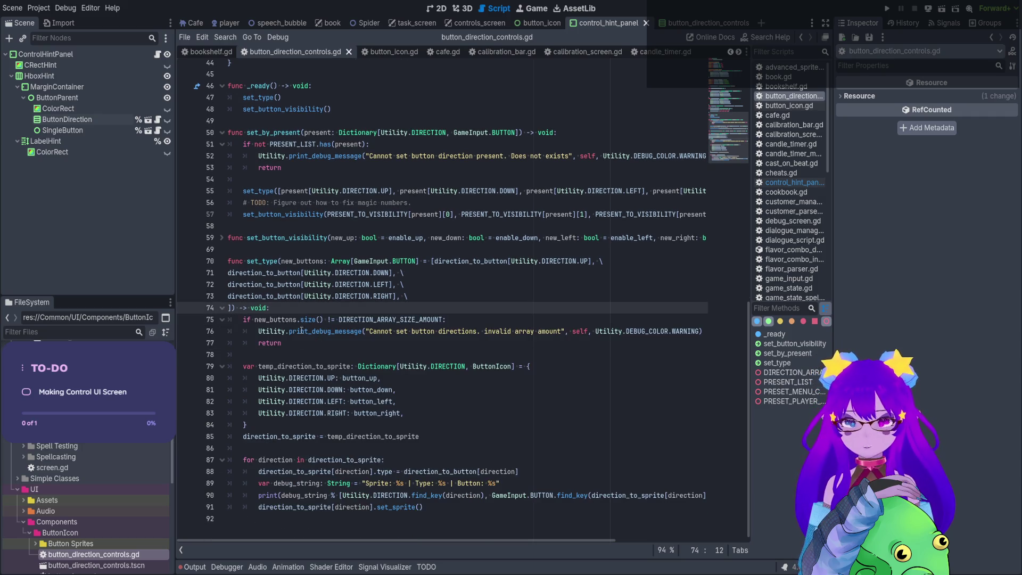
Cut the temp_direction_to_sprite block out of set_type.
{"action": "left_click_drag", "start_coordinate": [442, 366], "coordinate": [450, 460]}
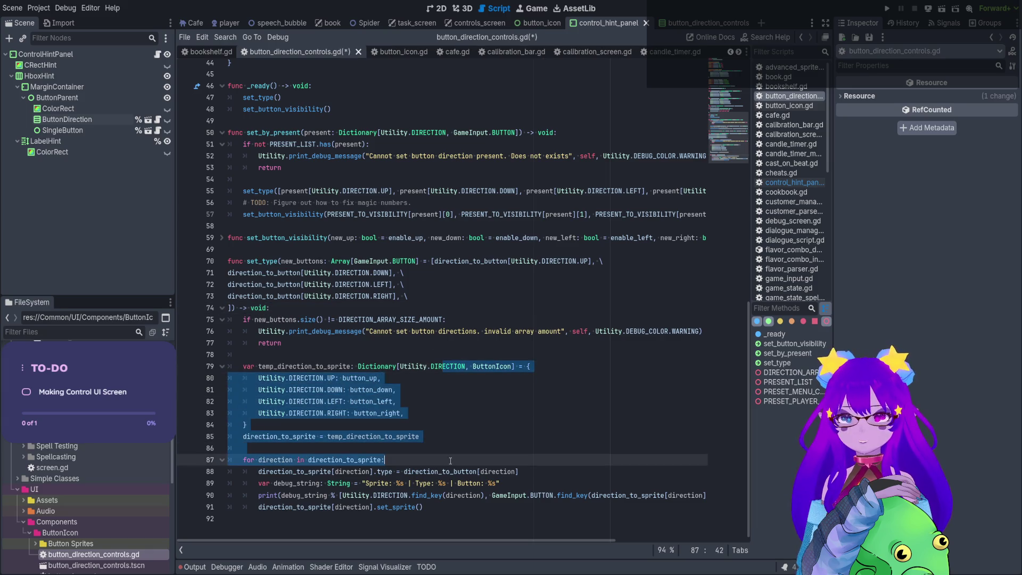
{"action": "key", "text": "ctrl+s"}
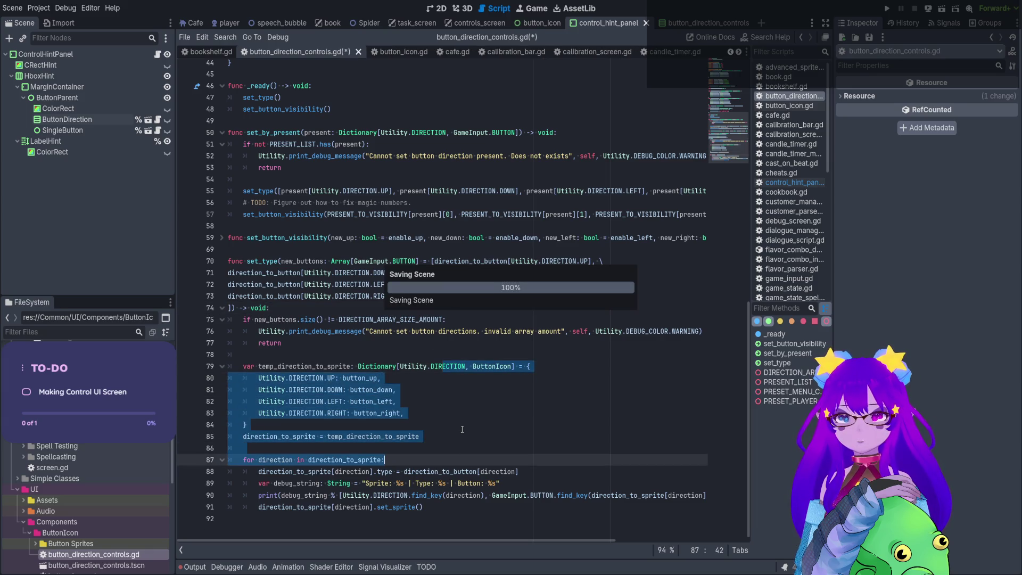
{"action": "left_click", "coordinate": [462, 429]}
{"action": "double_click", "coordinate": [319, 366]}
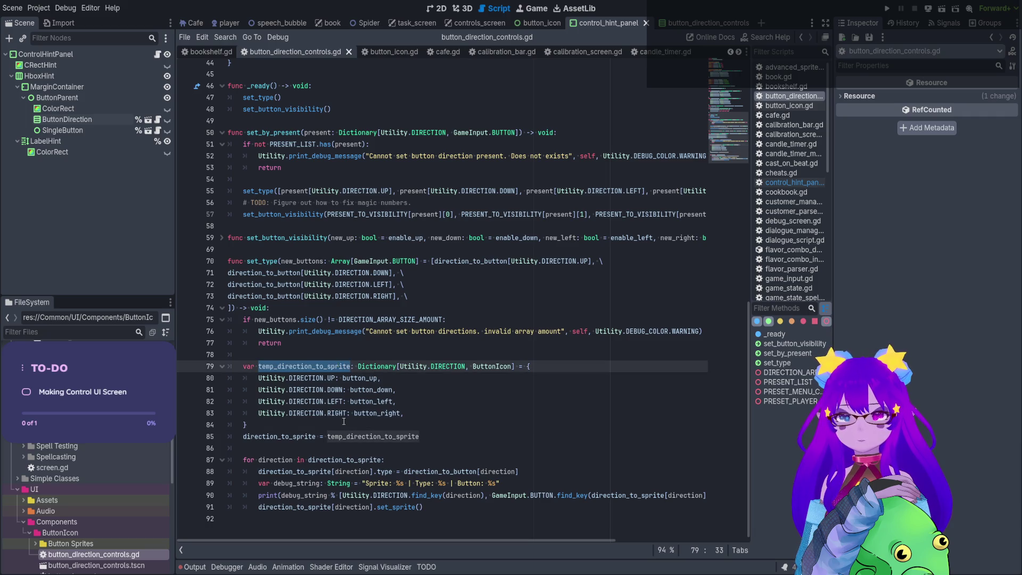
{"action": "mouse_move", "coordinate": [394, 436]}
{"action": "left_mouse_down"}
{"action": "mouse_move", "coordinate": [419, 436]}
{"action": "mouse_move", "coordinate": [213, 401]}
{"action": "mouse_move", "coordinate": [205, 369]}
{"action": "left_mouse_up"}
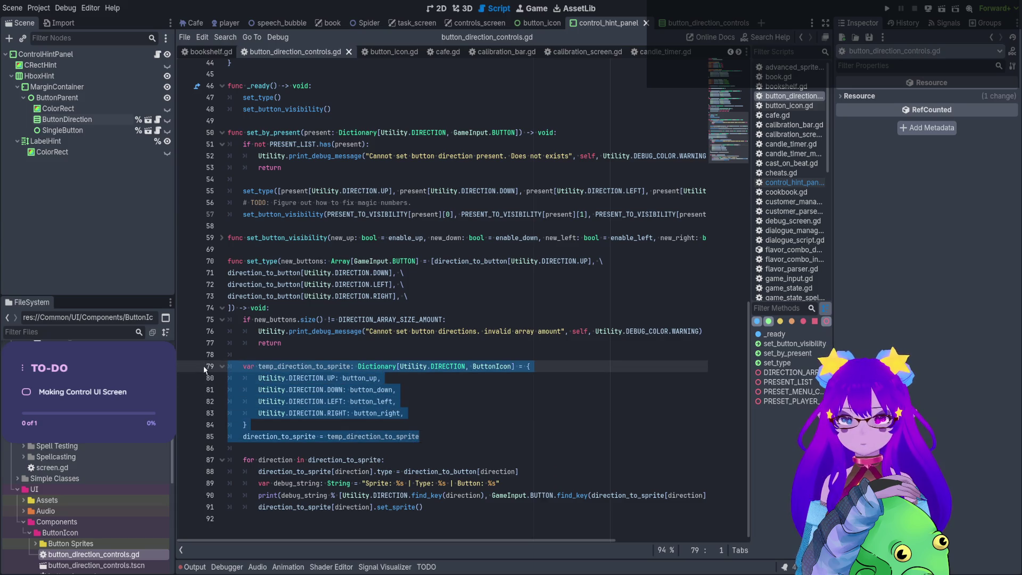
{"action": "key", "text": "BackSpace"}
{"action": "key", "text": "BackSpace"}
{"action": "key", "text": "BackSpace"}
{"action": "key", "text": "BackSpace"}
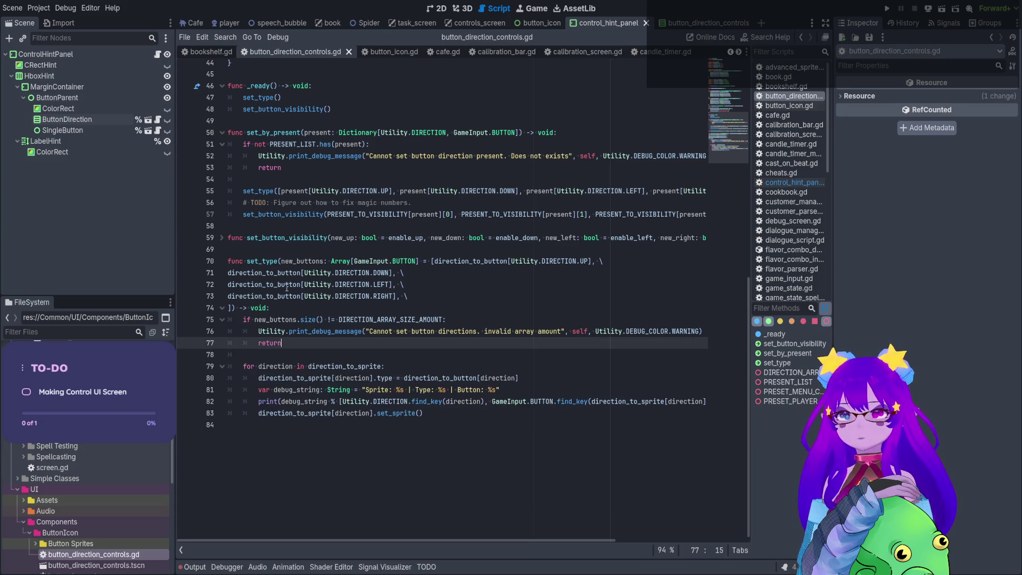
Paste the sprite-mapping block into _ready, fix line 47's indentation, and save.
{"action": "scroll", "coordinate": [312, 270], "scroll_direction": "up", "scroll_amount": 5}
{"action": "left_click", "coordinate": [319, 296]}
{"action": "key", "text": "Return"}
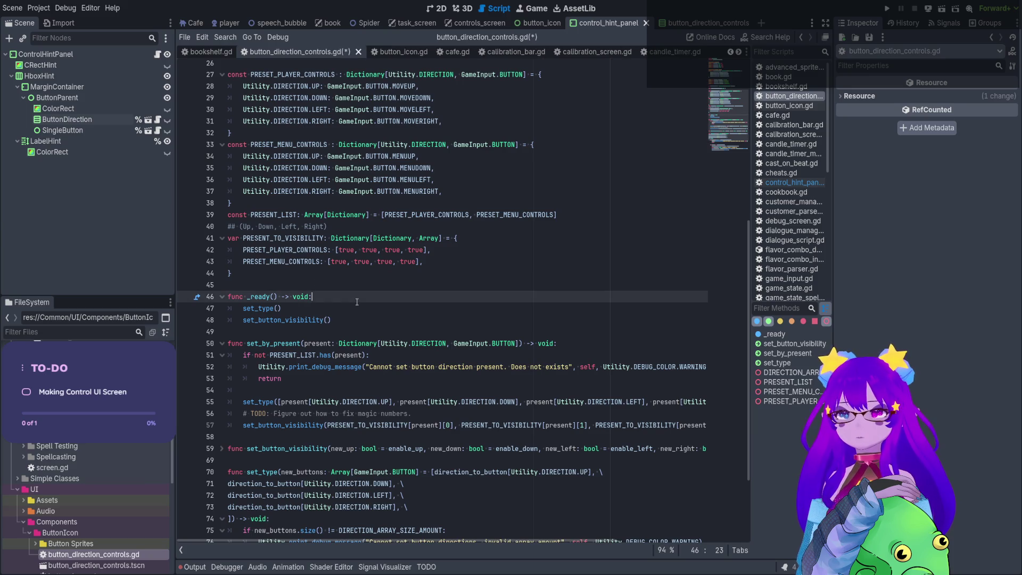
{"action": "type", "text": "var temp_direction_to_sprite: Dictionary[Utility.DIRECTION, ButtonIcon] = { \t\tUtility.DIRECTION.UP: button_up, \t\tUtility.DIRECTION.DOWN: button_down, \t\tUtility.DIRECTION.LEFT: button_left, \t\tUtility.DIRECTION.RIGHT: button_right, \t} \tdirection_to_sprite = temp_direction_to_sprite"}
{"action": "left_click", "coordinate": [259, 309]}
{"action": "key", "text": "BackSpace"}
{"action": "scroll", "coordinate": [504, 356], "scroll_direction": "down", "scroll_amount": 2}
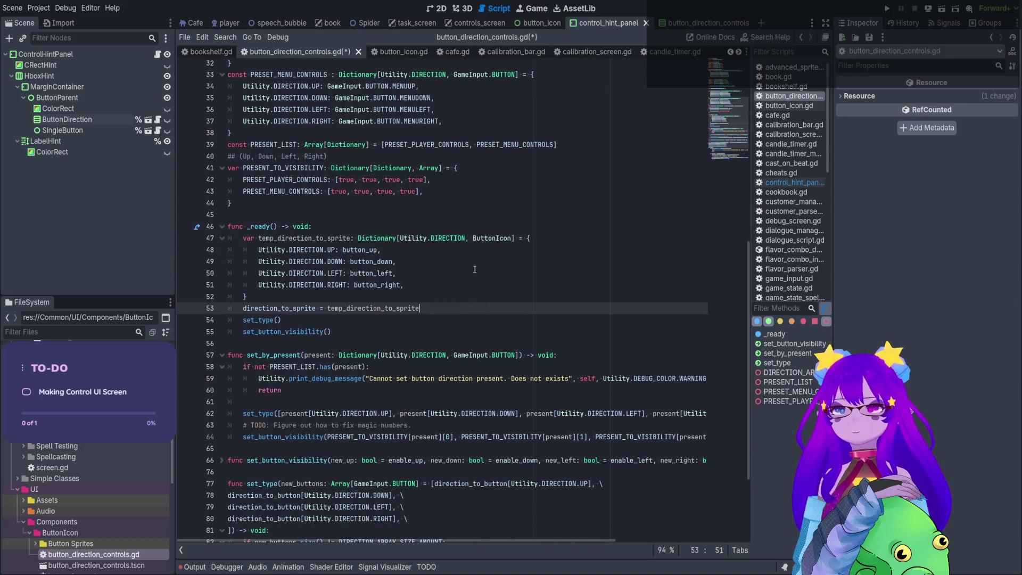
{"action": "left_click_drag", "start_coordinate": [342, 249], "coordinate": [346, 308]}
{"action": "key", "text": "ctrl+s"}
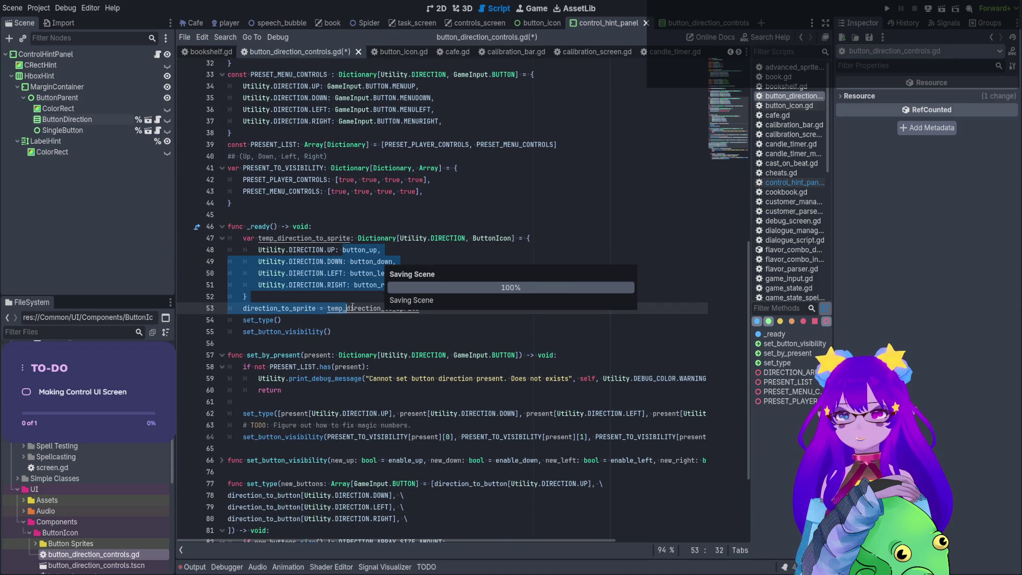
Review the button_up, button_down, button_left and button_right uses and the UP entry, then save.
{"action": "scroll", "coordinate": [353, 307], "scroll_direction": "down", "scroll_amount": 3}
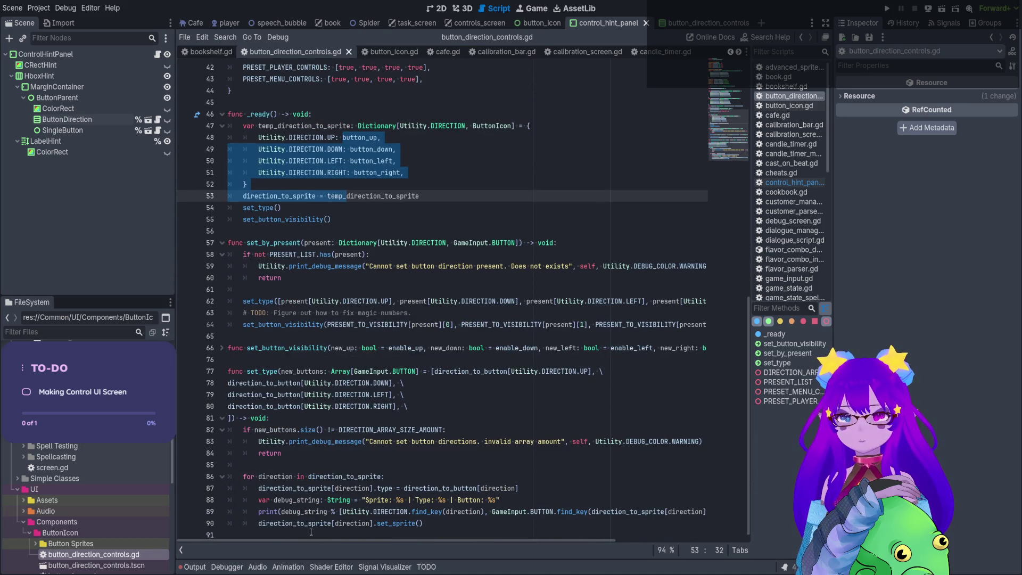
{"action": "double_click", "coordinate": [372, 137]}
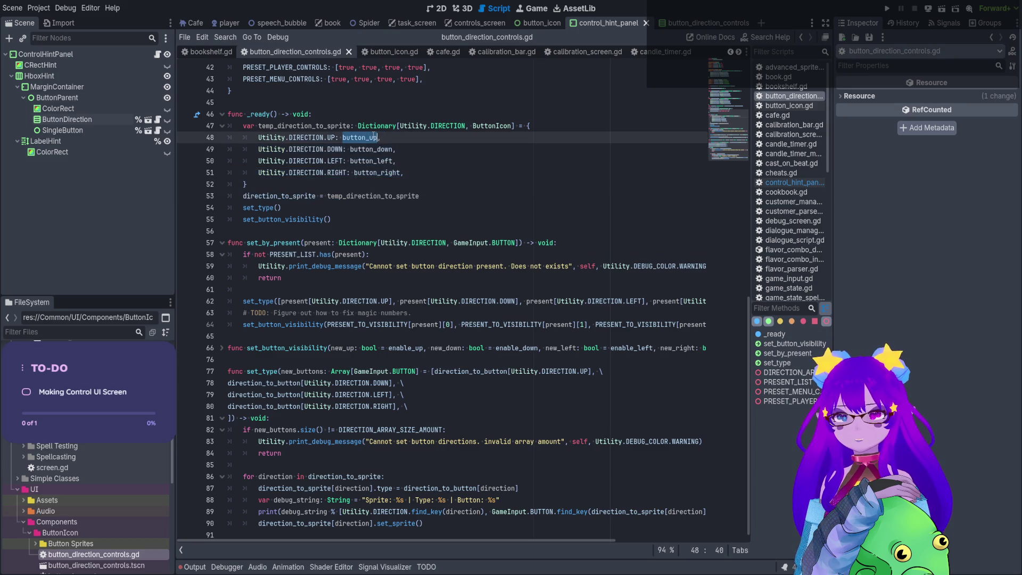
{"action": "double_click", "coordinate": [371, 149]}
{"action": "double_click", "coordinate": [371, 161]}
{"action": "double_click", "coordinate": [367, 173]}
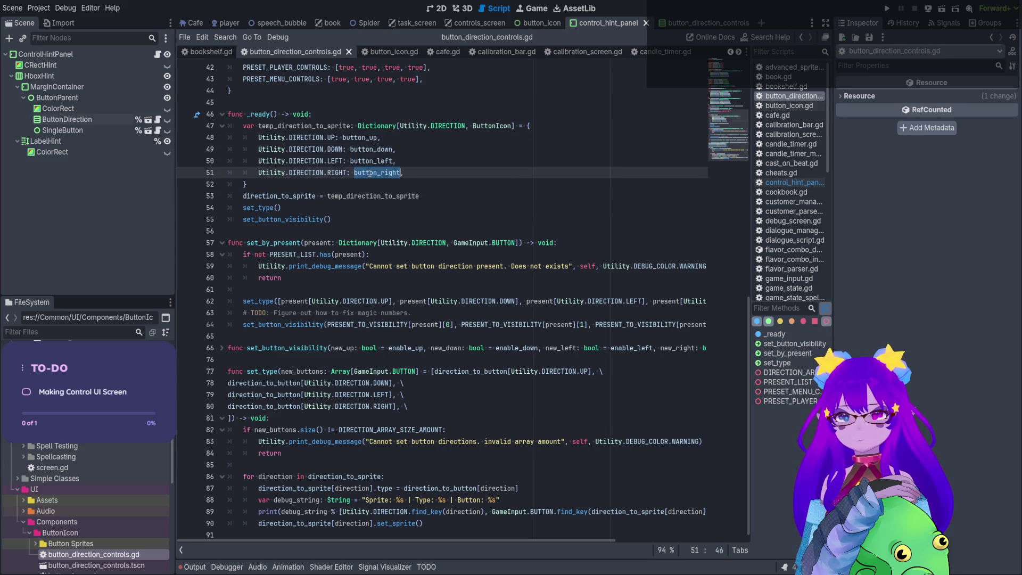
{"action": "scroll", "coordinate": [372, 179], "scroll_direction": "up", "scroll_amount": 6}
{"action": "scroll", "coordinate": [372, 179], "scroll_direction": "up", "scroll_amount": 5}
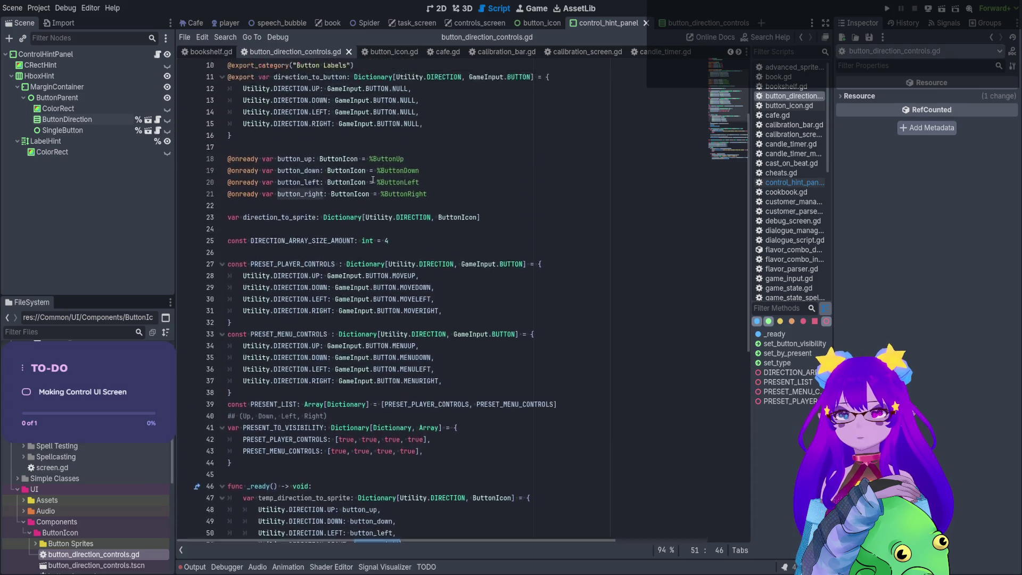
{"action": "scroll", "coordinate": [373, 180], "scroll_direction": "down", "scroll_amount": 5}
{"action": "left_click_drag", "start_coordinate": [322, 383], "coordinate": [358, 382]}
{"action": "left_click", "coordinate": [335, 383]}
{"action": "scroll", "coordinate": [369, 393], "scroll_direction": "down", "scroll_amount": 7}
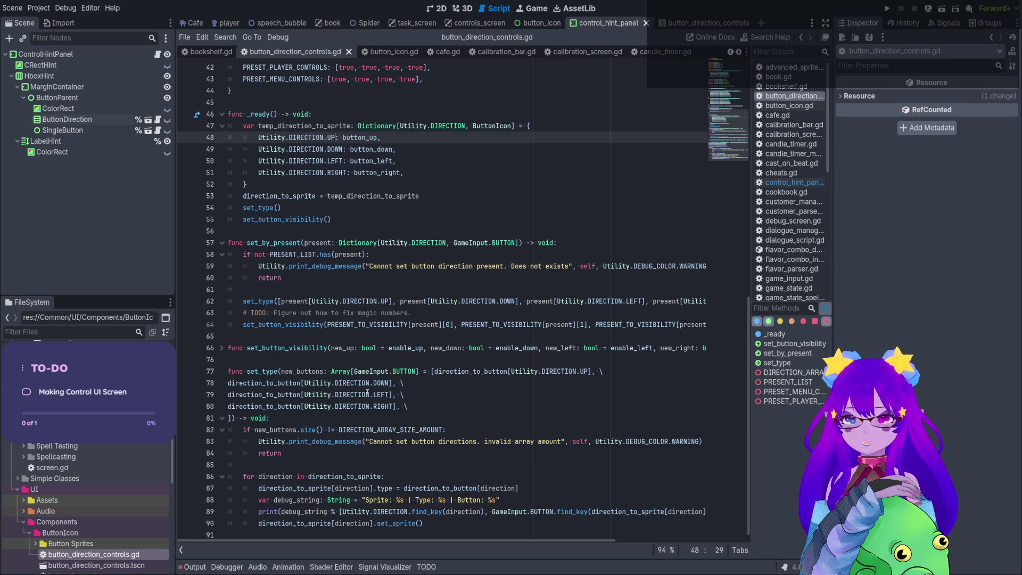
{"action": "key", "text": "ctrl+s"}
Inspect the for loop's direction_to_sprite and button_up, then add blank lines above the loop.
{"action": "left_click", "coordinate": [391, 464]}
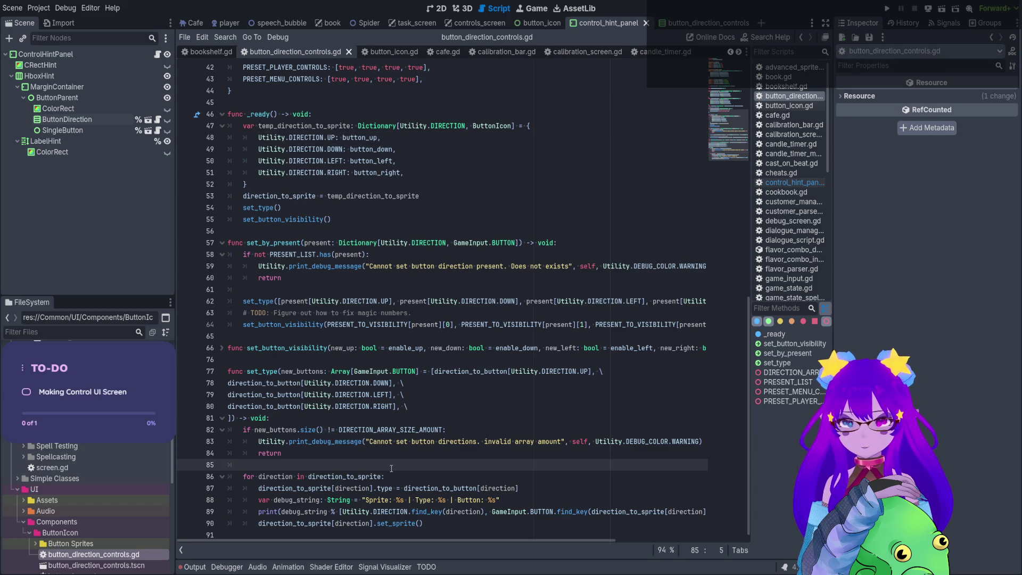
{"action": "left_click", "coordinate": [285, 476]}
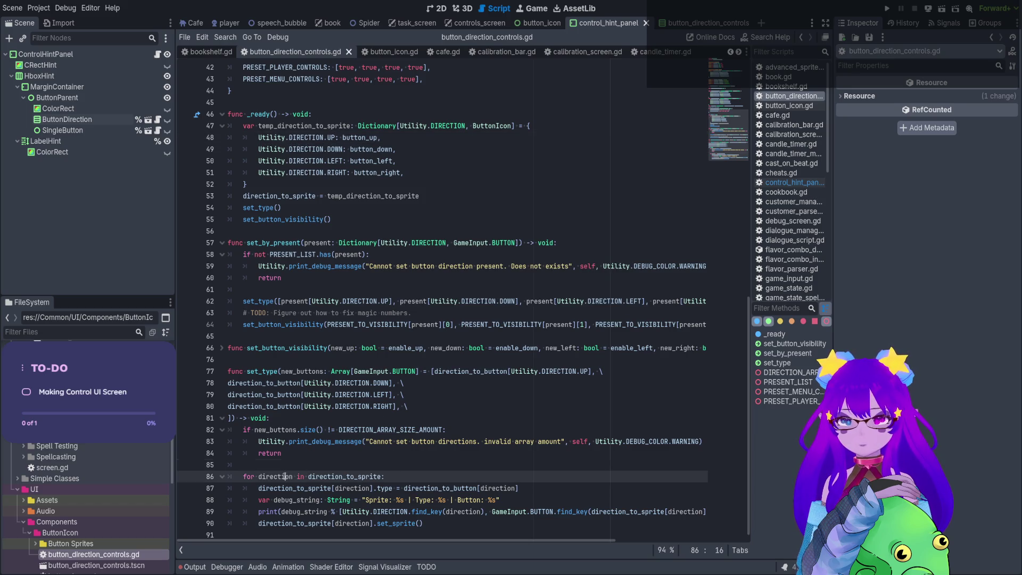
{"action": "double_click", "coordinate": [339, 476]}
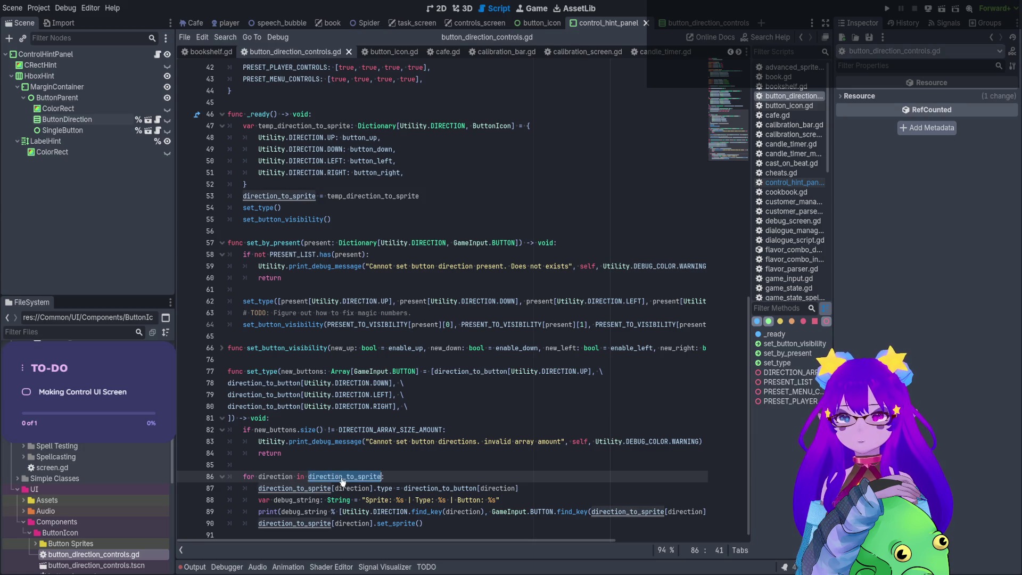
{"action": "double_click", "coordinate": [359, 137]}
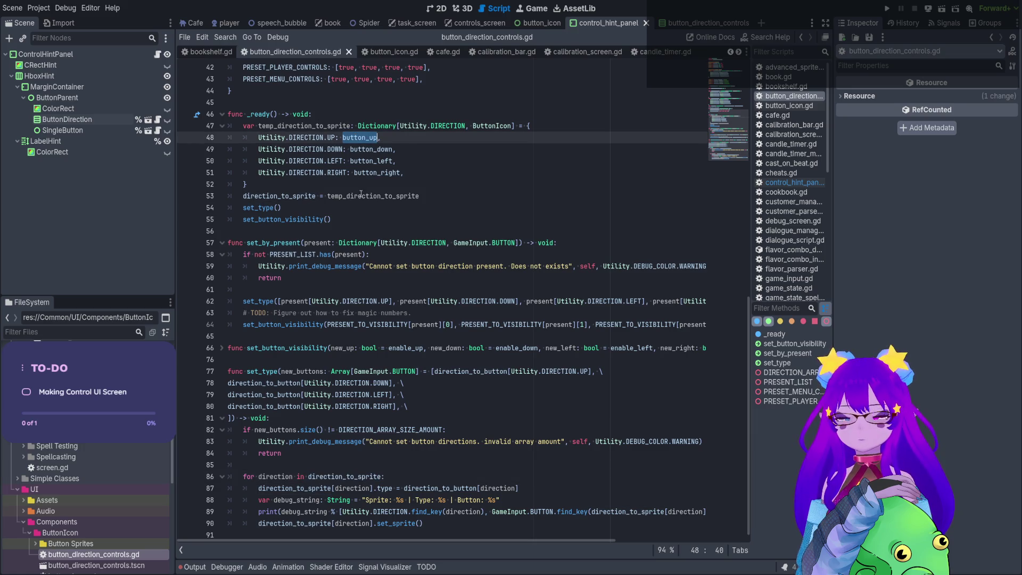
{"action": "left_click", "coordinate": [324, 138]}
{"action": "left_click_drag", "start_coordinate": [355, 137], "coordinate": [371, 140]}
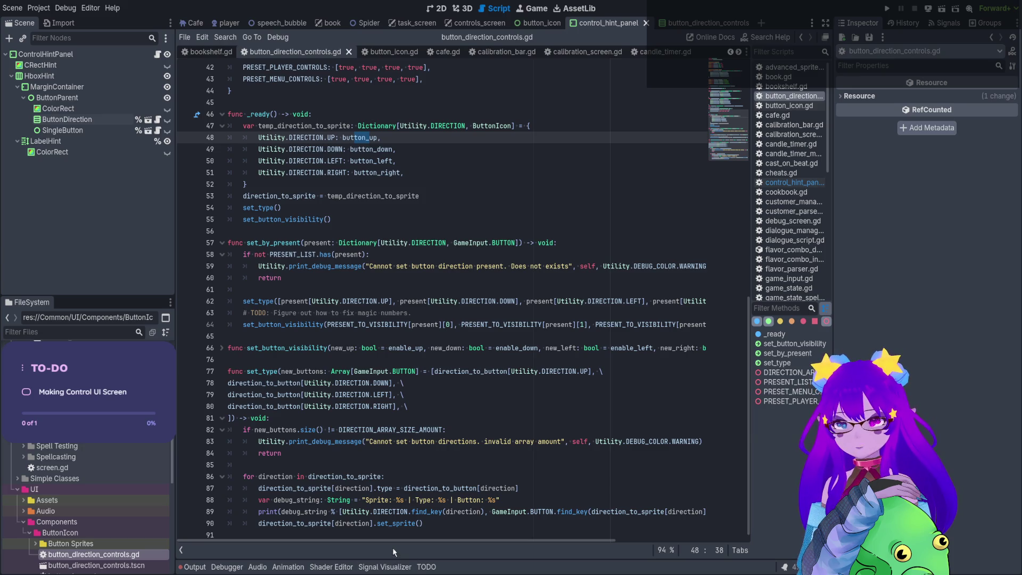
{"action": "left_click", "coordinate": [348, 466]}
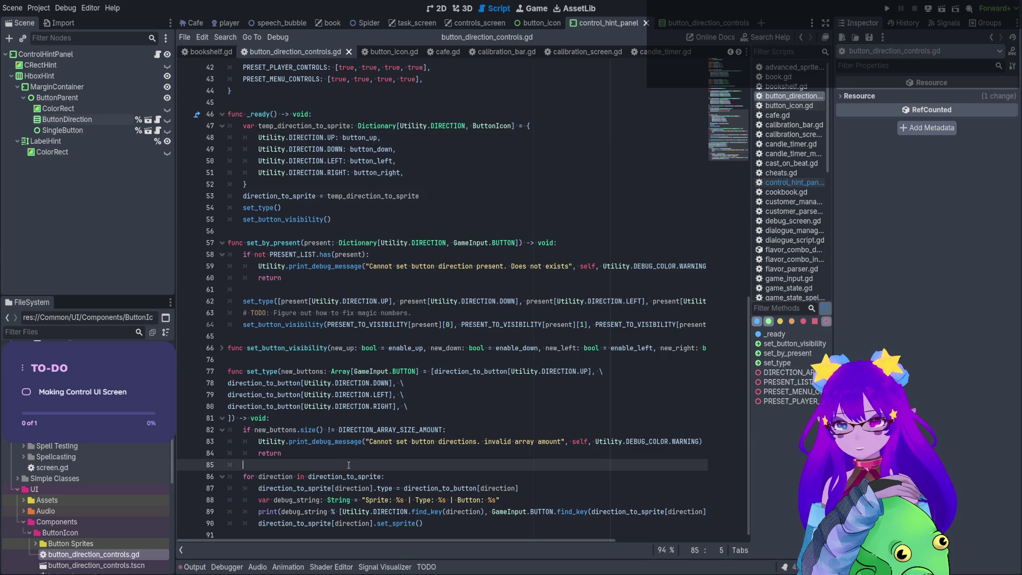
{"action": "key", "text": "Return"}
{"action": "key", "text": "Return"}
{"action": "key", "text": "Up"}
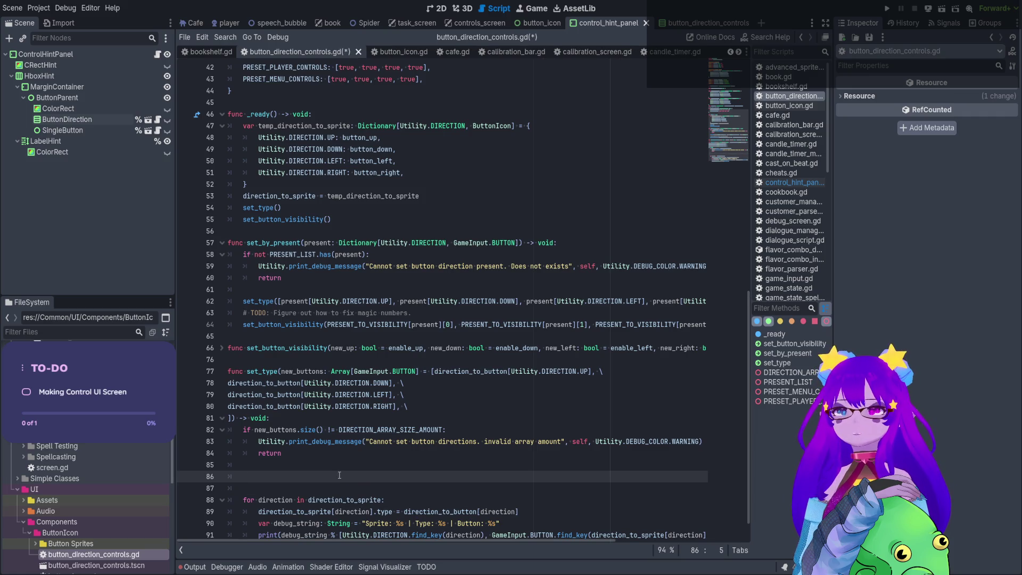
Check UP's other uses, remove the added blank lines, save, and return to the 2D view.
{"action": "double_click", "coordinate": [331, 137]}
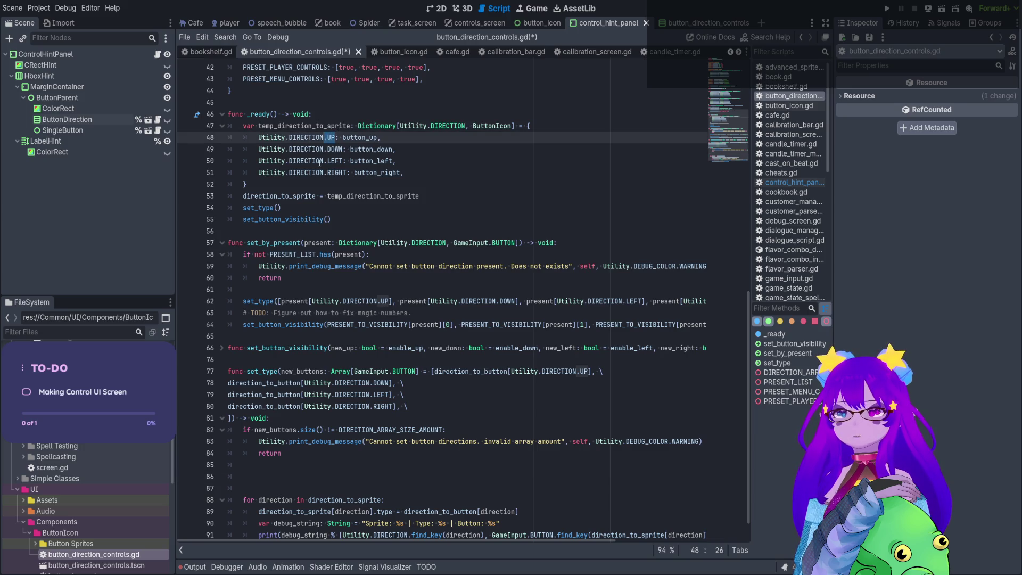
{"action": "scroll", "coordinate": [363, 143], "scroll_direction": "down", "scroll_amount": 1}
{"action": "scroll", "coordinate": [363, 152], "scroll_direction": "up", "scroll_amount": 10}
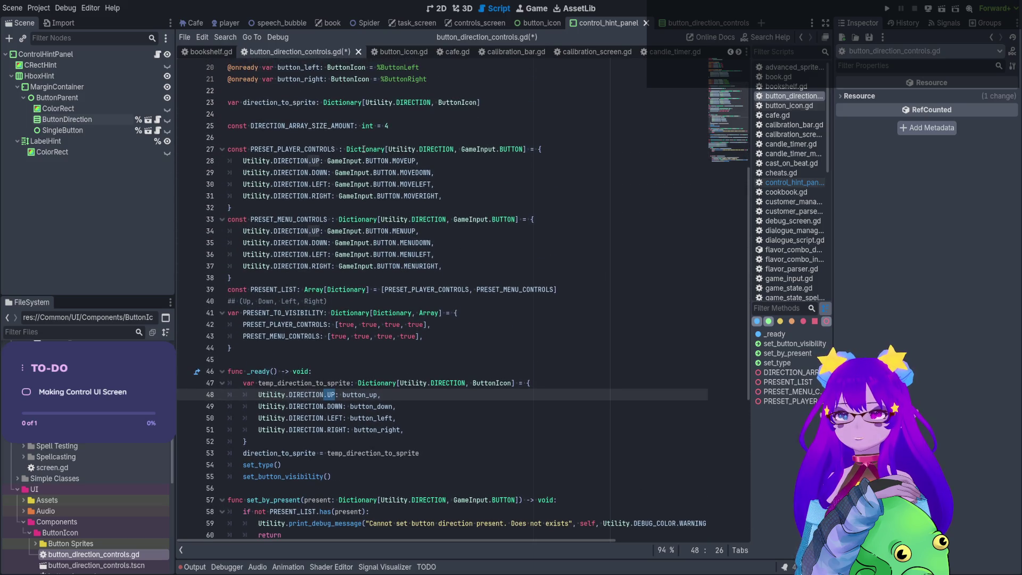
{"action": "scroll", "coordinate": [363, 149], "scroll_direction": "down", "scroll_amount": 10}
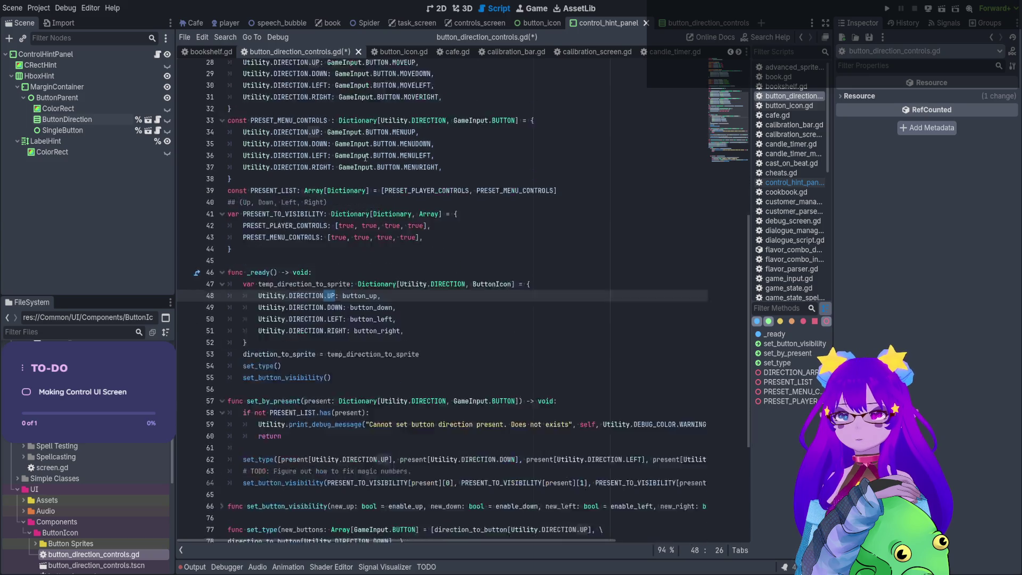
{"action": "left_click", "coordinate": [259, 451]}
{"action": "key", "text": "BackSpace"}
{"action": "key", "text": "BackSpace"}
{"action": "key", "text": "BackSpace"}
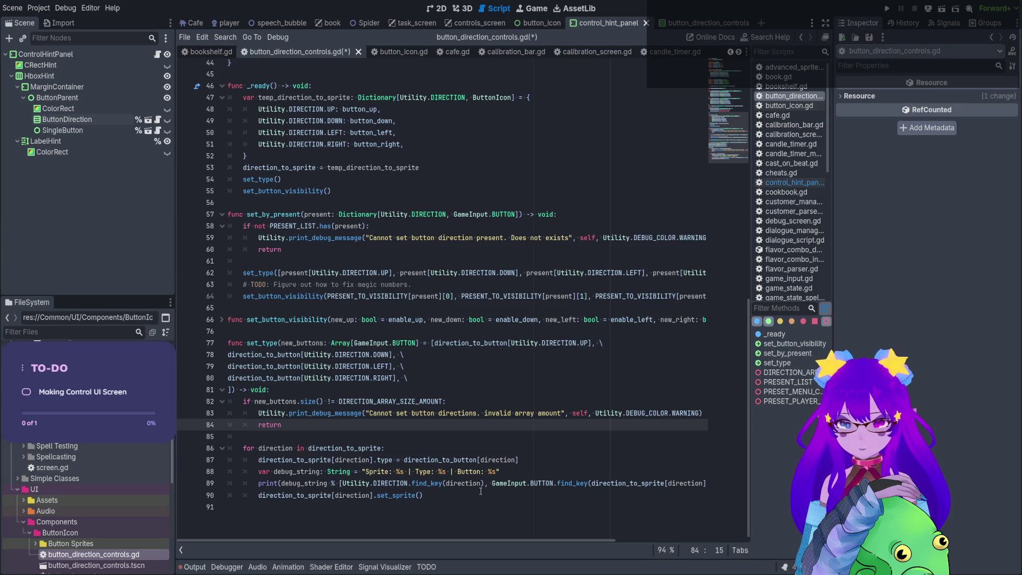
{"action": "left_click", "coordinate": [427, 497]}
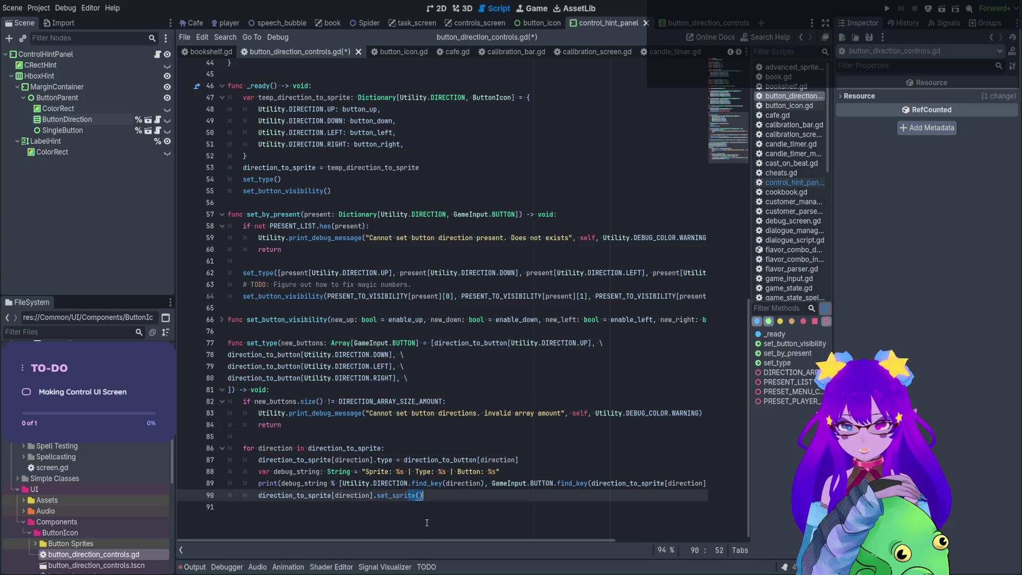
{"action": "scroll", "coordinate": [424, 537], "scroll_direction": "up", "scroll_amount": 2}
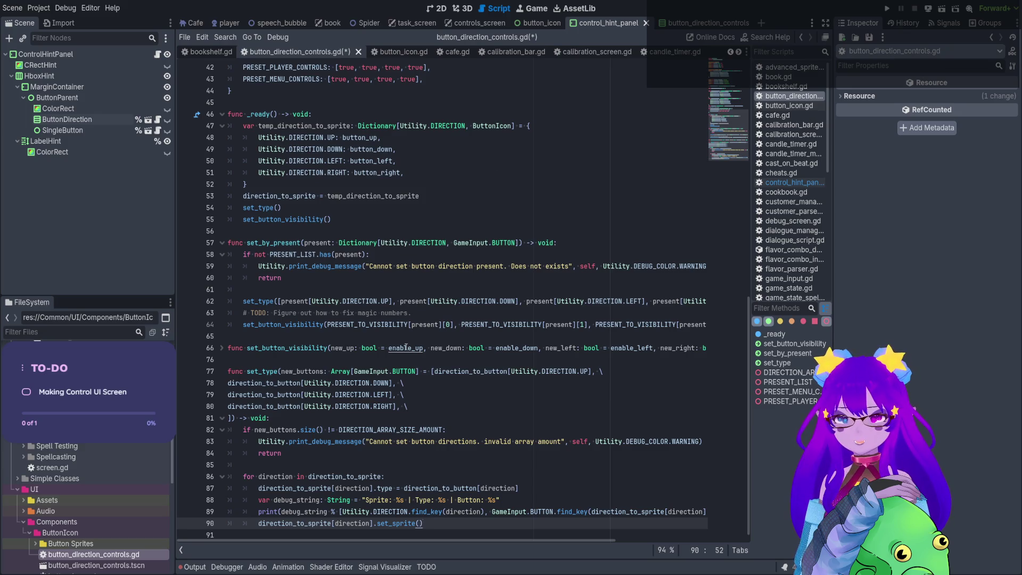
{"action": "key", "text": "ctrl+s"}
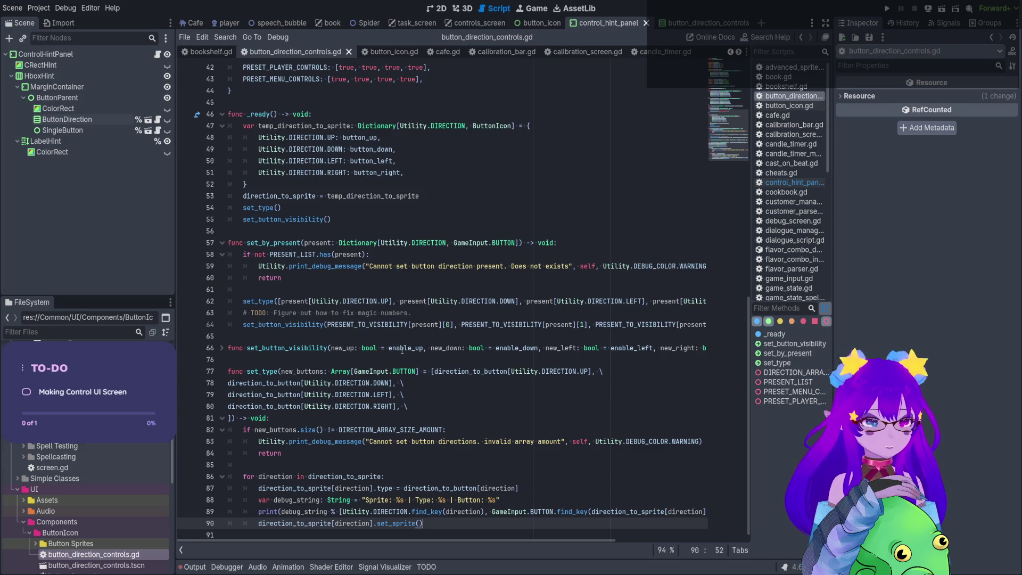
{"action": "left_click", "coordinate": [438, 8]}
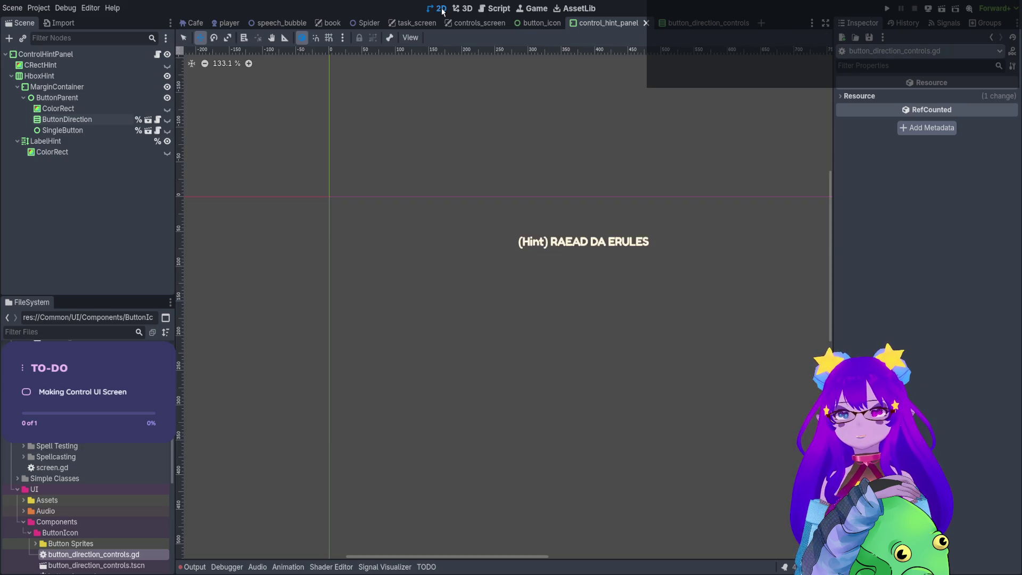
Run the button_direction_controls scene from its ButtonDirectionControls root to see the NULL sprite-type log.
{"action": "left_click", "coordinate": [698, 23]}
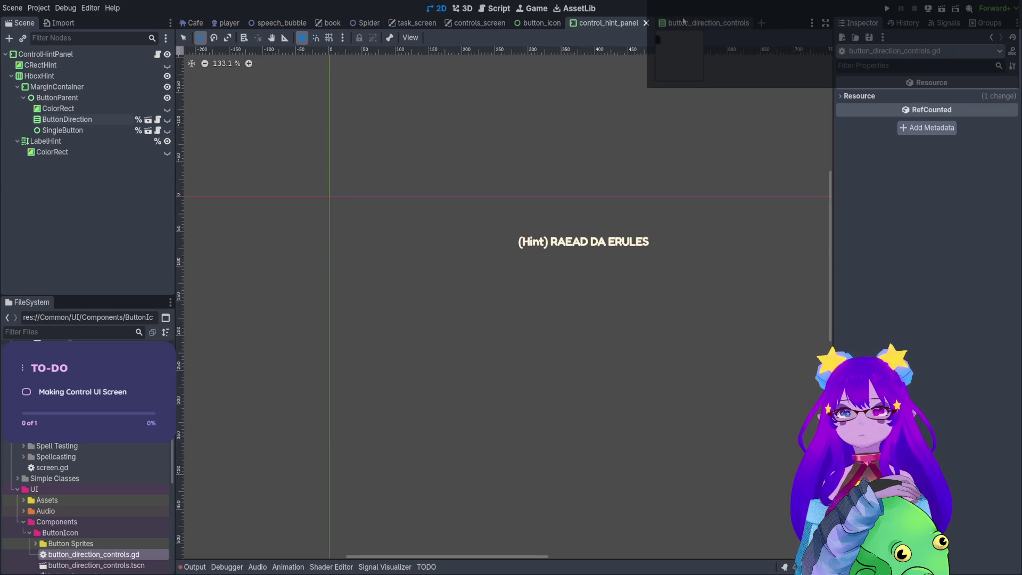
{"action": "left_click", "coordinate": [57, 54]}
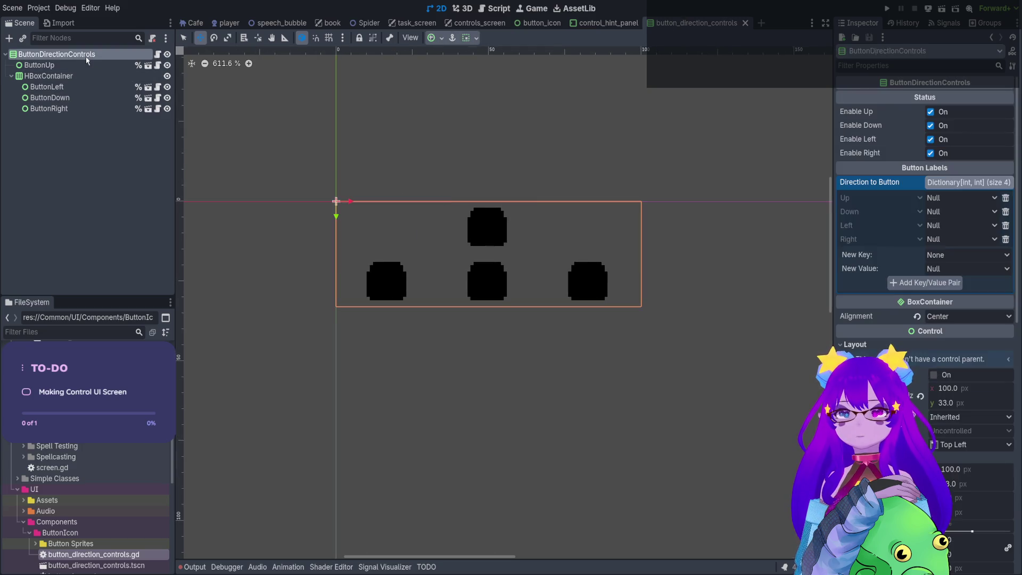
{"action": "left_click", "coordinate": [942, 8]}
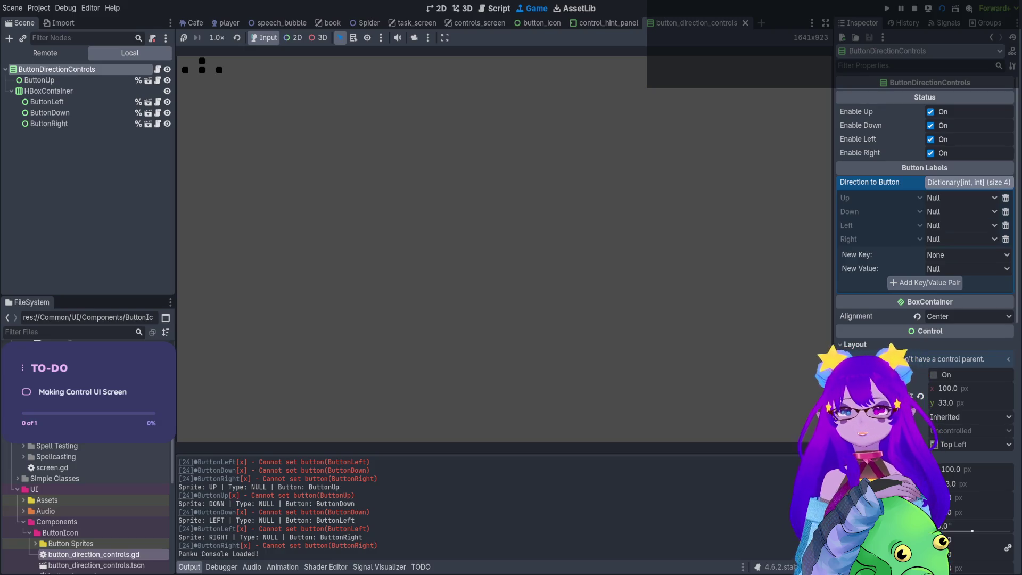
{"action": "left_click", "coordinate": [173, 94]}
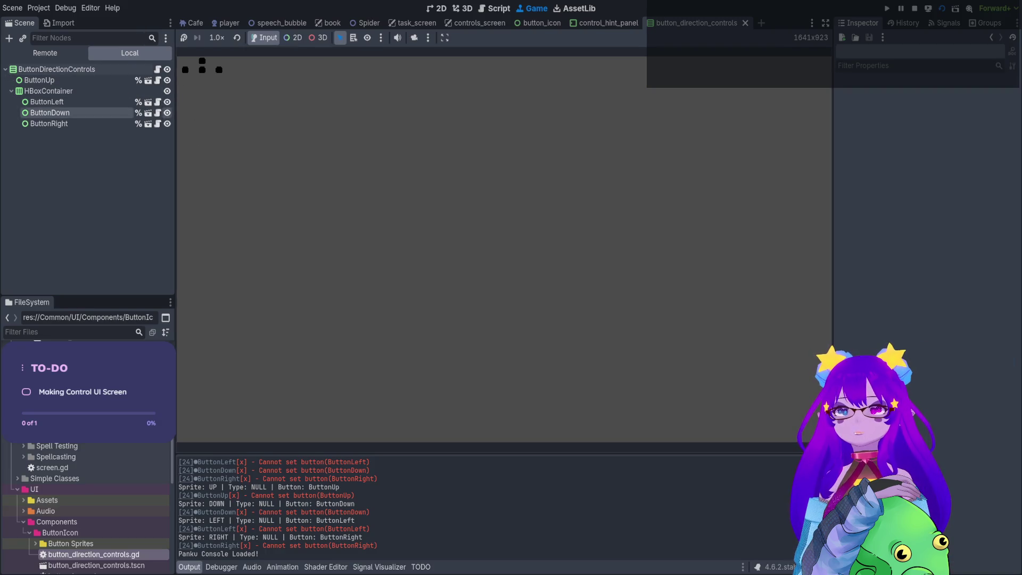
Inspect the button nodes, including ButtonLeft, in the running game, then stop it.
{"action": "left_click", "coordinate": [53, 91]}
{"action": "left_click", "coordinate": [91, 103]}
{"action": "left_click", "coordinate": [71, 117]}
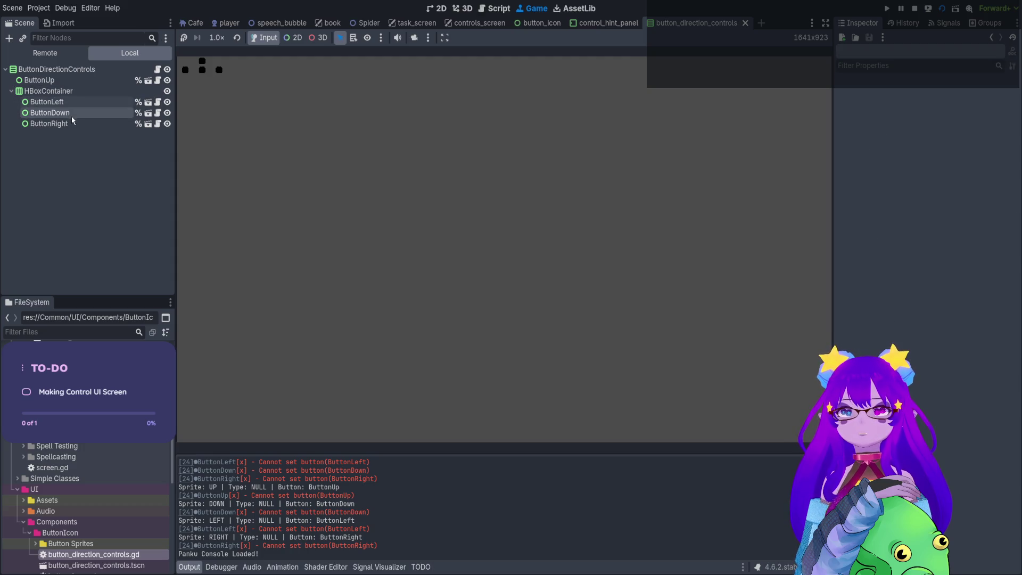
{"action": "left_click", "coordinate": [48, 102]}
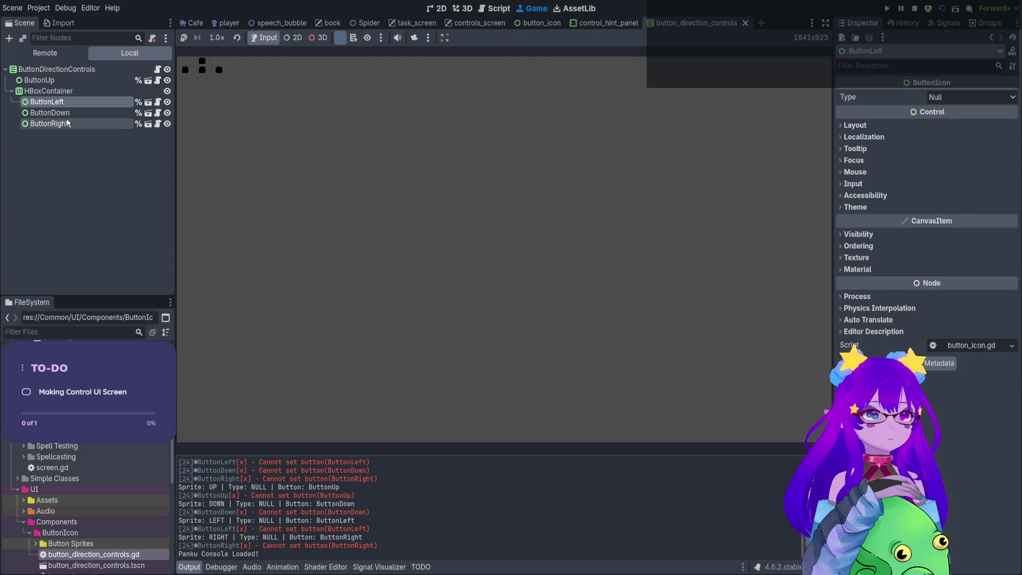
{"action": "left_click", "coordinate": [914, 8]}
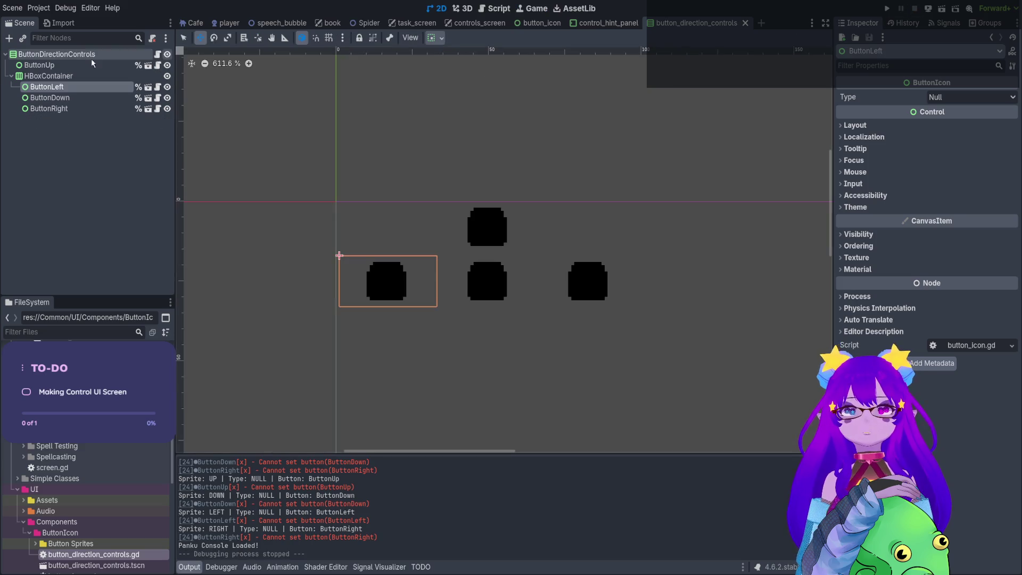
Set ButtonDown's Type to Interact, save the scene, and rerun it.
{"action": "left_click", "coordinate": [33, 101]}
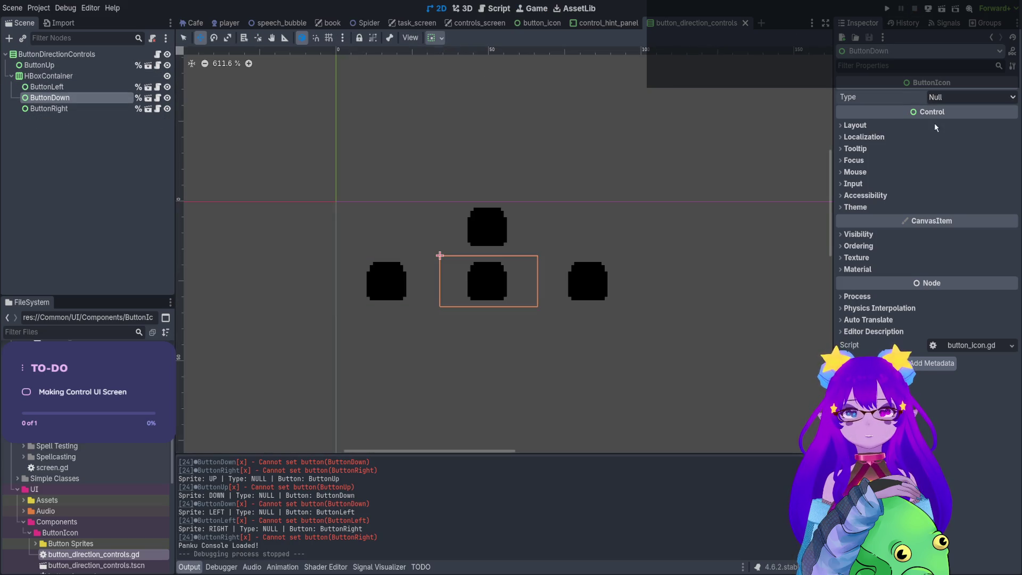
{"action": "key", "text": "ctrl+z"}
{"action": "key", "text": "ctrl+s"}
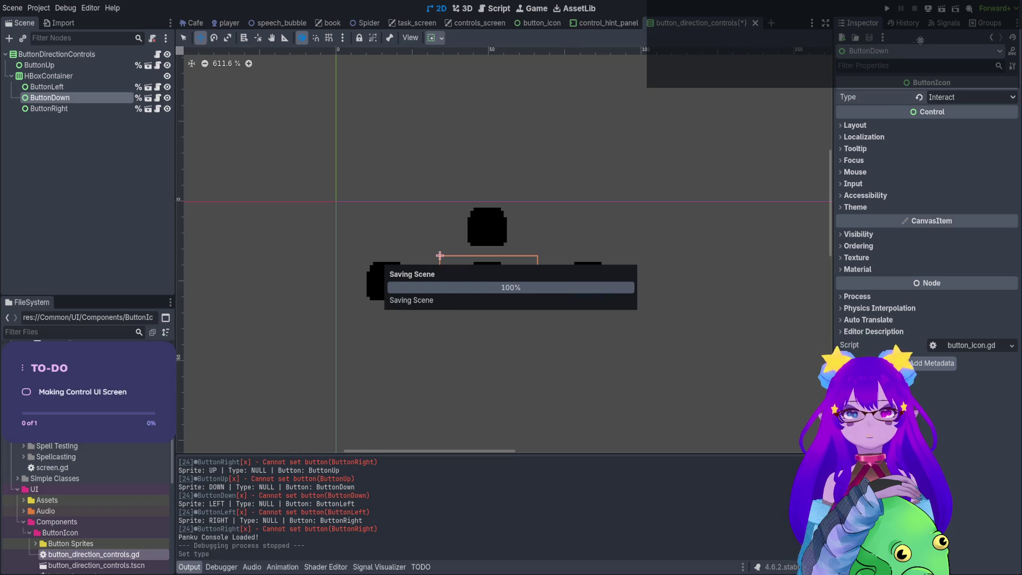
{"action": "left_click", "coordinate": [942, 8]}
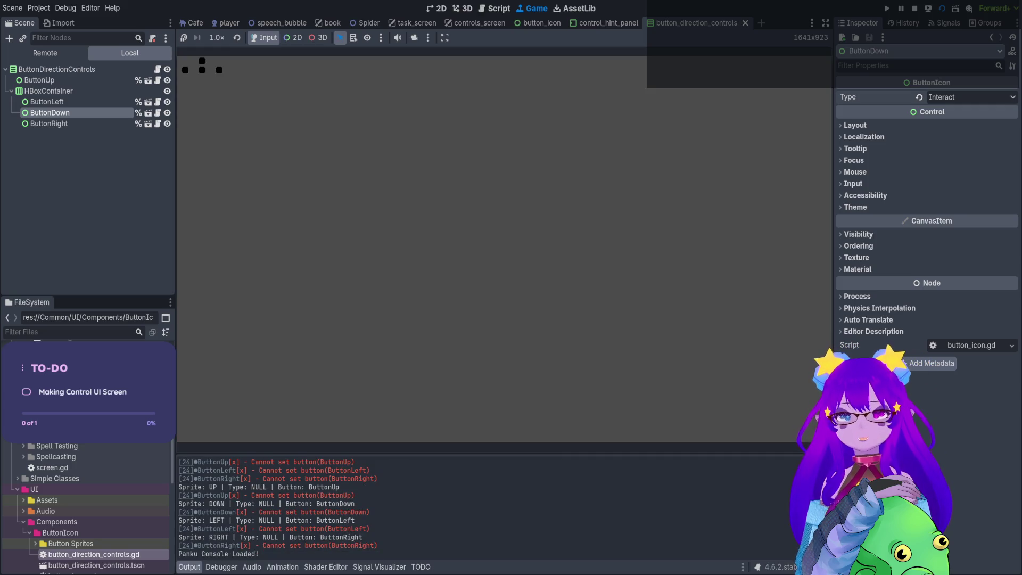
Read the button error lines in Output, stop the game, and return to the script editor.
{"action": "mouse_move", "coordinate": [278, 495]}
{"action": "left_mouse_down"}
{"action": "mouse_move", "coordinate": [362, 532]}
{"action": "mouse_move", "coordinate": [288, 547]}
{"action": "left_mouse_up"}
{"action": "scroll", "coordinate": [297, 526], "scroll_direction": "up", "scroll_amount": 3}
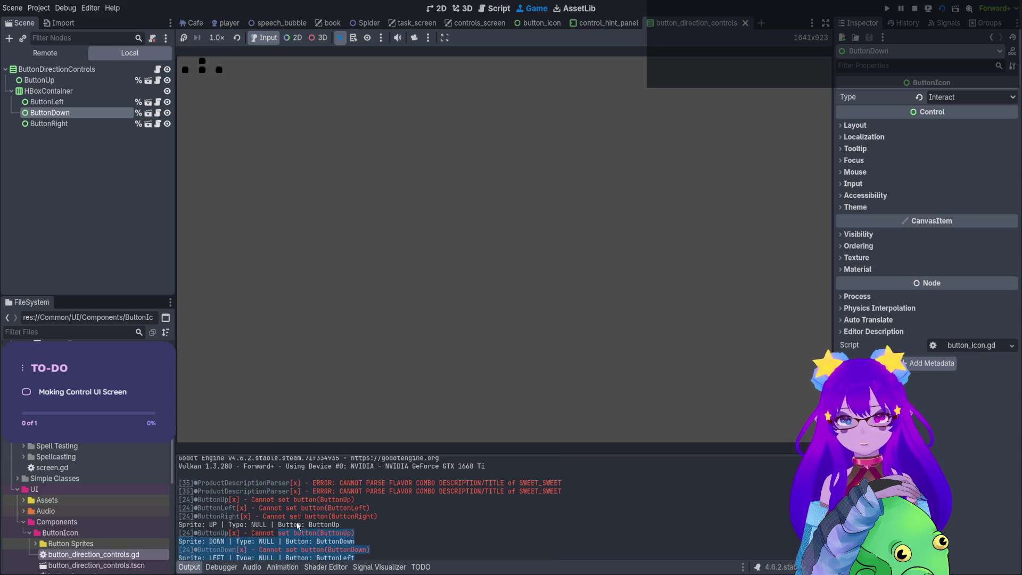
{"action": "left_click_drag", "start_coordinate": [235, 524], "coordinate": [343, 524]}
{"action": "left_click", "coordinate": [341, 524]}
{"action": "left_click", "coordinate": [915, 8]}
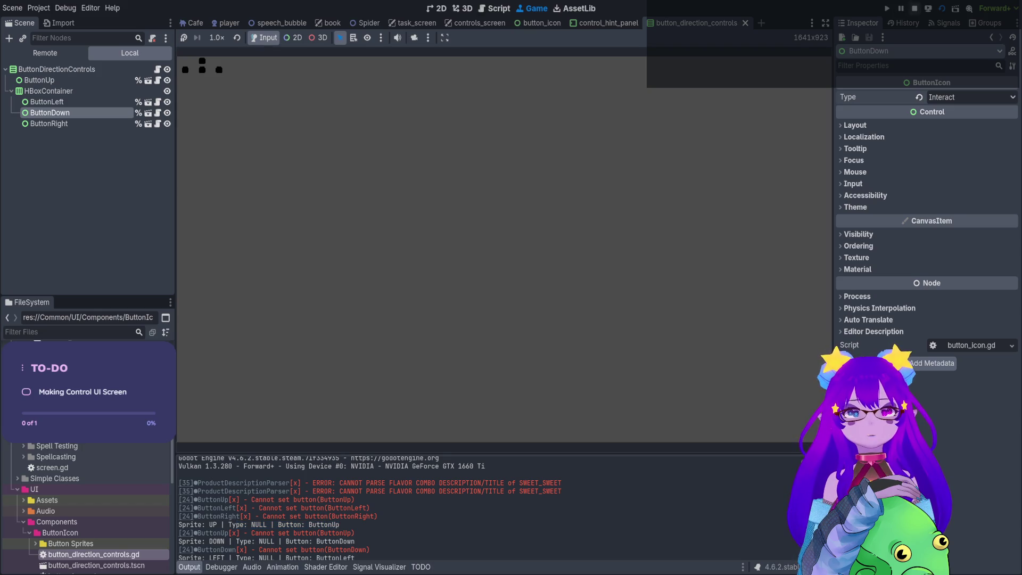
{"action": "left_click", "coordinate": [158, 54]}
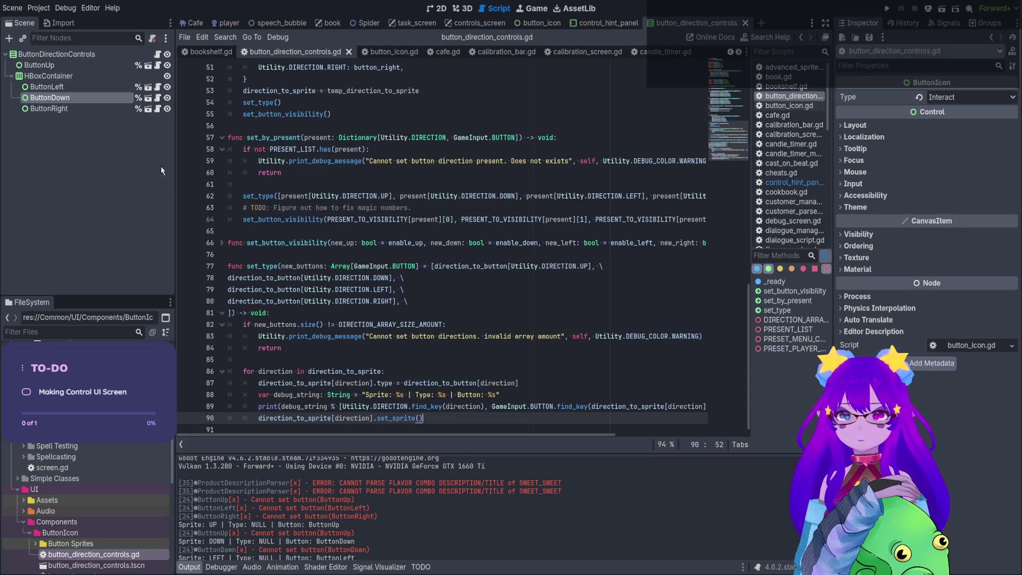
Review the direction_to_button export variable and the set_type defaults, and save the script.
{"action": "scroll", "coordinate": [309, 164], "scroll_direction": "up", "scroll_amount": 6}
{"action": "scroll", "coordinate": [308, 164], "scroll_direction": "up", "scroll_amount": 4}
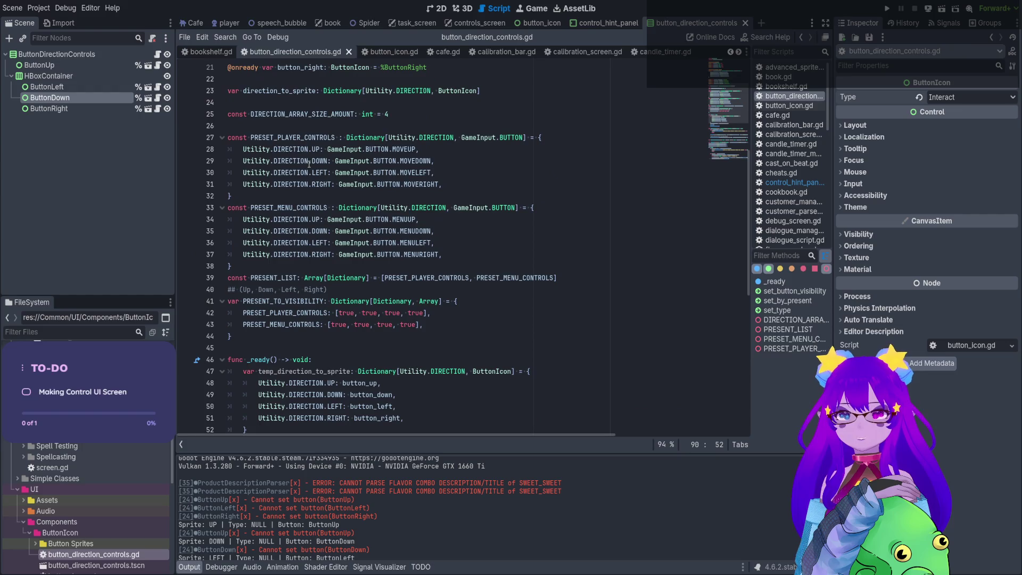
{"action": "scroll", "coordinate": [307, 191], "scroll_direction": "up", "scroll_amount": 6}
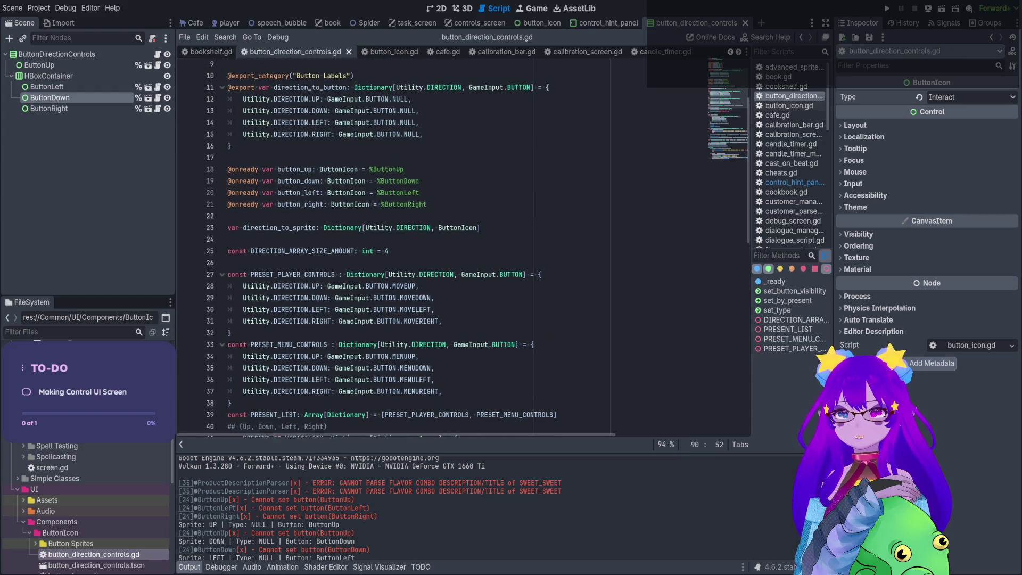
{"action": "double_click", "coordinate": [312, 161]}
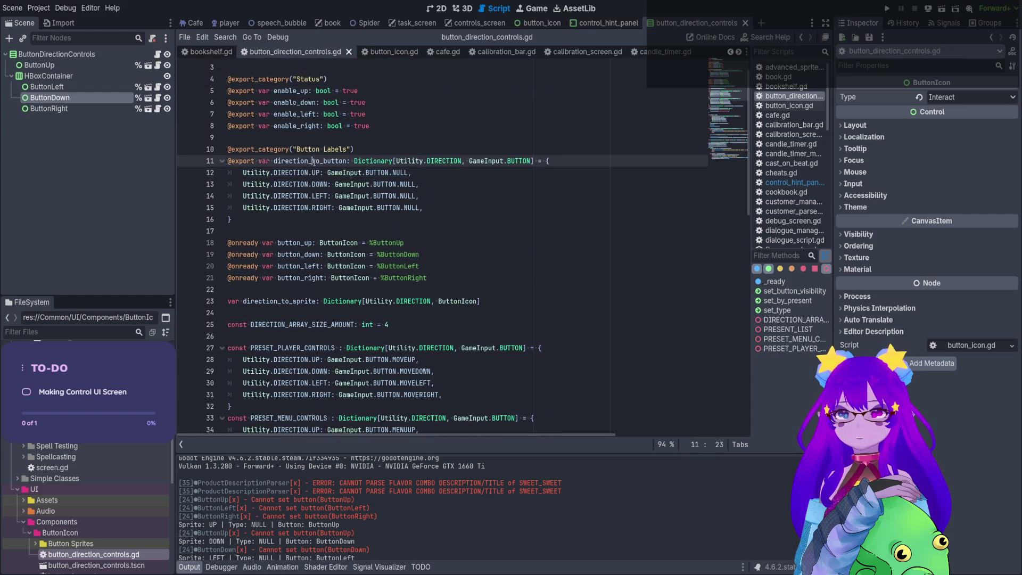
{"action": "key", "text": "ctrl+s"}
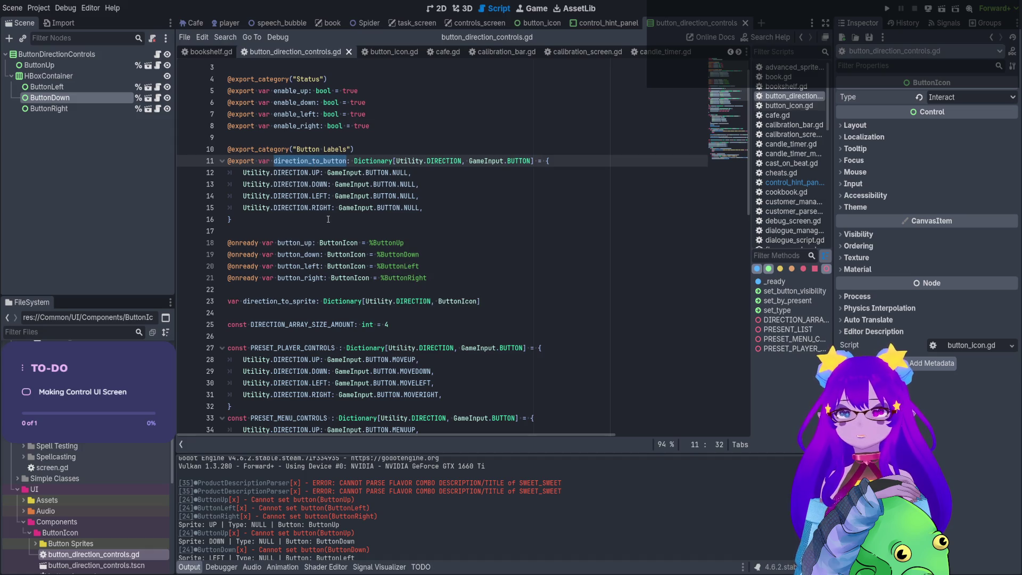
{"action": "scroll", "coordinate": [330, 217], "scroll_direction": "down", "scroll_amount": 16}
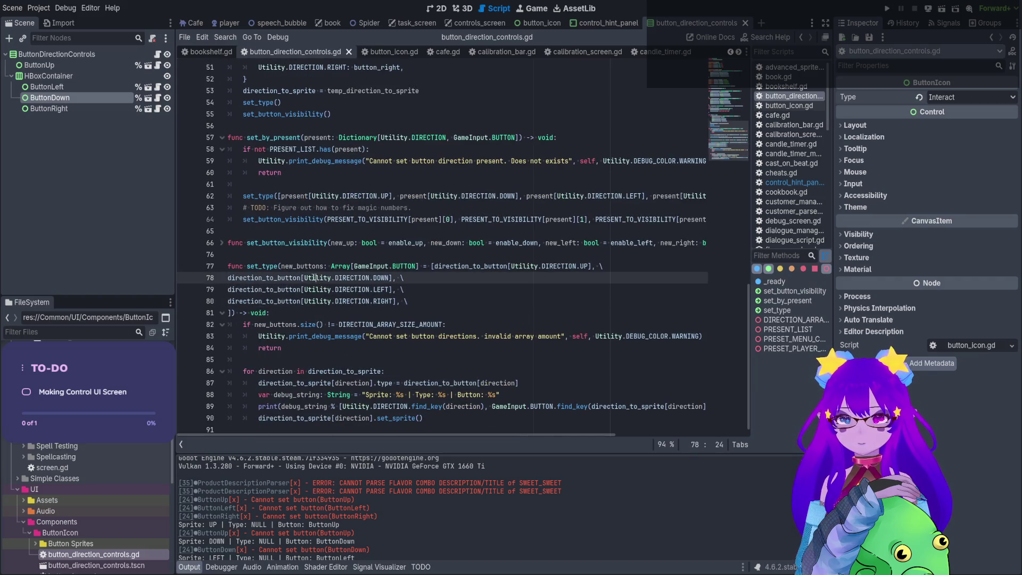
{"action": "left_click_drag", "start_coordinate": [303, 278], "coordinate": [311, 302]}
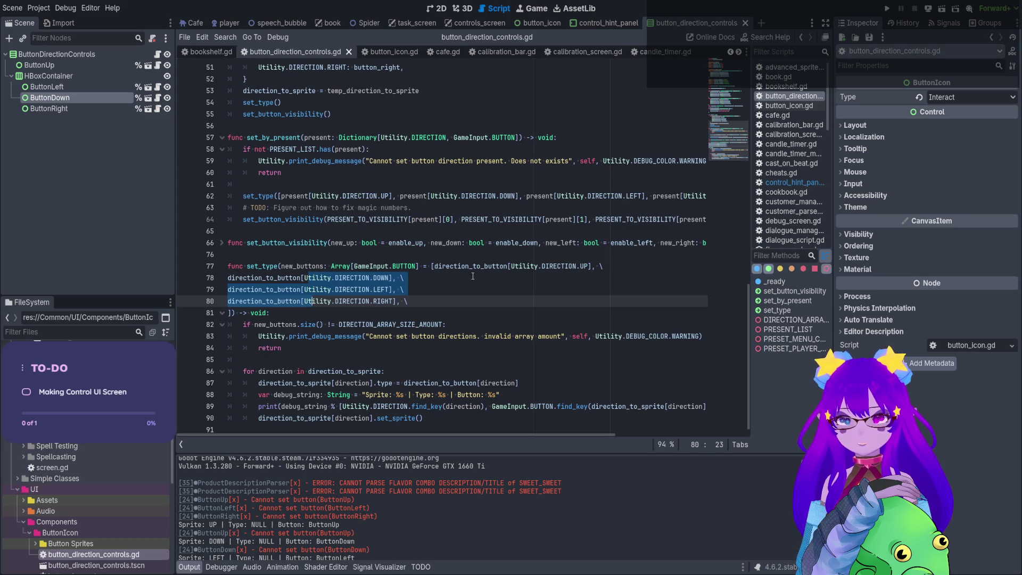
{"action": "left_click", "coordinate": [316, 265]}
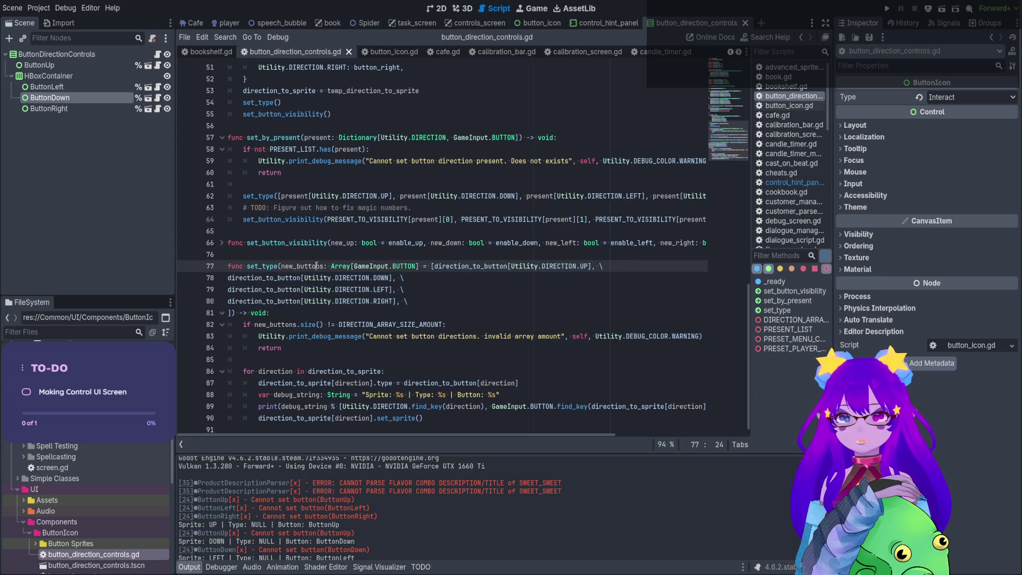
Add 'direction_to_button = new_buttons' on a new line after set_type's size check.
{"action": "left_click", "coordinate": [303, 311]}
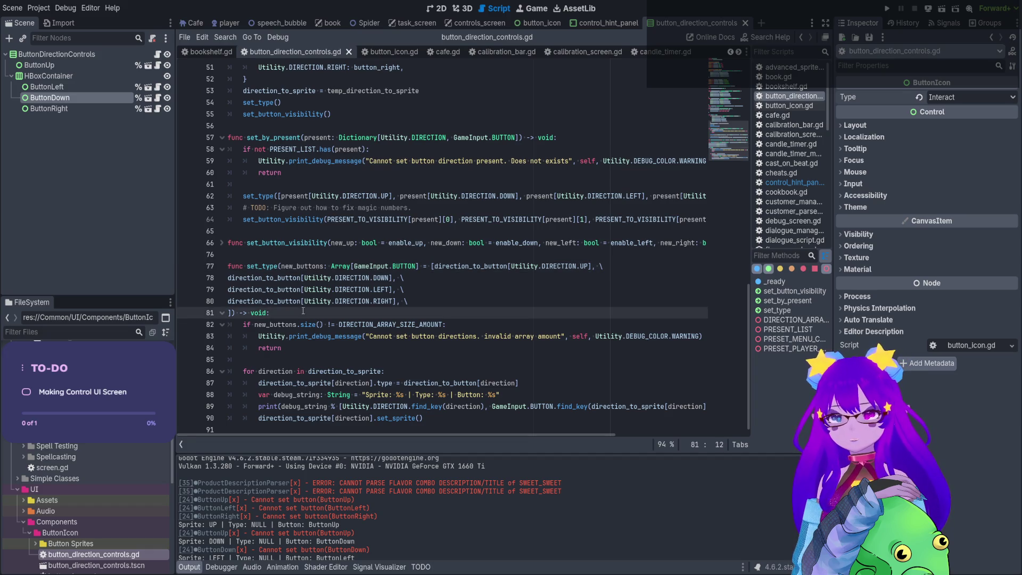
{"action": "left_click", "coordinate": [297, 363]}
{"action": "key", "text": "Return"}
{"action": "key", "text": "Return"}
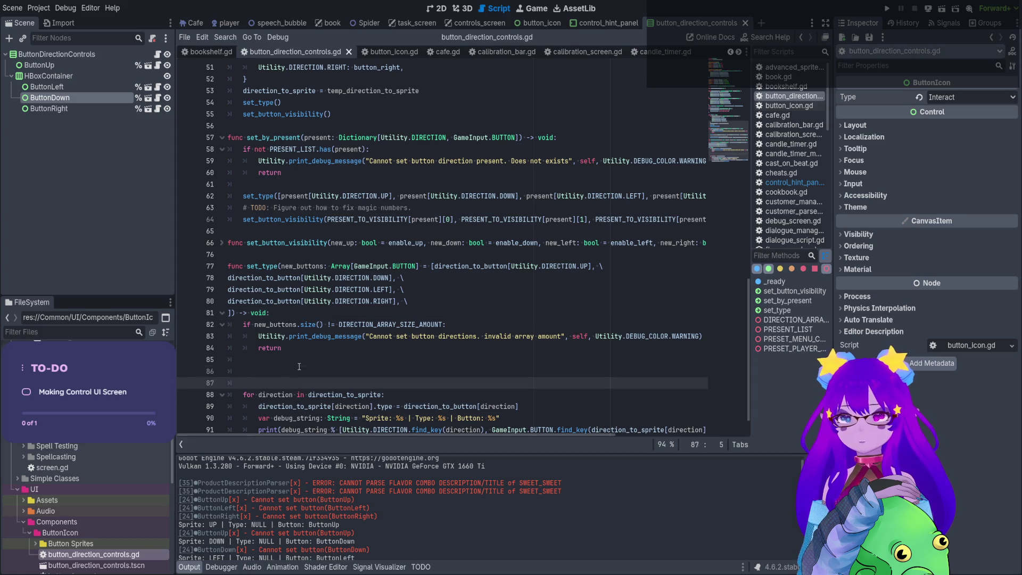
{"action": "left_click", "coordinate": [299, 366]}
{"action": "type", "text": "dire"}
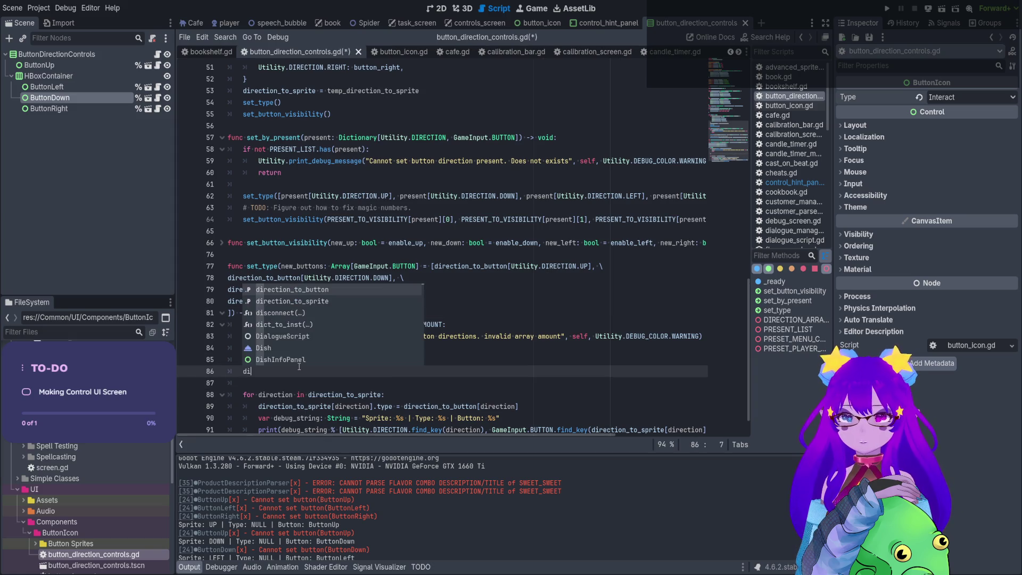
{"action": "key", "text": "Return"}
{"action": "type", "text": "= new"}
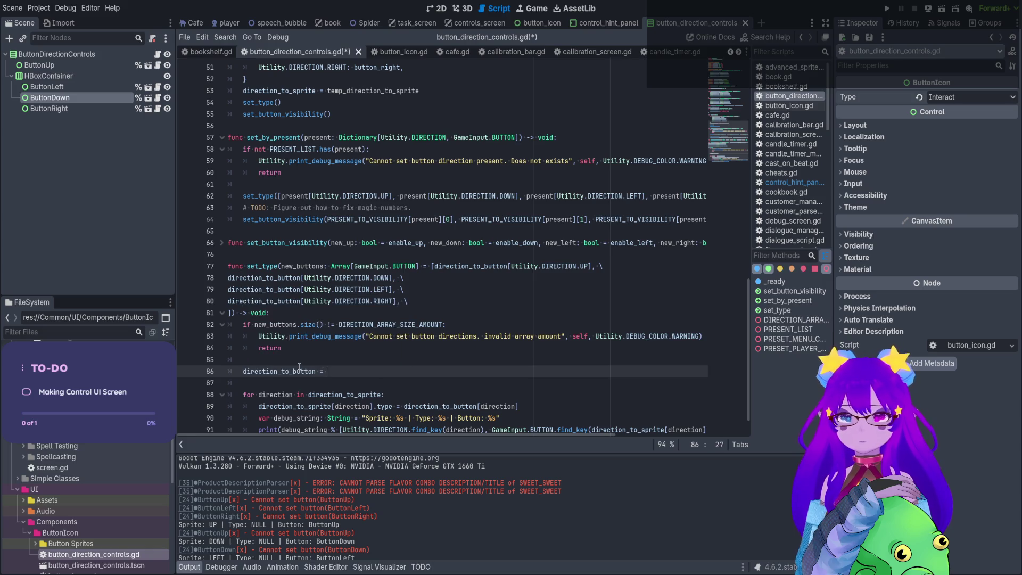
{"action": "key", "text": "Return"}
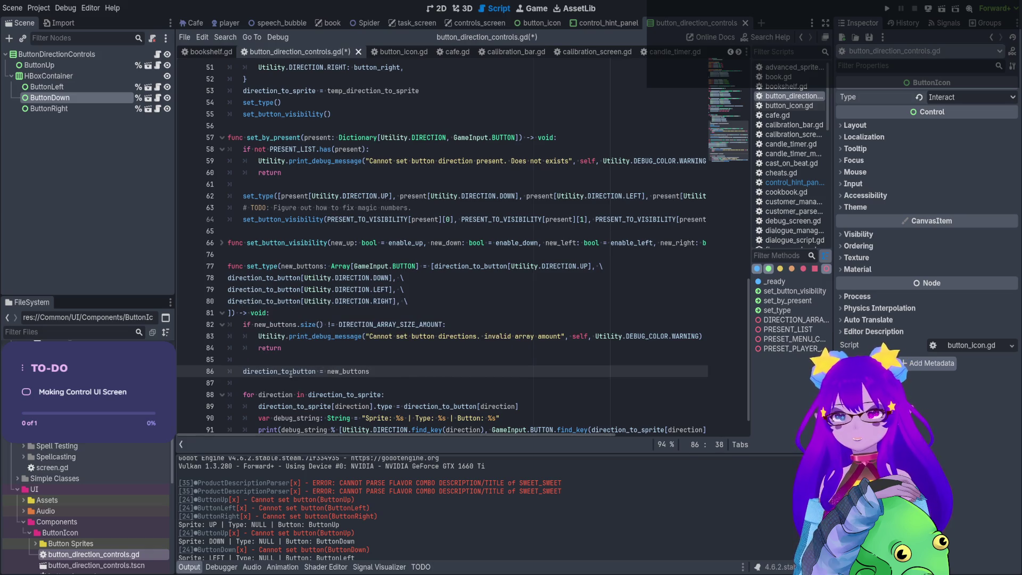
{"action": "key", "text": "Left"}
{"action": "key", "text": "Left"}
{"action": "key", "text": "Left"}
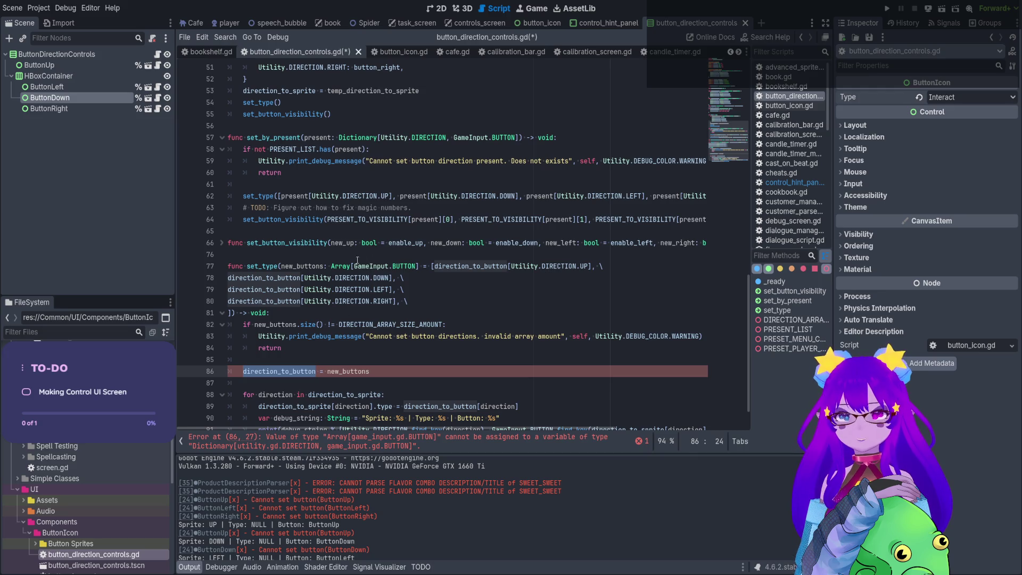
Inspect the direction_to_button Dictionary declaration on line 11 and save the script.
{"action": "left_click", "coordinate": [363, 262]}
{"action": "scroll", "coordinate": [360, 257], "scroll_direction": "up", "scroll_amount": 15}
{"action": "scroll", "coordinate": [351, 253], "scroll_direction": "up", "scroll_amount": 1}
{"action": "double_click", "coordinate": [328, 182]}
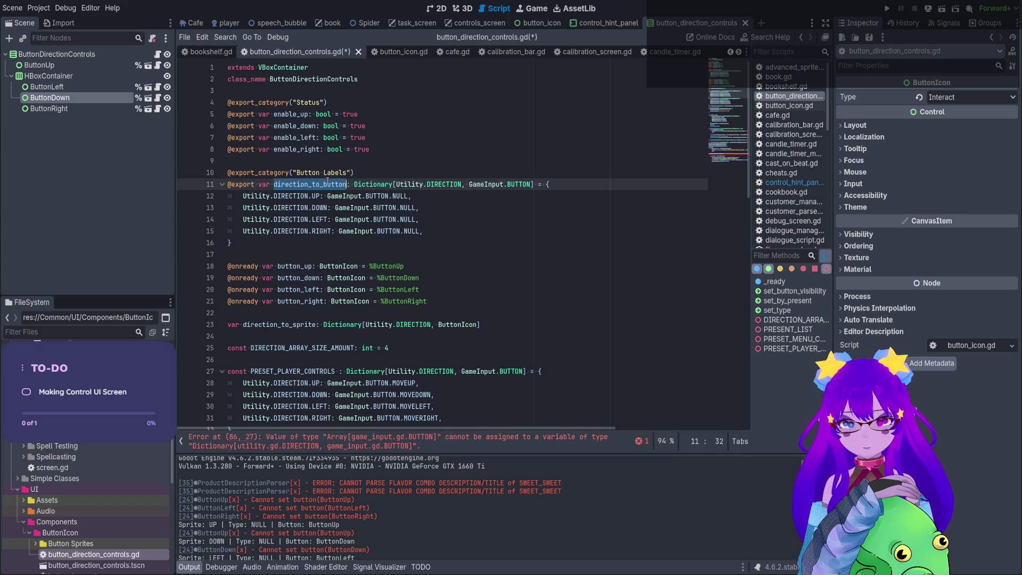
{"action": "left_click_drag", "start_coordinate": [406, 185], "coordinate": [423, 219]}
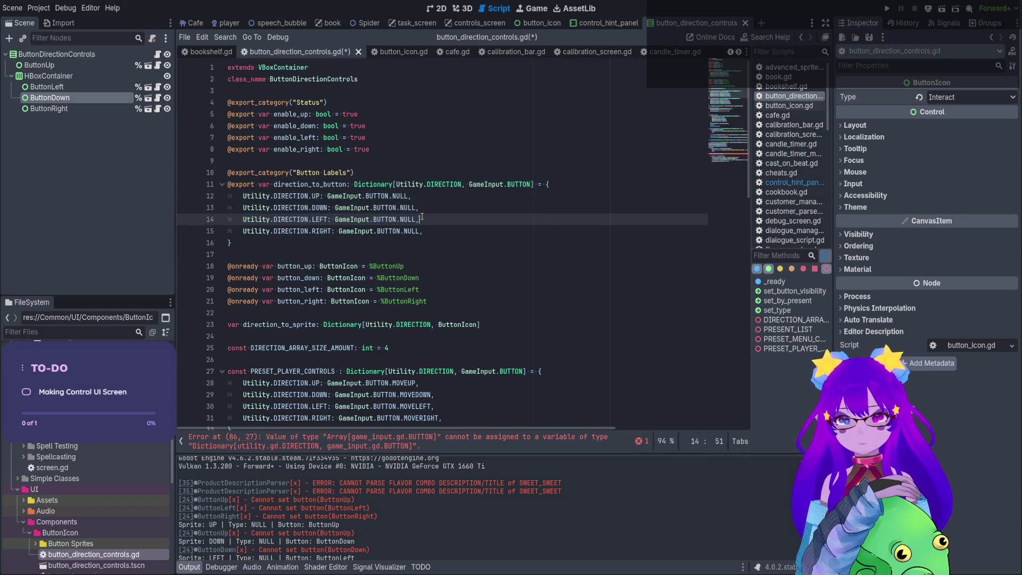
{"action": "left_click", "coordinate": [423, 219]}
{"action": "scroll", "coordinate": [423, 219], "scroll_direction": "down", "scroll_amount": 2}
{"action": "scroll", "coordinate": [423, 219], "scroll_direction": "down", "scroll_amount": 4}
{"action": "scroll", "coordinate": [285, 309], "scroll_direction": "down", "scroll_amount": 3}
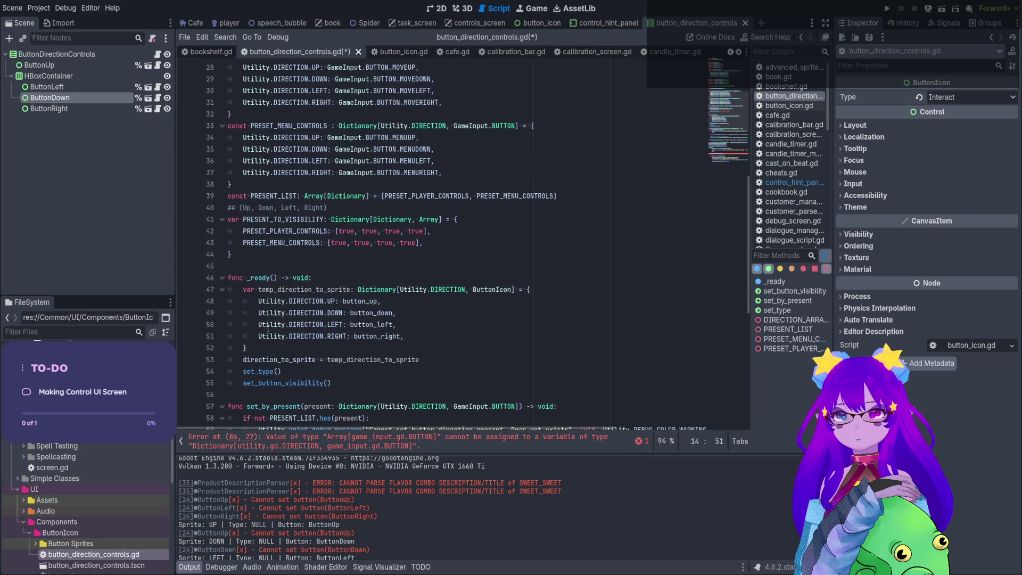
{"action": "left_click", "coordinate": [235, 265]}
{"action": "scroll", "coordinate": [236, 264], "scroll_direction": "up", "scroll_amount": 9}
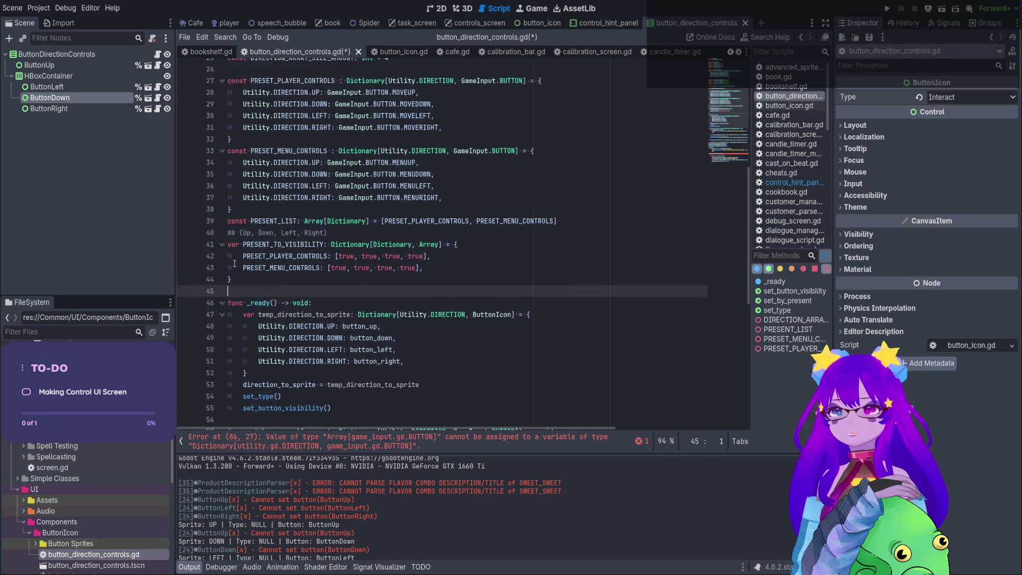
{"action": "double_click", "coordinate": [315, 185]}
{"action": "key", "text": "ctrl+s"}
Start rewriting line 86 as an indexed direction_to_button[Utility. assignment, checking the dictionary's UP entry.
{"action": "scroll", "coordinate": [324, 197], "scroll_direction": "down", "scroll_amount": 18}
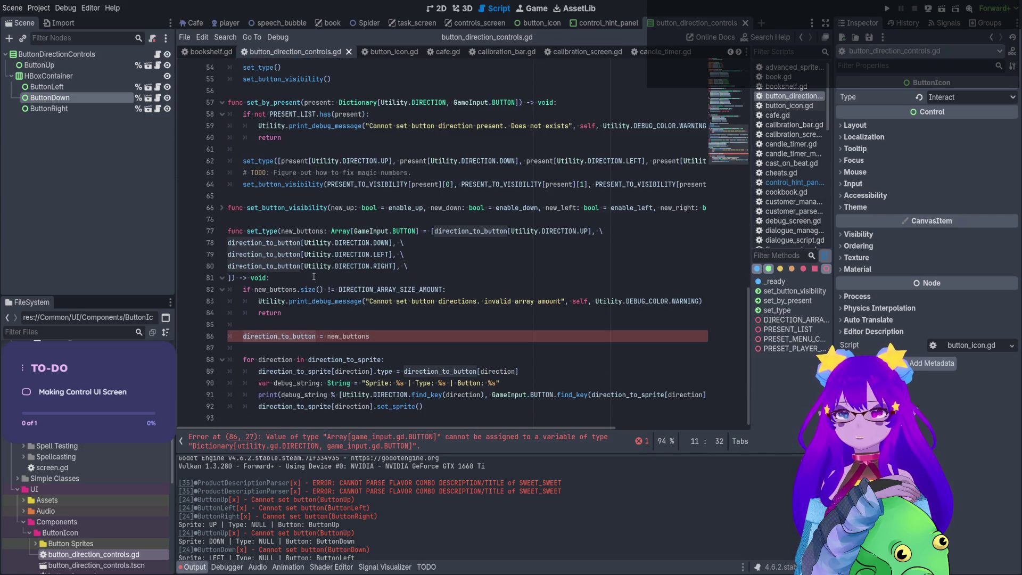
{"action": "left_click", "coordinate": [374, 336]}
{"action": "key", "text": "shift+Home"}
{"action": "type", "text": "direction_to_button."}
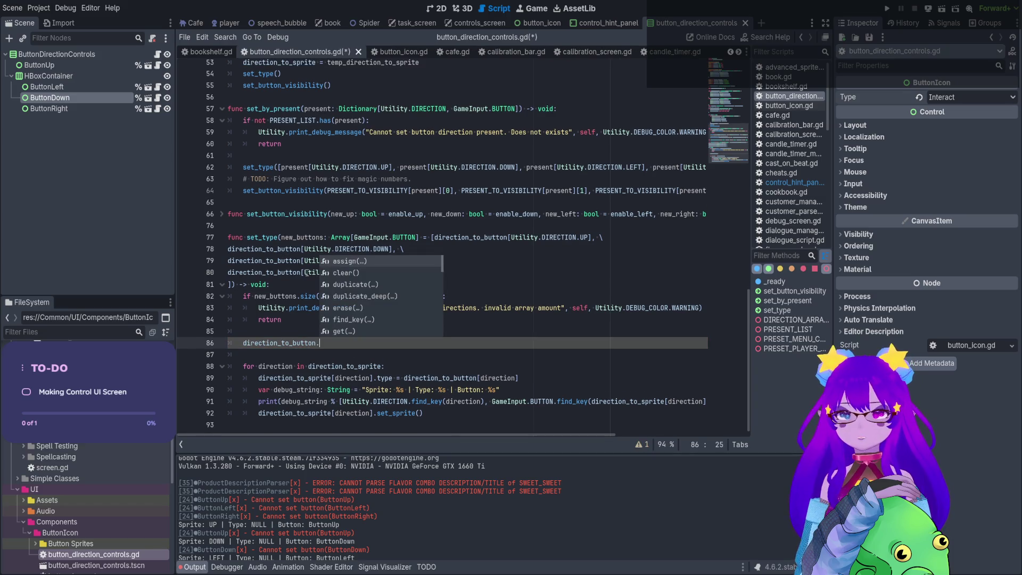
{"action": "key", "text": "BackSpace"}
{"action": "type", "text": "[Uti"}
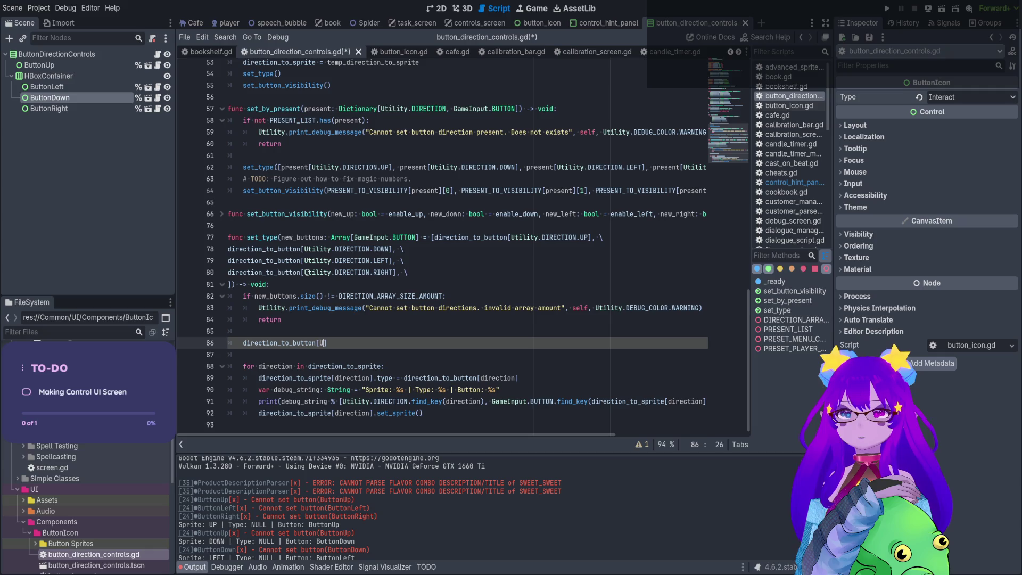
{"action": "type", "text": "lity."}
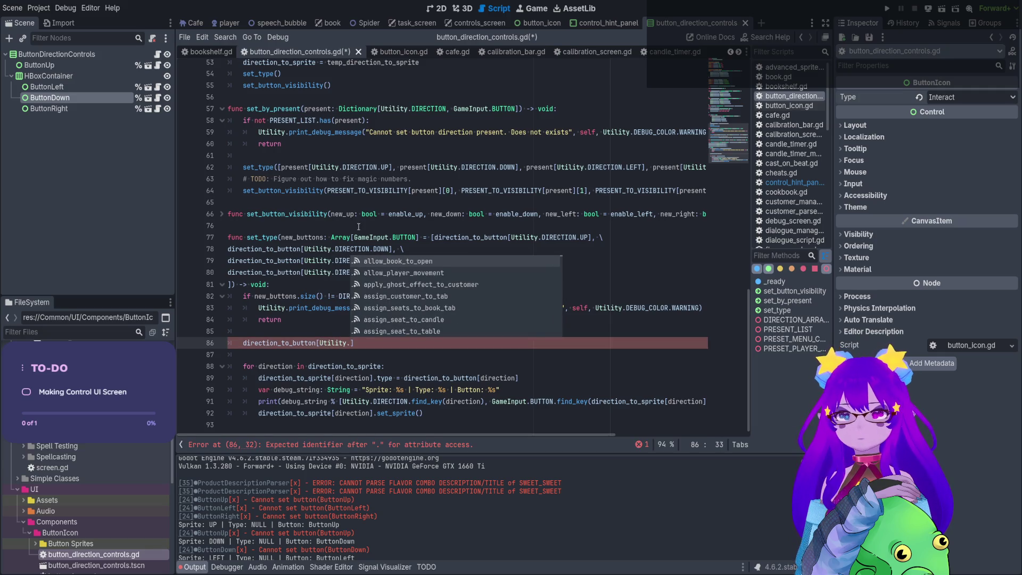
{"action": "left_click", "coordinate": [380, 206]}
{"action": "scroll", "coordinate": [367, 181], "scroll_direction": "up", "scroll_amount": 10}
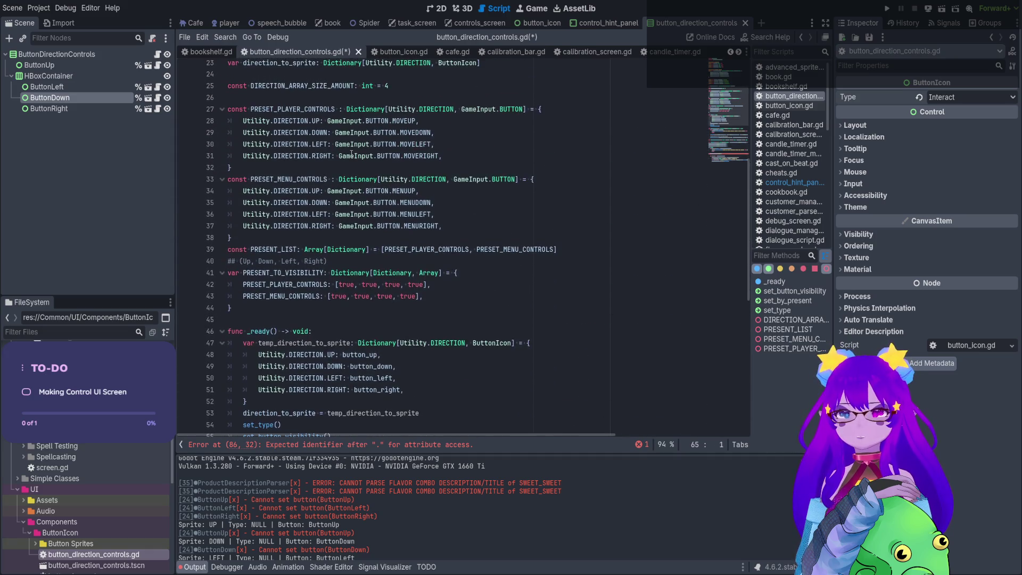
{"action": "scroll", "coordinate": [346, 146], "scroll_direction": "up", "scroll_amount": 7}
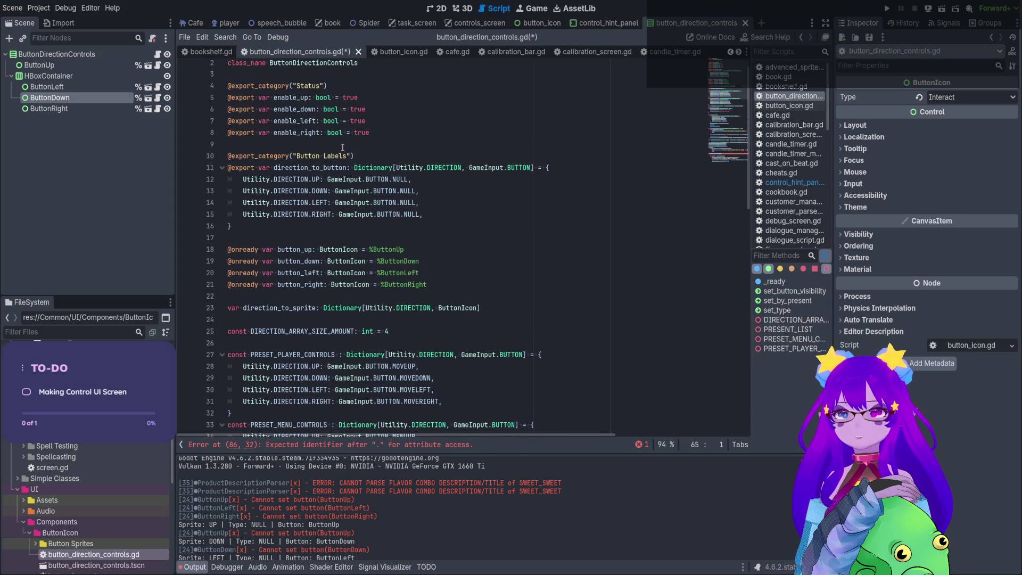
{"action": "left_click", "coordinate": [311, 179]}
{"action": "left_click_drag", "start_coordinate": [378, 178], "coordinate": [406, 193]}
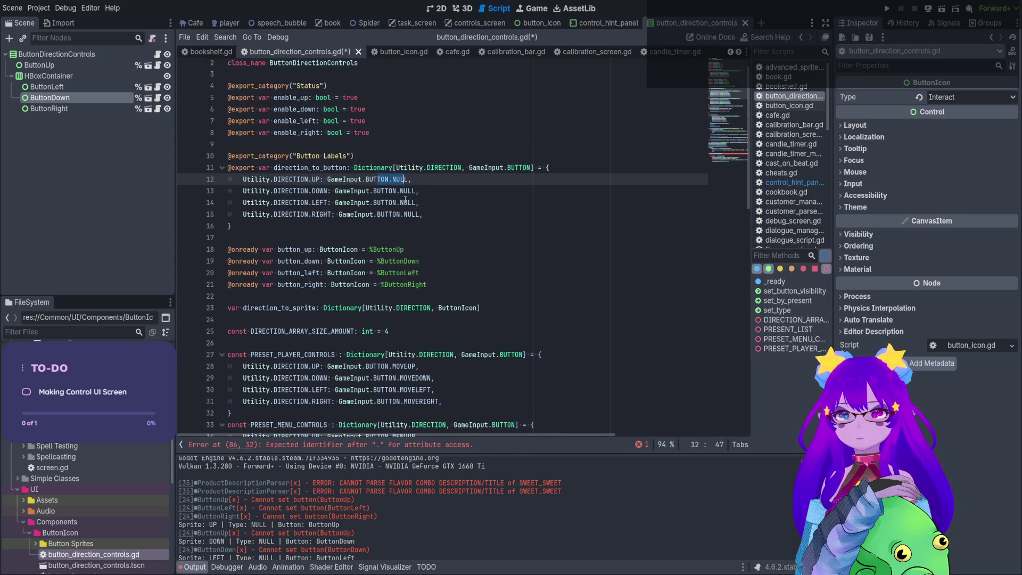
{"action": "scroll", "coordinate": [394, 209], "scroll_direction": "down", "scroll_amount": 17}
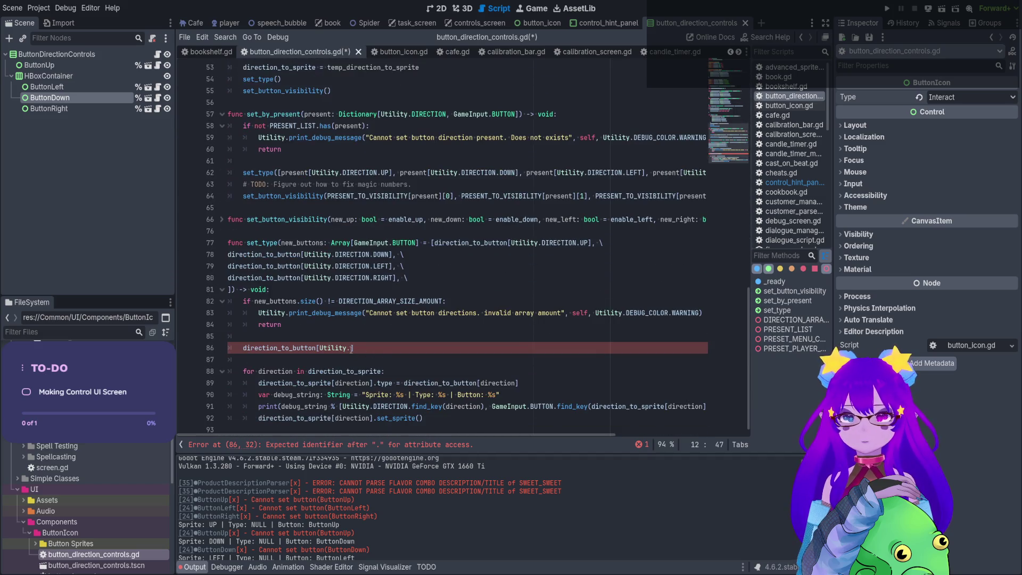
{"action": "left_click", "coordinate": [352, 348]}
Complete line 86 as 'direction_to_button[Utility.DIRECTION.UP] = new_buttons[0]' and duplicate it three times.
{"action": "type", "text": "DI"}
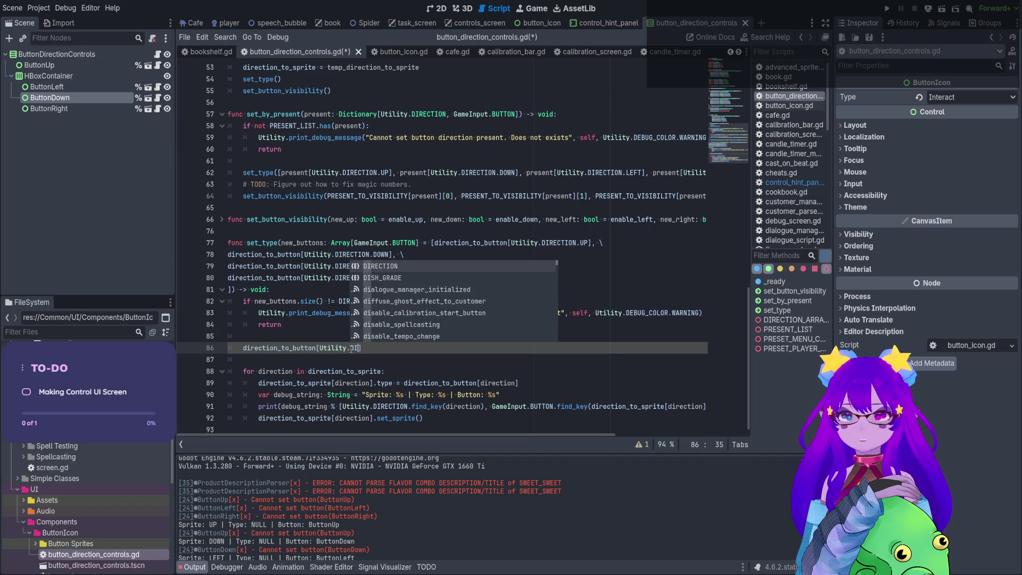
{"action": "type", "text": "r"}
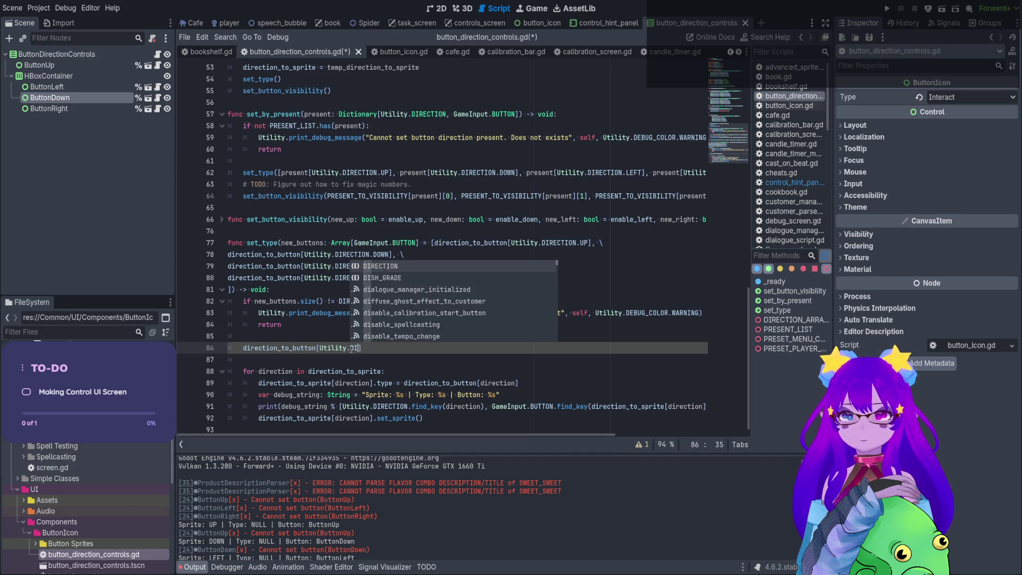
{"action": "key", "text": "BackSpace"}
{"action": "key", "text": "BackSpace"}
{"action": "key", "text": "BackSpace"}
{"action": "key", "text": "BackSpace"}
{"action": "key", "text": "BackSpace"}
{"action": "key", "text": "BackSpace"}
{"action": "key", "text": "BackSpace"}
{"action": "key", "text": "BackSpace"}
{"action": "key", "text": "BackSpace"}
{"action": "type", "text": "for direction in"}
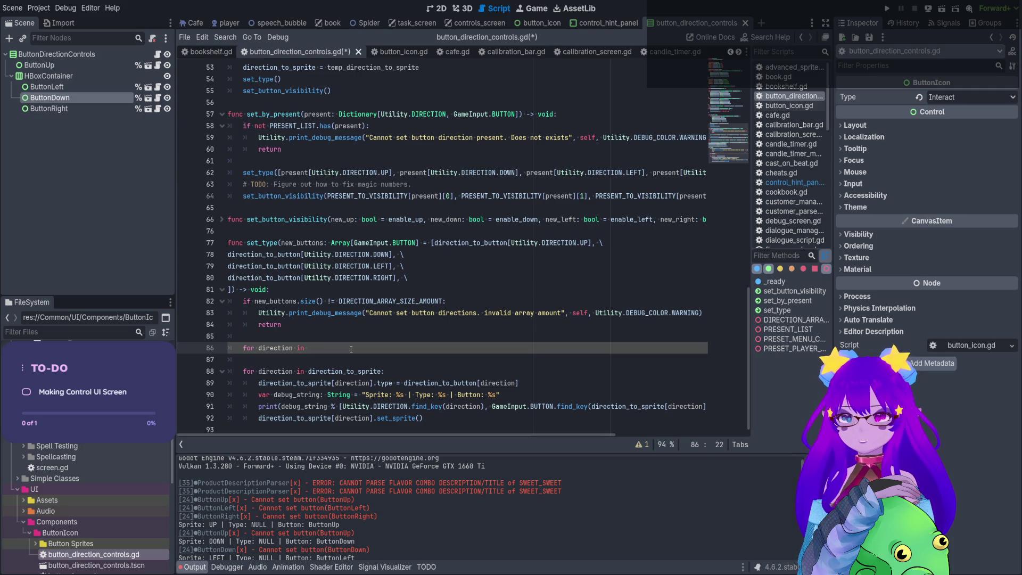
{"action": "key", "text": "BackSpace"}
{"action": "key", "text": "BackSpace"}
{"action": "key", "text": "BackSpace"}
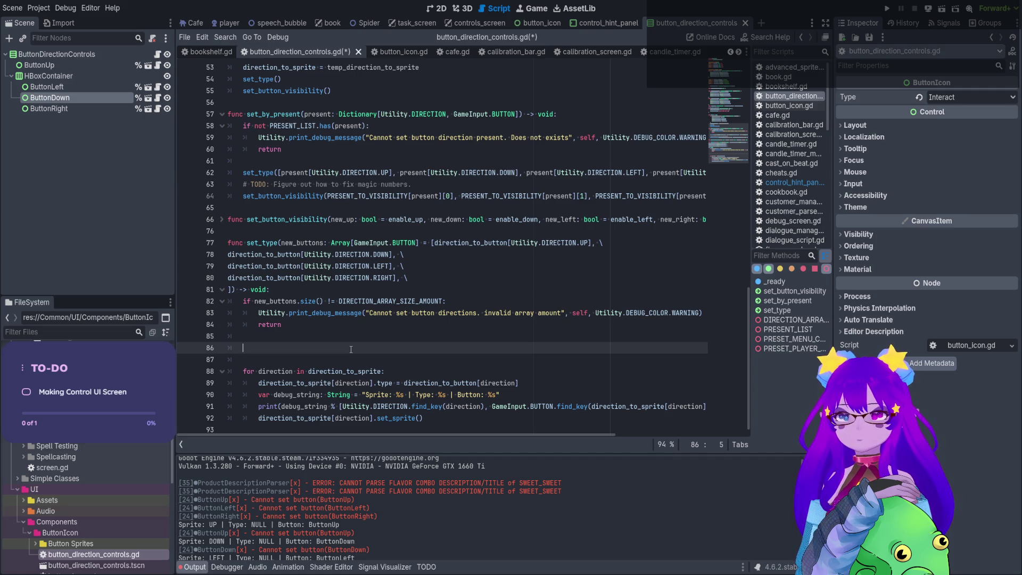
{"action": "type", "text": "direction_to_button"}
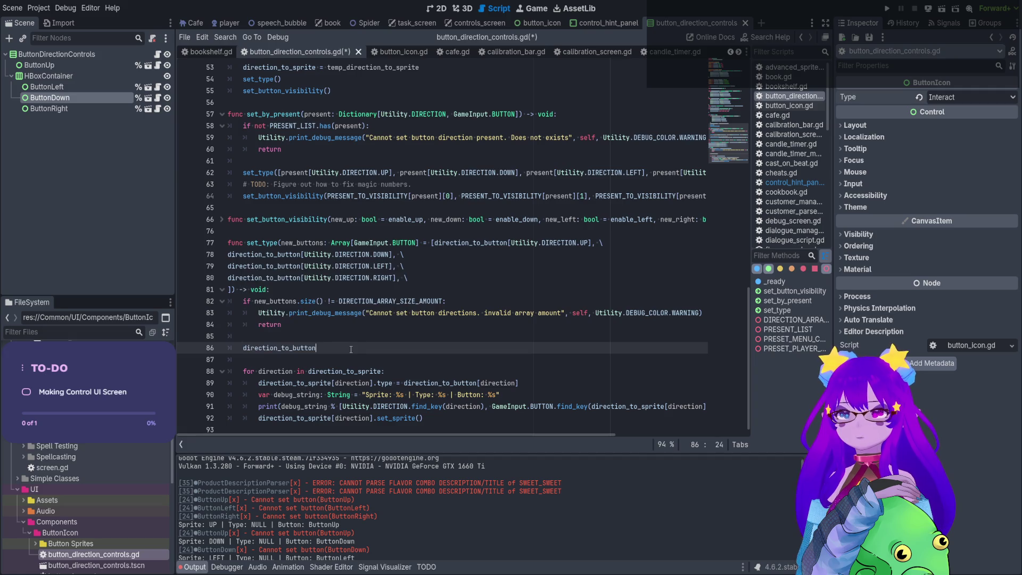
{"action": "type", "text": "[Utility."}
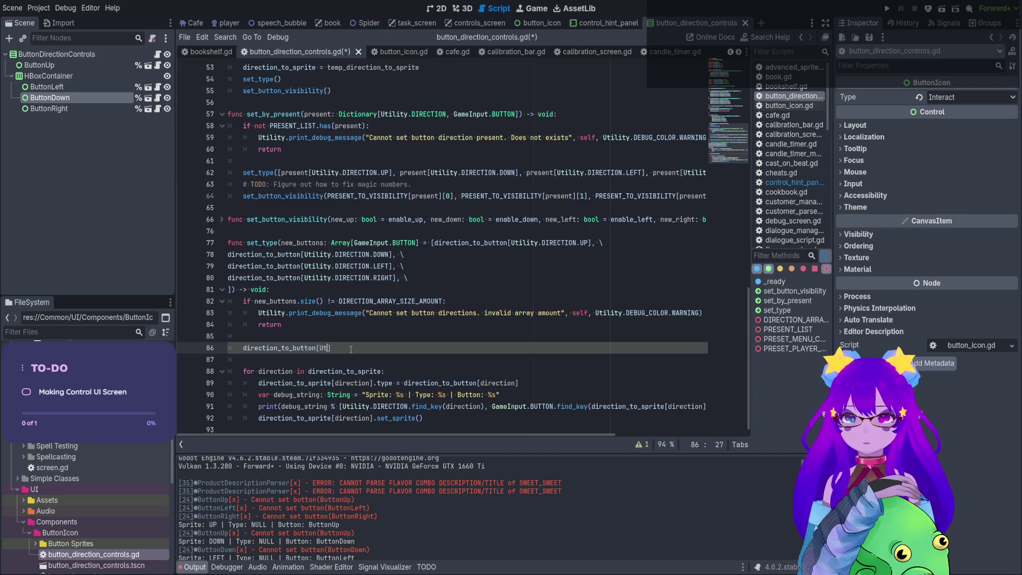
{"action": "type", "text": "DIre"}
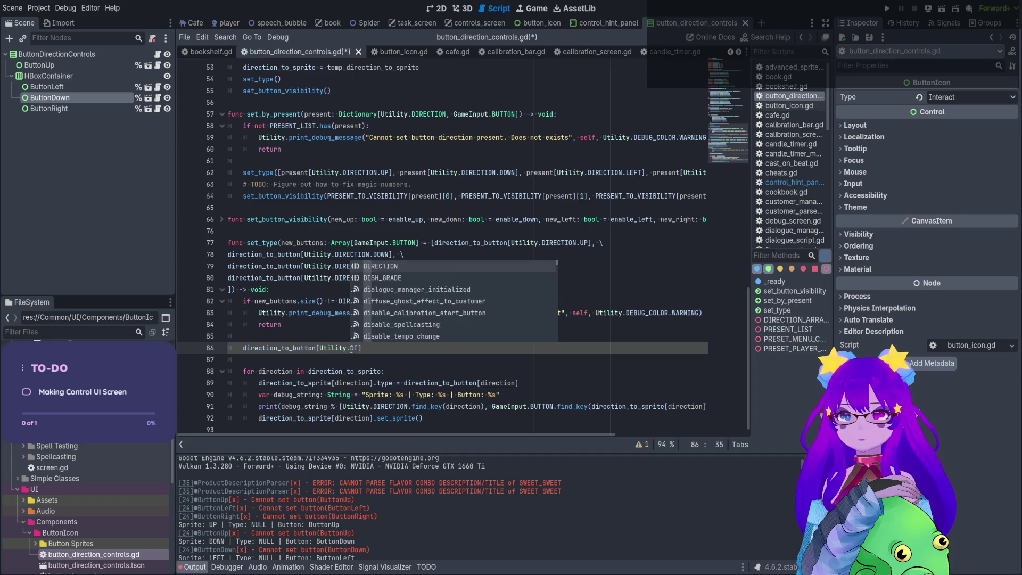
{"action": "key", "text": "Return"}
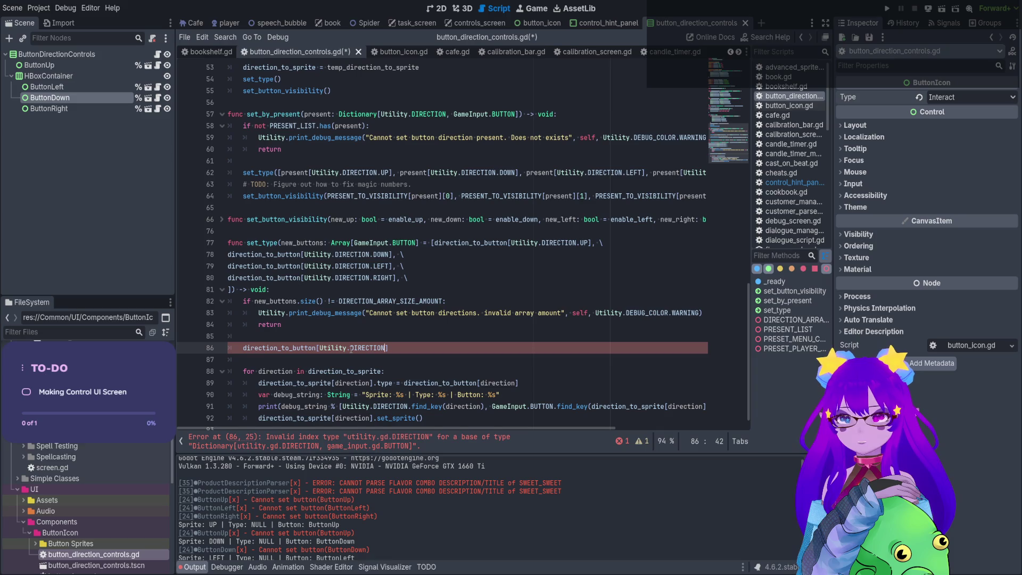
{"action": "type", "text": ".UP]"}
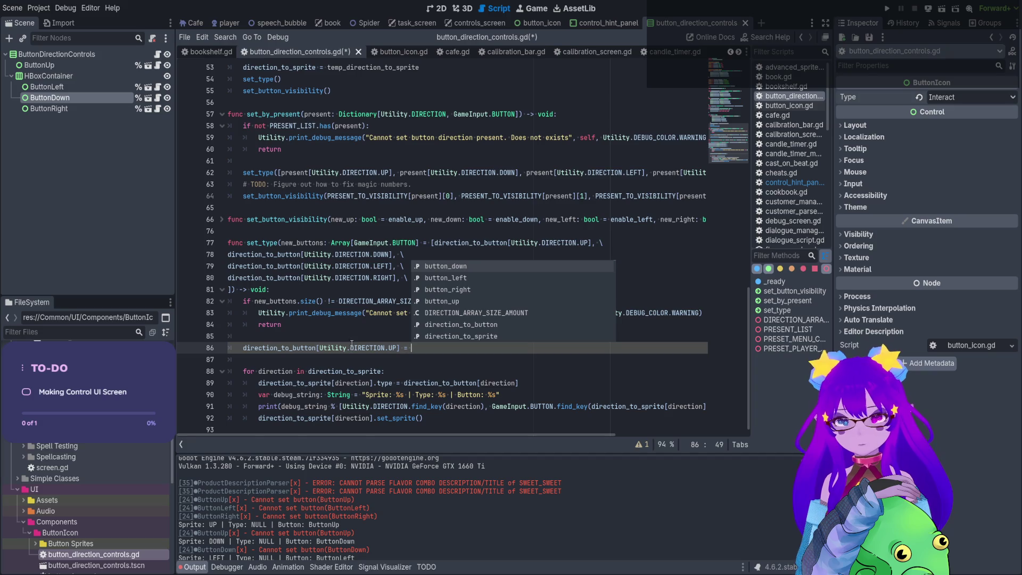
{"action": "key", "text": "Escape"}
{"action": "type", "text": "new_buttons"}
{"action": "type", "text": "[0"}
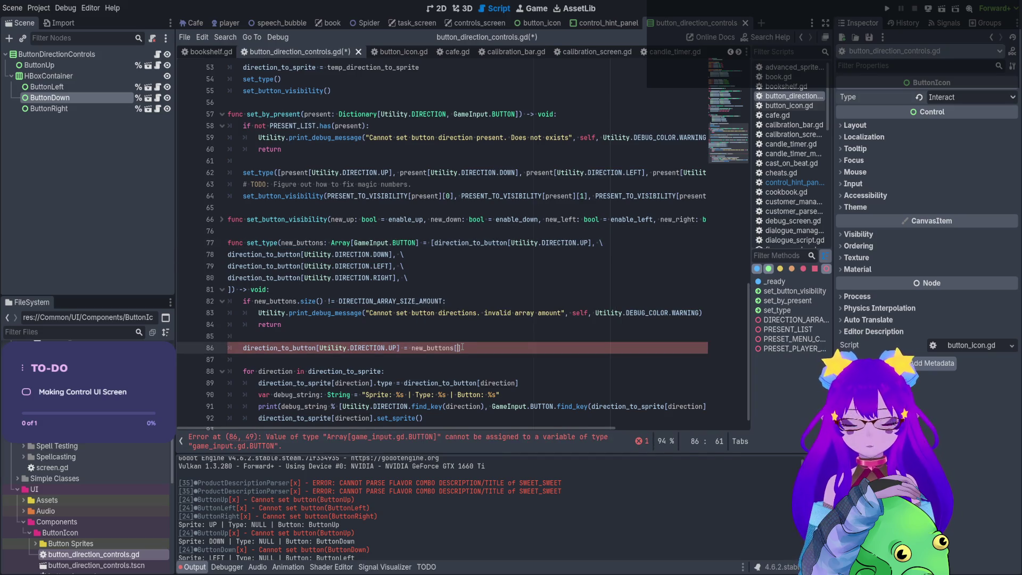
{"action": "left_click", "coordinate": [534, 243]}
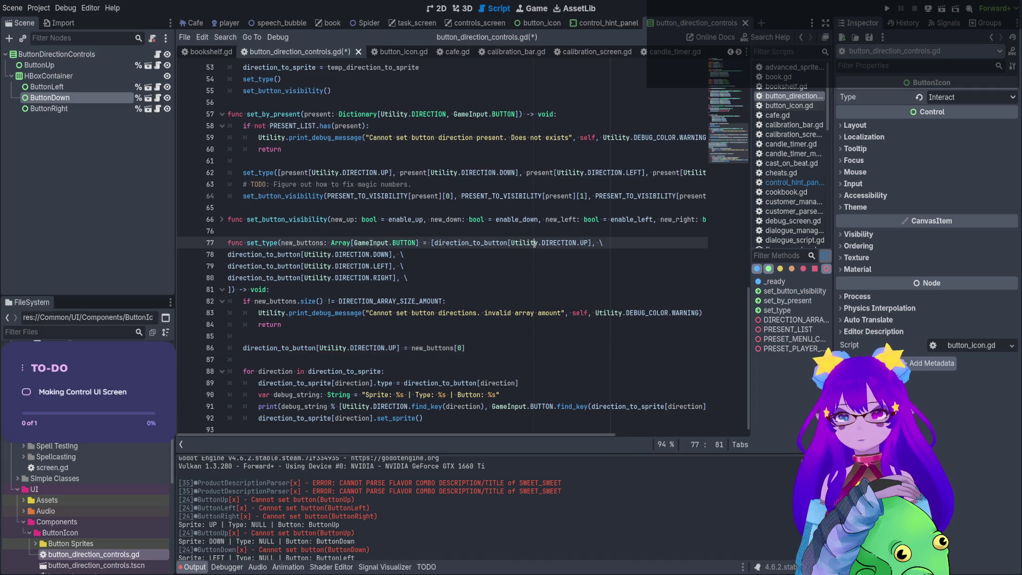
{"action": "left_click", "coordinate": [497, 349]}
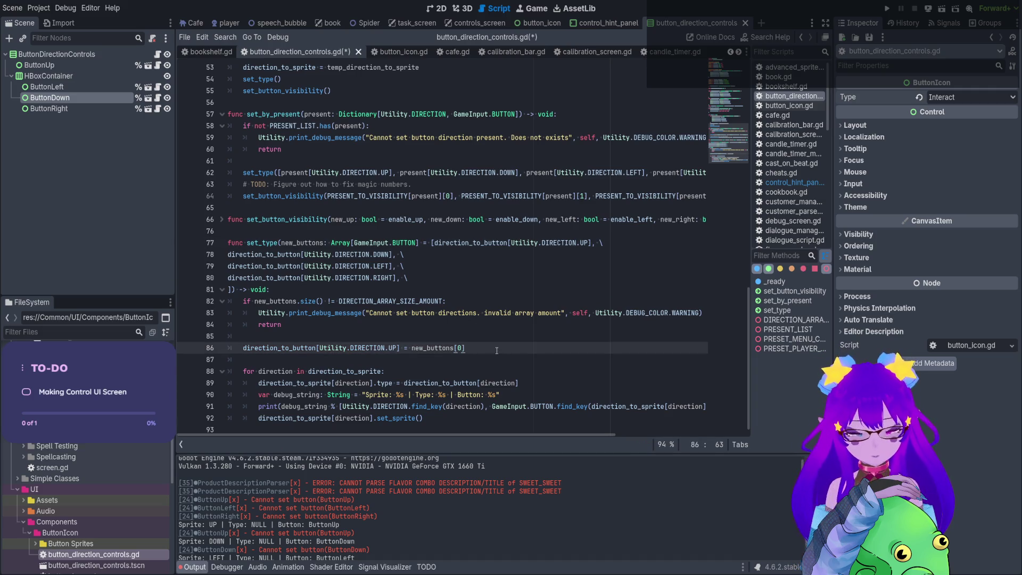
{"action": "key", "text": "ctrl+shift+d"}
{"action": "key", "text": "ctrl+shift+d"}
{"action": "key", "text": "ctrl+shift+d"}
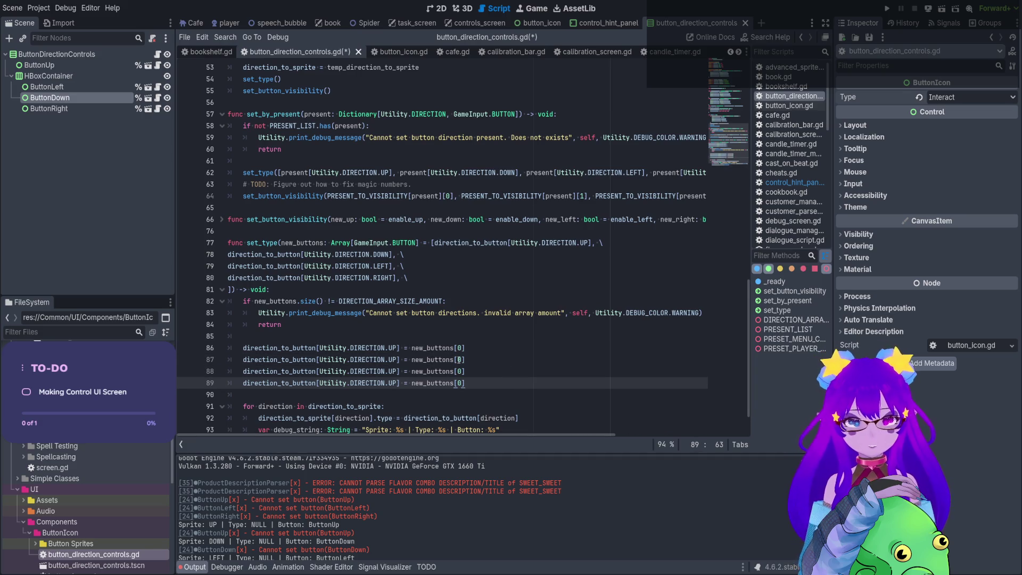
Change lines 87–89 to assign new_buttons[1], [2], [3] to DIRECTION.DOWN, LEFT and RIGHT.
{"action": "double_click", "coordinate": [459, 360]}
{"action": "type", "text": "1"}
{"action": "double_click", "coordinate": [460, 371]}
{"action": "type", "text": "2"}
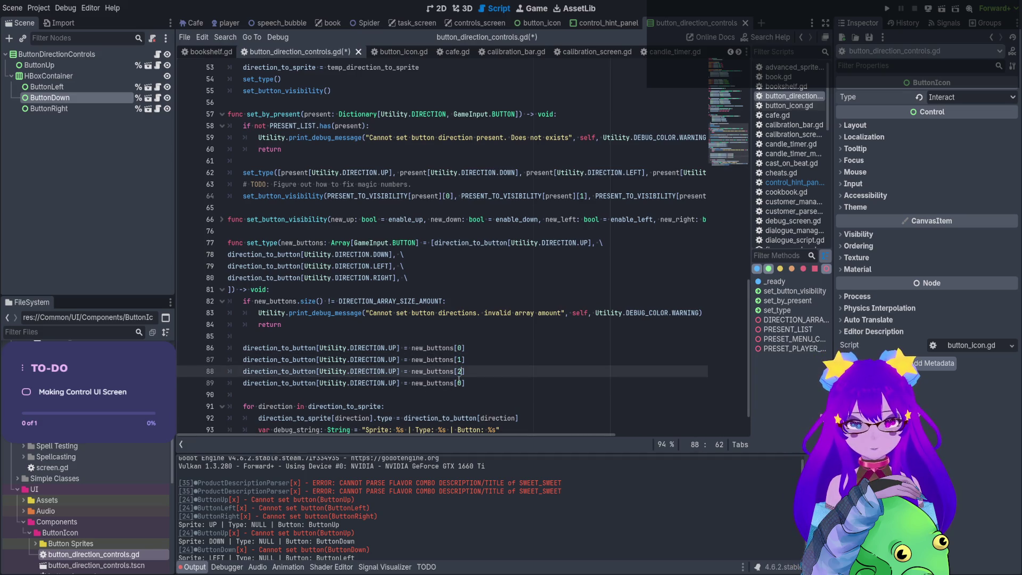
{"action": "double_click", "coordinate": [460, 383]}
{"action": "type", "text": "3"}
{"action": "double_click", "coordinate": [394, 359]}
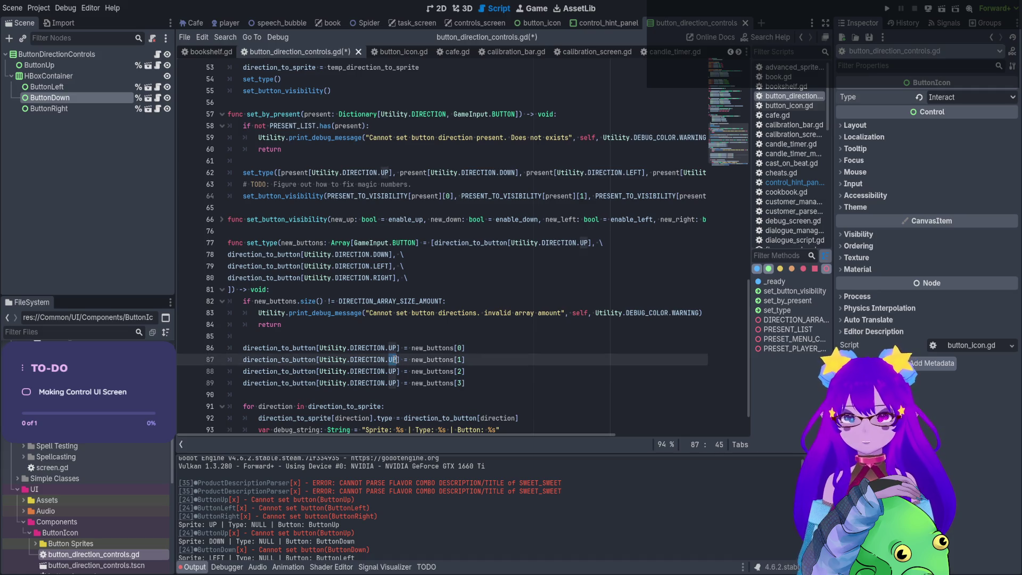
{"action": "type", "text": "DOWN"}
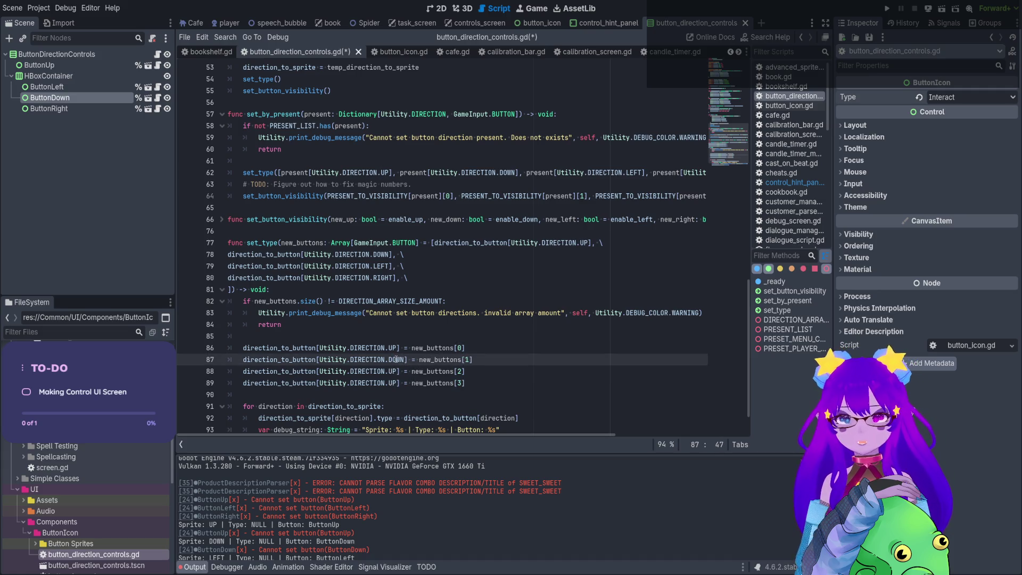
{"action": "double_click", "coordinate": [392, 371]}
{"action": "type", "text": "LEFT"}
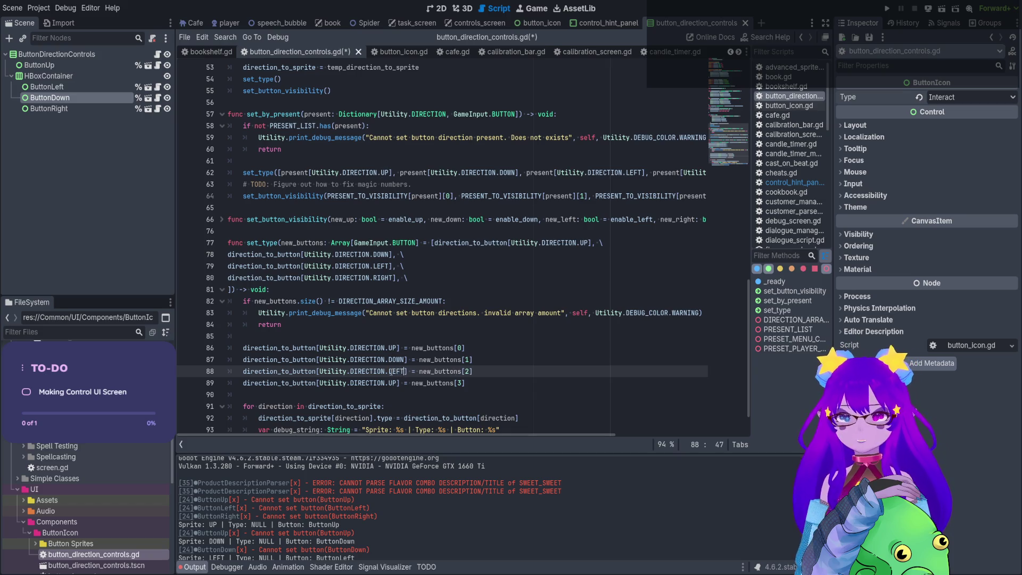
{"action": "double_click", "coordinate": [396, 383]}
{"action": "type", "text": "RIGHT"}
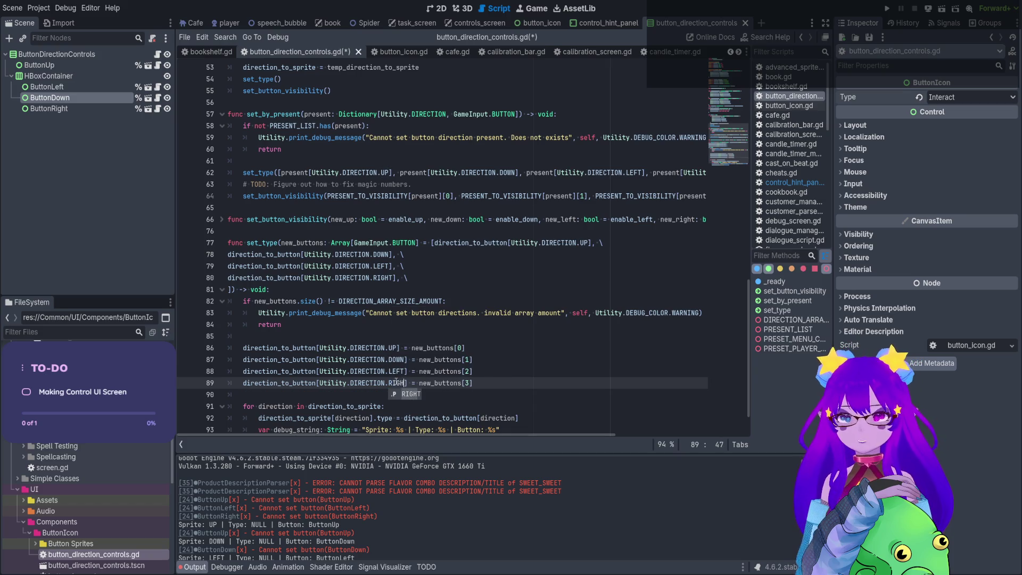
Save the edited script and switch to the Game workspace.
{"action": "key", "text": "ctrl+s"}
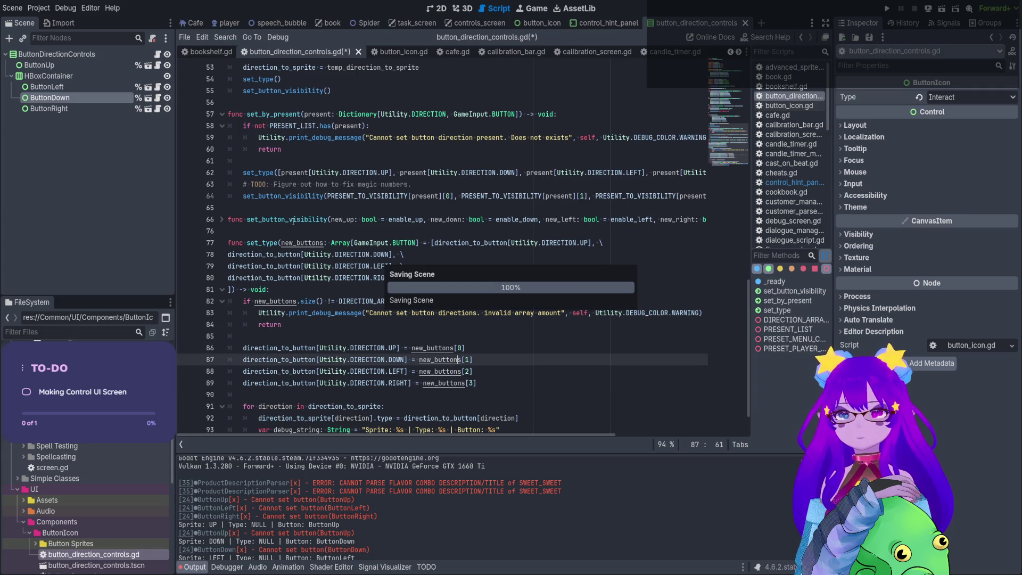
{"action": "left_click", "coordinate": [259, 246]}
{"action": "double_click", "coordinate": [259, 244]}
{"action": "key", "text": "ctrl+s"}
{"action": "scroll", "coordinate": [433, 234], "scroll_direction": "down", "scroll_amount": 1}
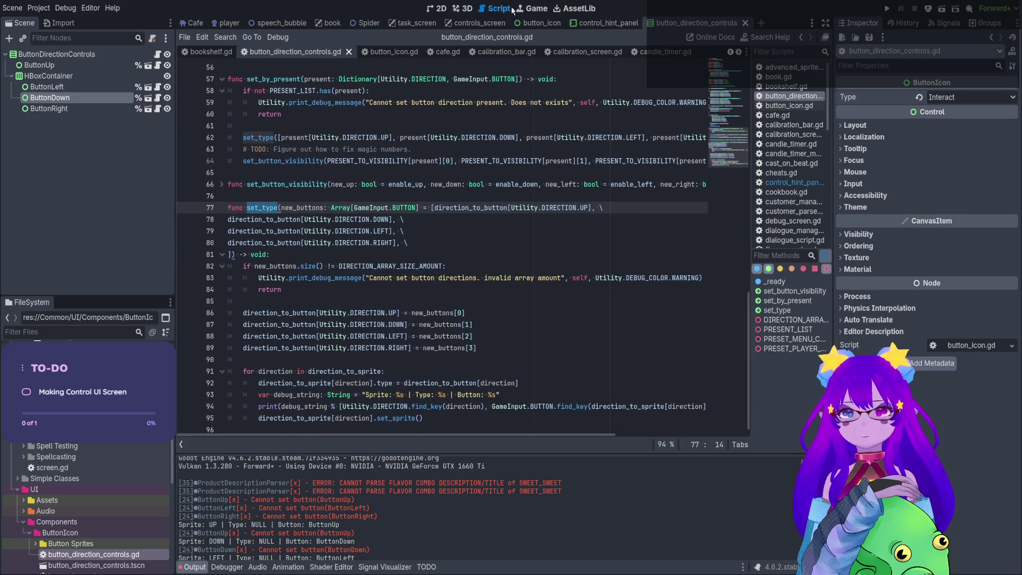
{"action": "left_click", "coordinate": [534, 10]}
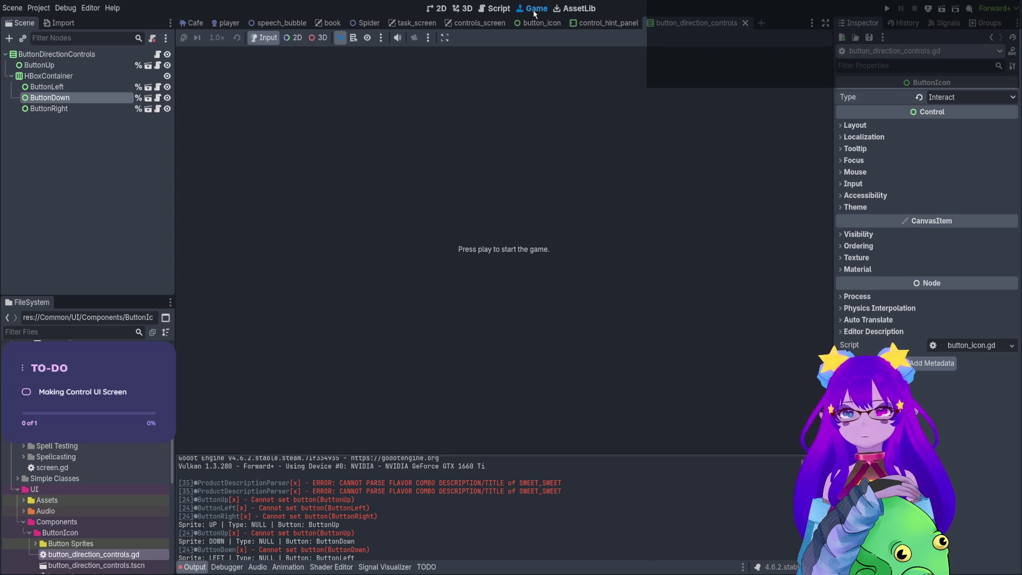
Run the scene, check the Type NULL output and the ButtonDown node, then stop it.
{"action": "left_click", "coordinate": [941, 9]}
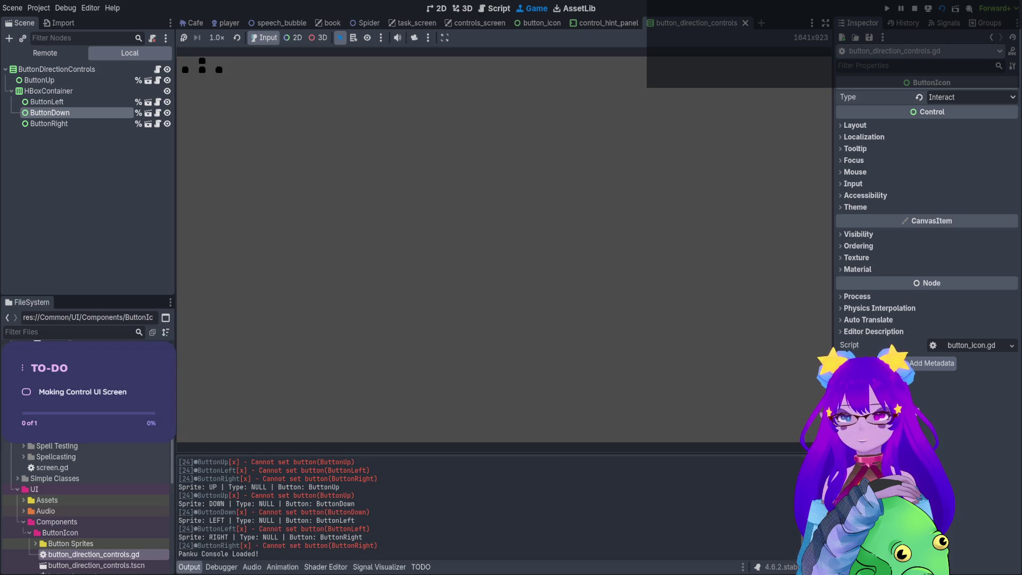
{"action": "mouse_move", "coordinate": [217, 487]}
{"action": "left_mouse_down"}
{"action": "mouse_move", "coordinate": [259, 487]}
{"action": "mouse_move", "coordinate": [228, 503]}
{"action": "mouse_move", "coordinate": [266, 509]}
{"action": "mouse_move", "coordinate": [240, 521]}
{"action": "mouse_move", "coordinate": [264, 521]}
{"action": "mouse_move", "coordinate": [277, 539]}
{"action": "left_mouse_up"}
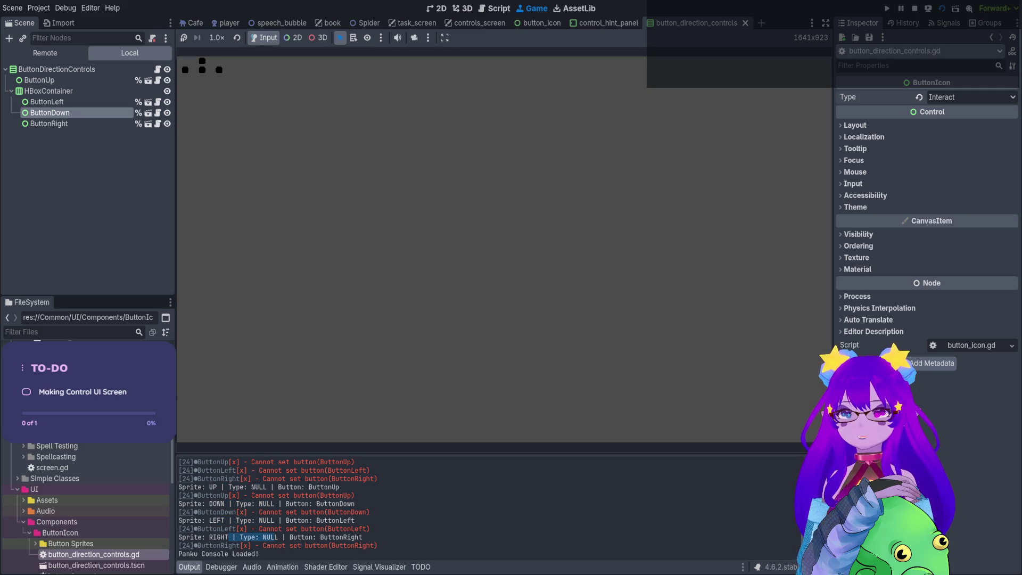
{"action": "left_click", "coordinate": [49, 124]}
{"action": "left_click", "coordinate": [50, 112]}
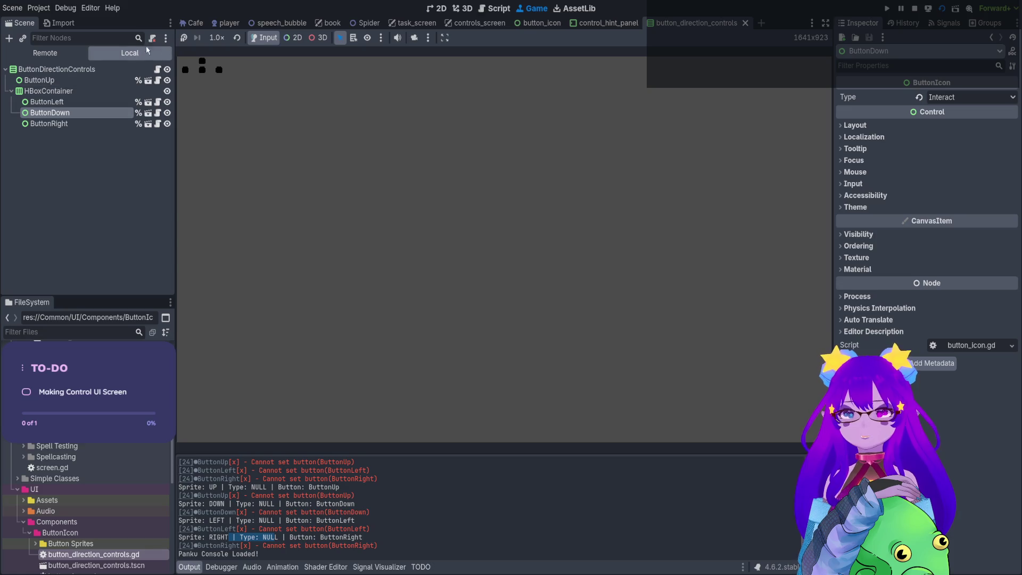
{"action": "key", "text": "F6"}
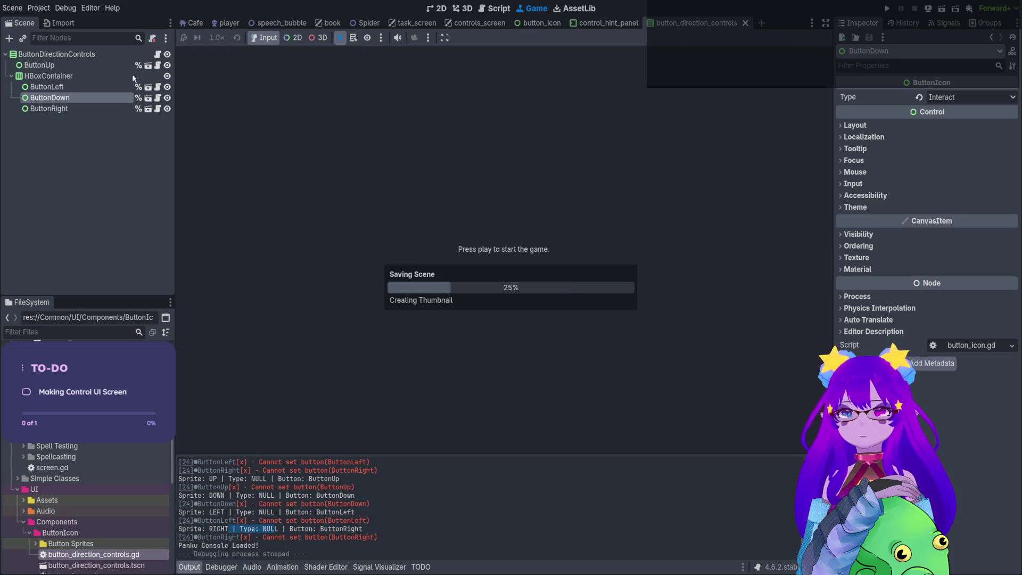
Put a breakpoint on line 82 of the script and rerun the scene with F6.
{"action": "left_click", "coordinate": [158, 54]}
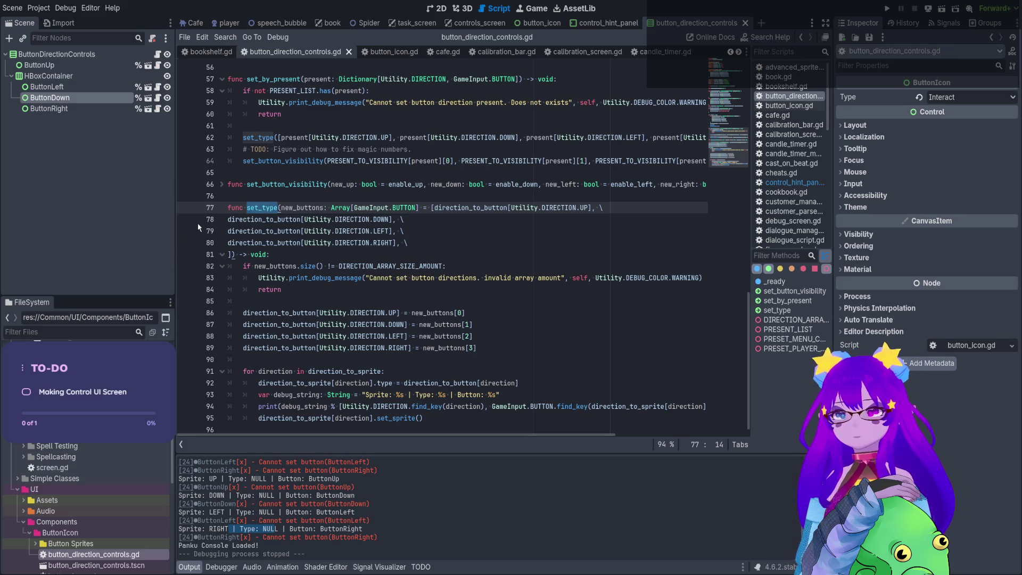
{"action": "left_click", "coordinate": [186, 266]}
{"action": "key", "text": "F6"}
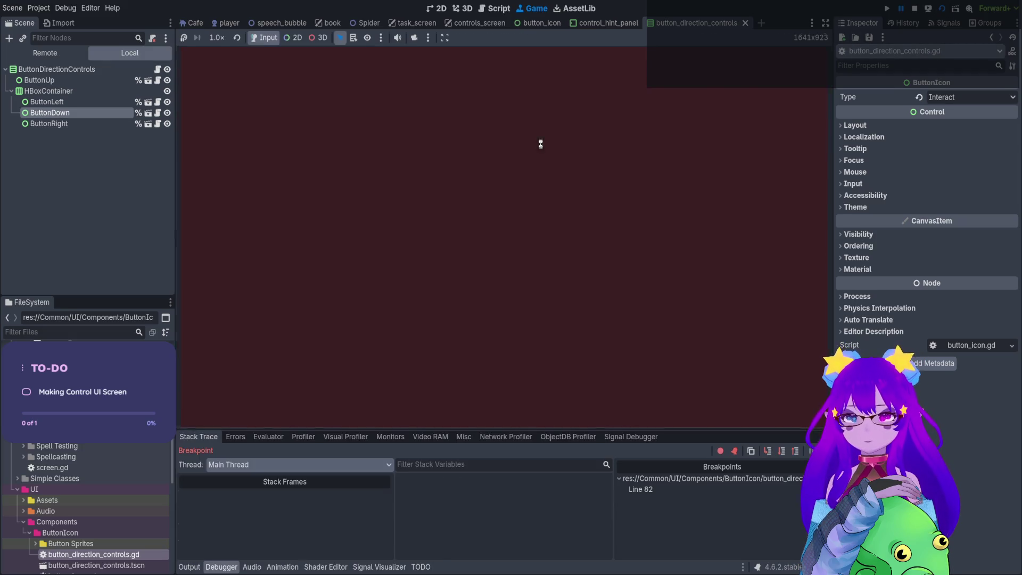
Review the 'cannot set button' errors, expand new_buttons in Locals to see four zeros, then stop debugging.
{"action": "left_click", "coordinate": [183, 567]}
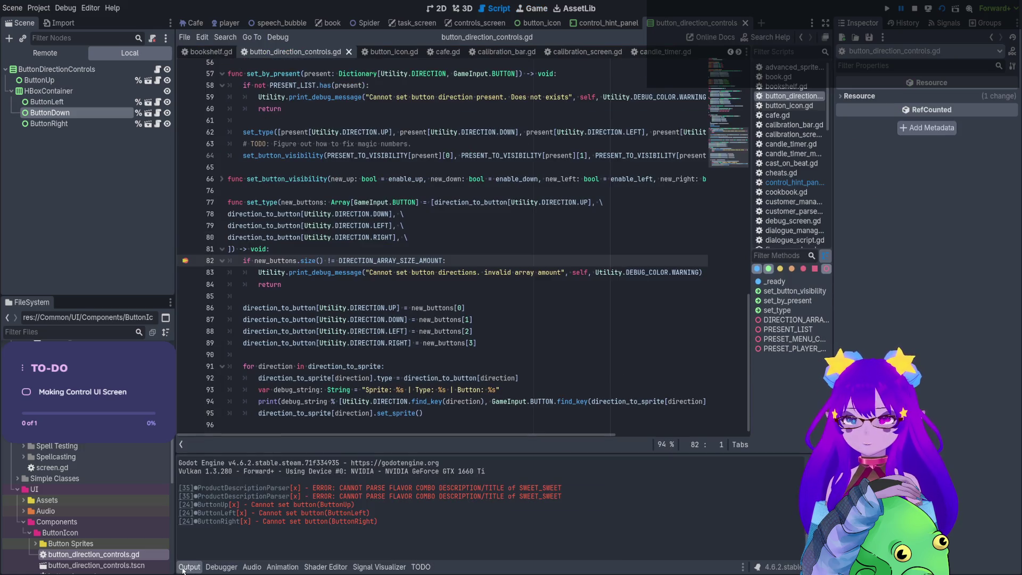
{"action": "left_click_drag", "start_coordinate": [347, 506], "coordinate": [351, 515]}
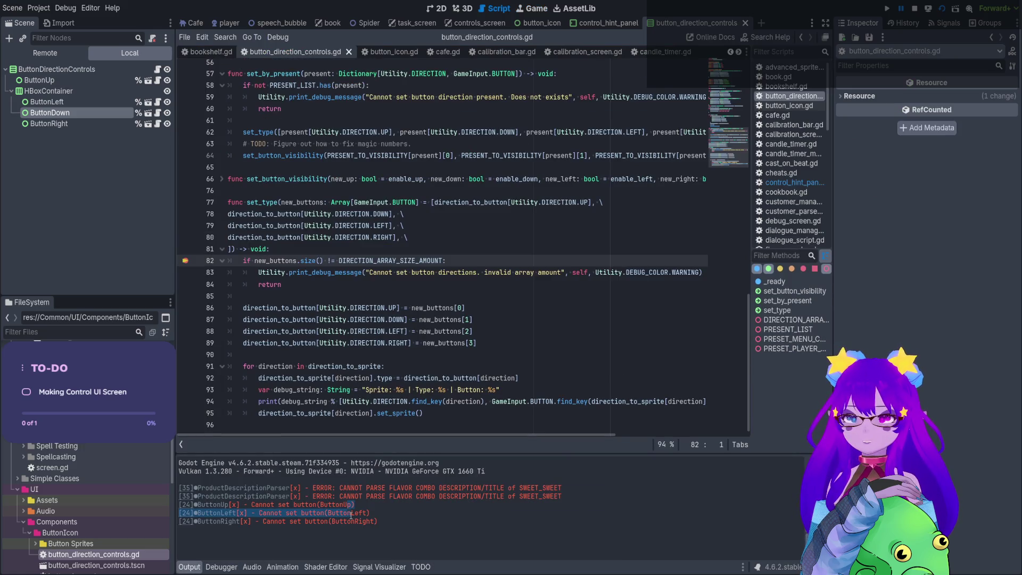
{"action": "left_click", "coordinate": [359, 514]}
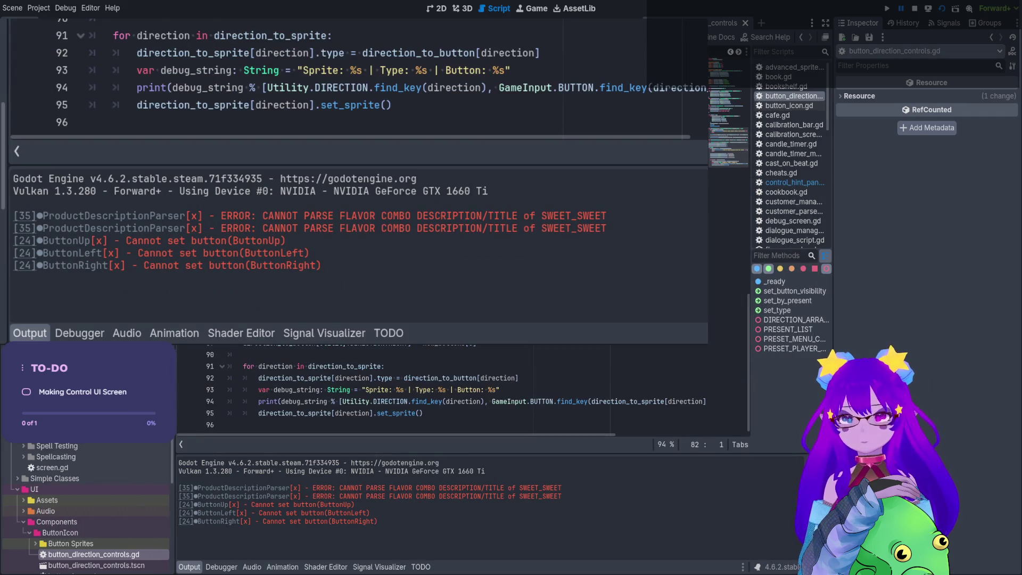
{"action": "left_click", "coordinate": [216, 563]}
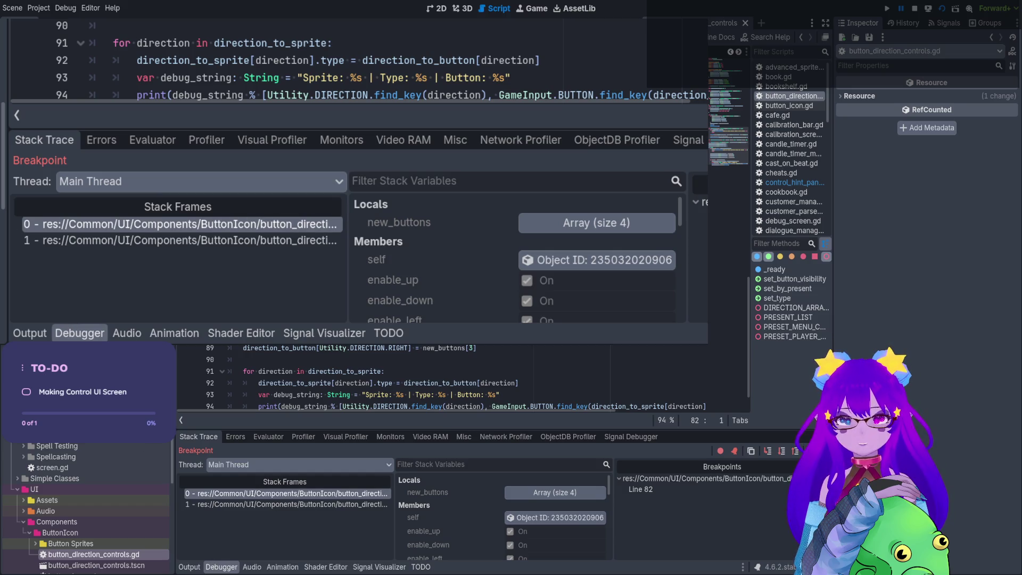
{"action": "left_click", "coordinate": [517, 490]}
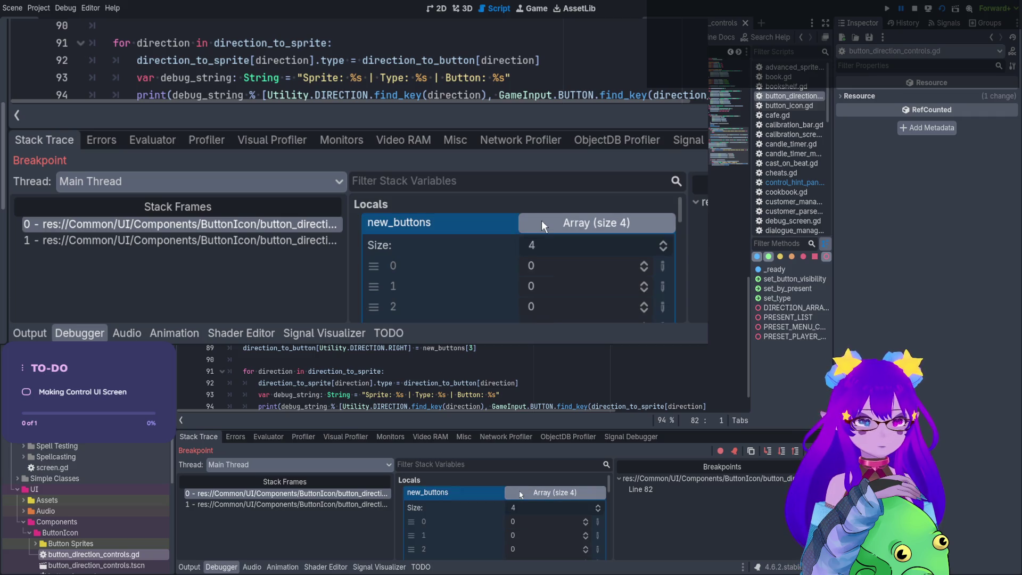
{"action": "scroll", "coordinate": [503, 496], "scroll_direction": "down", "scroll_amount": 2}
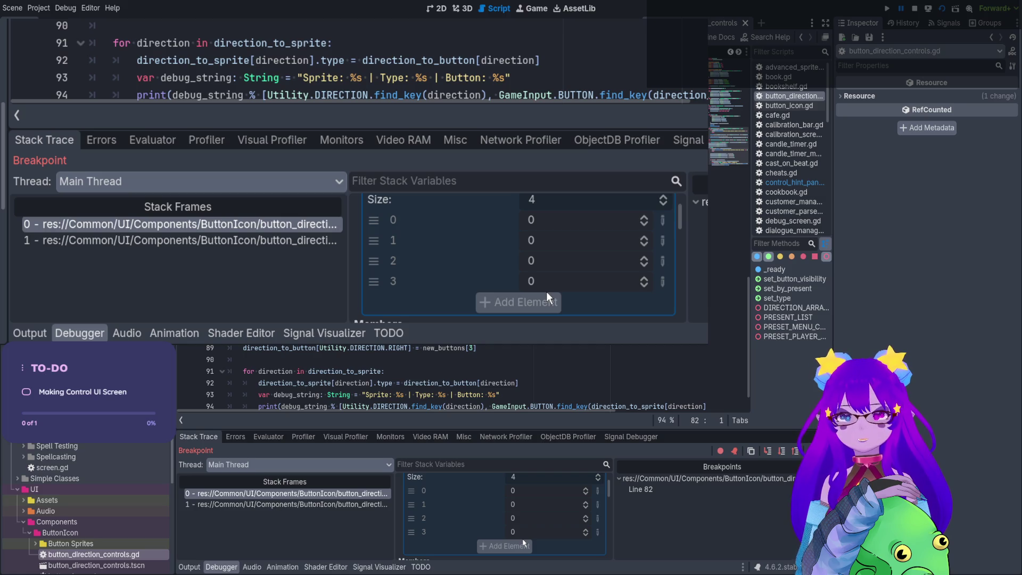
{"action": "left_click", "coordinate": [914, 9]}
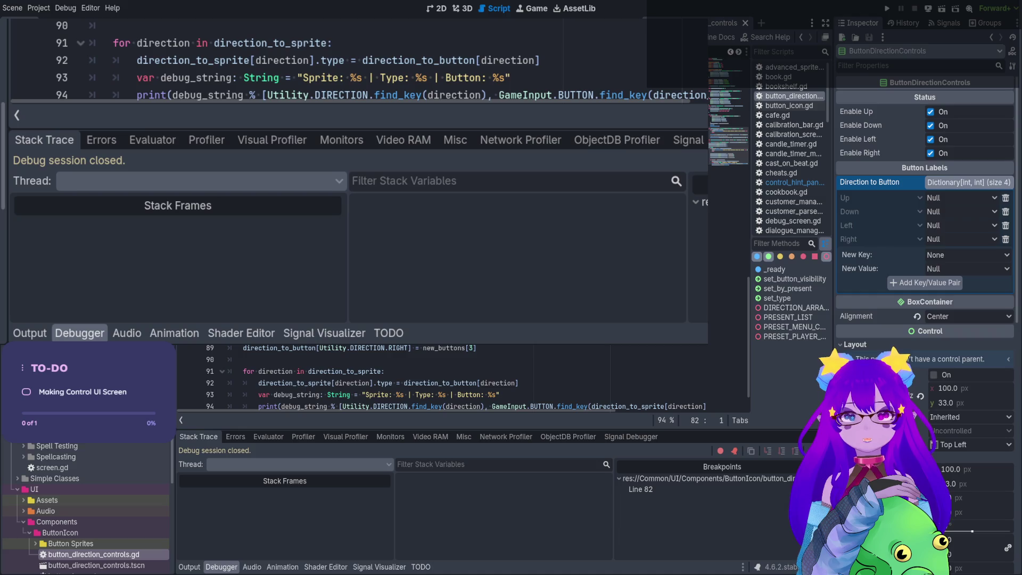
Revert ButtonDown's Type, set ButtonDirectionControls' Direction to Button Down to Interact, and save.
{"action": "key", "text": "ctrl+z"}
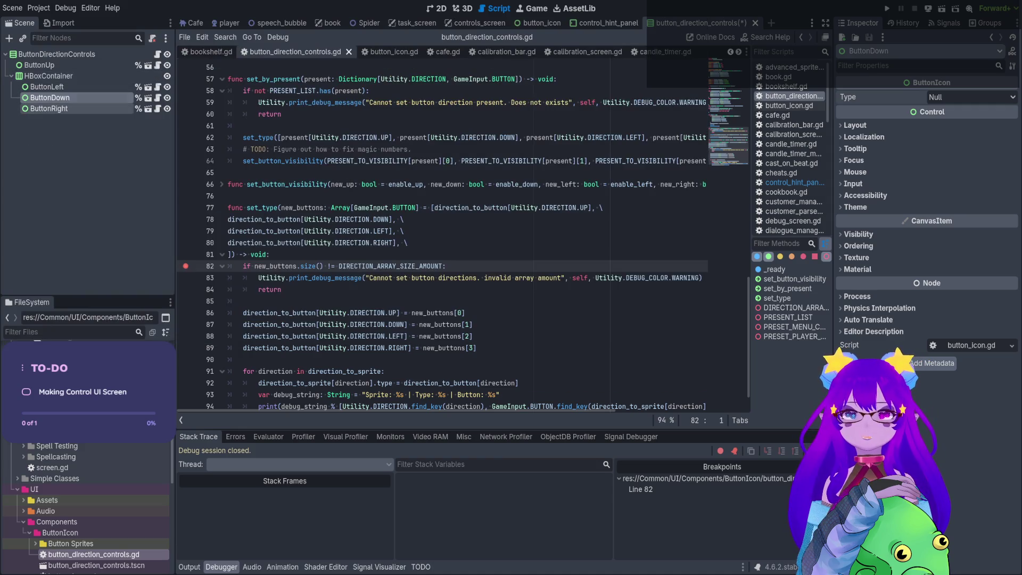
{"action": "left_click", "coordinate": [89, 55]}
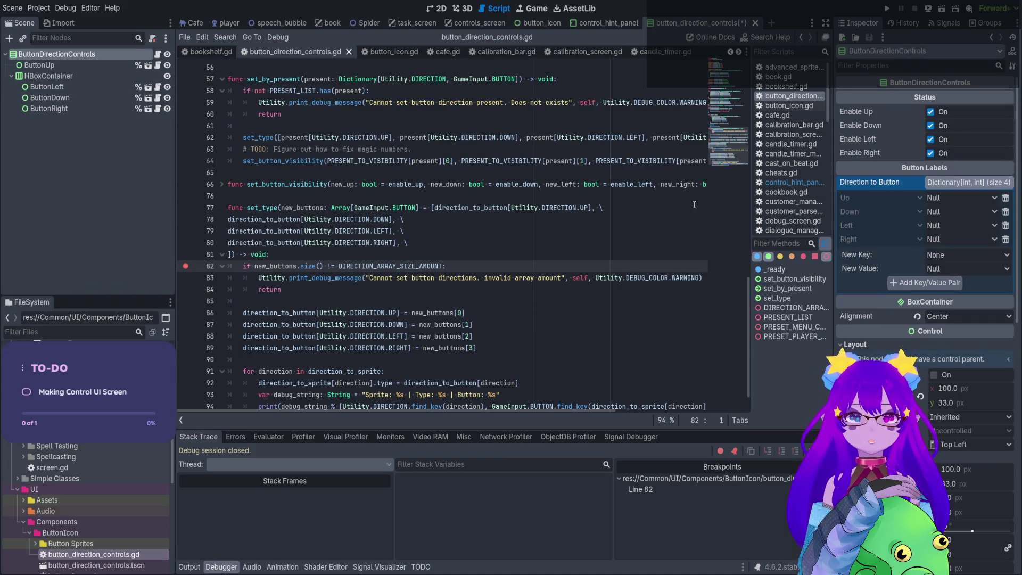
{"action": "left_click", "coordinate": [961, 211]}
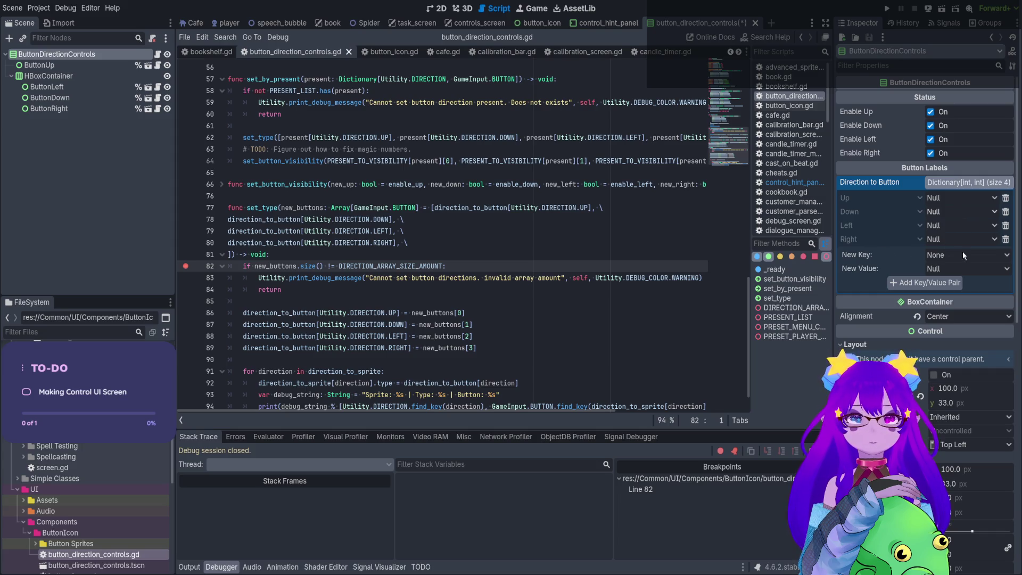
{"action": "left_click", "coordinate": [960, 283]}
{"action": "left_click", "coordinate": [458, 242]}
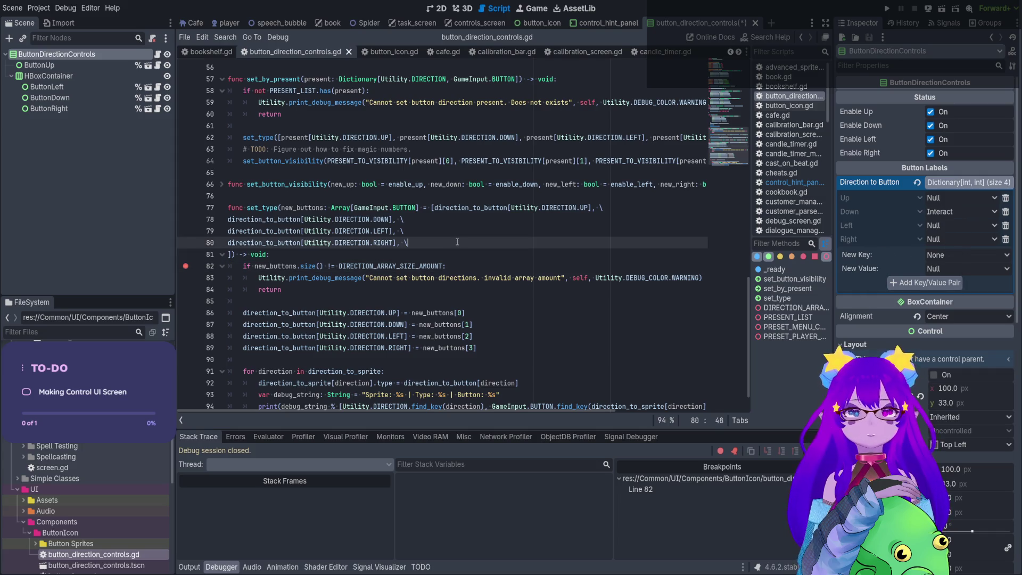
{"action": "key", "text": "ctrl+s"}
Remove the line 82 breakpoint, then run and stop the scene.
{"action": "left_click", "coordinate": [185, 266]}
{"action": "left_click", "coordinate": [941, 8]}
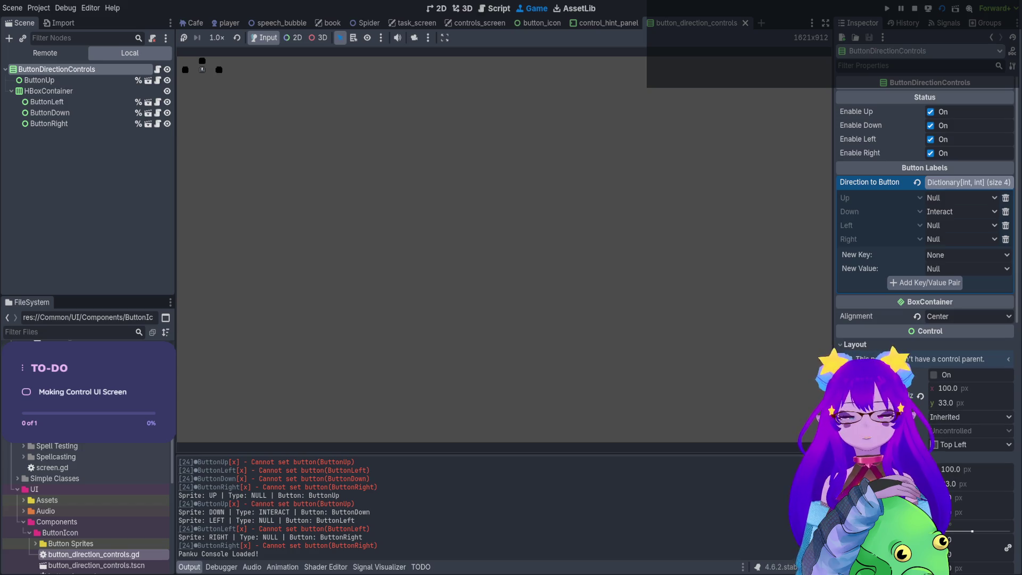
{"action": "left_click", "coordinate": [916, 9]}
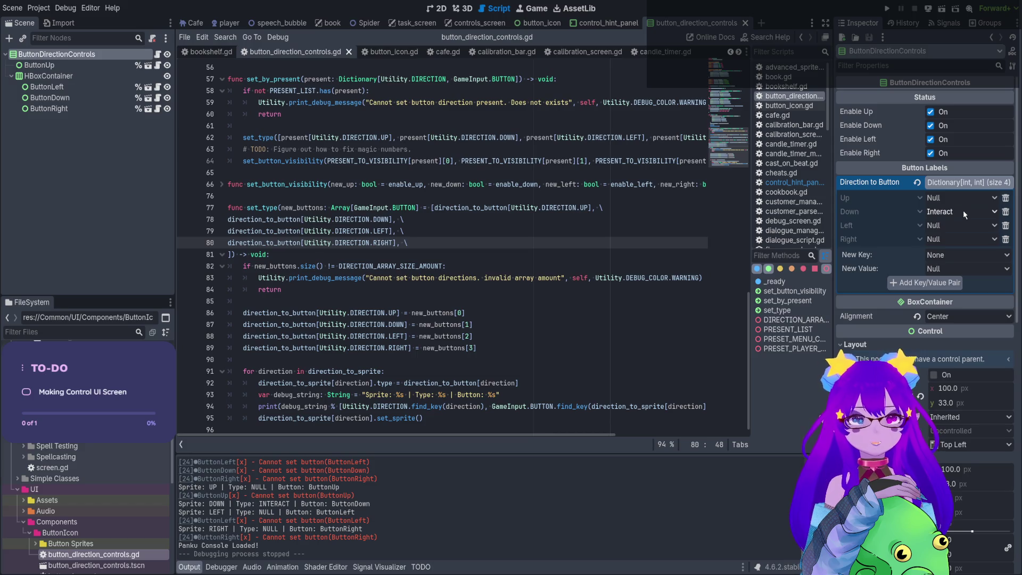
Rerun and stop the scene, save the script, and place the caret after the line 82–84 size check.
{"action": "left_click", "coordinate": [941, 8]}
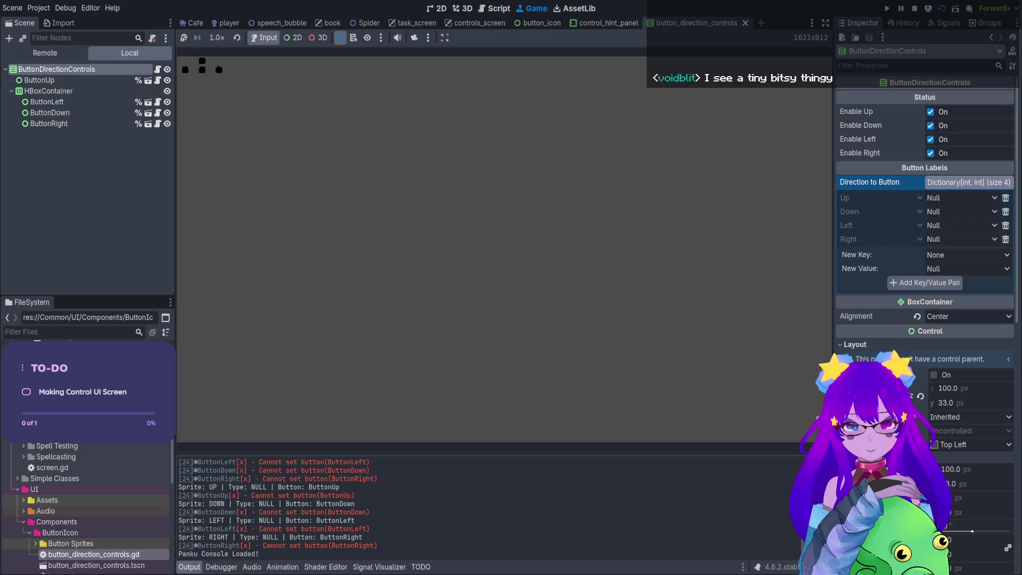
{"action": "left_click", "coordinate": [914, 9]}
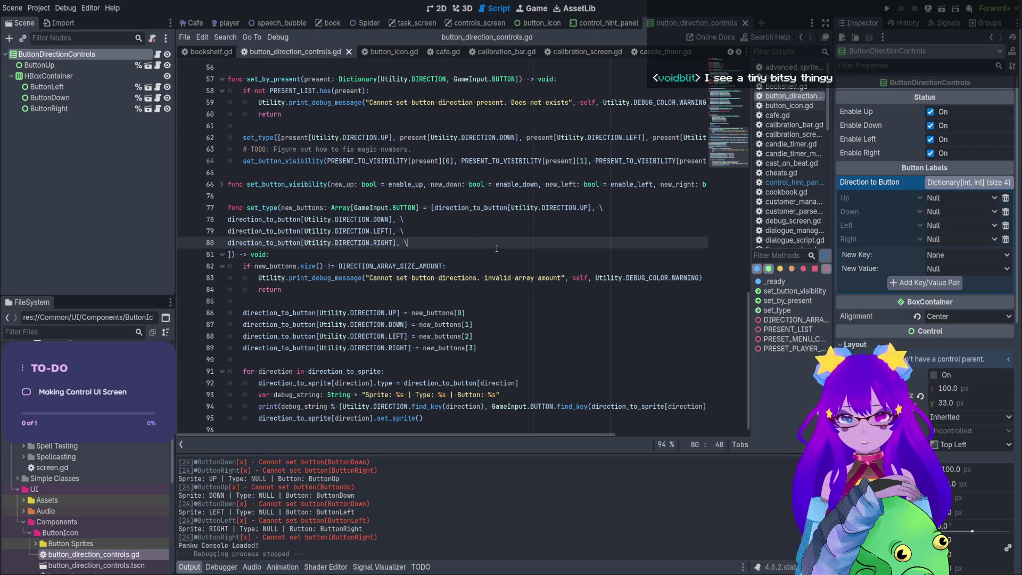
{"action": "left_click_drag", "start_coordinate": [228, 207], "coordinate": [426, 399]}
{"action": "left_click", "coordinate": [467, 312]}
{"action": "key", "text": "ctrl+s"}
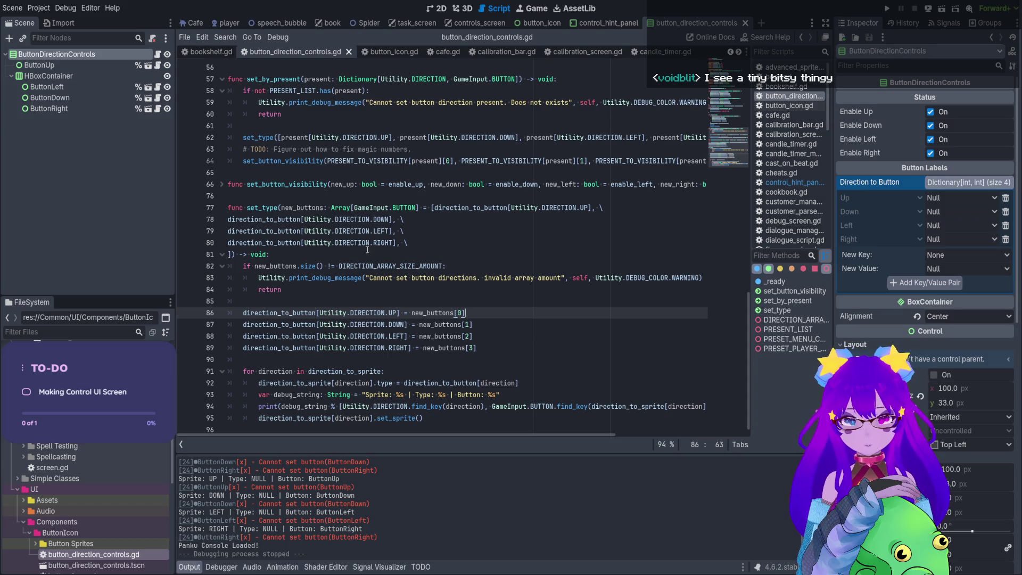
{"action": "left_click_drag", "start_coordinate": [418, 267], "coordinate": [429, 287]}
{"action": "left_click", "coordinate": [429, 287]}
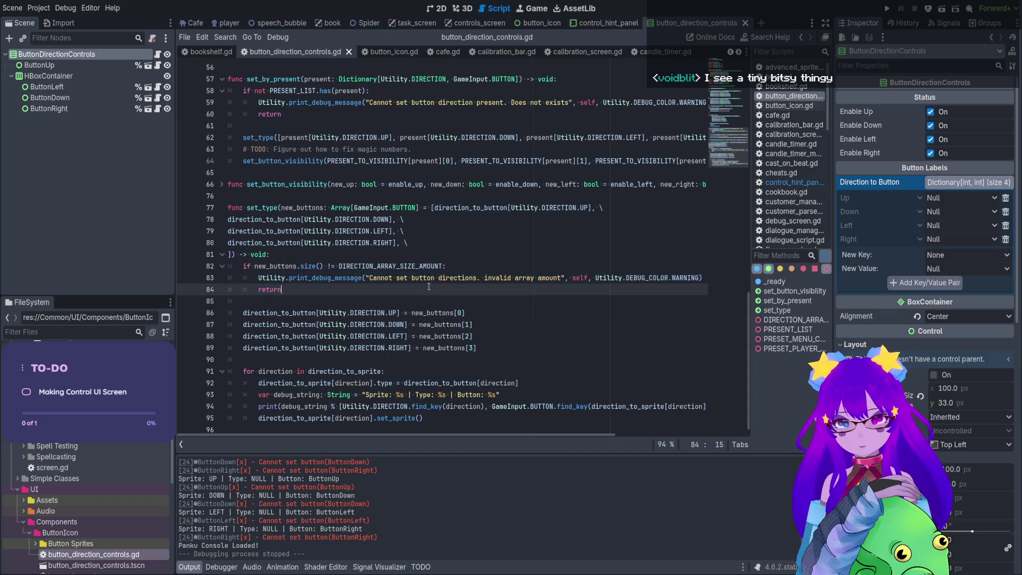
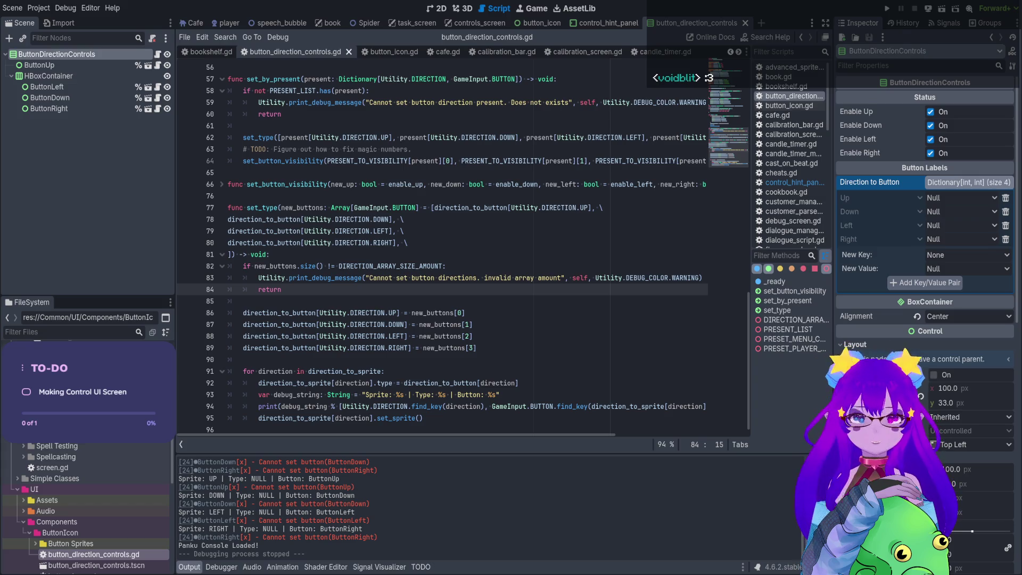
Leave the button direction controls script, glance at the Cafe scene, and open the ControlHintPanel node's script.
{"action": "left_click", "coordinate": [143, 203]}
{"action": "left_click", "coordinate": [378, 228]}
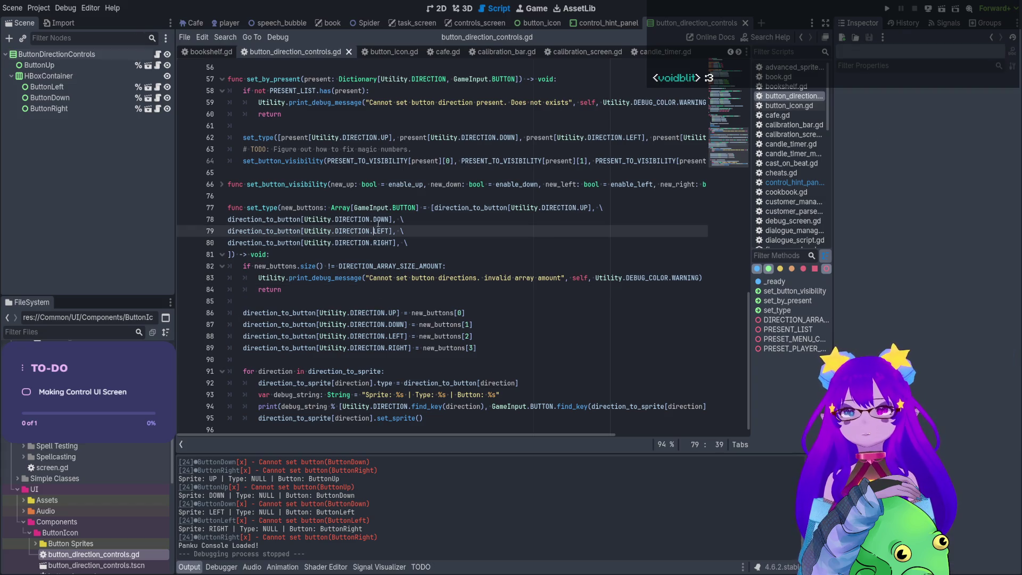
{"action": "left_click", "coordinate": [386, 197]}
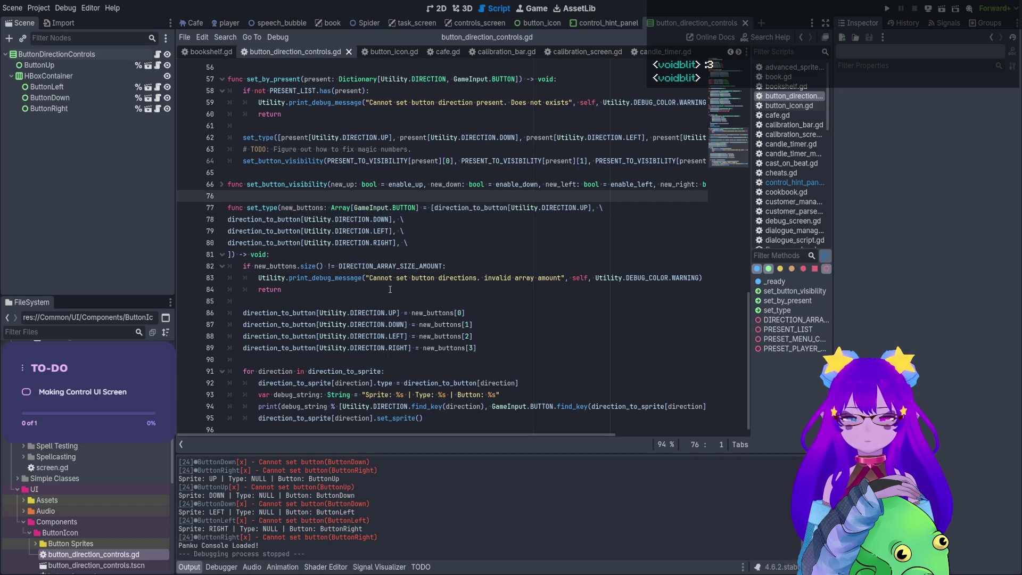
{"action": "left_click", "coordinate": [611, 25]}
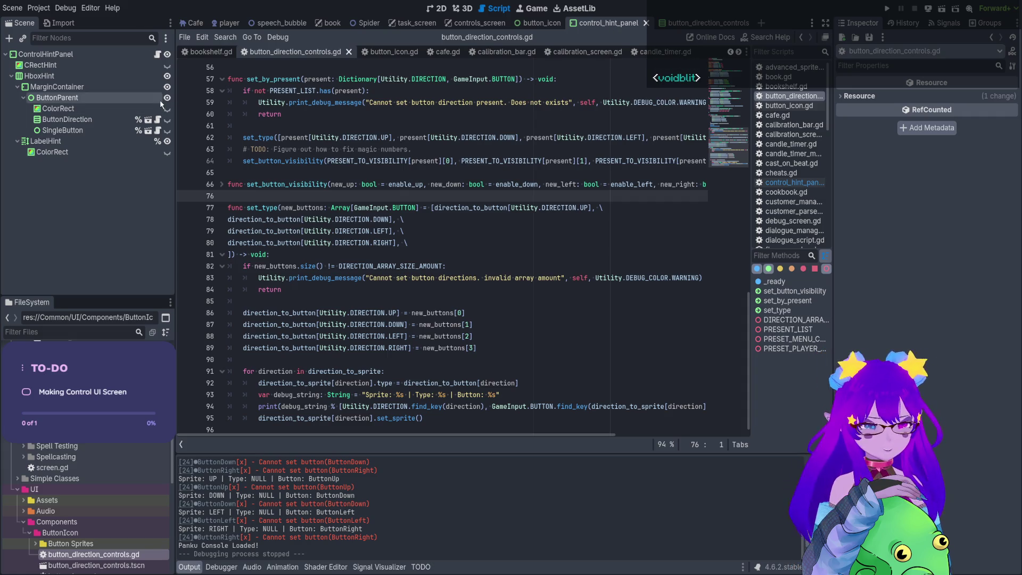
{"action": "left_click", "coordinate": [191, 20]}
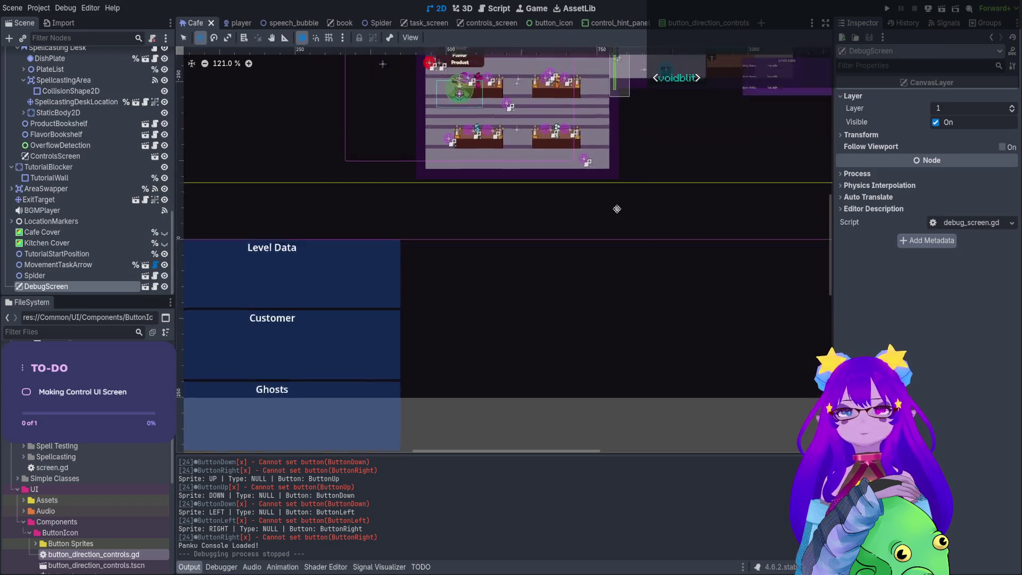
{"action": "scroll", "coordinate": [624, 193], "scroll_direction": "up", "scroll_amount": 11}
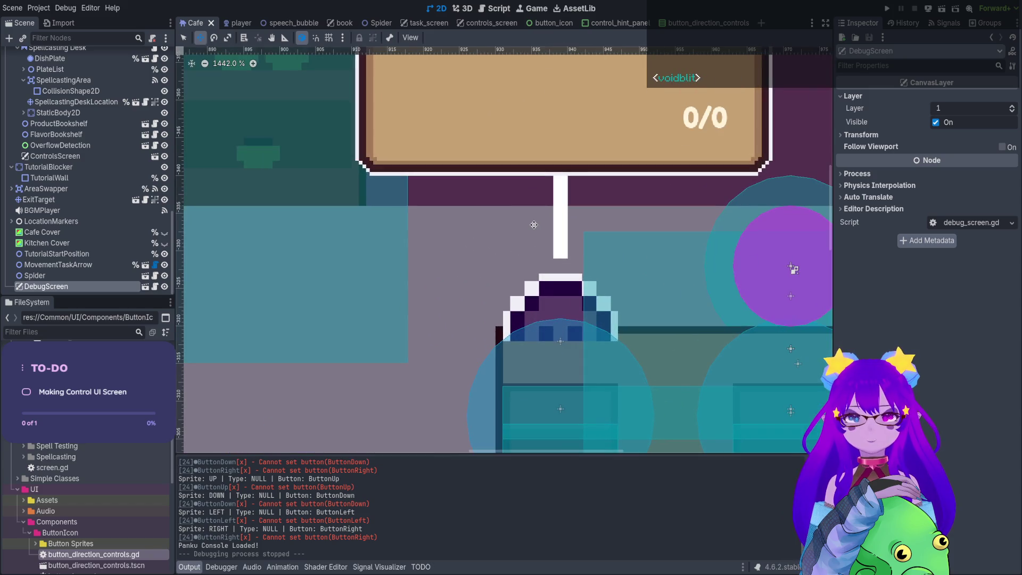
{"action": "left_click", "coordinate": [493, 10]}
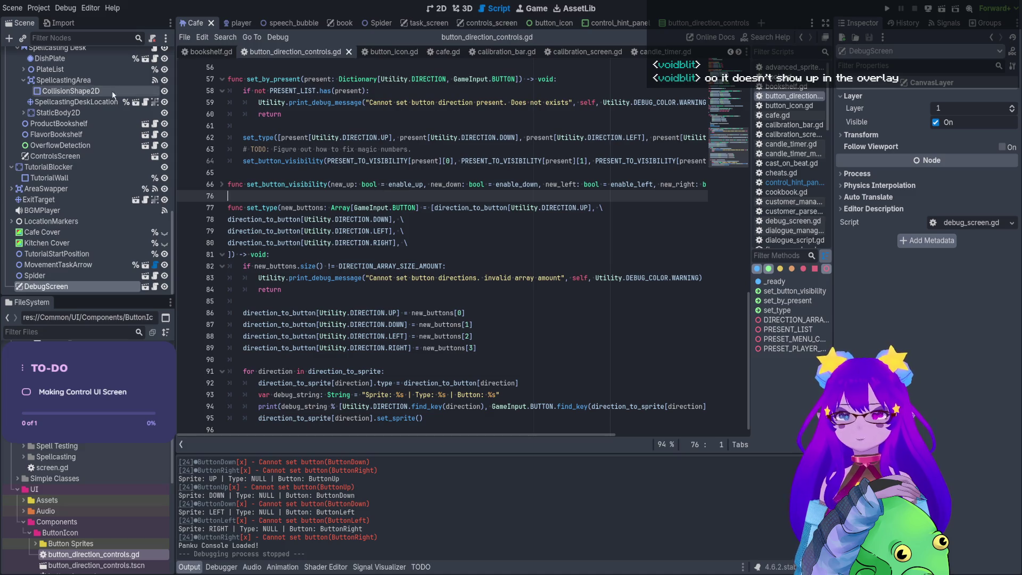
{"action": "left_click", "coordinate": [600, 30]}
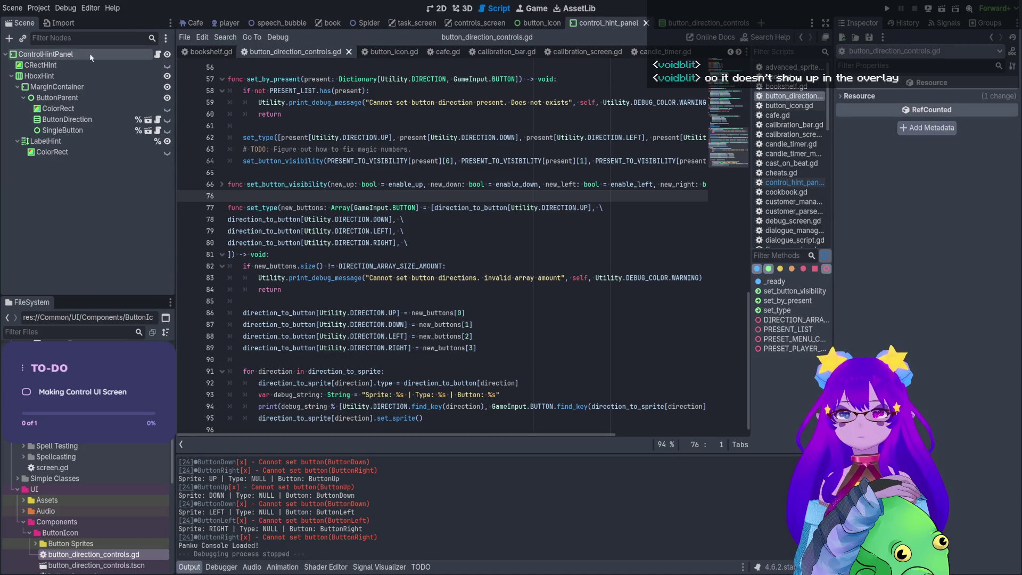
{"action": "left_click", "coordinate": [158, 55]}
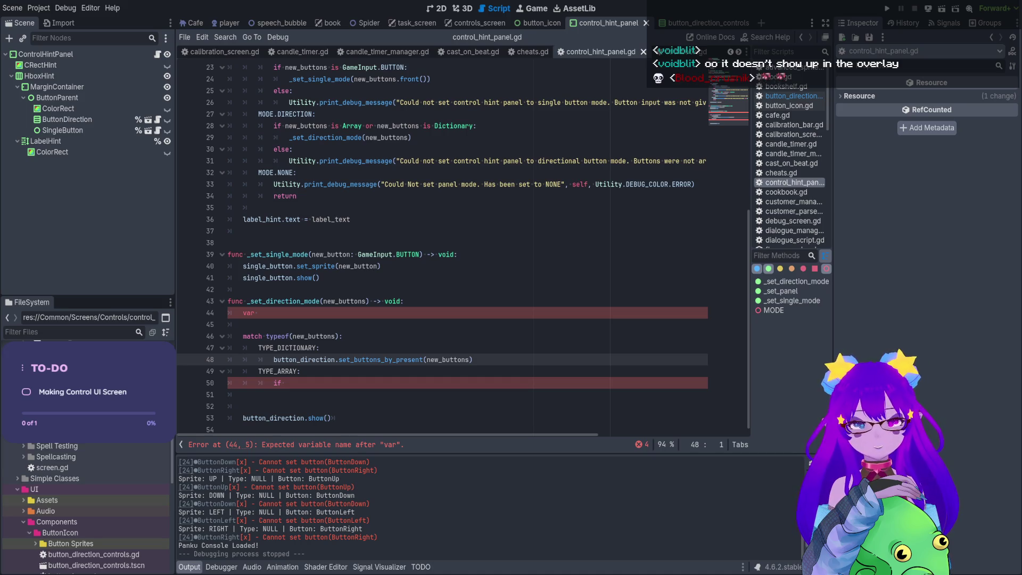
Delete the stray unfinished 'var' line and blank line above the direction match branches.
{"action": "left_click", "coordinate": [419, 126]}
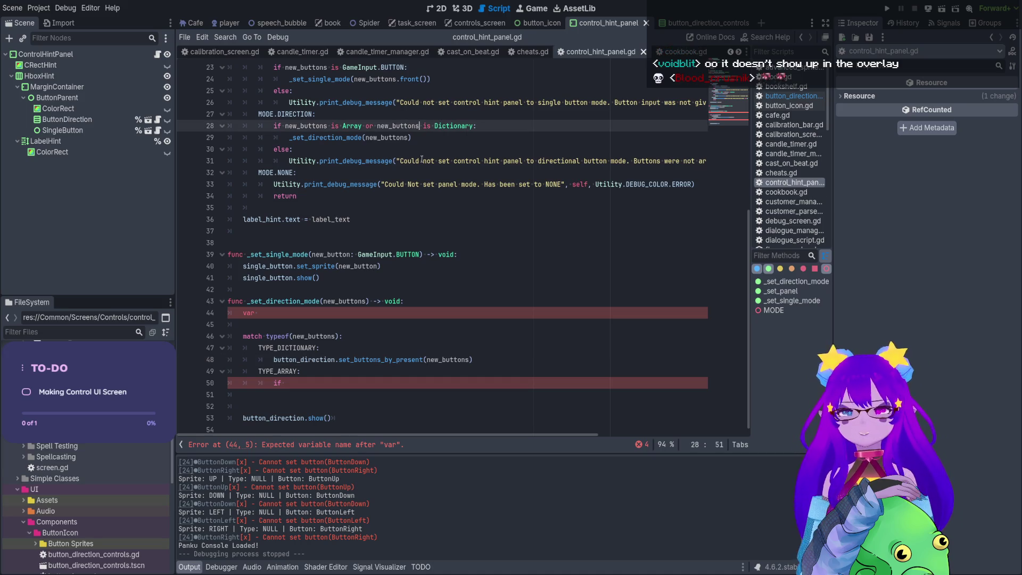
{"action": "left_click", "coordinate": [382, 315]}
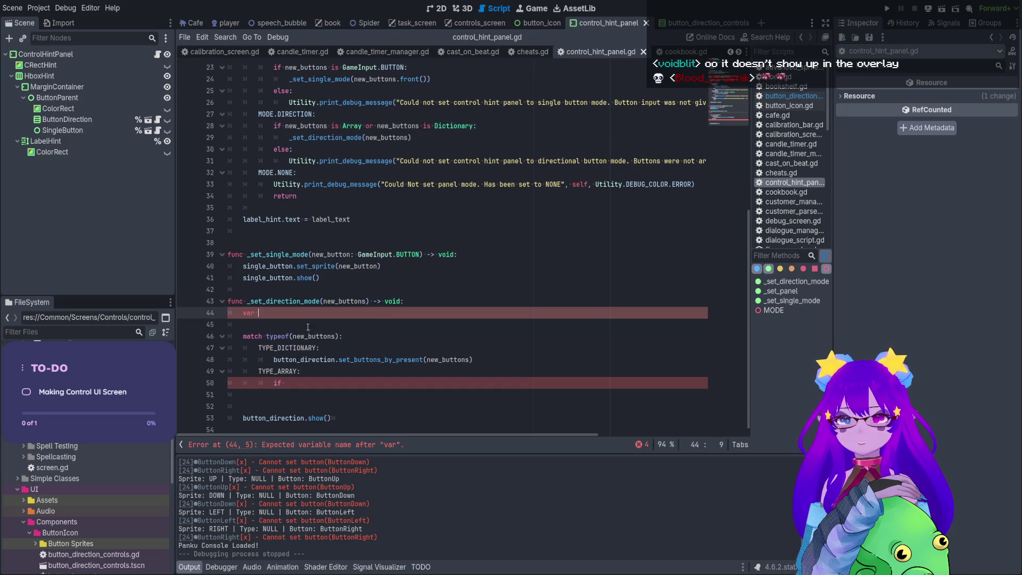
{"action": "left_click_drag", "start_coordinate": [280, 321], "coordinate": [209, 314]}
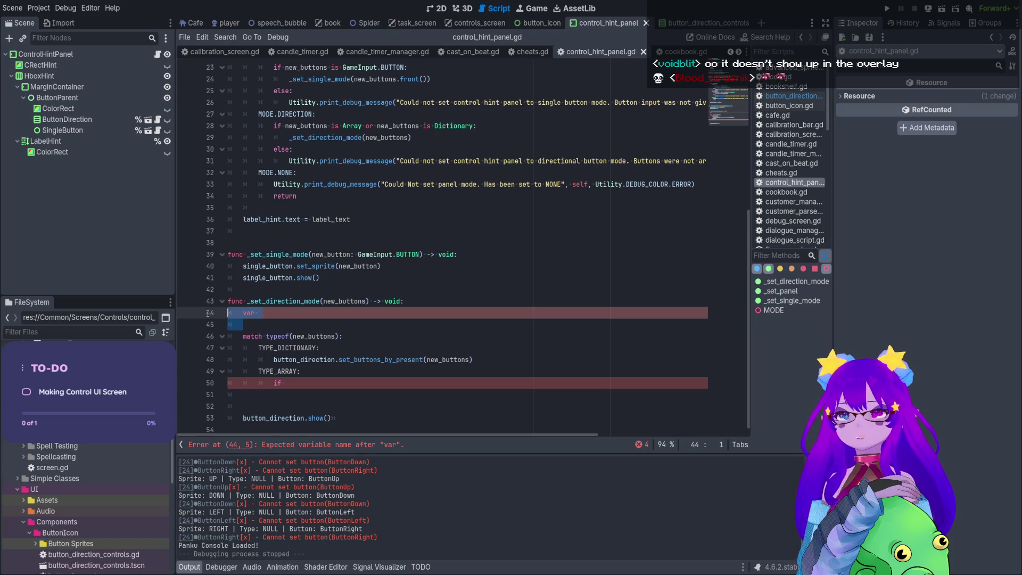
{"action": "key", "text": "BackSpace"}
{"action": "key", "text": "BackSpace"}
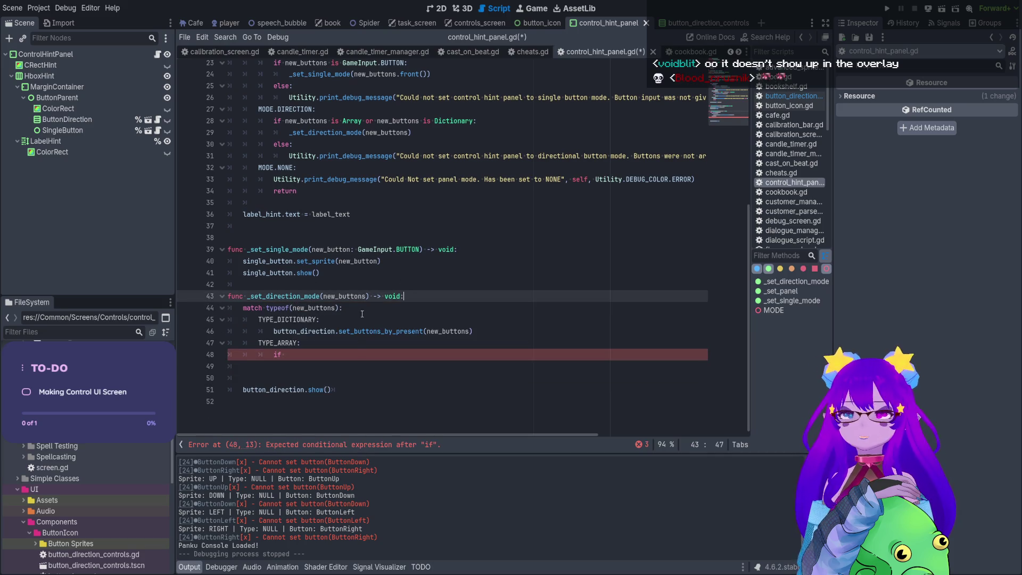
{"action": "left_click_drag", "start_coordinate": [362, 314], "coordinate": [363, 339]}
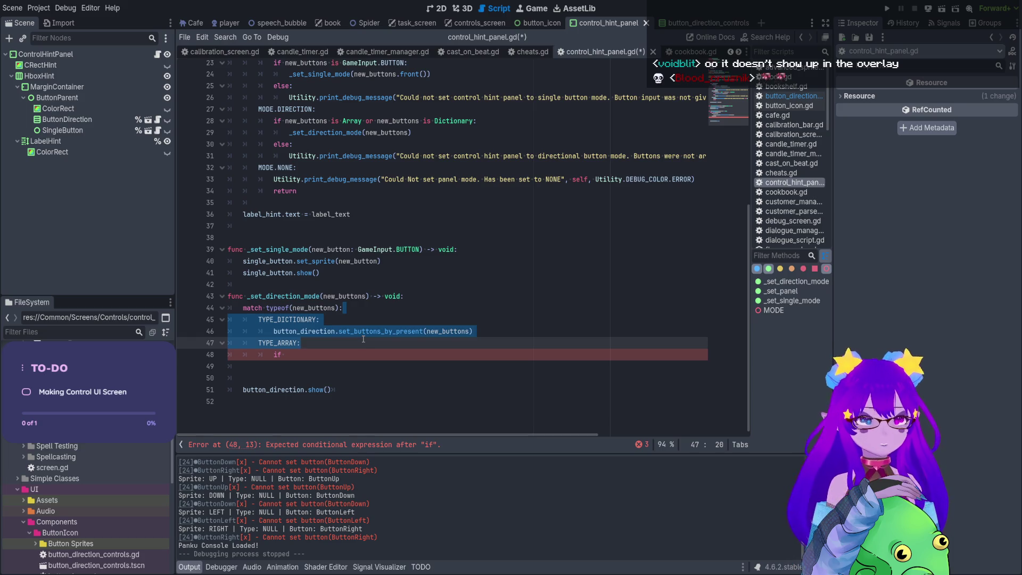
{"action": "left_click", "coordinate": [491, 332]}
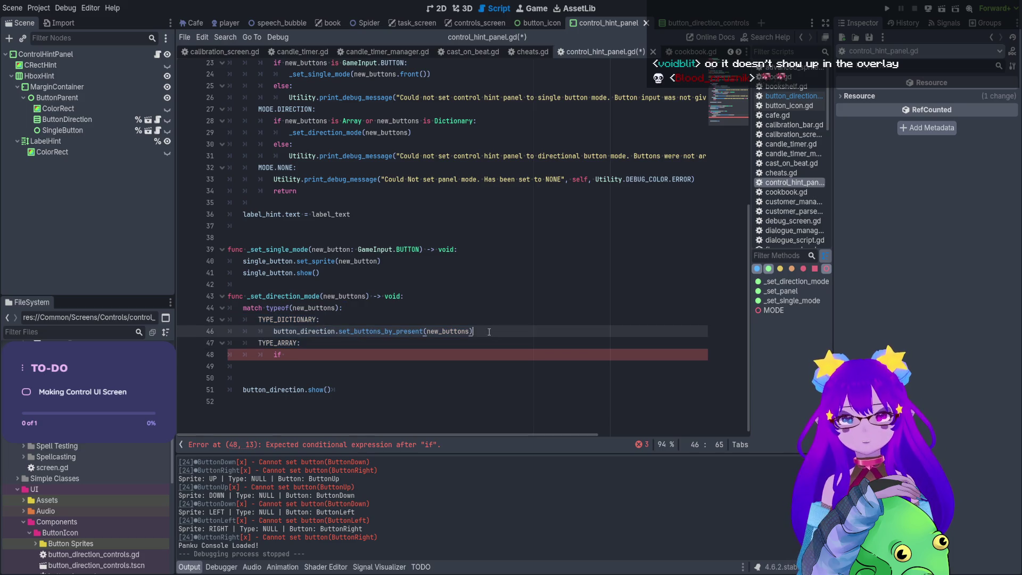
Replace the incomplete 'if' on line 48 with a partial 'button_direction.set_' call.
{"action": "left_click", "coordinate": [307, 357]}
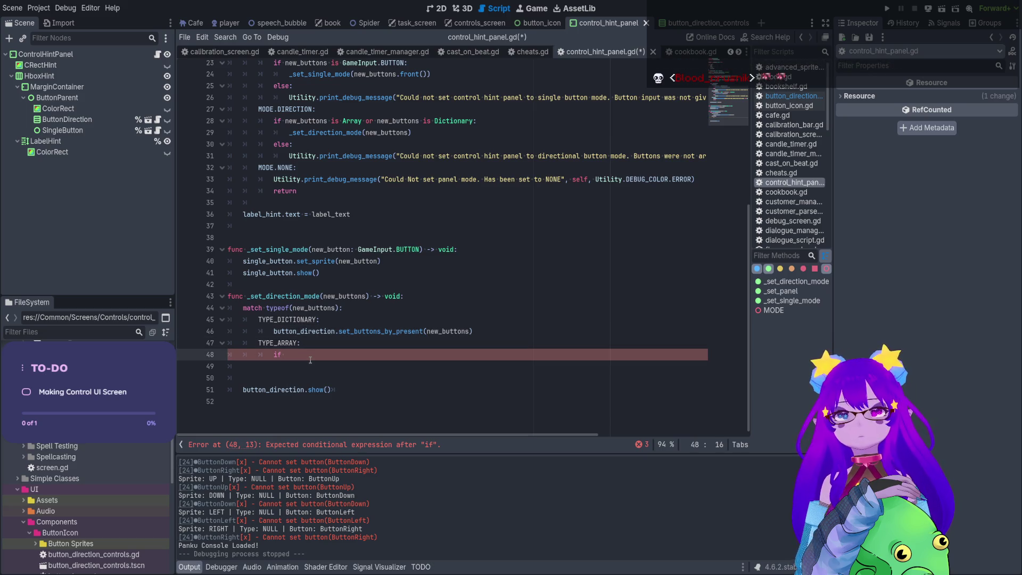
{"action": "key", "text": "BackSpace"}
{"action": "key", "text": "BackSpace"}
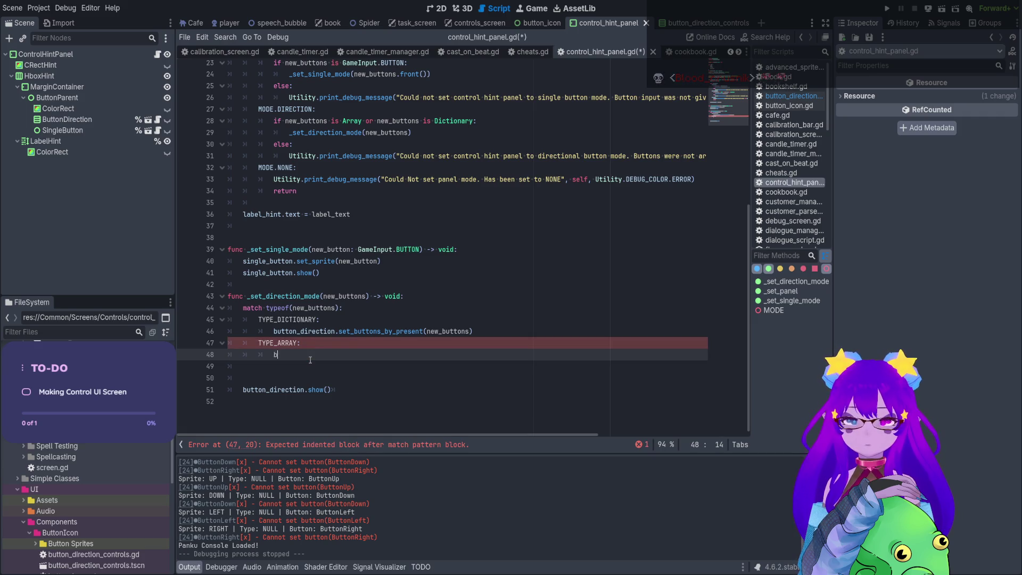
{"action": "type", "text": "button"}
{"action": "key", "text": "Return"}
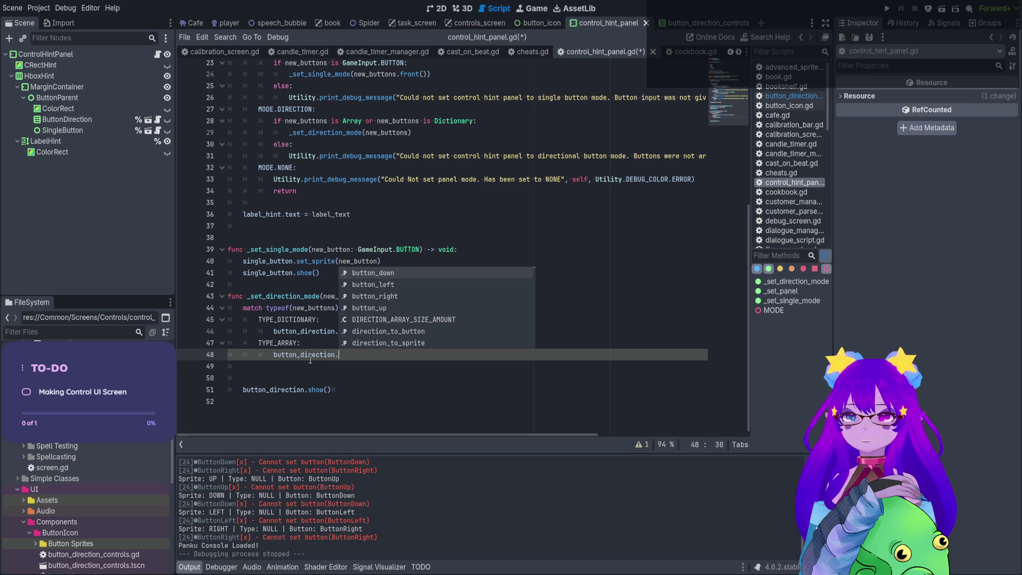
{"action": "type", "text": "se"}
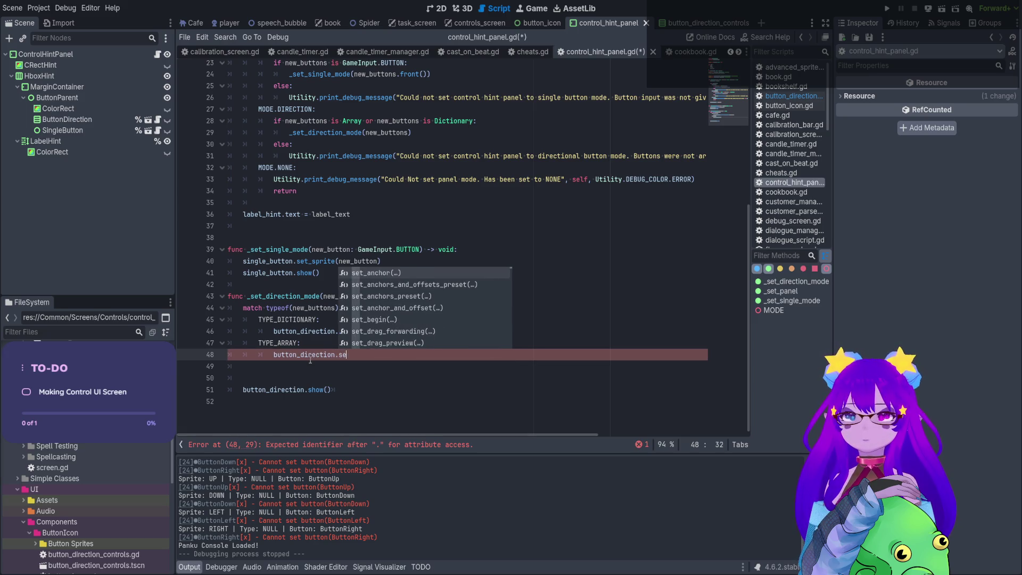
{"action": "type", "text": "t_"}
{"action": "scroll", "coordinate": [386, 291], "scroll_direction": "down", "scroll_amount": 10}
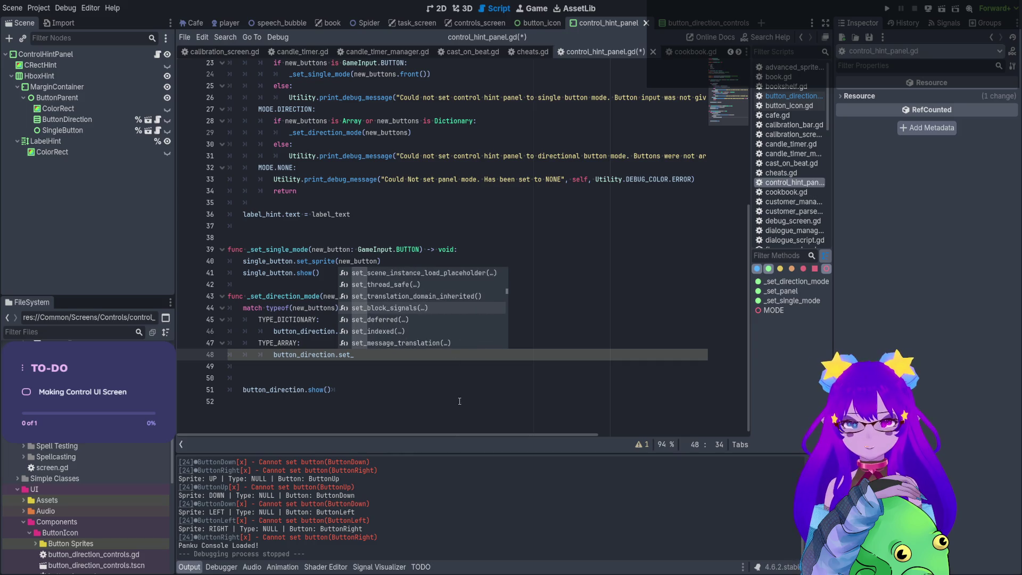
{"action": "left_click", "coordinate": [330, 401]}
Check set_type in button_direction_controls.gd, then complete line 48 as set_type(new_buttons).
{"action": "left_click", "coordinate": [383, 332], "text": "ctrl"}
{"action": "scroll", "coordinate": [320, 262], "scroll_direction": "down", "scroll_amount": 5}
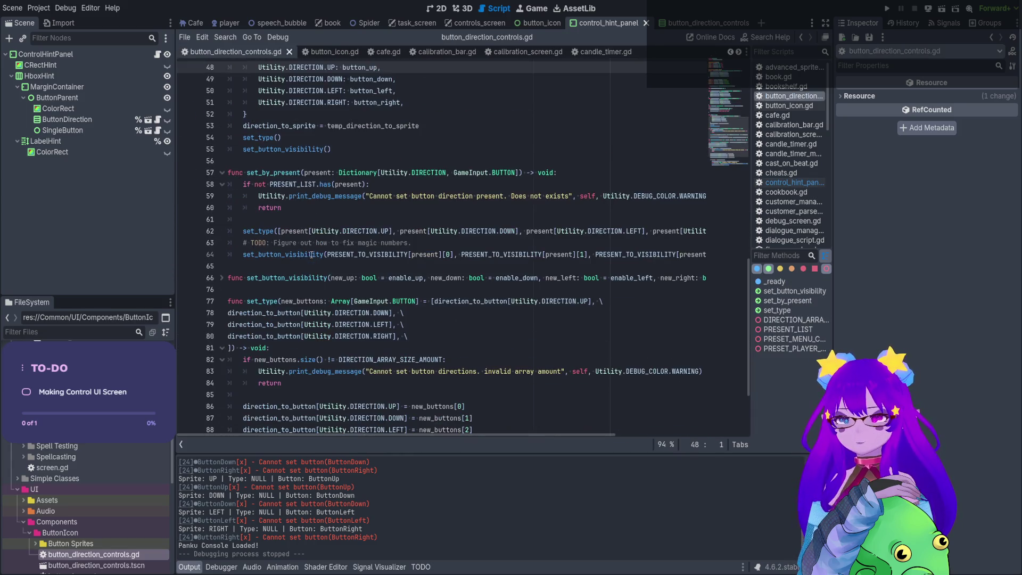
{"action": "scroll", "coordinate": [275, 222], "scroll_direction": "down", "scroll_amount": 1}
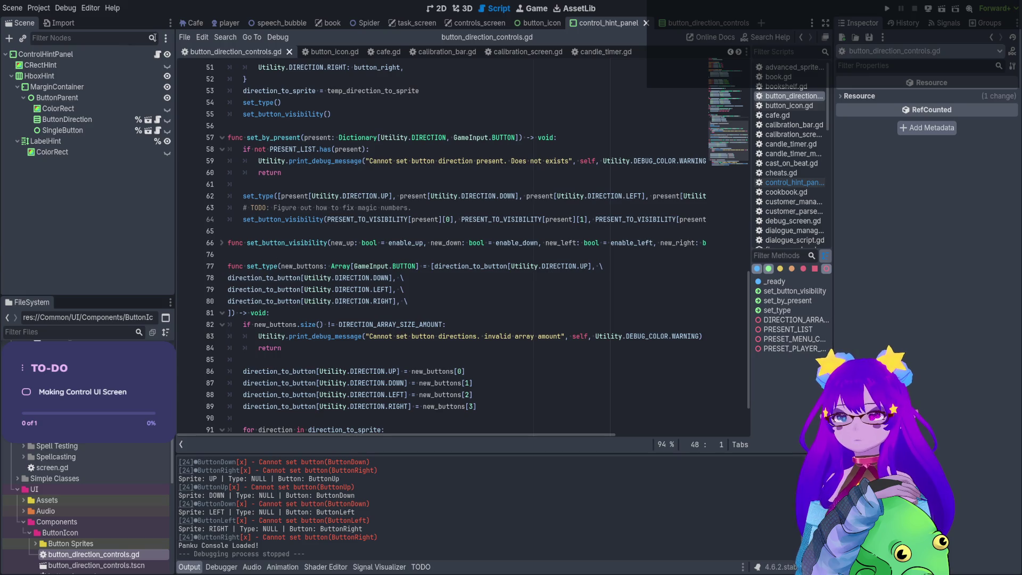
{"action": "key", "text": "alt+Left"}
{"action": "left_click", "coordinate": [428, 377]}
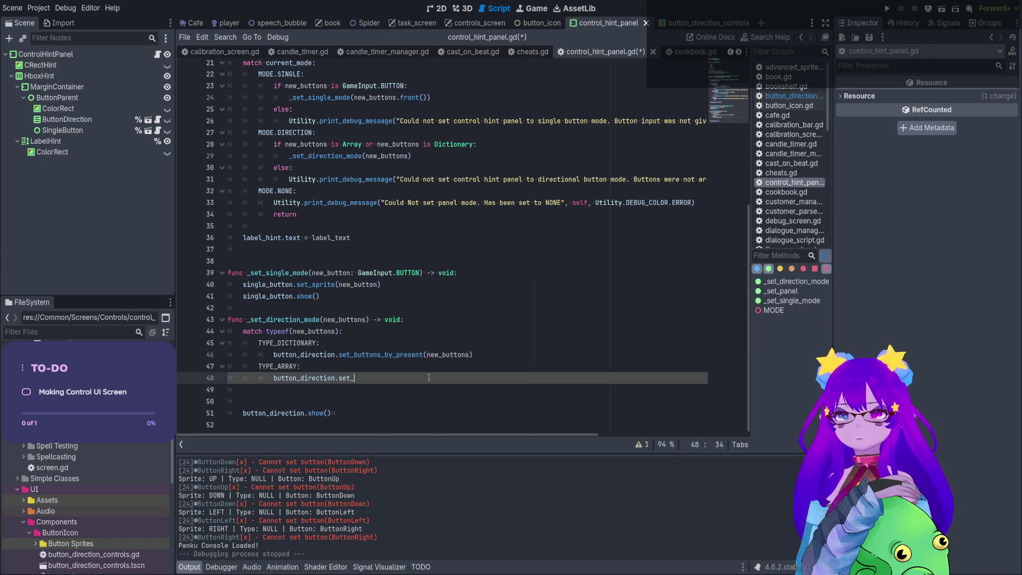
{"action": "type", "text": "type"}
{"action": "type", "text": "(new"}
{"action": "type", "text": "_"}
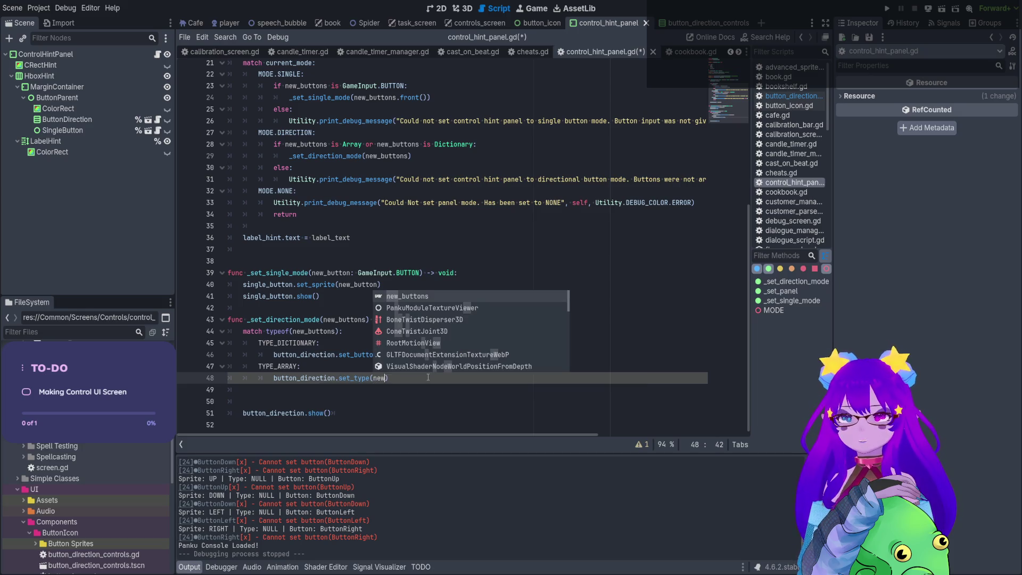
{"action": "key", "text": "Return"}
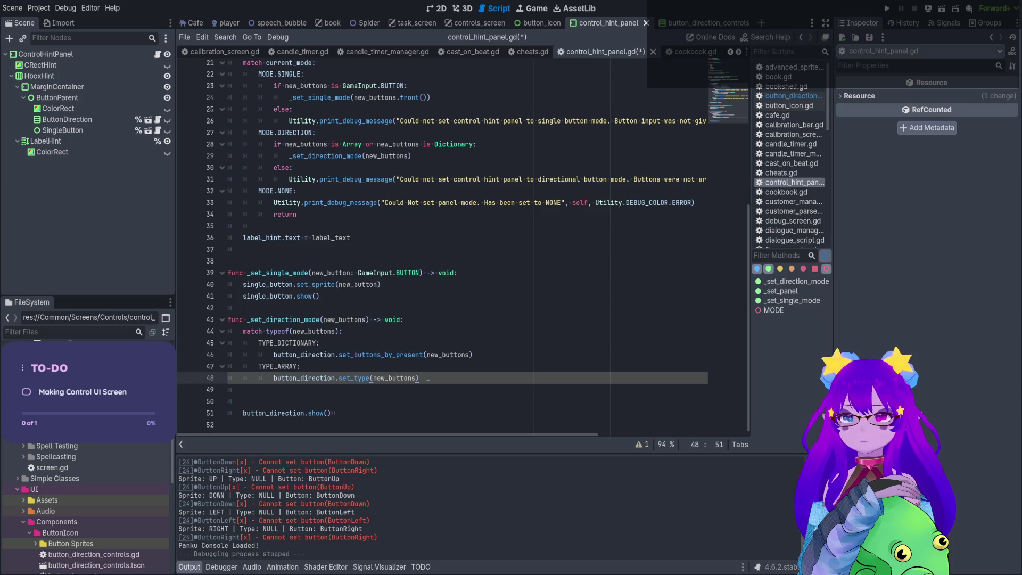
Remove the empty line 50 before button_direction.show().
{"action": "left_click", "coordinate": [294, 399]}
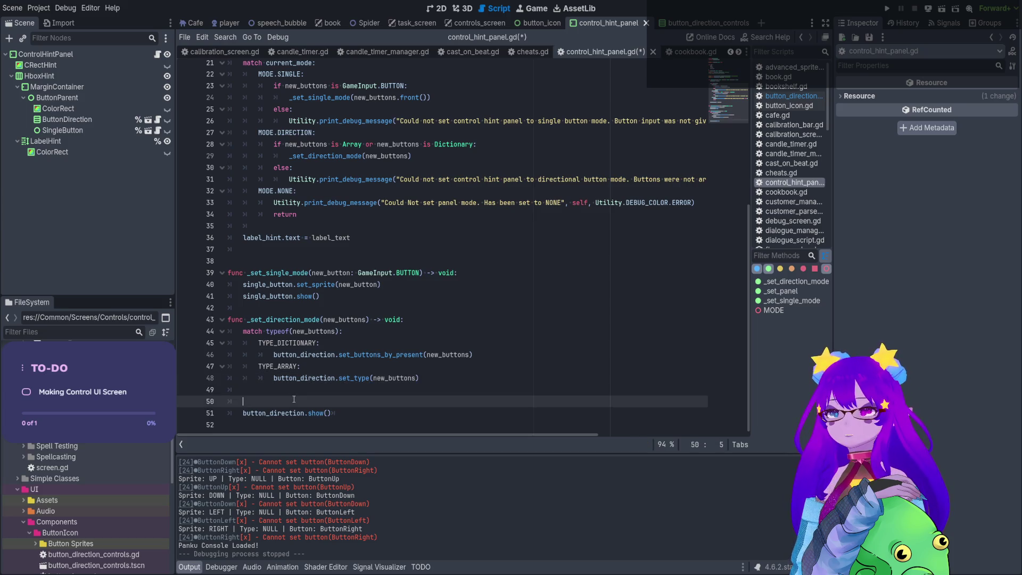
{"action": "key", "text": "Delete"}
{"action": "key", "text": "End"}
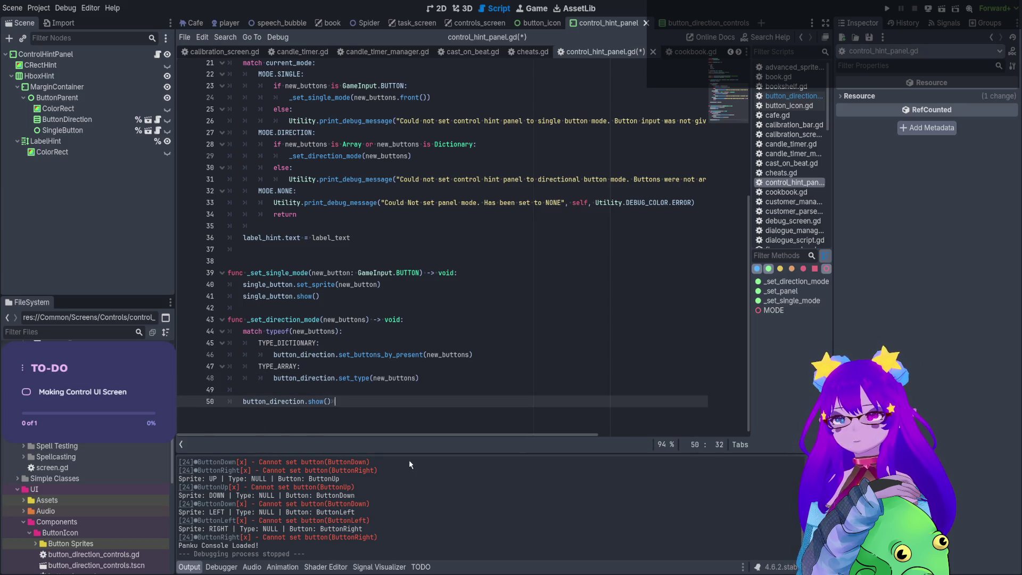
{"action": "left_click_drag", "start_coordinate": [411, 381], "coordinate": [330, 378]}
{"action": "left_click_drag", "start_coordinate": [385, 354], "coordinate": [354, 354]}
{"action": "left_click", "coordinate": [457, 345]}
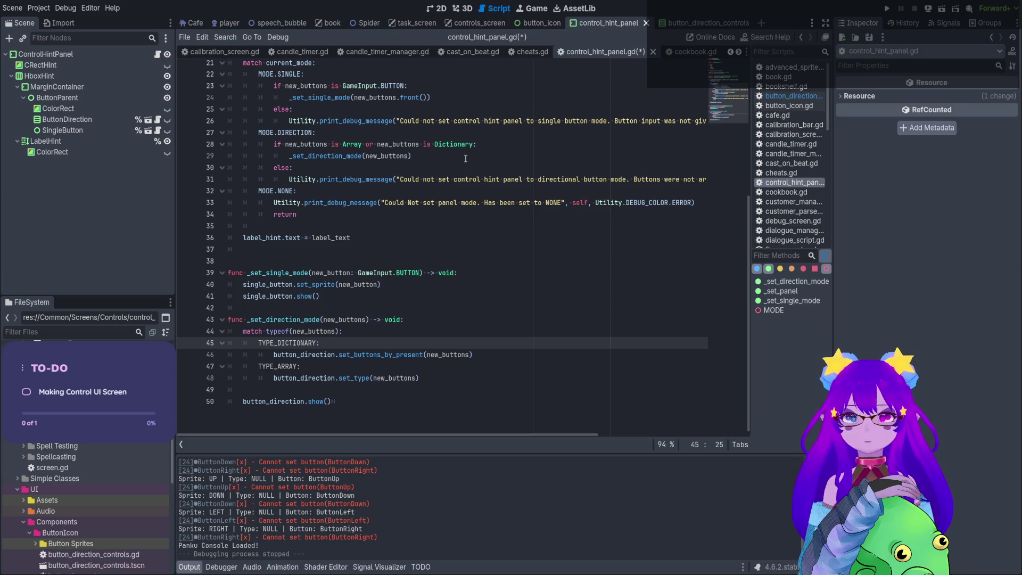
{"action": "scroll", "coordinate": [465, 159], "scroll_direction": "up", "scroll_amount": 6}
Add a ## doc comment above _set_panel: single GameInput button, Dictionary directional presets, directional by default.
{"action": "left_click", "coordinate": [413, 214]}
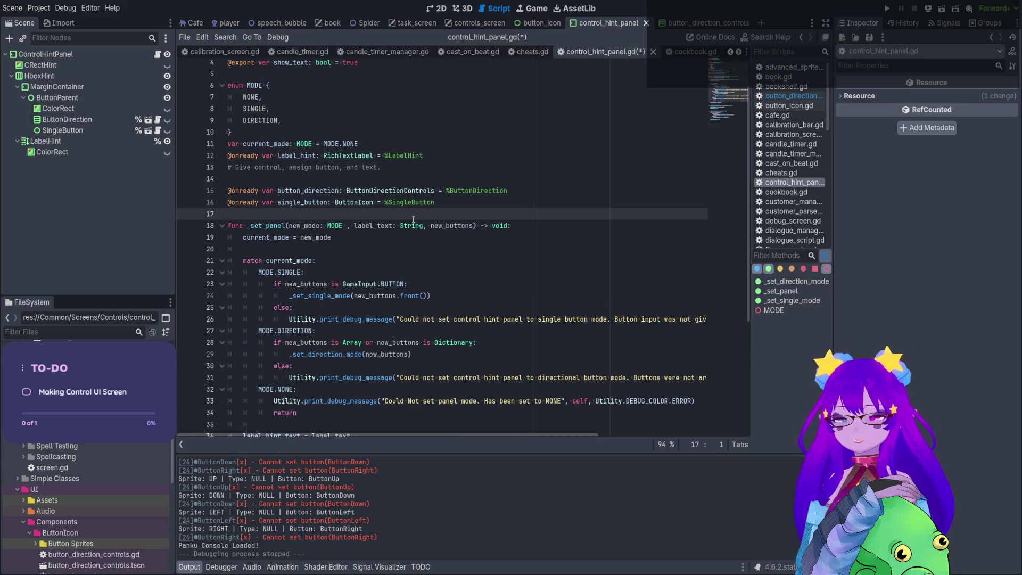
{"action": "key", "text": "Return"}
{"action": "type", "text": "##"}
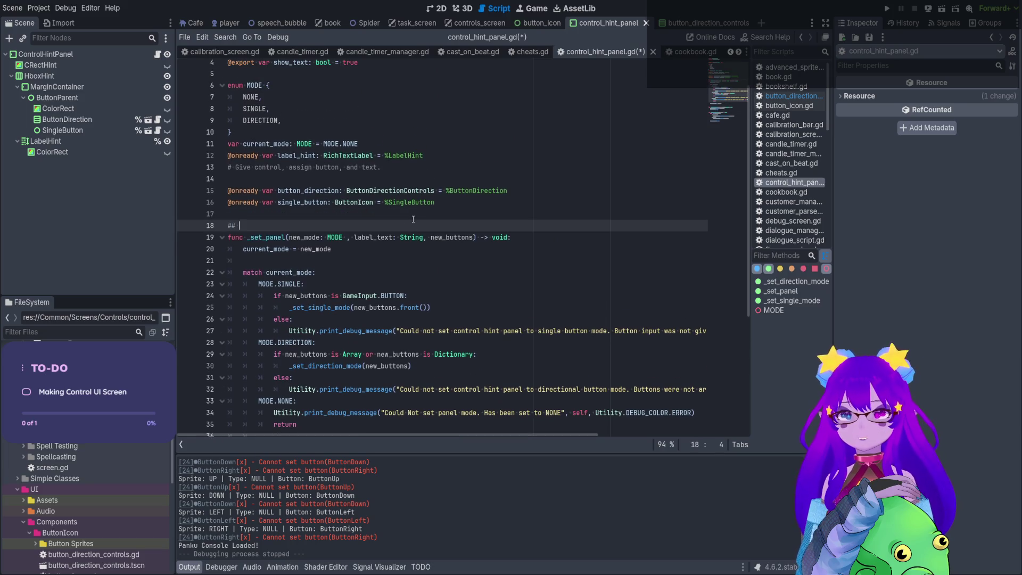
{"action": "type", "text": "Si"}
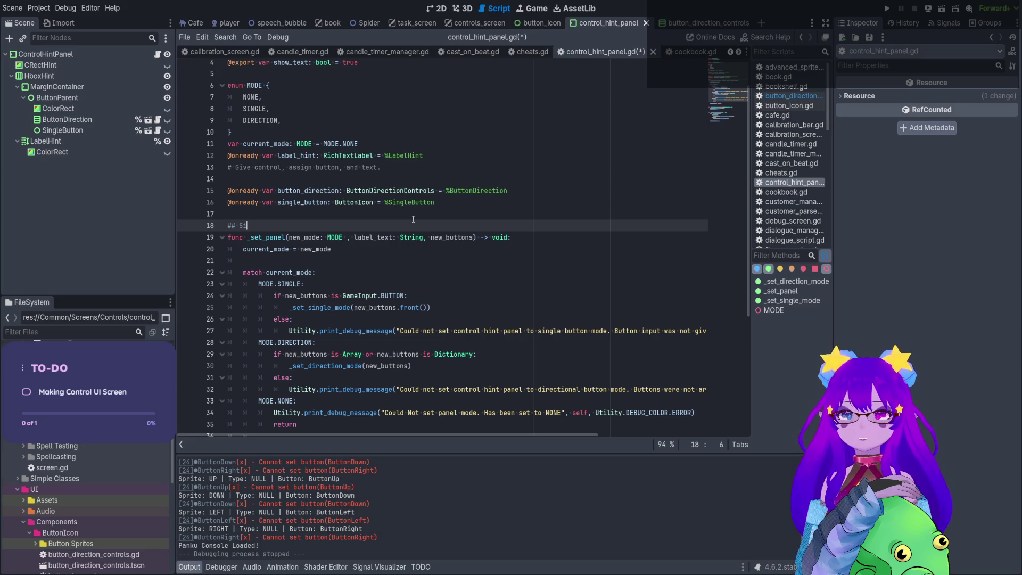
{"action": "type", "text": "ngle bu"}
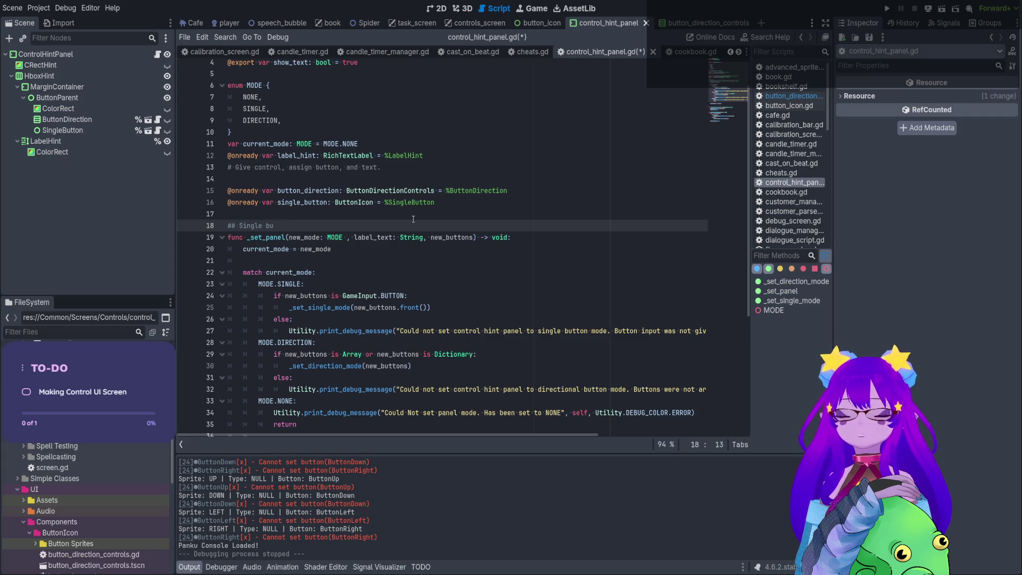
{"action": "type", "text": "tton i"}
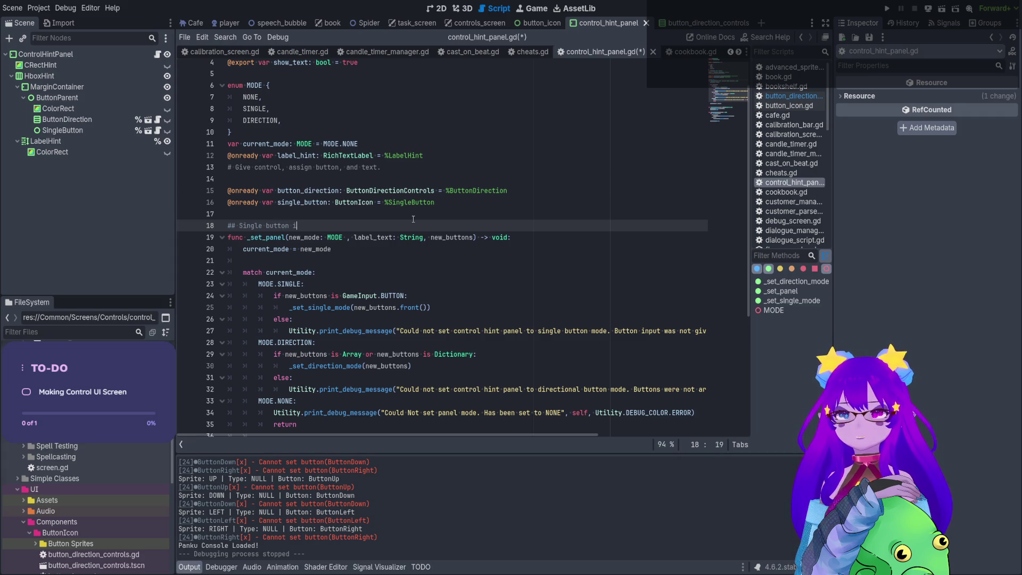
{"action": "type", "text": "s Ga"}
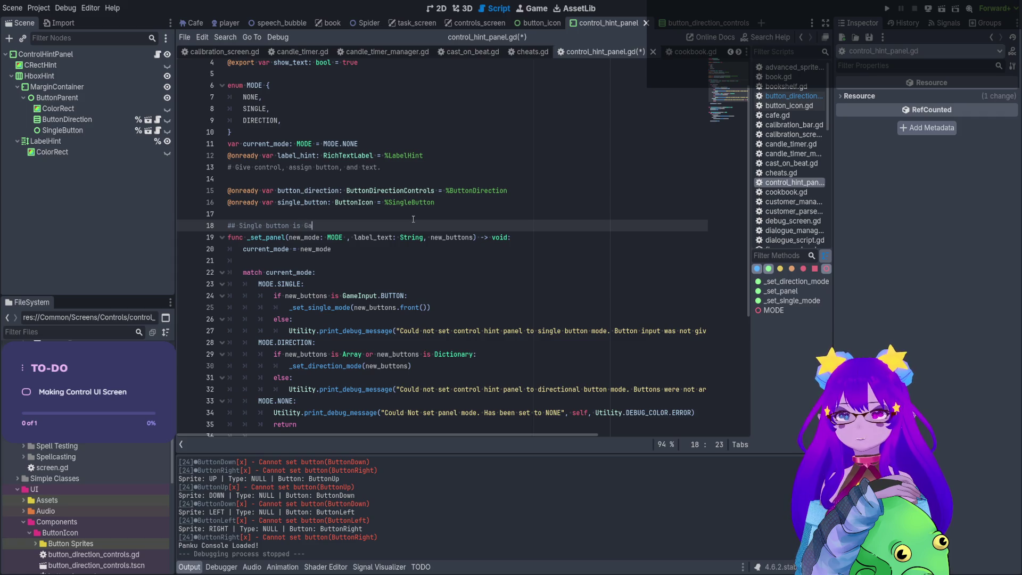
{"action": "type", "text": "menput.Button,"}
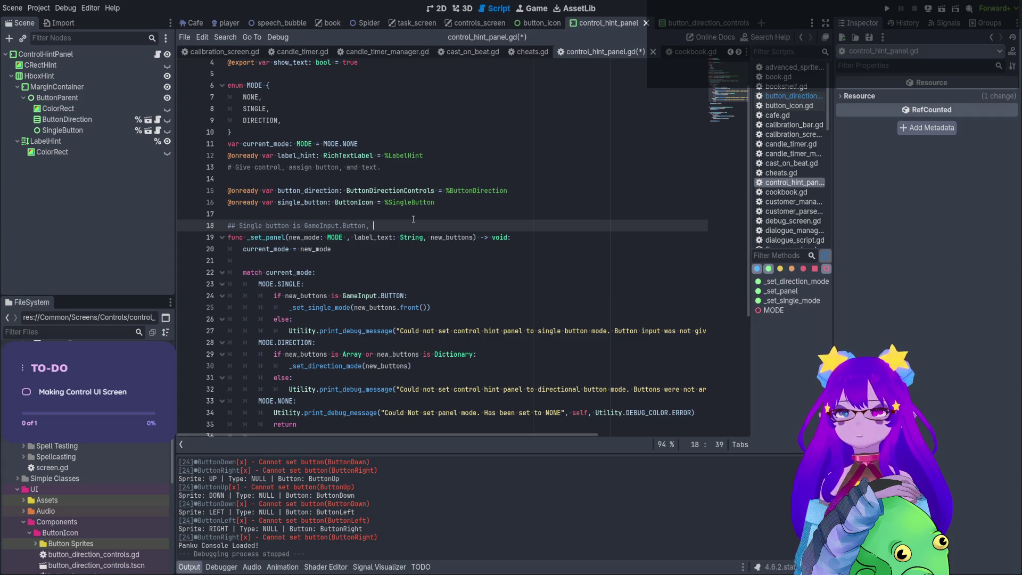
{"action": "type", "text": "DirectionalPresets a"}
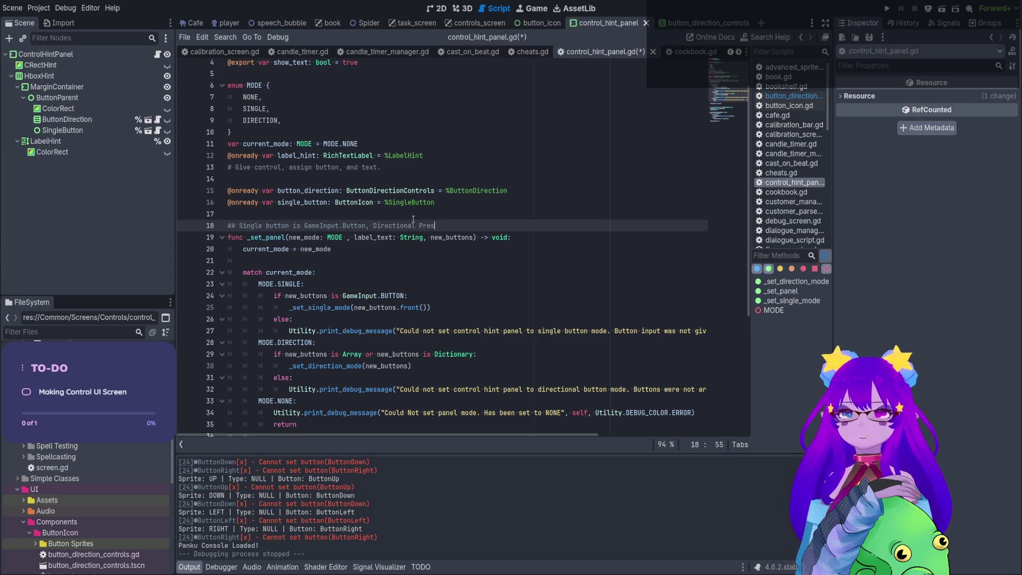
{"action": "type", "text": "re "}
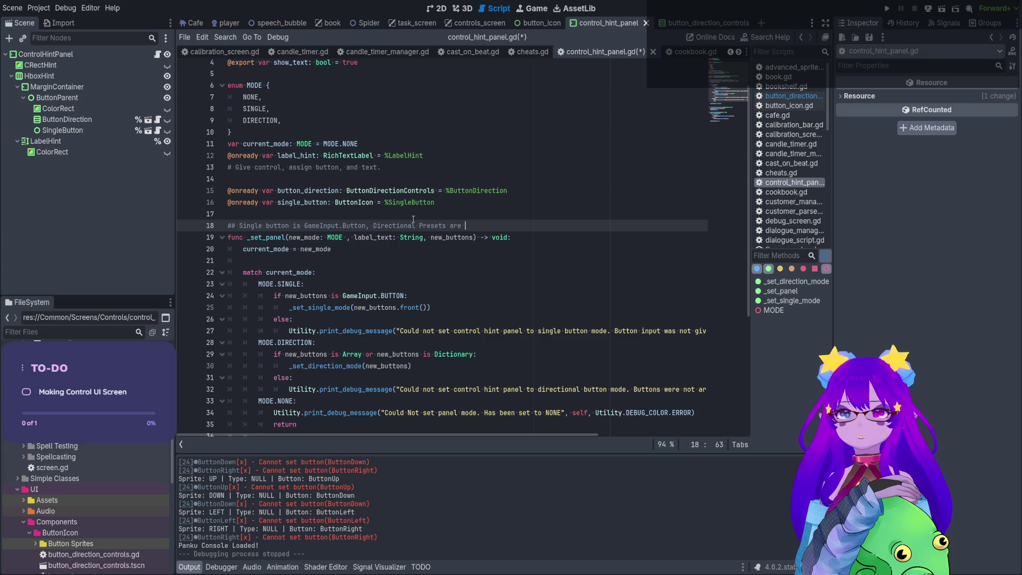
{"action": "type", "text": "Dictionari"}
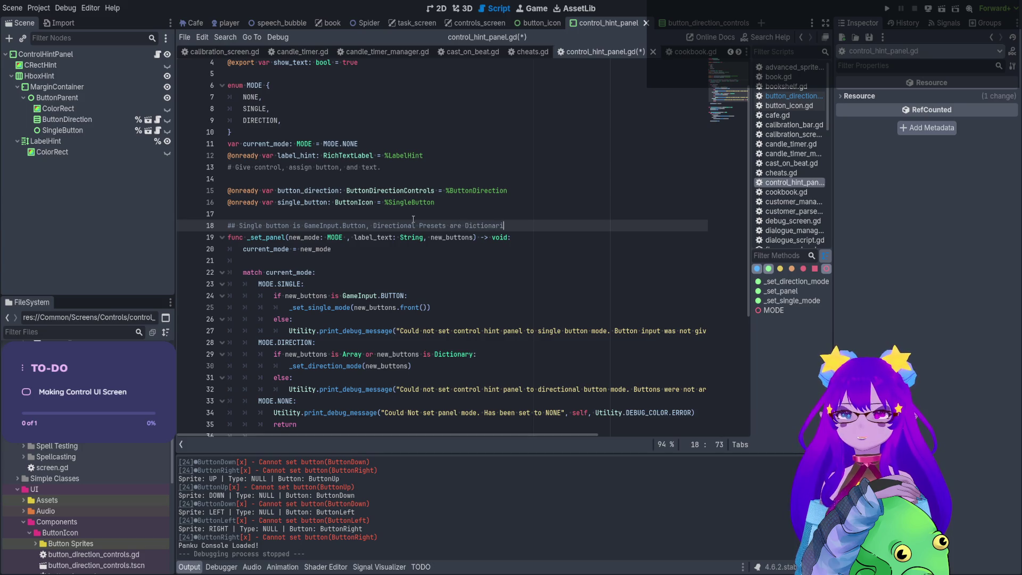
{"action": "type", "text": "esDirectionalsby default is"}
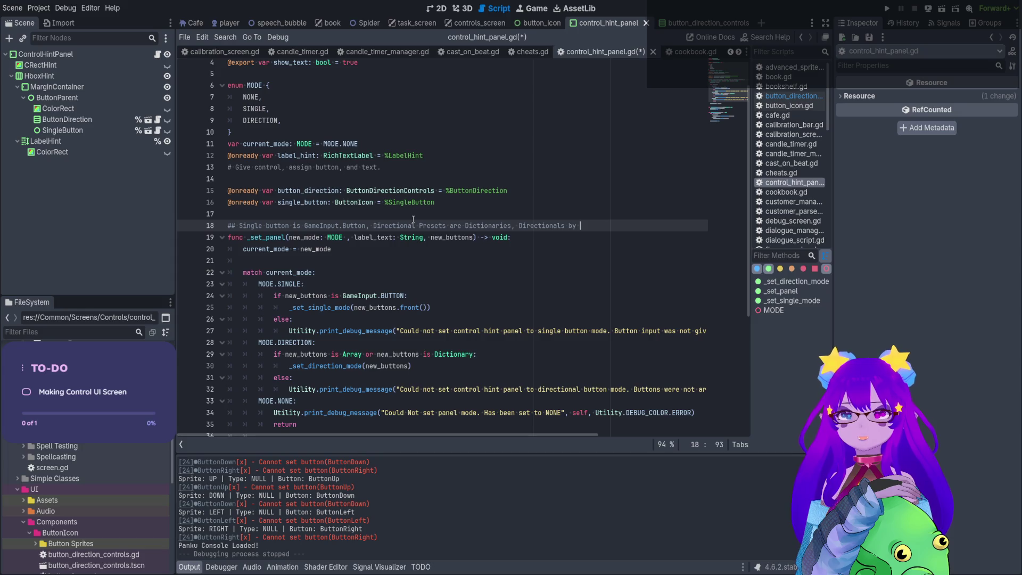
{"action": "type", "text": "an Array."}
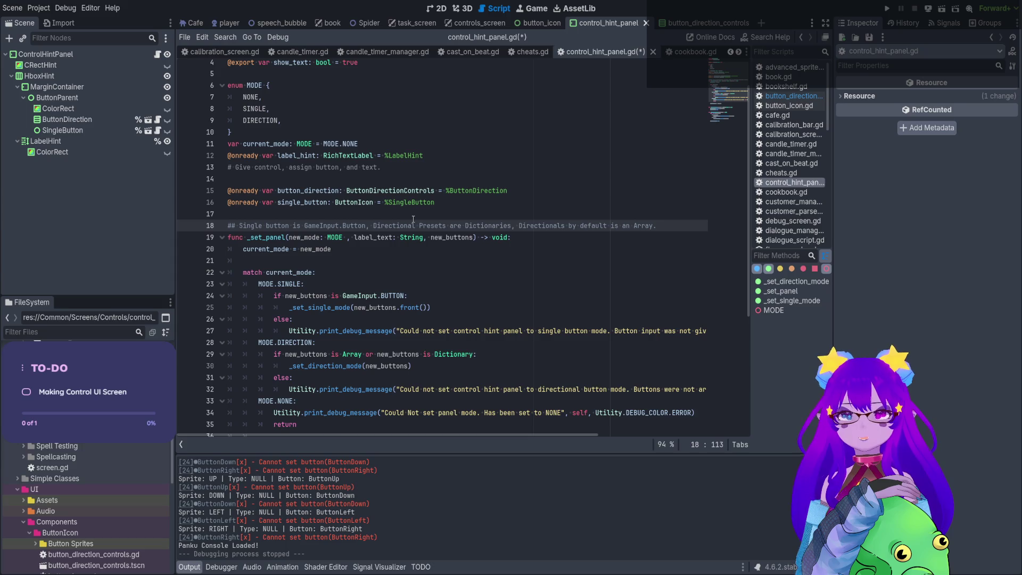
{"action": "key", "text": "BackSpace"}
{"action": "type", "text": " of 4."}
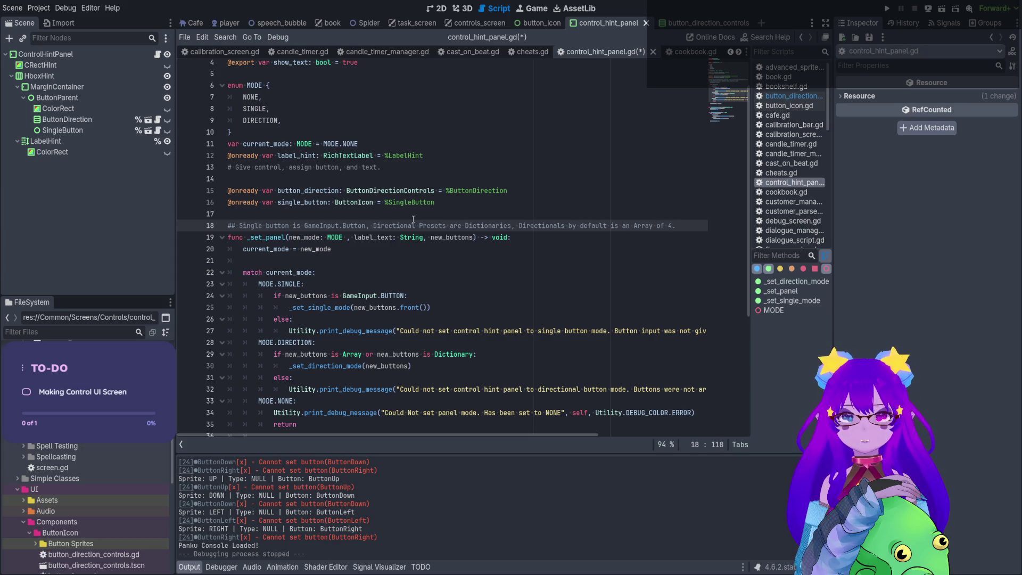
{"action": "type", "text": "(Up, "}
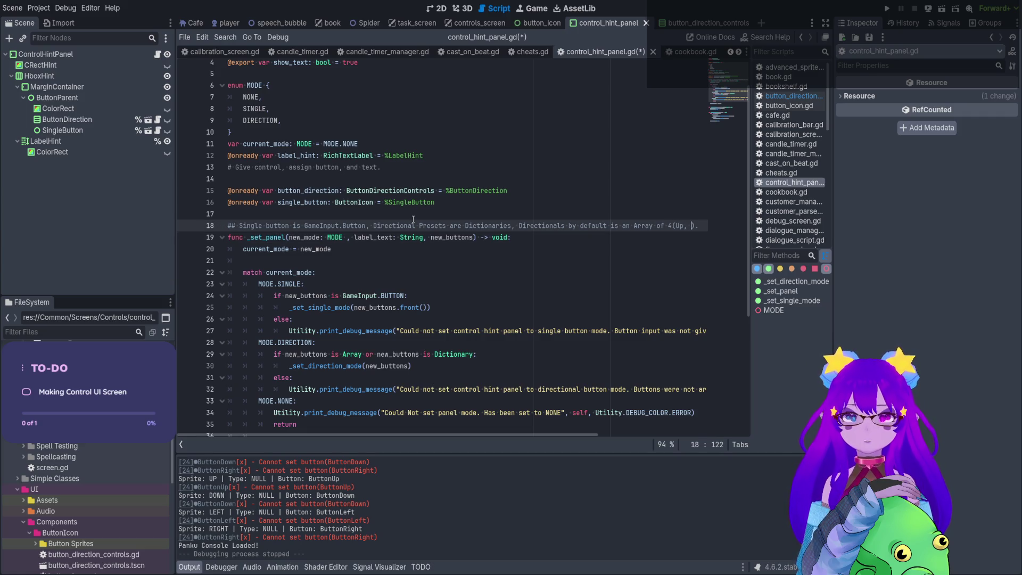
{"action": "type", "text": "Down, "}
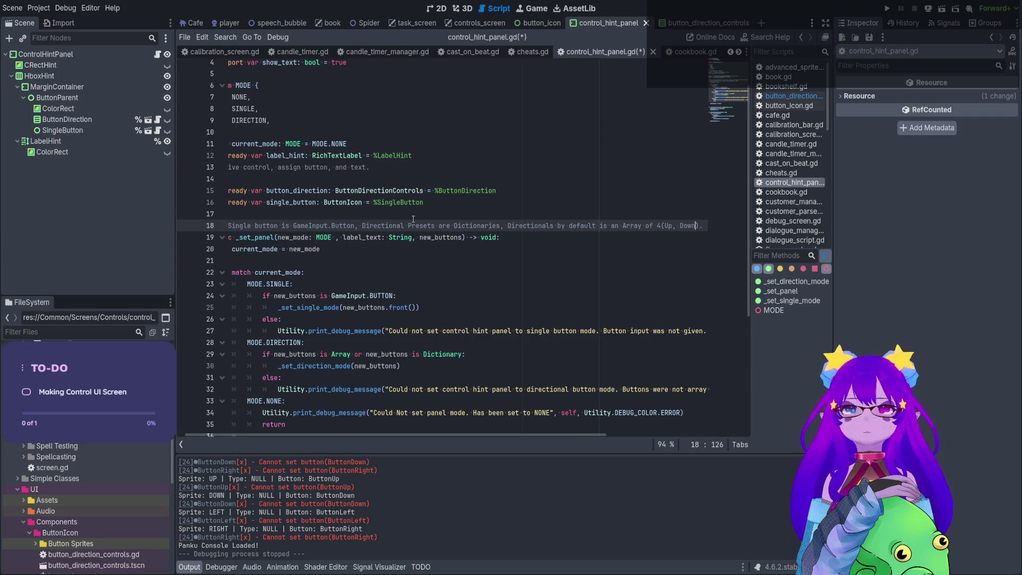
{"action": "type", "text": "Left, Right"}
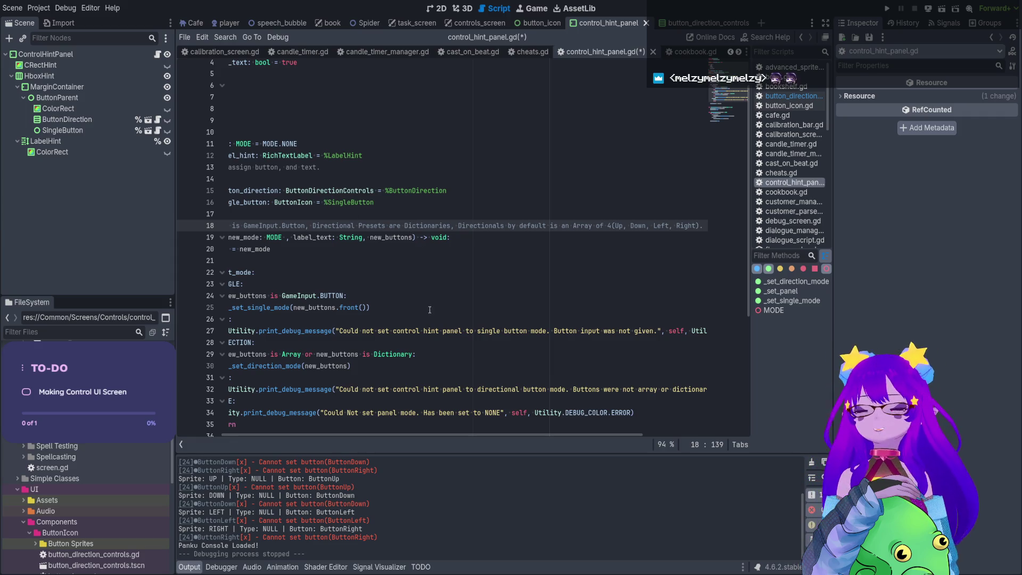
{"action": "left_click_drag", "start_coordinate": [462, 435], "coordinate": [419, 436]}
{"action": "scroll", "coordinate": [371, 228], "scroll_direction": "down", "scroll_amount": 5}
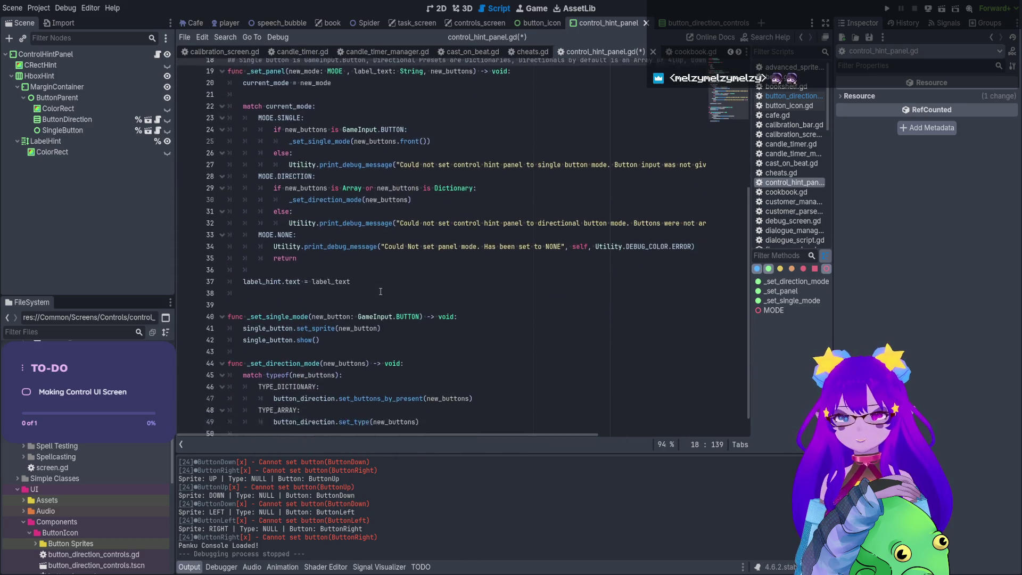
{"action": "scroll", "coordinate": [371, 228], "scroll_direction": "up", "scroll_amount": 2}
{"action": "scroll", "coordinate": [423, 241], "scroll_direction": "down", "scroll_amount": 2}
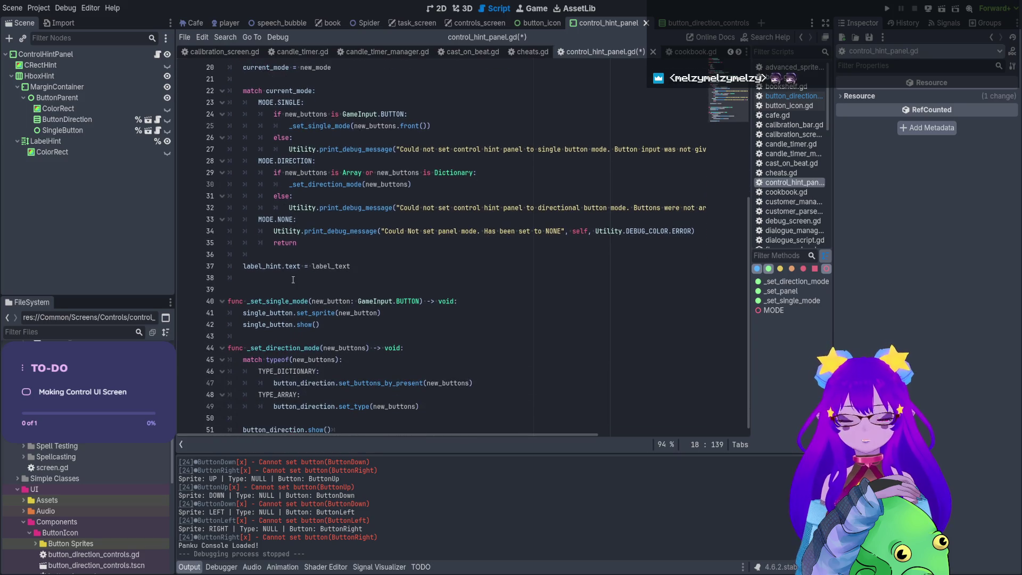
Show the control_hint_panel scene's 2D canvas and zoom out on the hint label.
{"action": "left_click", "coordinate": [378, 269]}
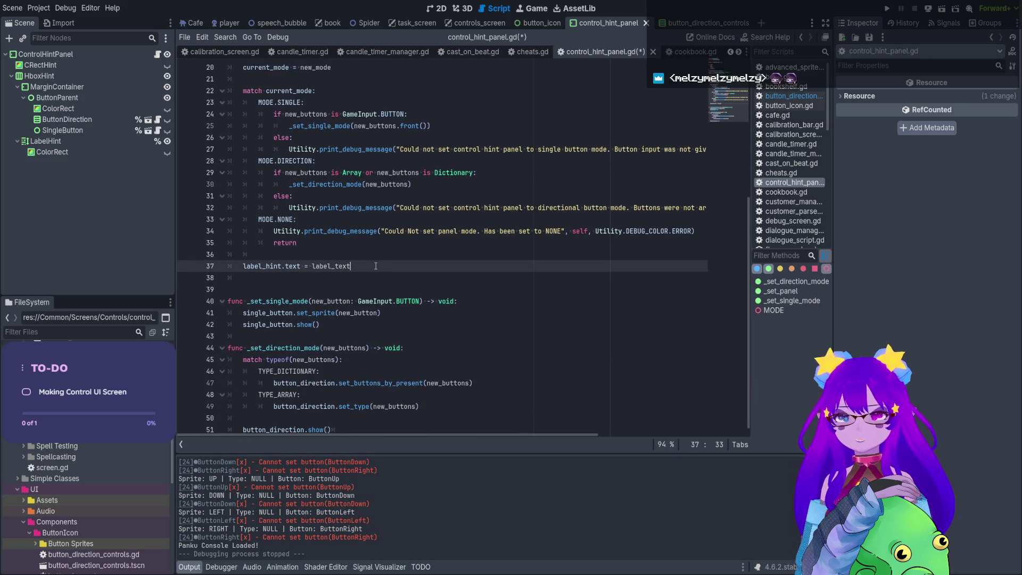
{"action": "left_click", "coordinate": [446, 9]}
{"action": "scroll", "coordinate": [547, 248], "scroll_direction": "down", "scroll_amount": 5}
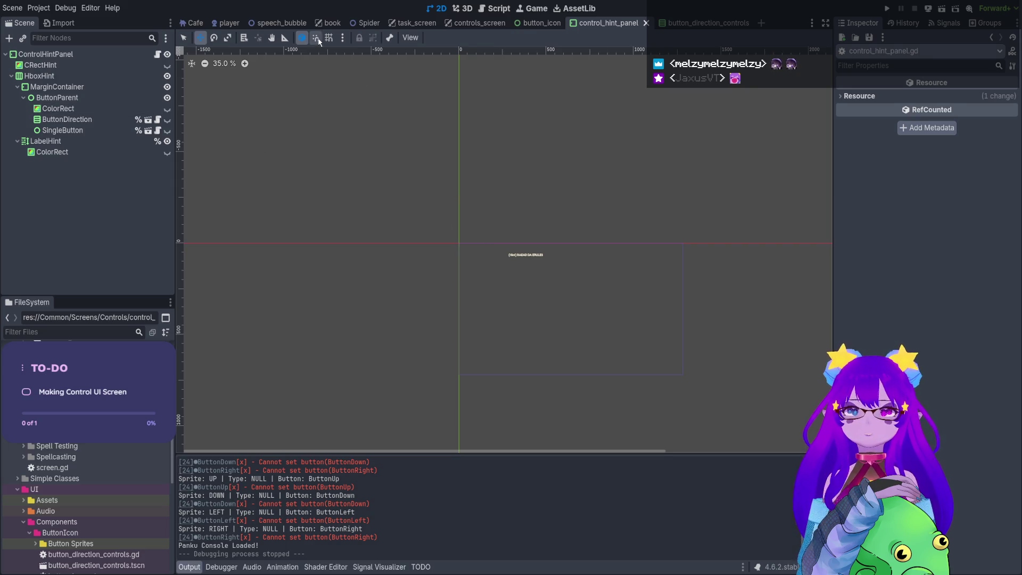
Save the panel scene and bring the hint box into view in controls_screen.
{"action": "key", "text": "ctrl+s"}
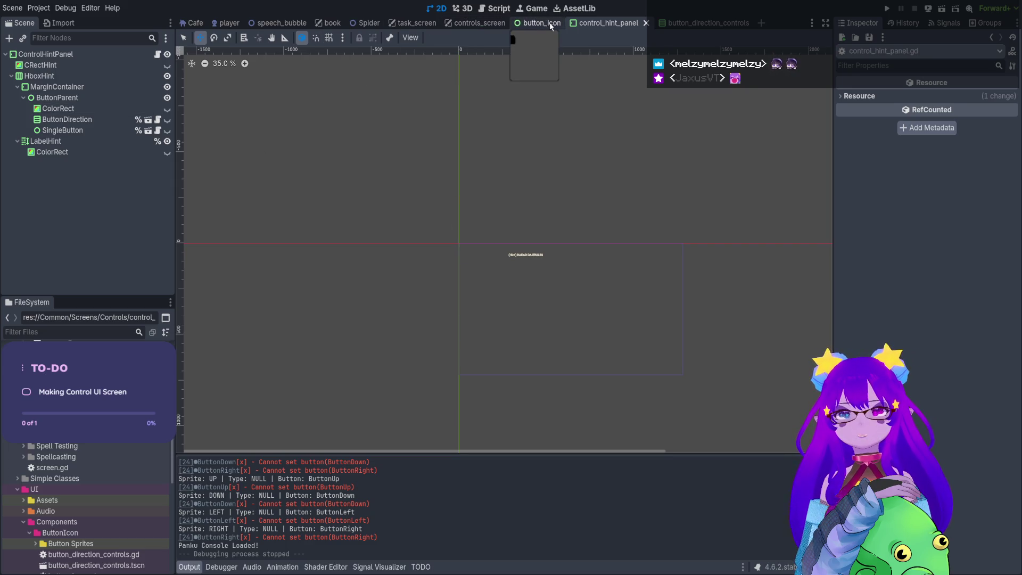
{"action": "left_click", "coordinate": [465, 23]}
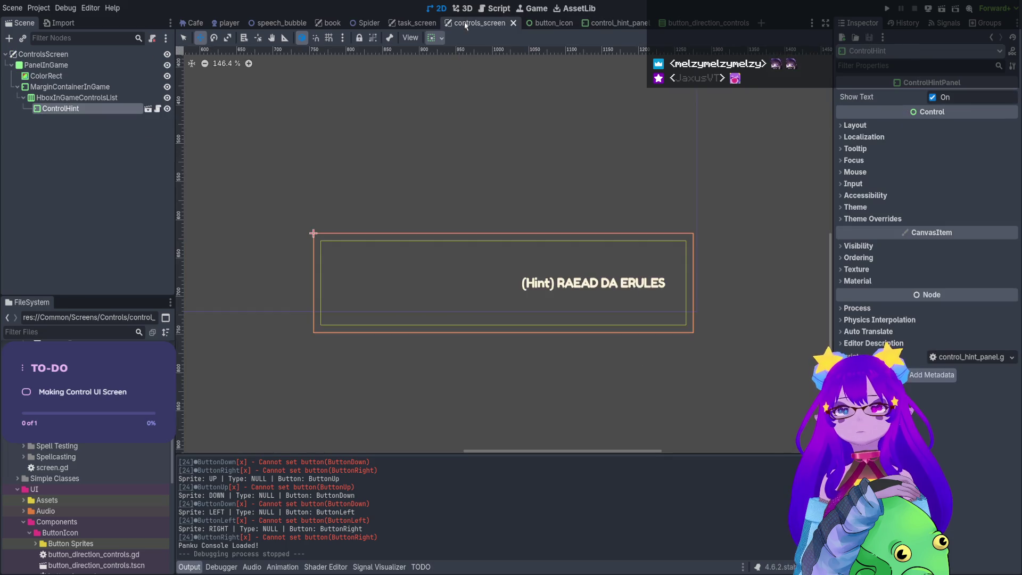
{"action": "scroll", "coordinate": [458, 146], "scroll_direction": "down", "scroll_amount": 5}
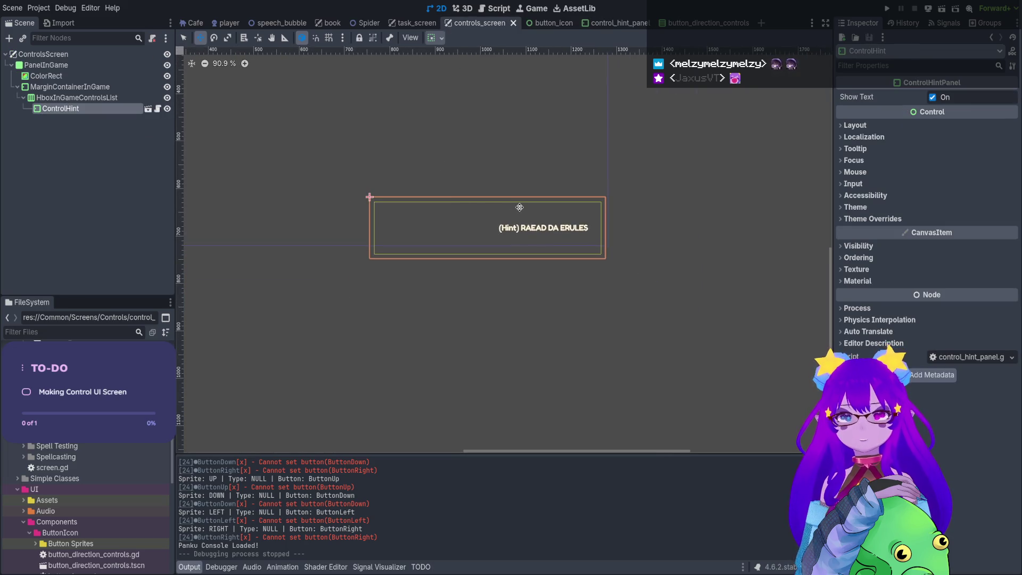
{"action": "scroll", "coordinate": [324, 114], "scroll_direction": "up", "scroll_amount": 1}
{"action": "left_click_drag", "start_coordinate": [333, 112], "coordinate": [399, 161]}
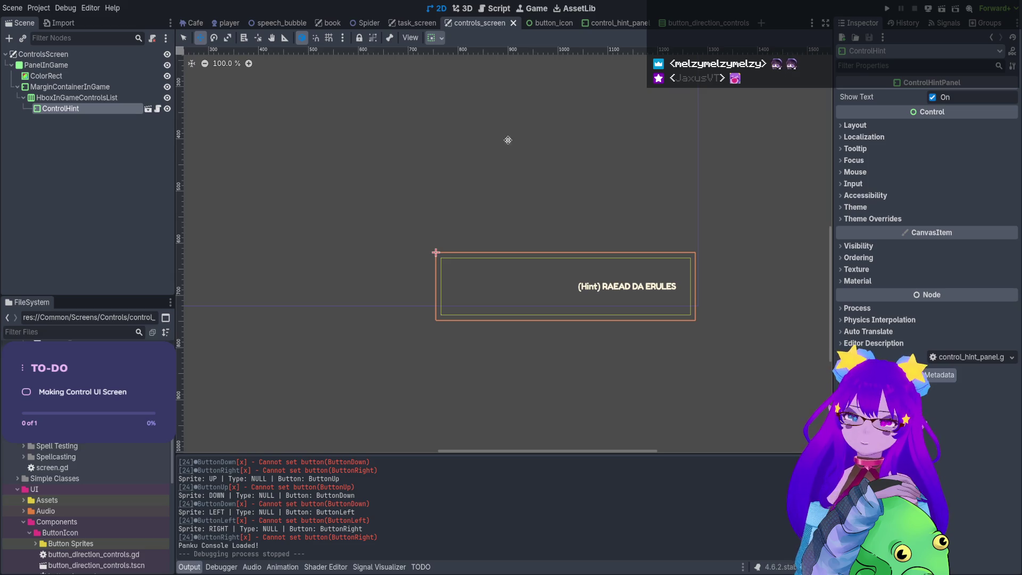
Test-run controls_screen showing the '(Hint) RAEAD DA ERULES' hint, stop it, and reopen control_hint_panel.
{"action": "left_click", "coordinate": [941, 8]}
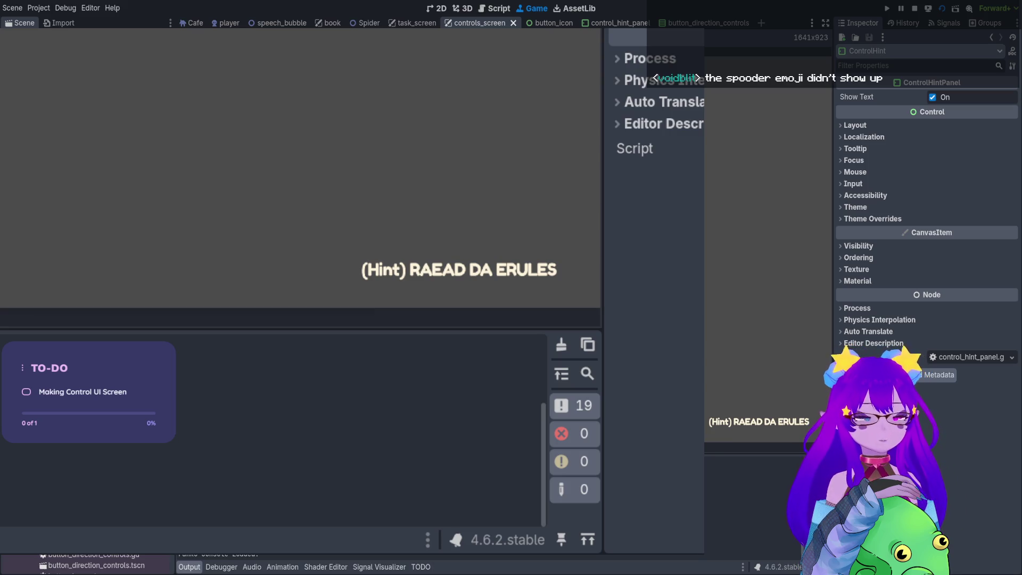
{"action": "key", "text": "F8"}
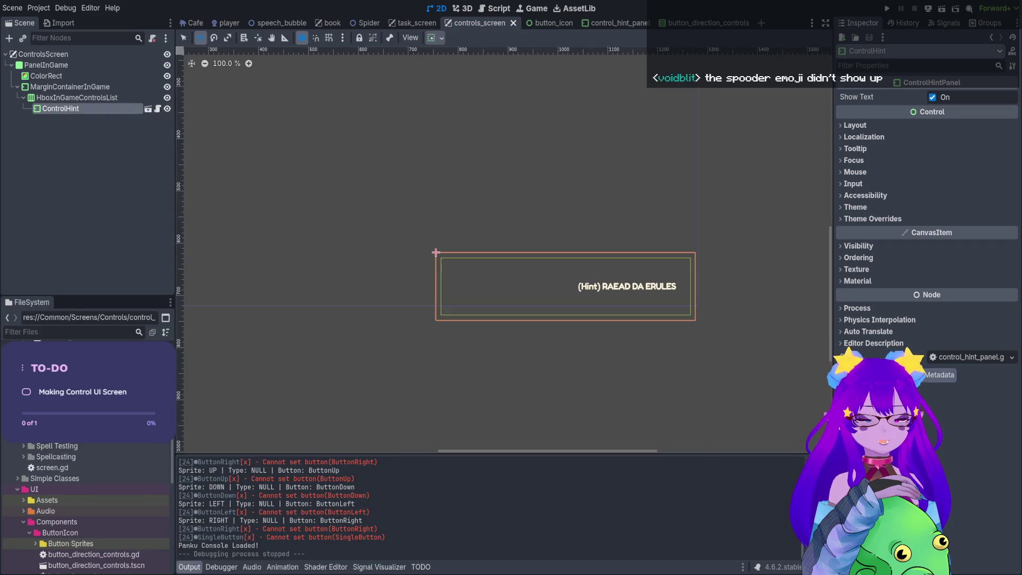
{"action": "left_click", "coordinate": [148, 108]}
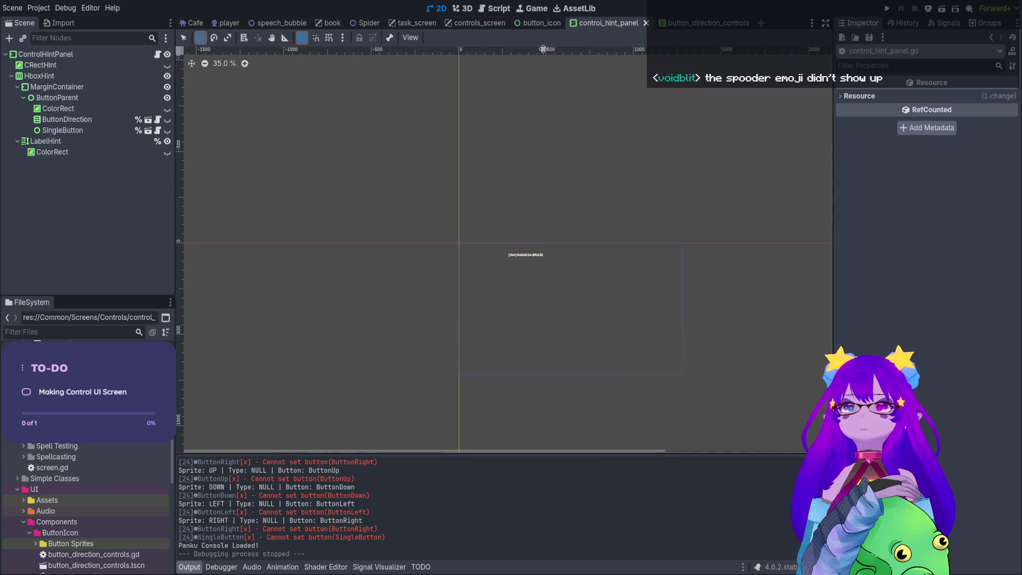
Set the LabelHint Text to 'N/A', save the scene, and reopen control_hint_panel.gd.
{"action": "left_click", "coordinate": [159, 55]}
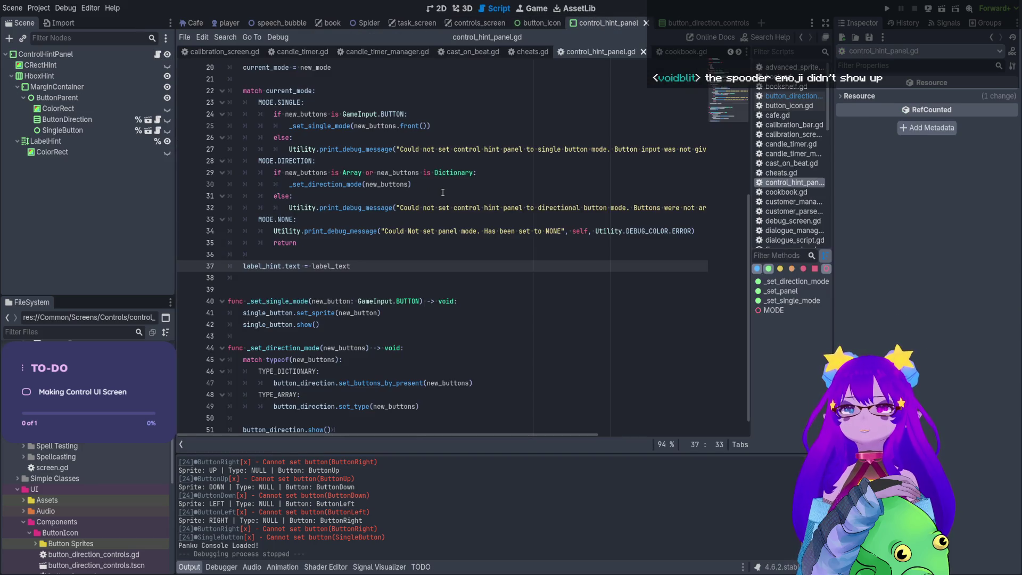
{"action": "left_click", "coordinate": [438, 9]}
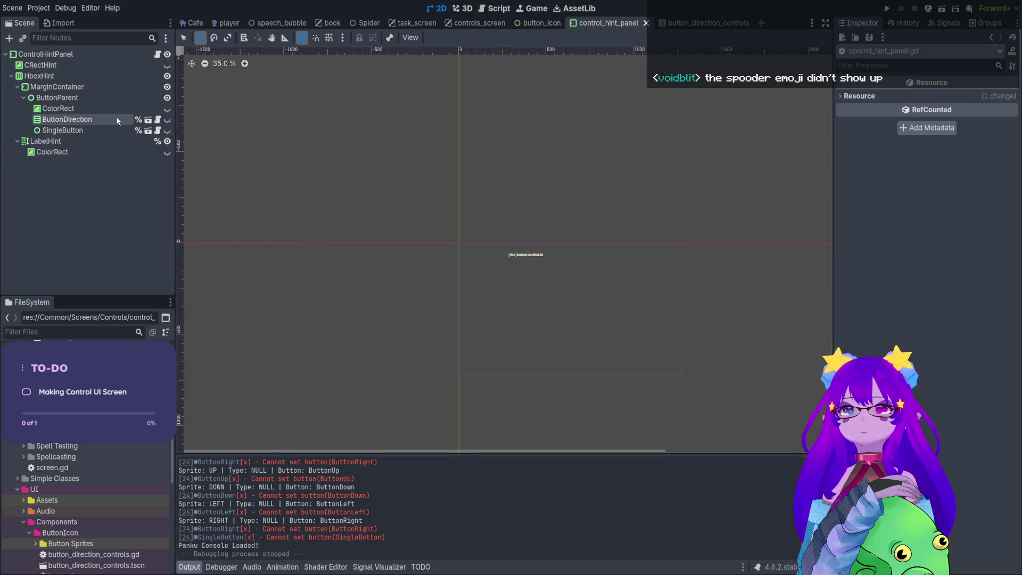
{"action": "left_click", "coordinate": [110, 142]}
{"action": "left_click", "coordinate": [919, 126]}
{"action": "left_click_drag", "start_coordinate": [920, 126], "coordinate": [859, 126]}
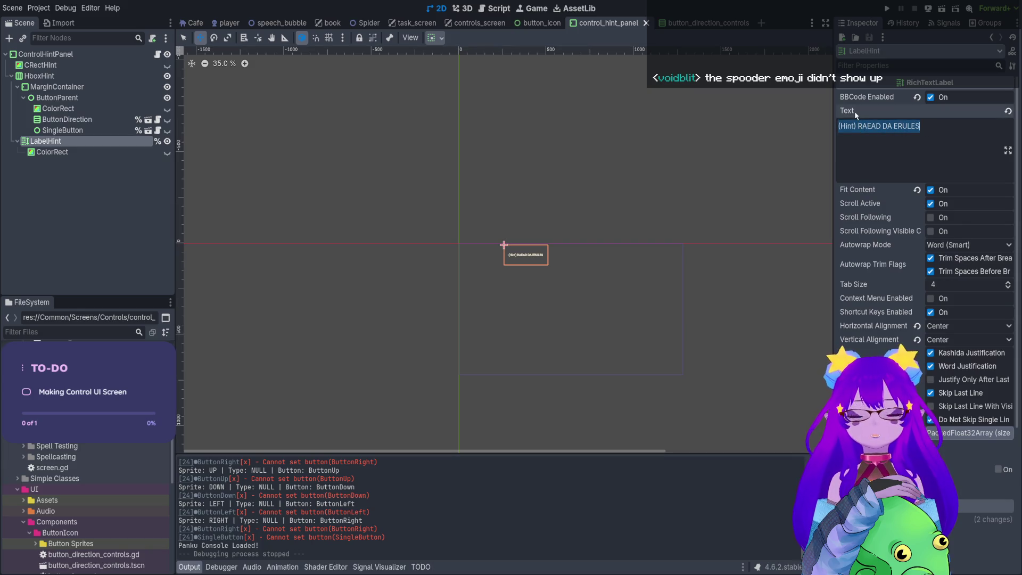
{"action": "type", "text": "N/A"}
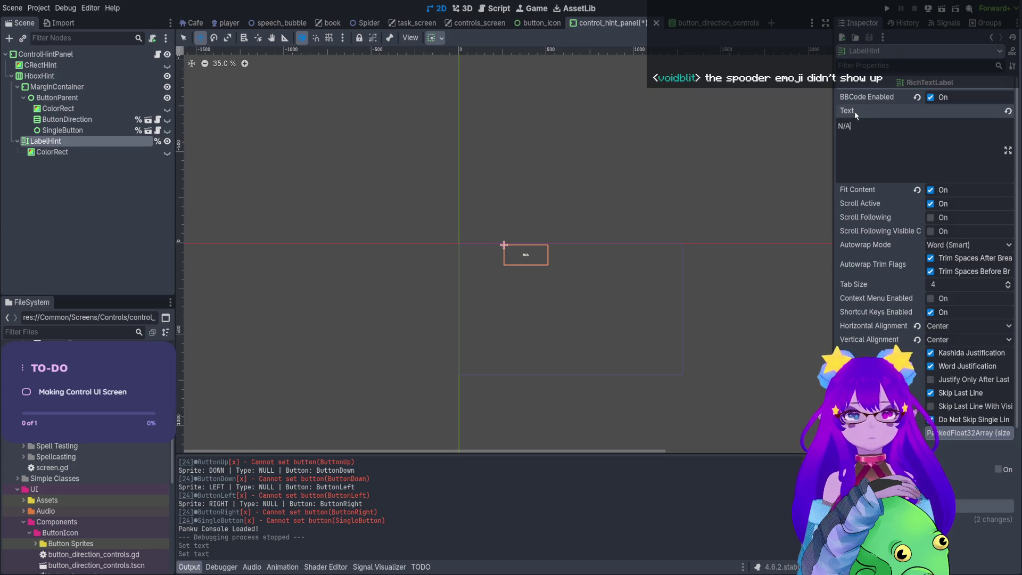
{"action": "key", "text": "ctrl+s"}
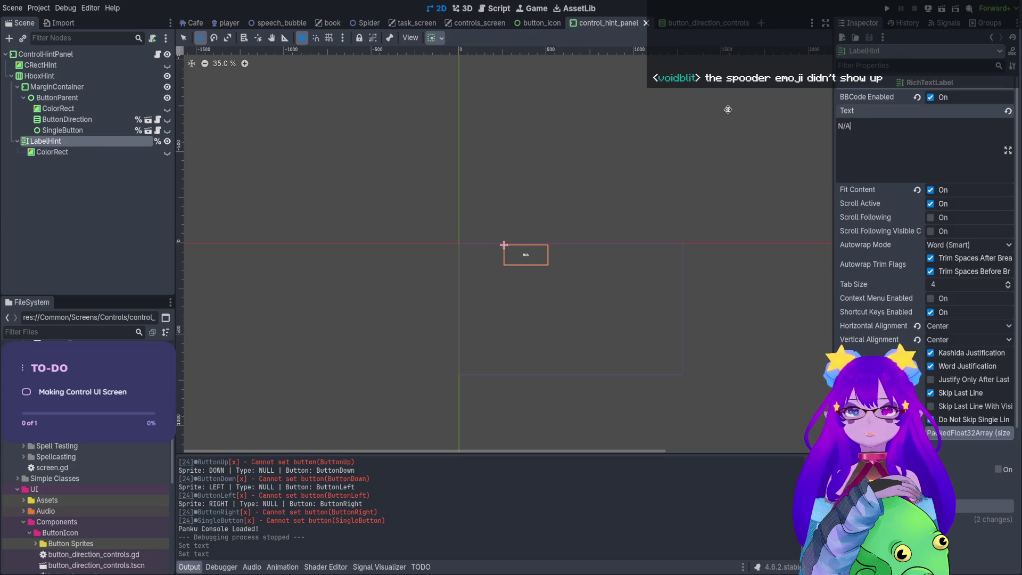
{"action": "key", "text": "ctrl+a"}
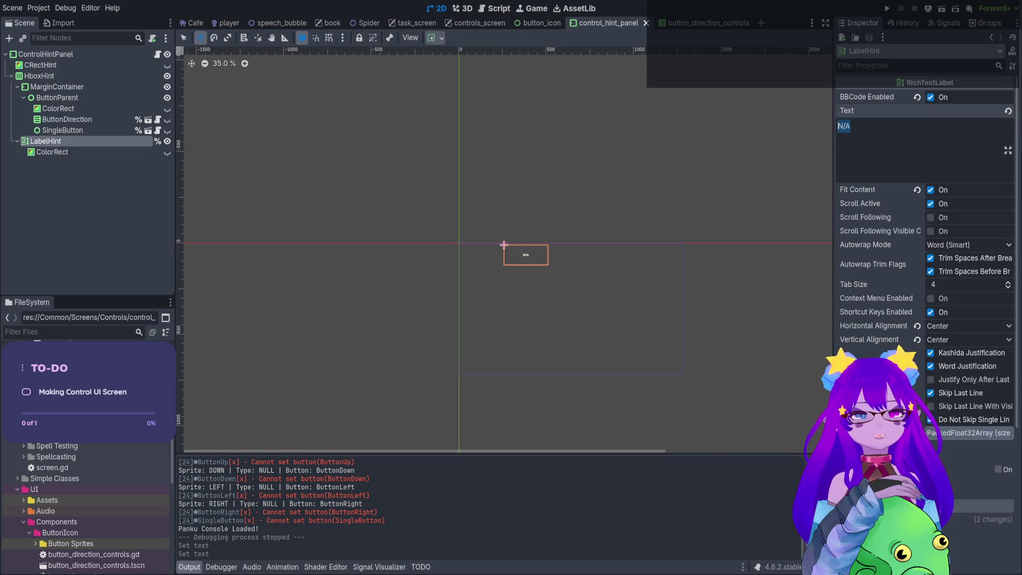
{"action": "left_click", "coordinate": [157, 56]}
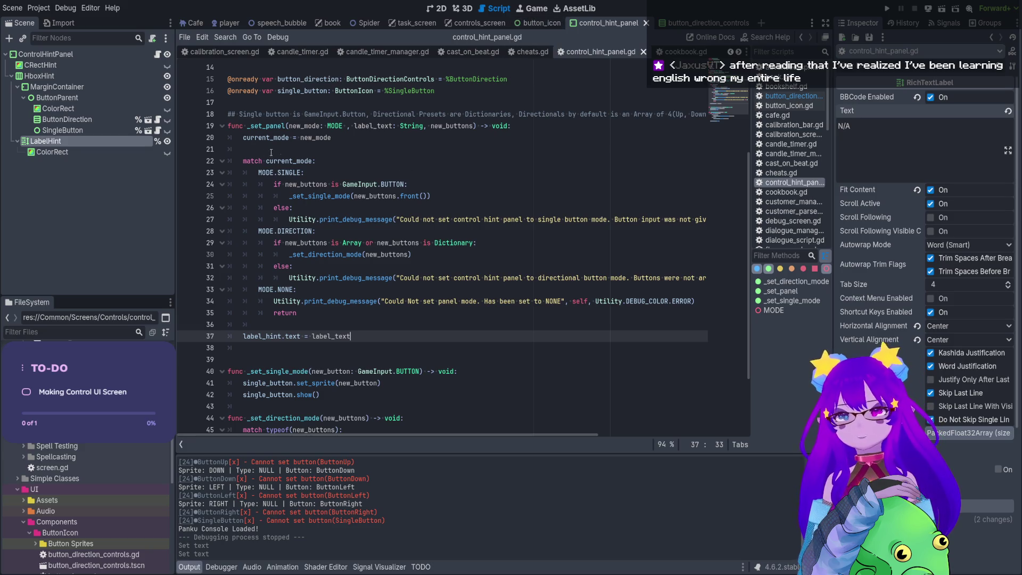
Declare 'func _ready() -> void:' after the button declarations, then view game_input.gd's BUTTON enum.
{"action": "scroll", "coordinate": [277, 155], "scroll_direction": "up", "scroll_amount": 5}
{"action": "left_click", "coordinate": [301, 257]}
{"action": "key", "text": "Return"}
{"action": "type", "text": "func _se"}
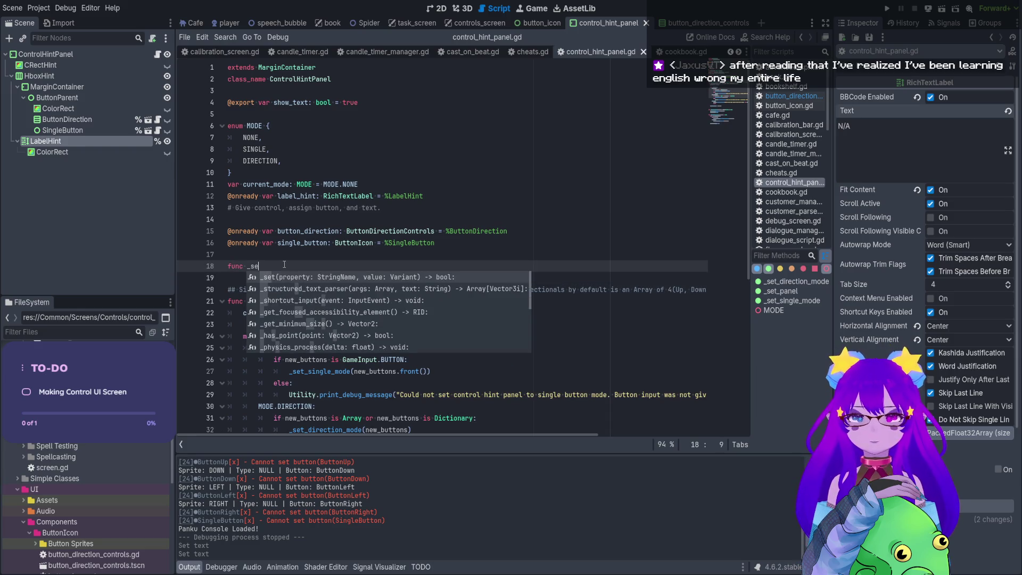
{"action": "type", "text": "t"}
{"action": "key", "text": "BackSpace"}
{"action": "key", "text": "BackSpace"}
{"action": "key", "text": "BackSpace"}
{"action": "type", "text": "re"}
{"action": "key", "text": "Return"}
{"action": "key", "text": "Return"}
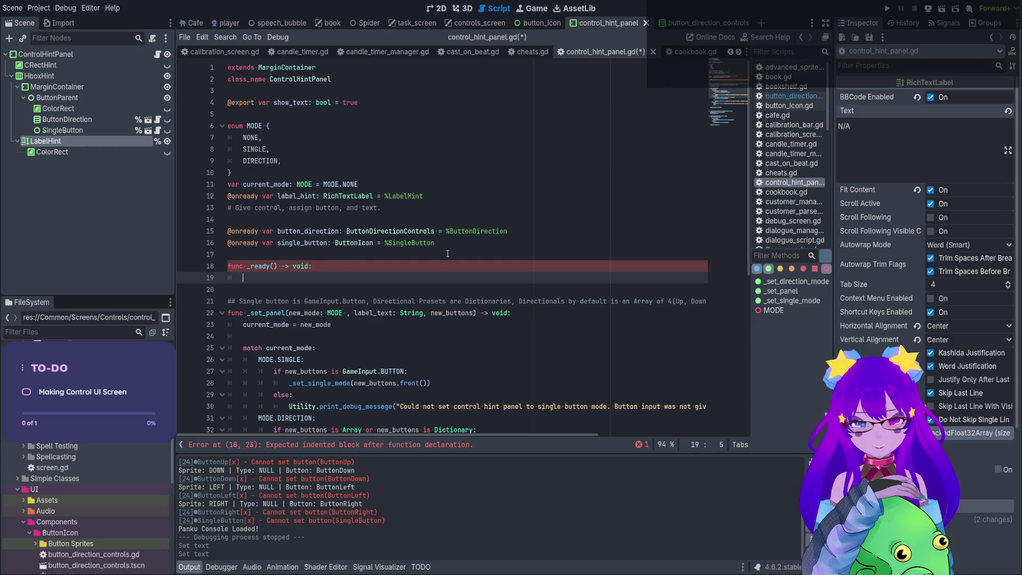
{"action": "left_click", "coordinate": [396, 367], "text": "ctrl"}
{"action": "left_click", "coordinate": [436, 171]}
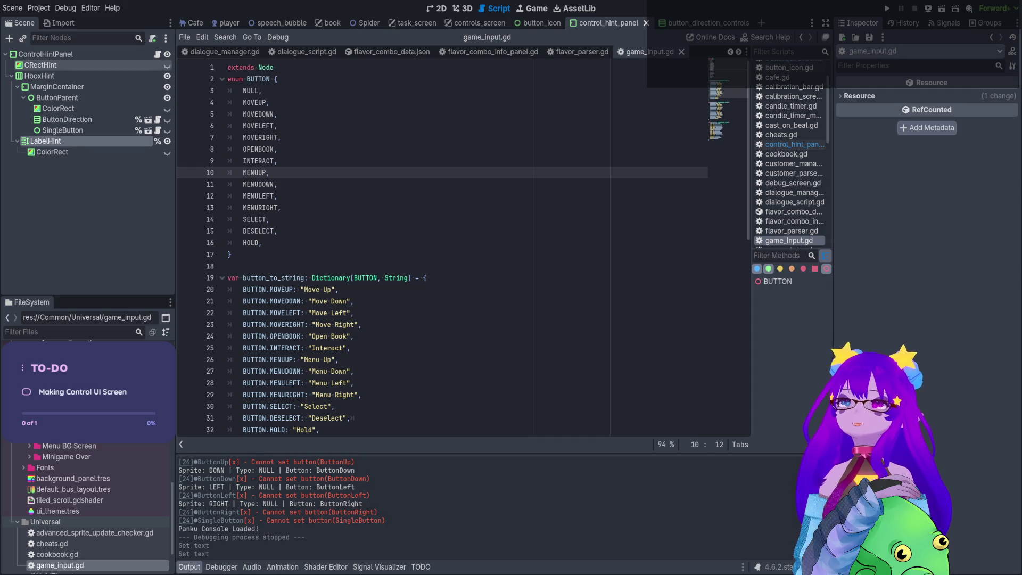
In the _ready body, start a _set_panel call with MODE.SINGLE as the mode.
{"action": "left_click", "coordinate": [158, 54]}
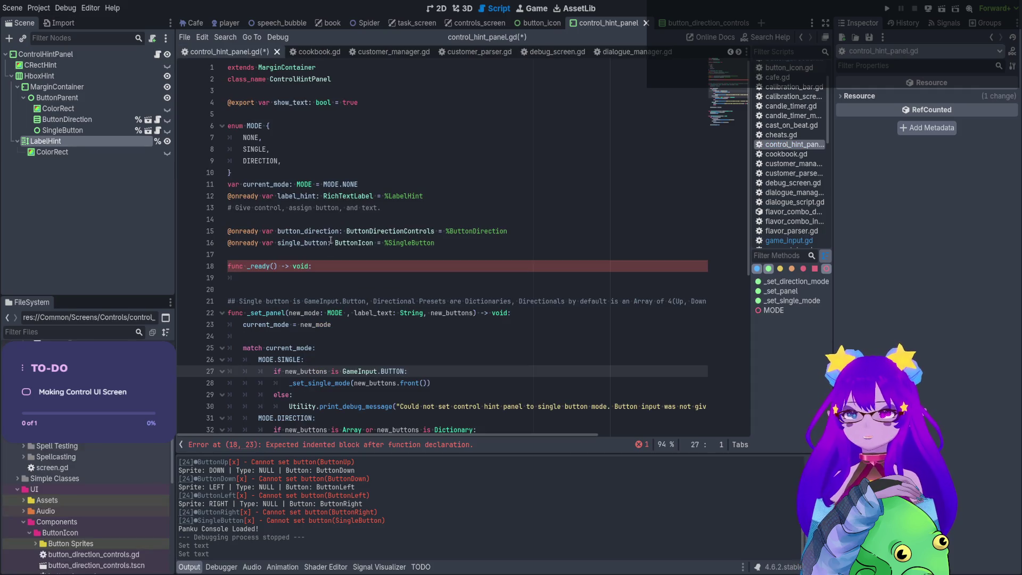
{"action": "left_click", "coordinate": [315, 279]}
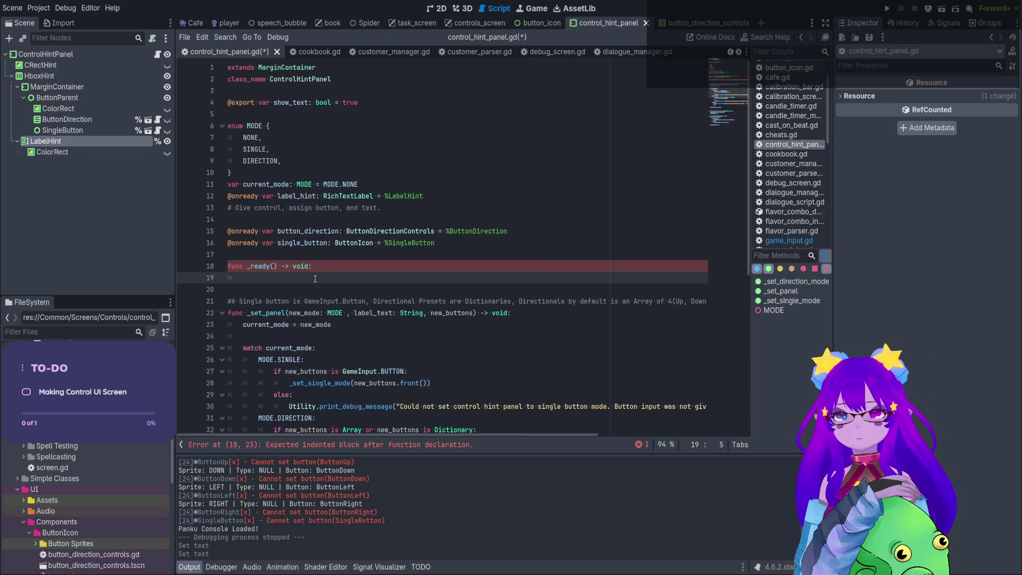
{"action": "type", "text": "_set"}
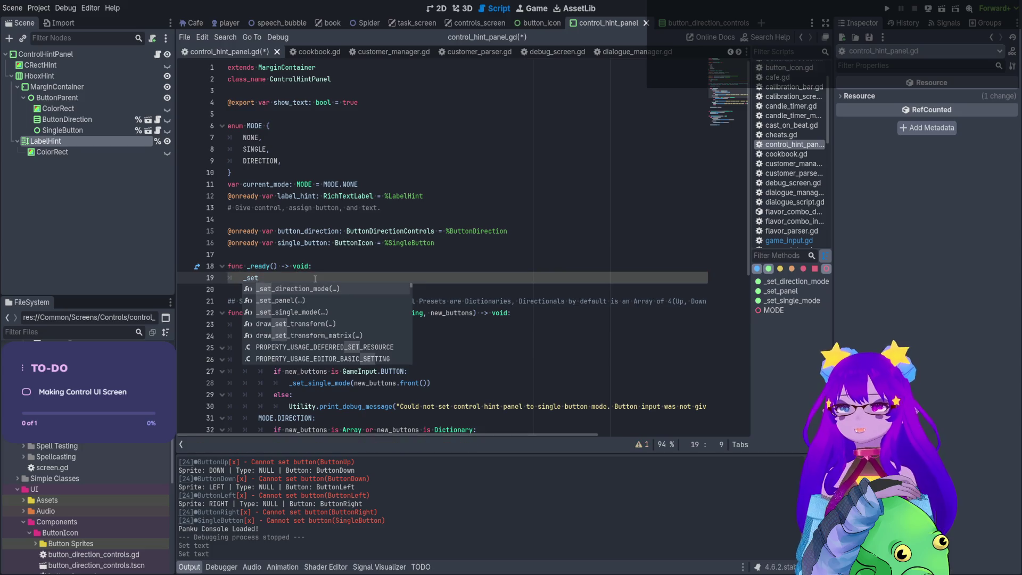
{"action": "key", "text": "Return"}
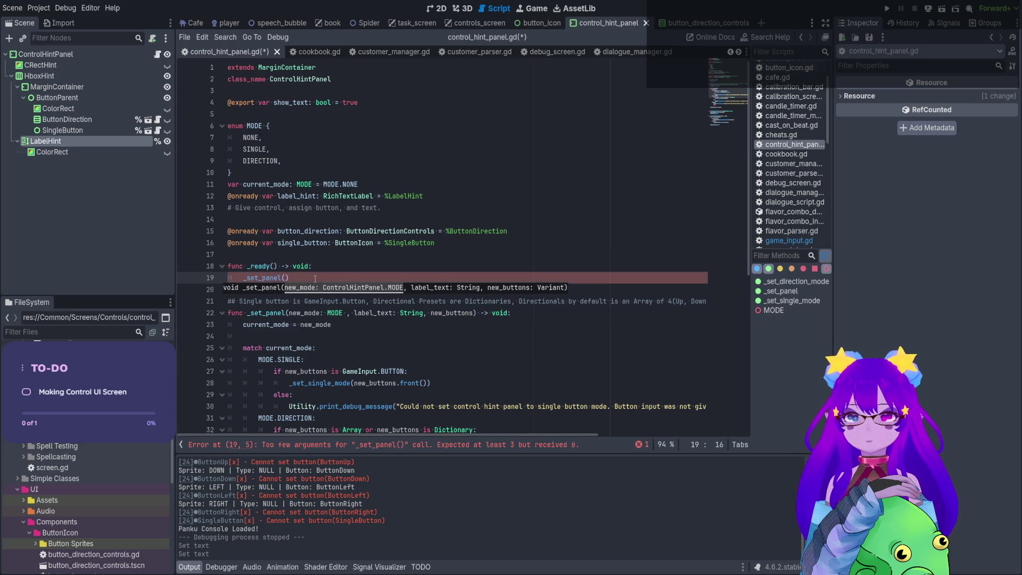
{"action": "type", "text": "MODE,."}
{"action": "key", "text": "BackSpace"}
{"action": "key", "text": "BackSpace"}
{"action": "type", "text": ".SIN"}
{"action": "key", "text": "Return"}
Add the "HOLD" label and GameInput.BUTTON.HOLD arguments, then save.
{"action": "type", "text": ", "}
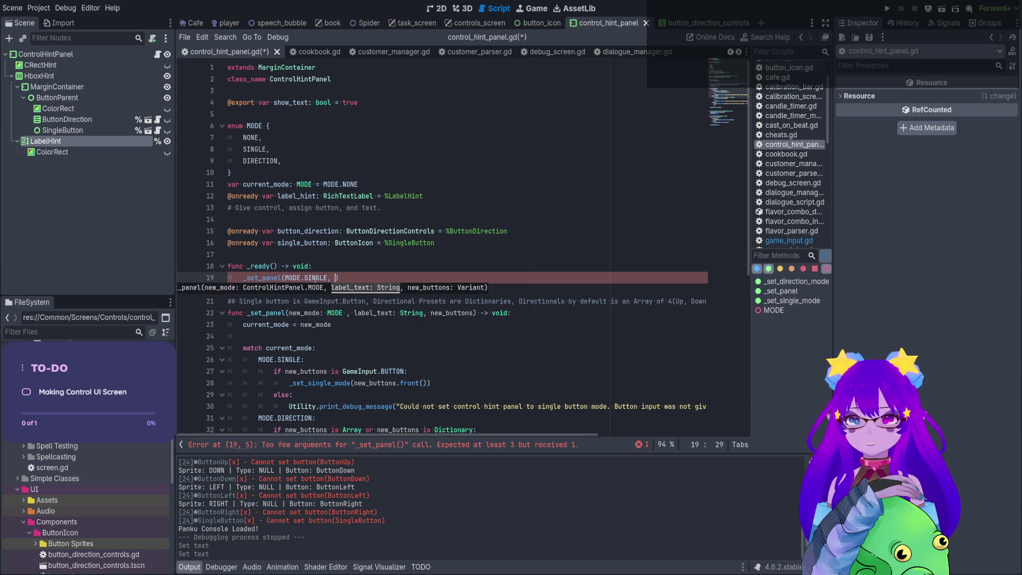
{"action": "type", "text": "\"HOLD\""}
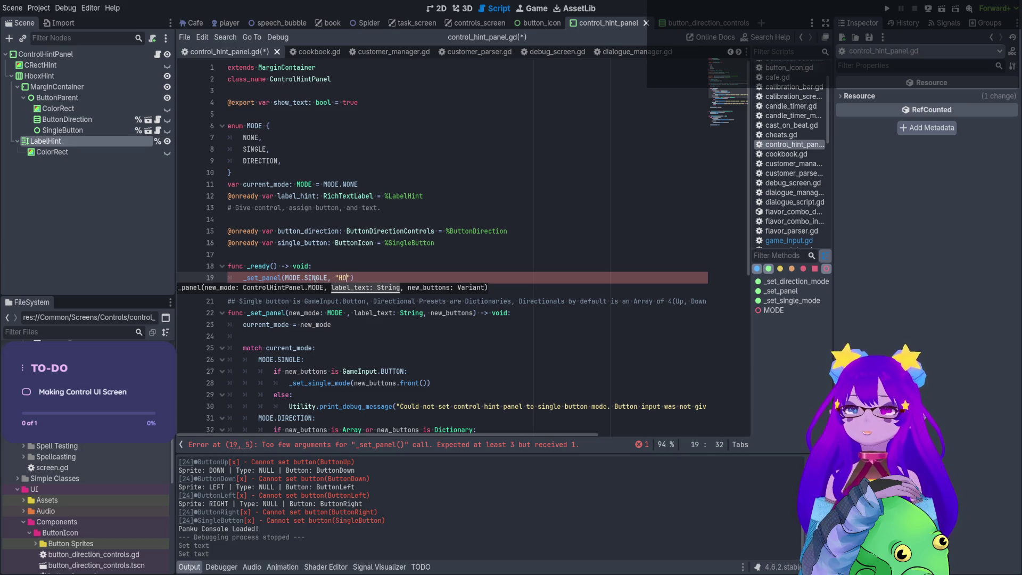
{"action": "type", "text": ", "}
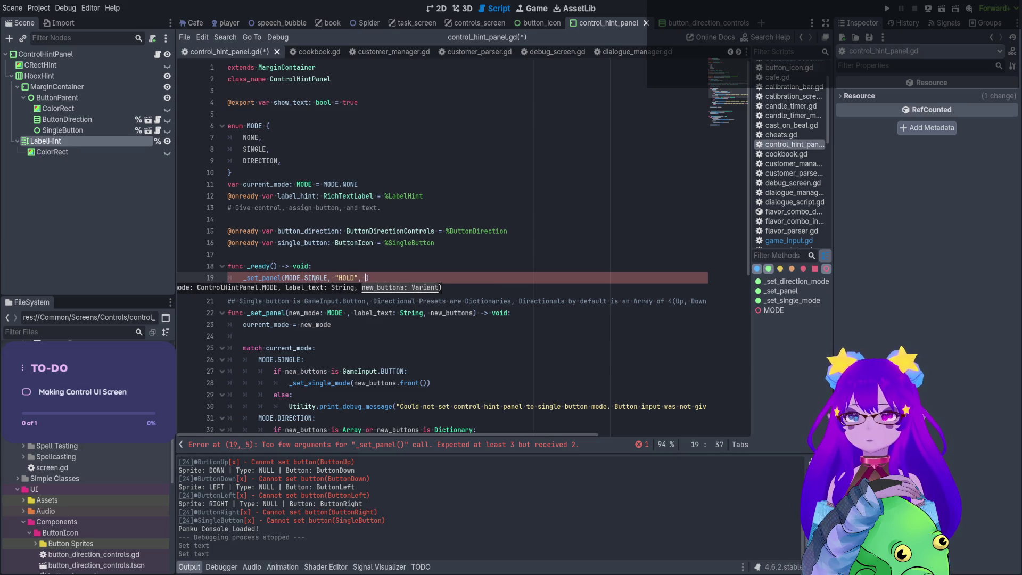
{"action": "type", "text": "Bu"}
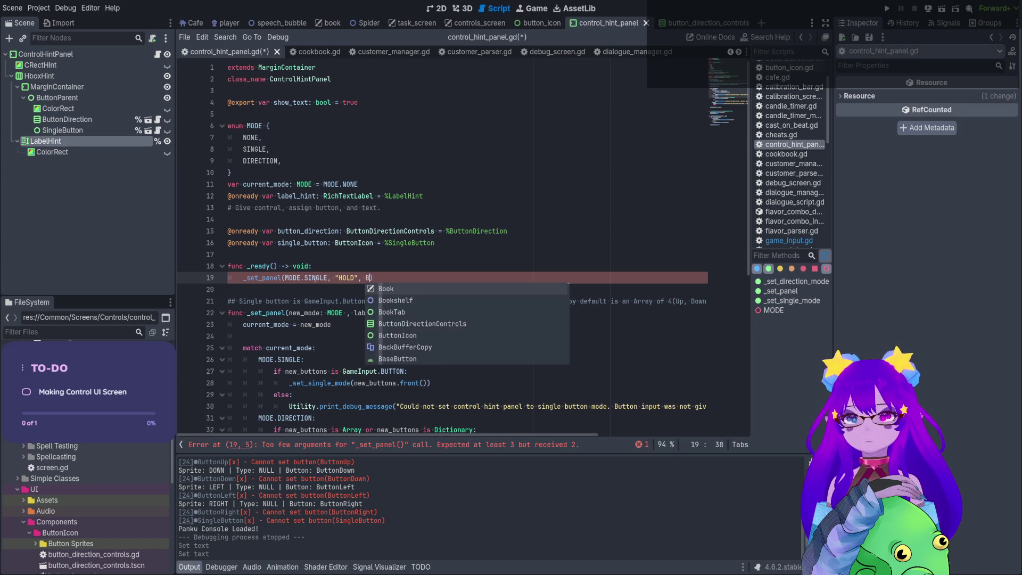
{"action": "key", "text": "BackSpace"}
{"action": "key", "text": "BackSpace"}
{"action": "type", "text": "Input"}
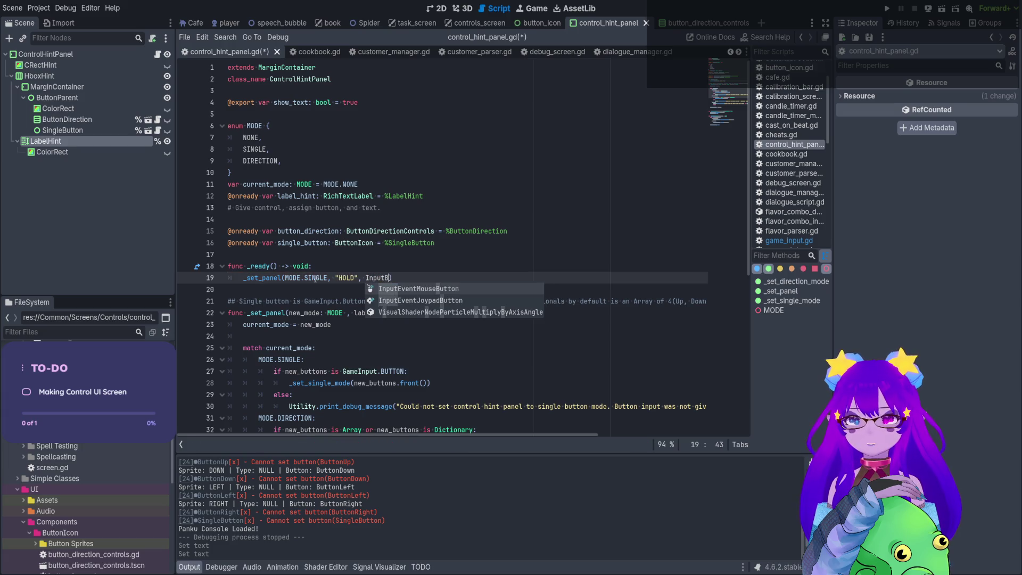
{"action": "key", "text": "BackSpace"}
{"action": "key", "text": "BackSpace"}
{"action": "key", "text": "BackSpace"}
{"action": "type", "text": "GameInput"}
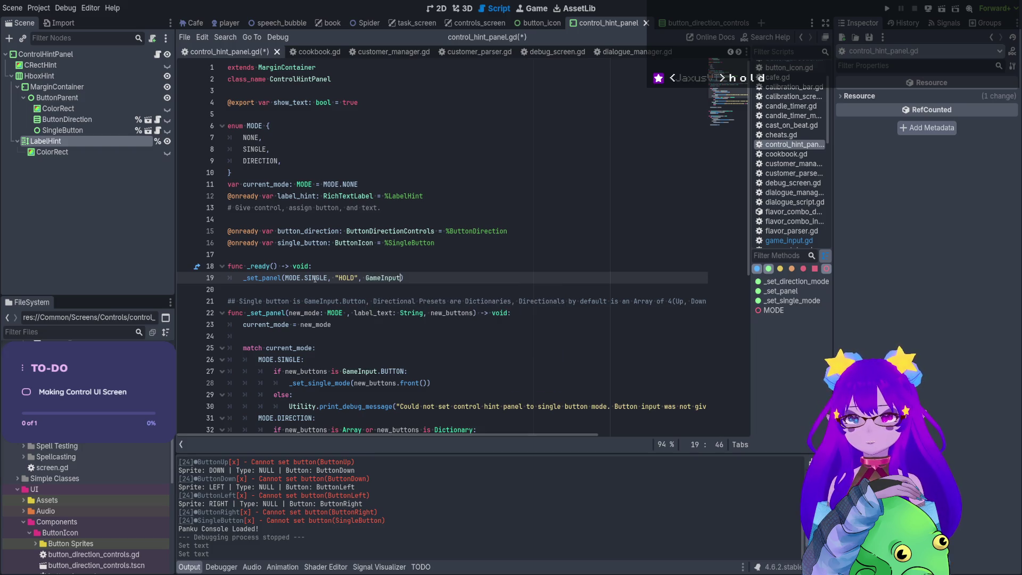
{"action": "type", "text": ".B"}
{"action": "key", "text": "Return"}
{"action": "type", "text": ".H"}
{"action": "key", "text": "Return"}
{"action": "key", "text": "ctrl+s"}
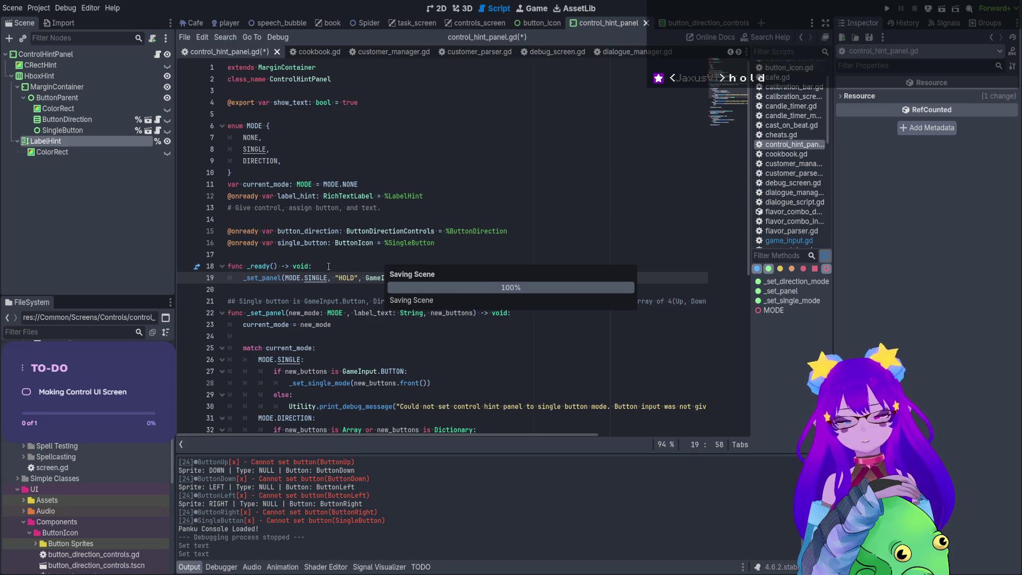
{"action": "left_click", "coordinate": [437, 9]}
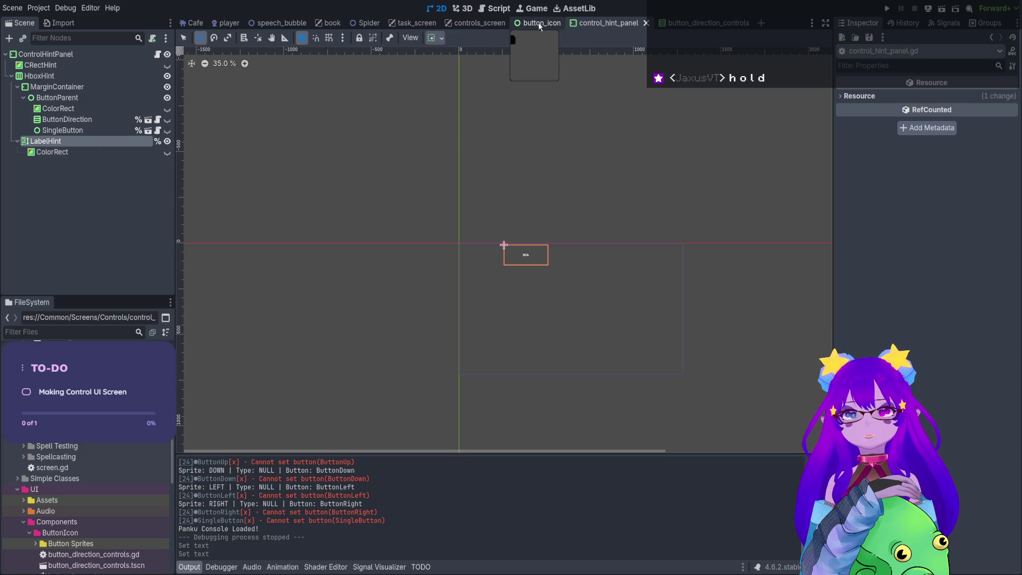
Run controls_screen after framing the ControlHint panel; it stops on "Nonexistent function 'front'" at line 28.
{"action": "left_click", "coordinate": [453, 24]}
{"action": "scroll", "coordinate": [660, 292], "scroll_direction": "up", "scroll_amount": 11}
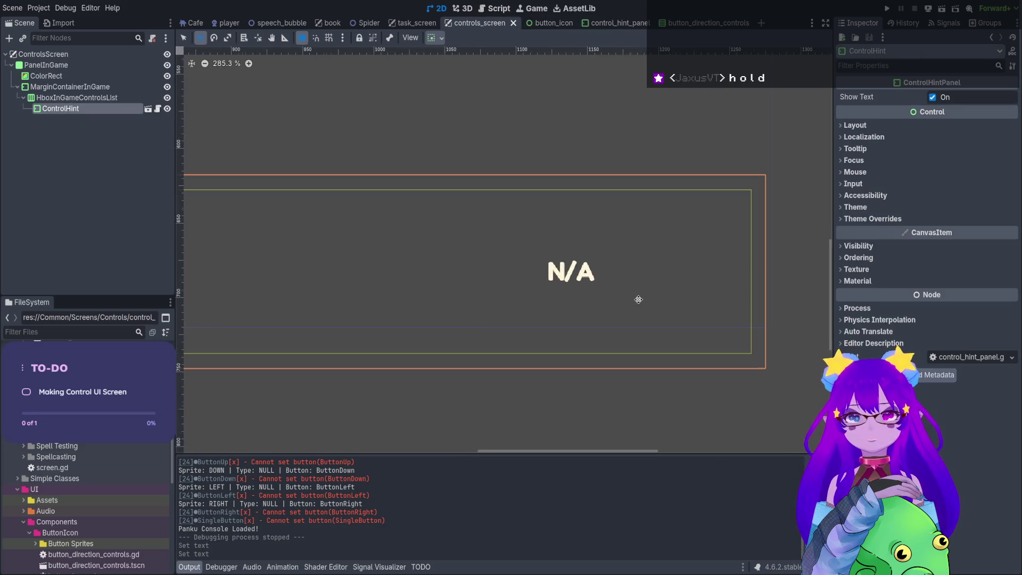
{"action": "left_click_drag", "start_coordinate": [382, 210], "coordinate": [457, 222]}
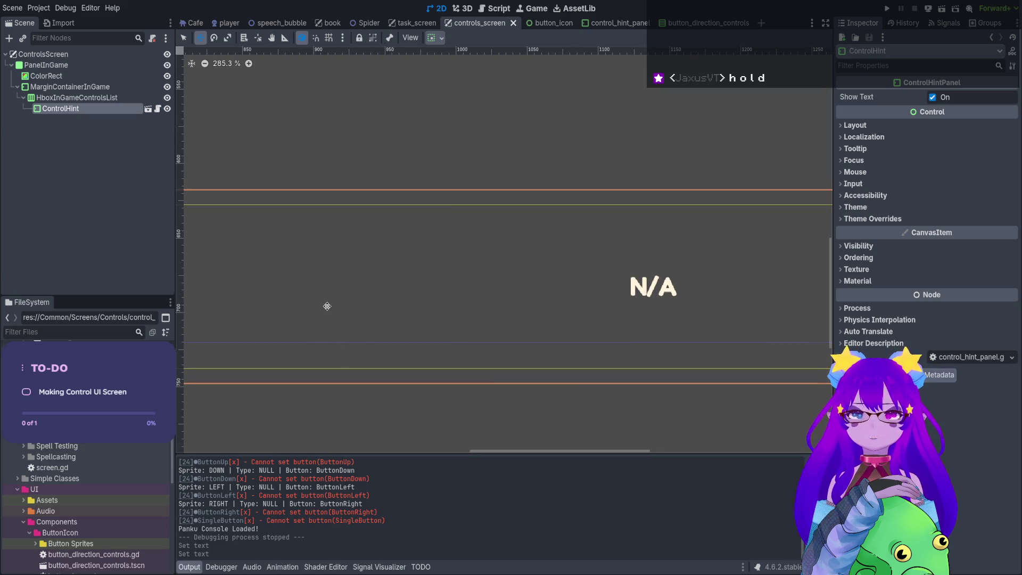
{"action": "scroll", "coordinate": [329, 305], "scroll_direction": "down", "scroll_amount": 4}
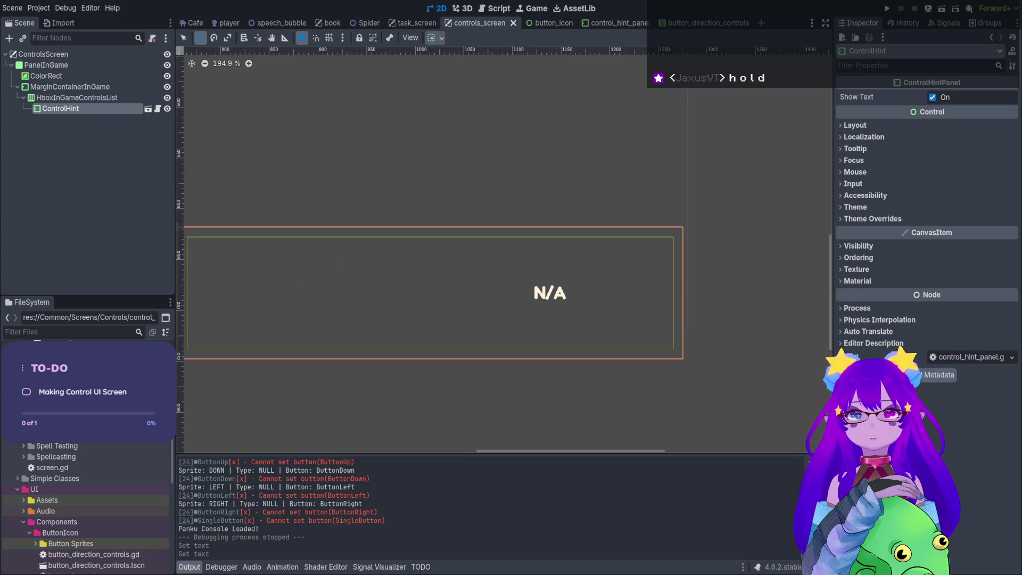
{"action": "left_click", "coordinate": [942, 9]}
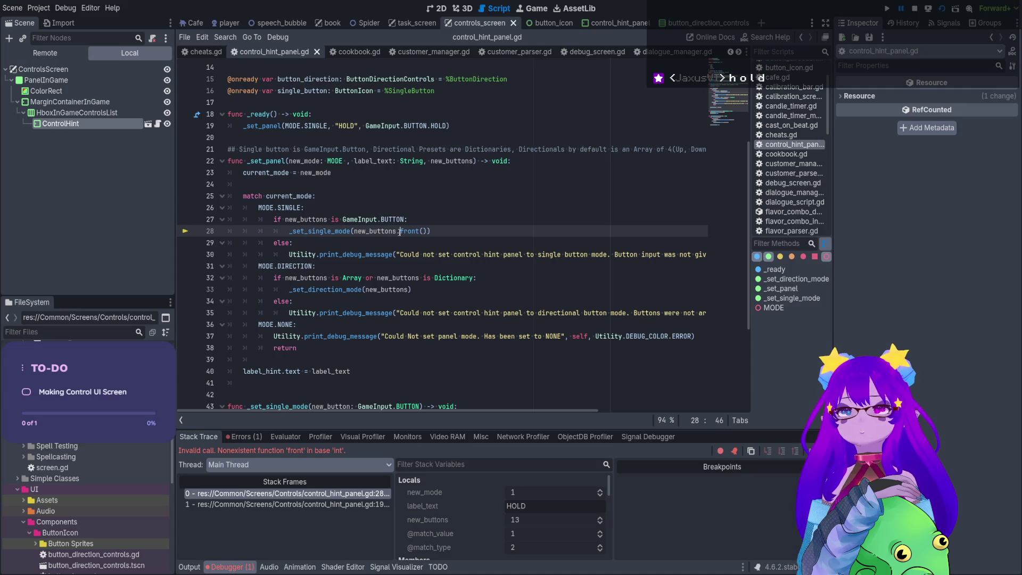
Delete '.front()' from line 28, stop the debugger, and rerun to see the HOLD button icon.
{"action": "left_click_drag", "start_coordinate": [400, 231], "coordinate": [428, 231]}
{"action": "key", "text": "BackSpace"}
{"action": "left_click", "coordinate": [427, 231]}
{"action": "left_click", "coordinate": [915, 8]}
{"action": "left_click", "coordinate": [943, 12]}
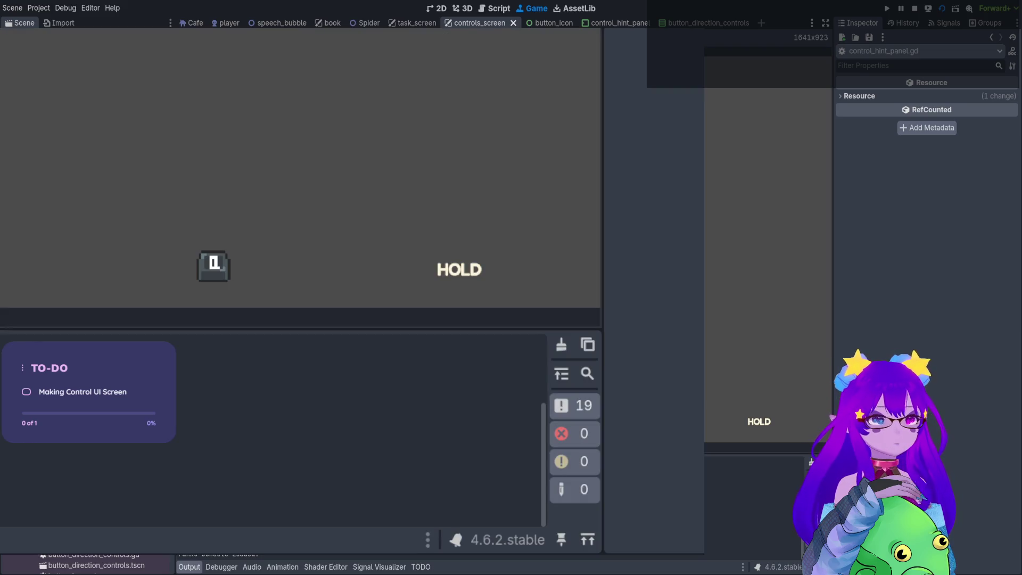
Stop the game and append a comma plus a pasted argument to line 19's _set_panel call.
{"action": "key", "text": "F8"}
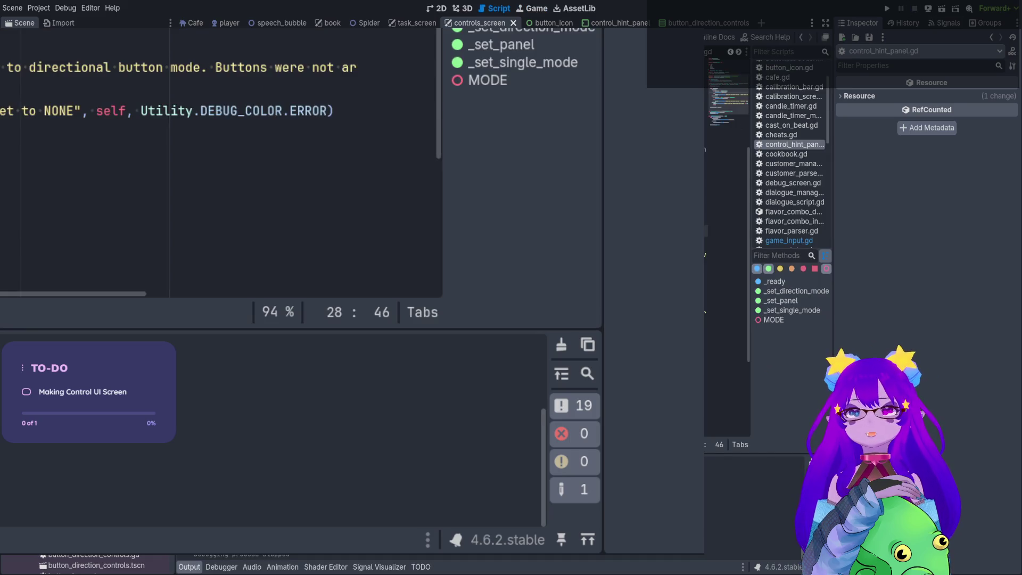
{"action": "scroll", "coordinate": [213, 159], "scroll_direction": "up", "scroll_amount": 3}
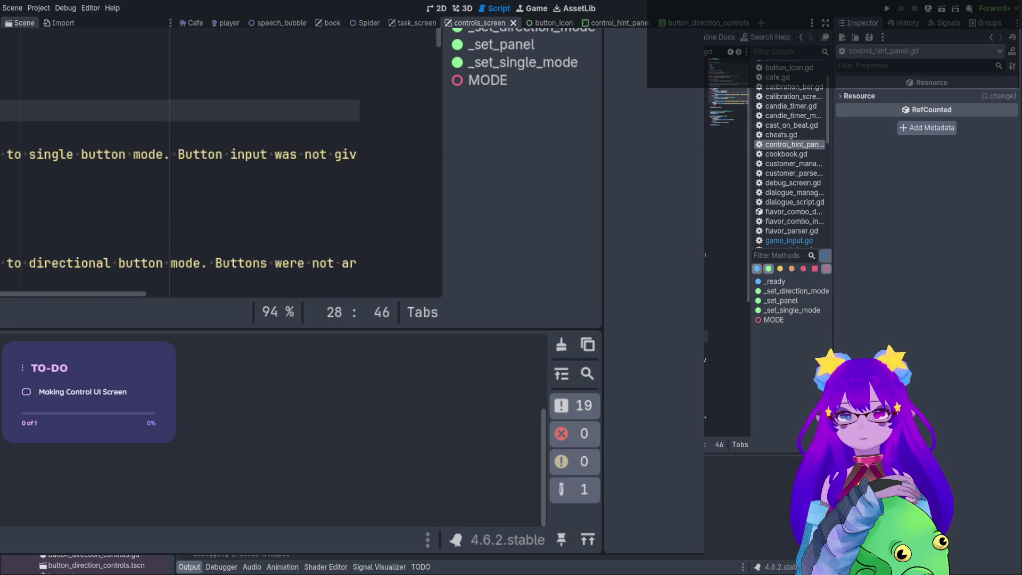
{"action": "left_click", "coordinate": [212, 53]}
{"action": "left_click", "coordinate": [159, 53]}
{"action": "key", "text": "Right"}
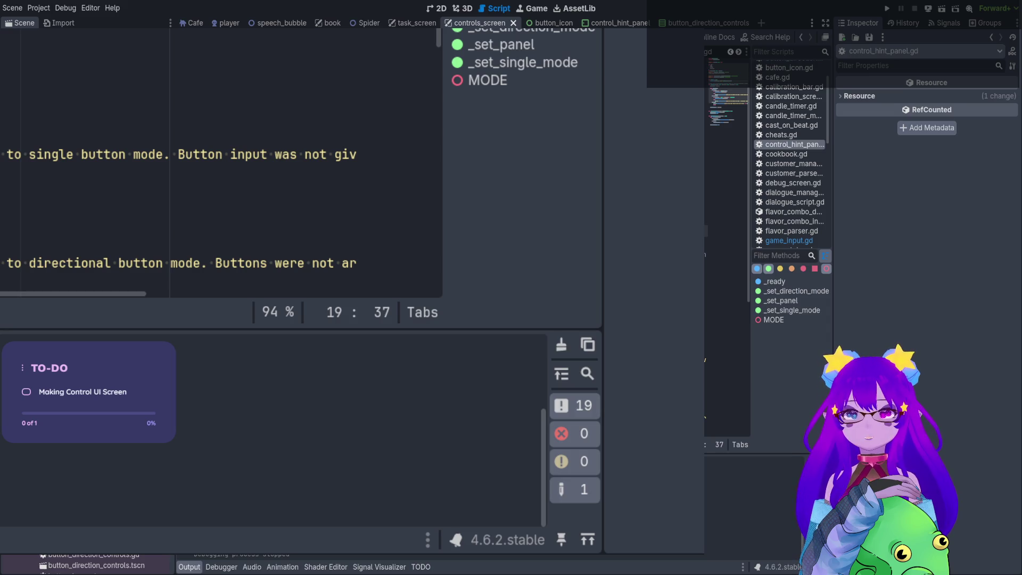
{"action": "key", "text": "Right"}
{"action": "key", "text": "Right"}
{"action": "key", "text": "End"}
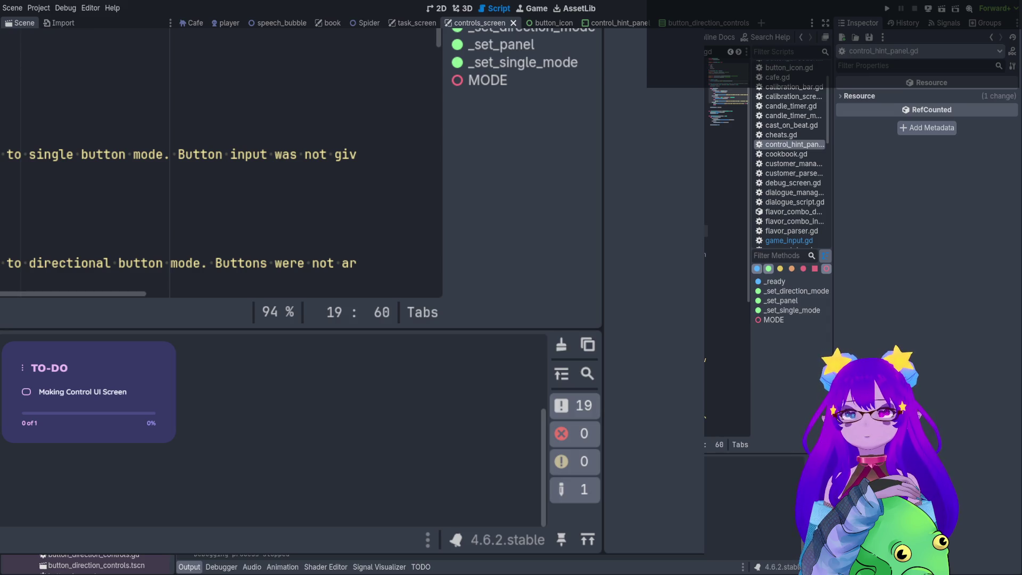
{"action": "type", "text": ","}
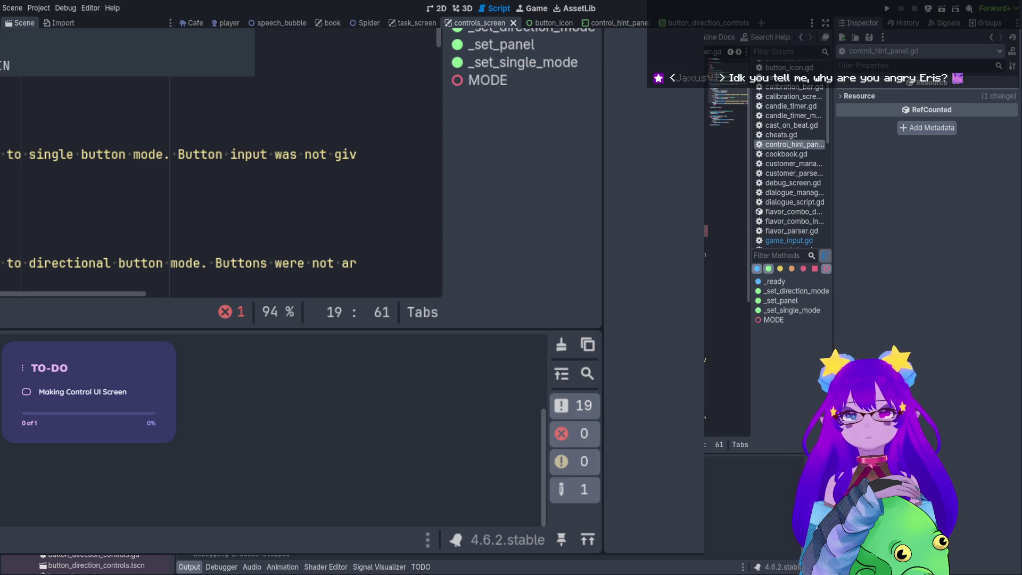
{"action": "key", "text": "ctrl+v"}
Check the edited line 19 arguments and run the scene with F6.
{"action": "left_click", "coordinate": [80, 155]}
{"action": "key", "text": "Left"}
{"action": "key", "text": "Left"}
{"action": "key", "text": "Left"}
{"action": "key", "text": "Right"}
{"action": "key", "text": "Right"}
{"action": "key", "text": "Right"}
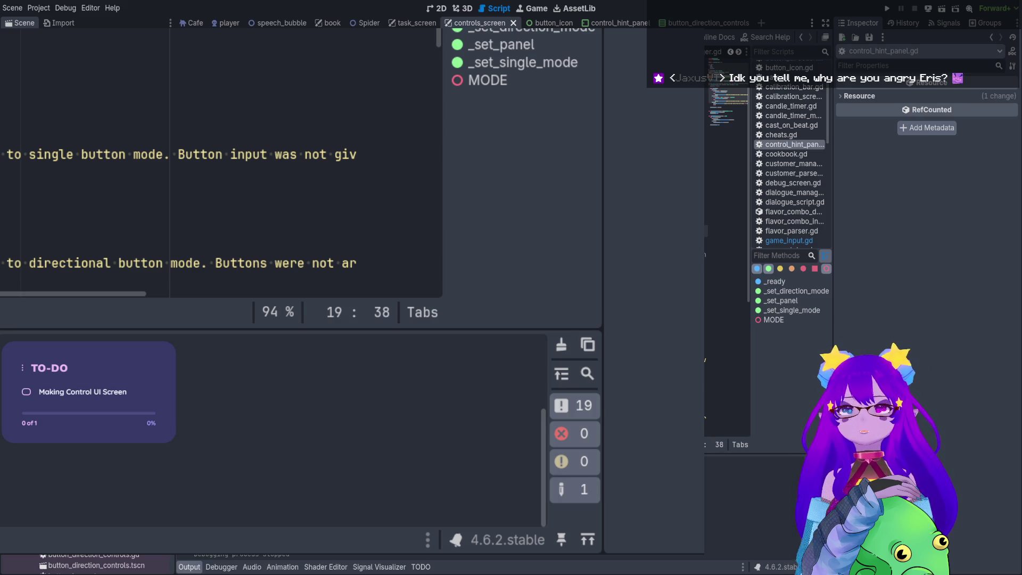
{"action": "key", "text": "Left"}
{"action": "key", "text": "Left"}
{"action": "key", "text": "Left"}
{"action": "key", "text": "Right"}
{"action": "key", "text": "Right"}
{"action": "key", "text": "Right"}
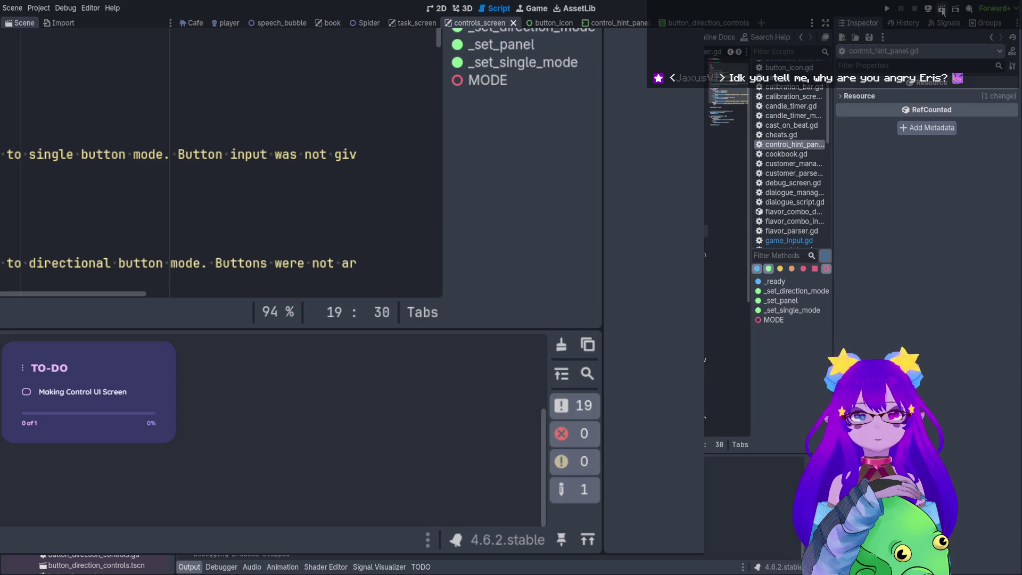
{"action": "key", "text": "F6"}
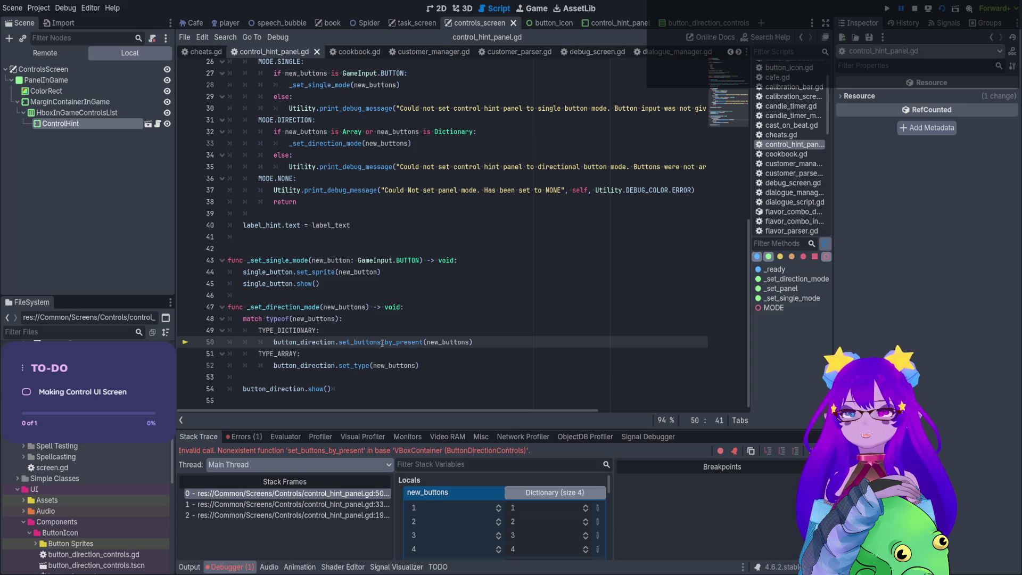
Change set_buttons_by_present to set_by_present on line 50, save, and relaunch the game.
{"action": "left_click_drag", "start_coordinate": [382, 342], "coordinate": [354, 342]}
{"action": "key", "text": "BackSpace"}
{"action": "key", "text": "Delete"}
{"action": "left_click", "coordinate": [466, 308]}
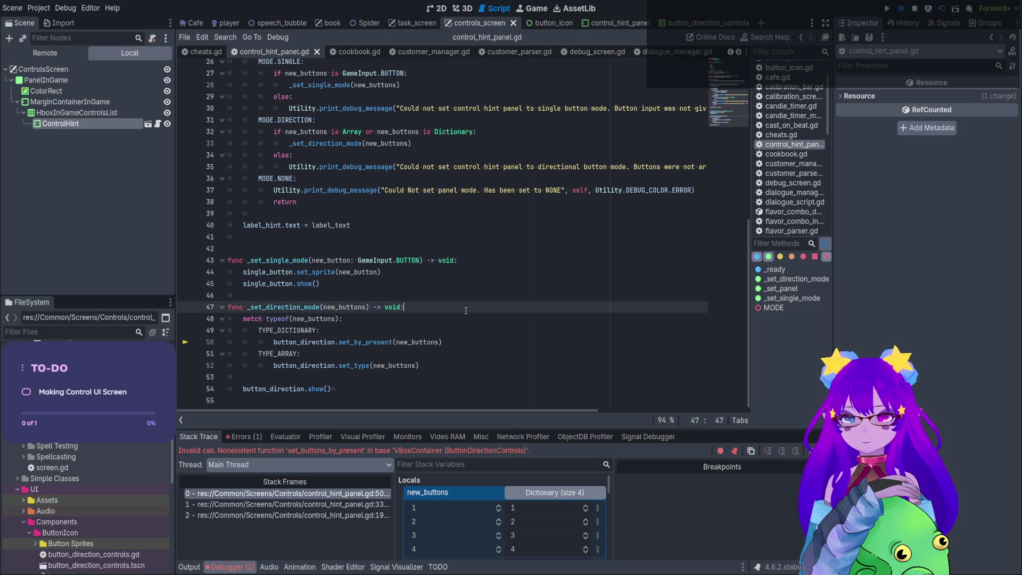
{"action": "key", "text": "ctrl+s"}
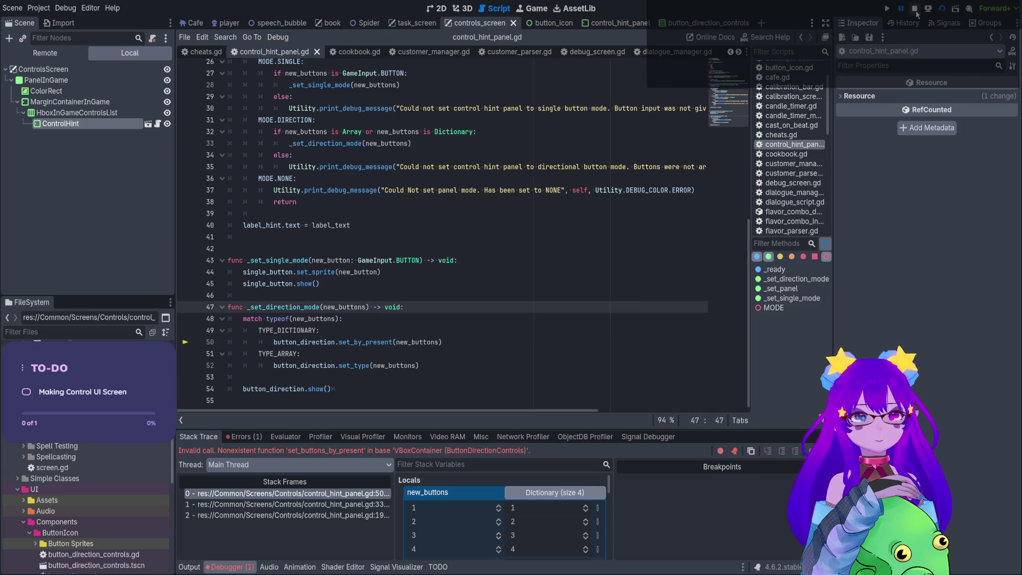
{"action": "left_click", "coordinate": [942, 9]}
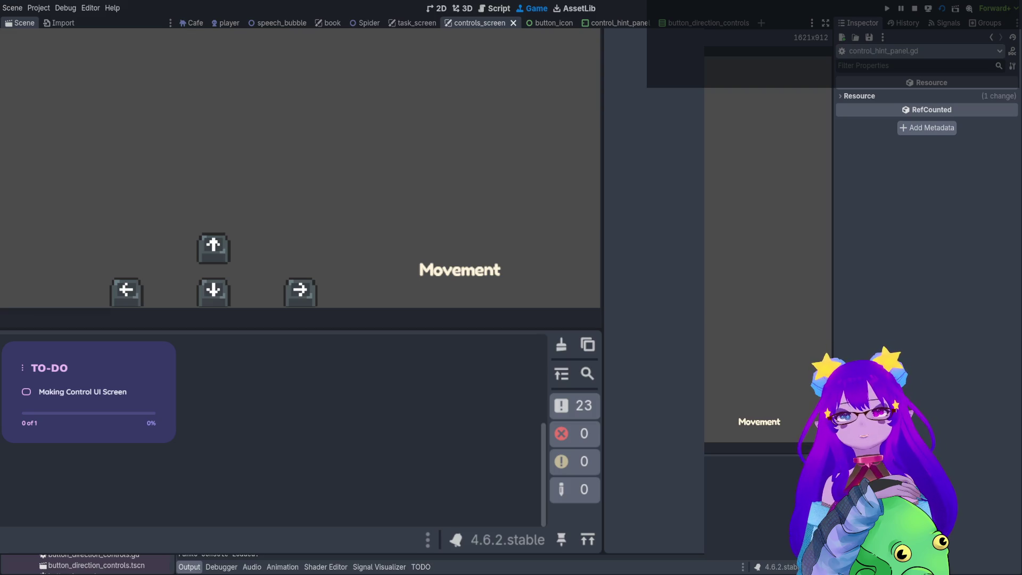
Stop the game after the four-arrow Movement panel appears.
{"action": "key", "text": "F8"}
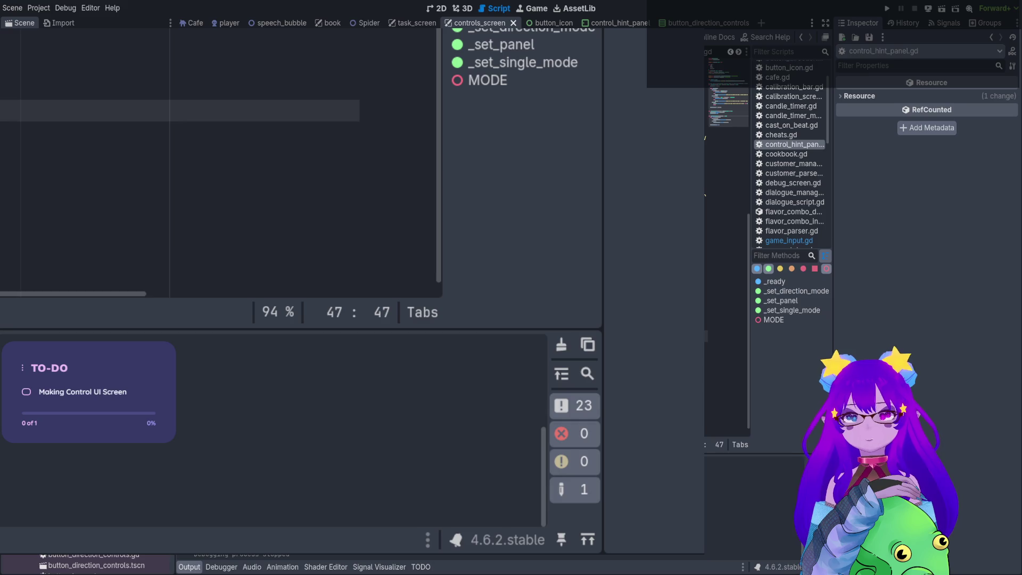
Replace the 'Movement' label with 'Survive' in line 19's _set_panel call.
{"action": "scroll", "coordinate": [213, 160], "scroll_direction": "up", "scroll_amount": 3}
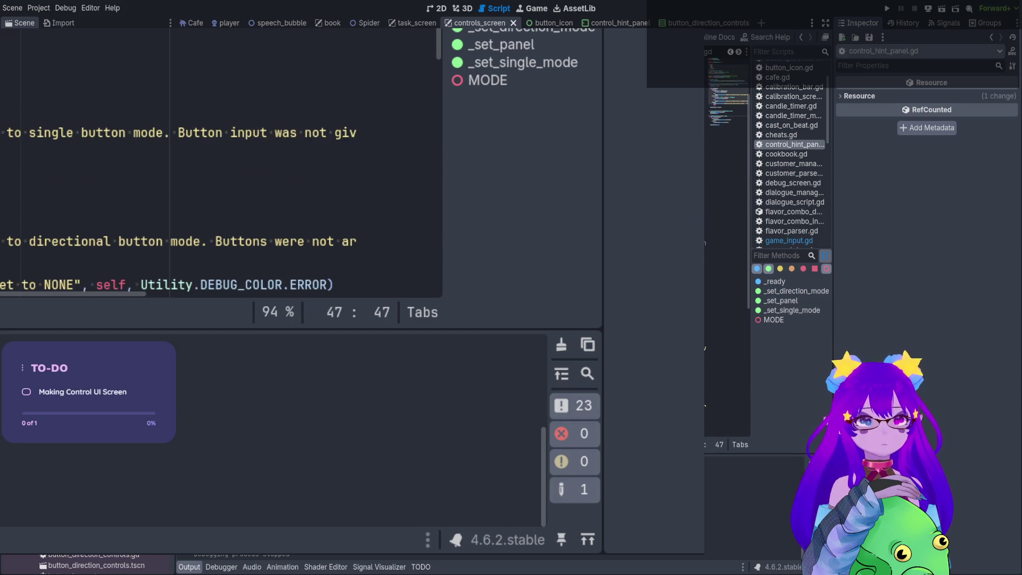
{"action": "scroll", "coordinate": [463, 245], "scroll_direction": "up", "scroll_amount": 2}
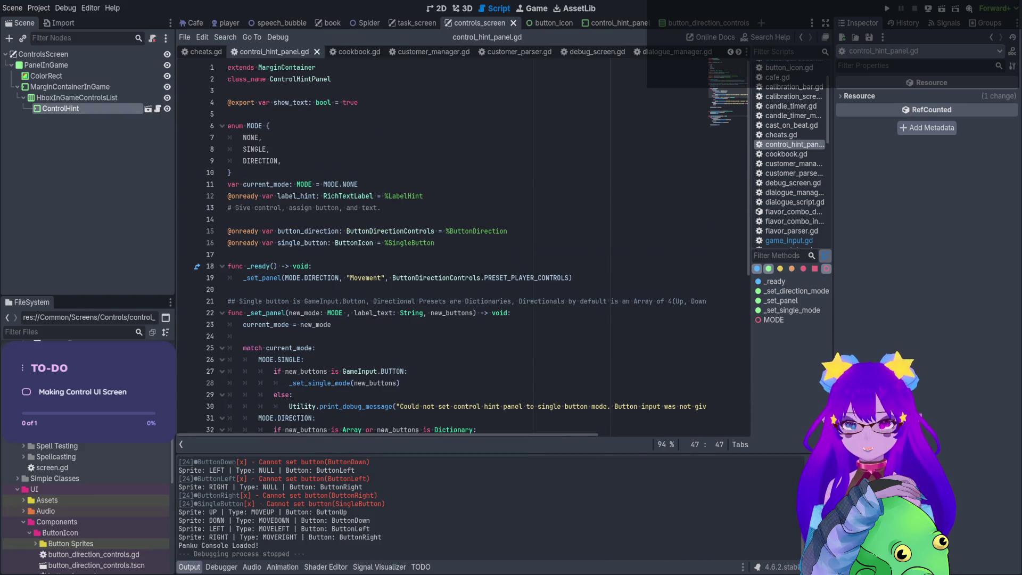
{"action": "double_click", "coordinate": [366, 279]}
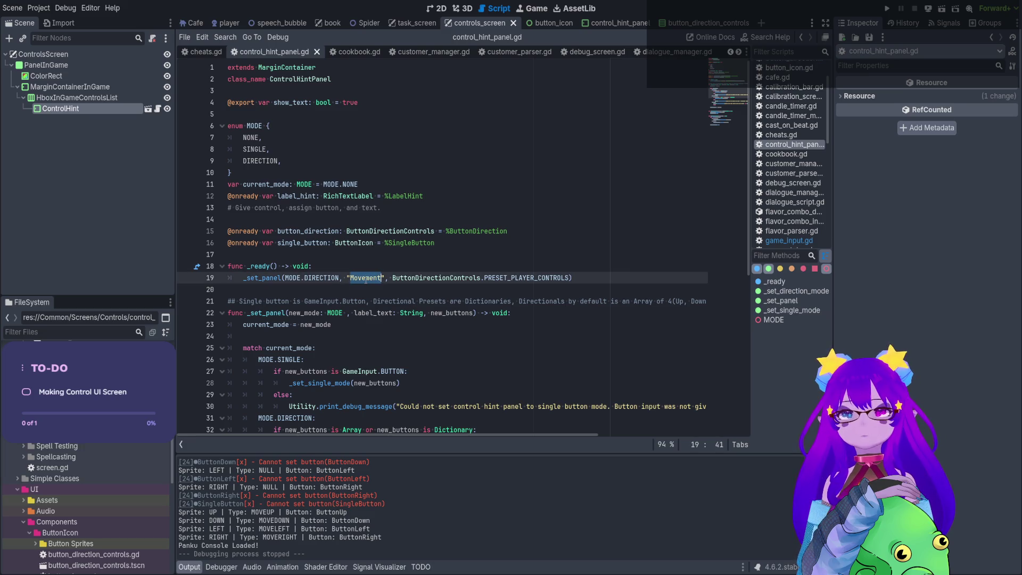
{"action": "type", "text": "Survive"}
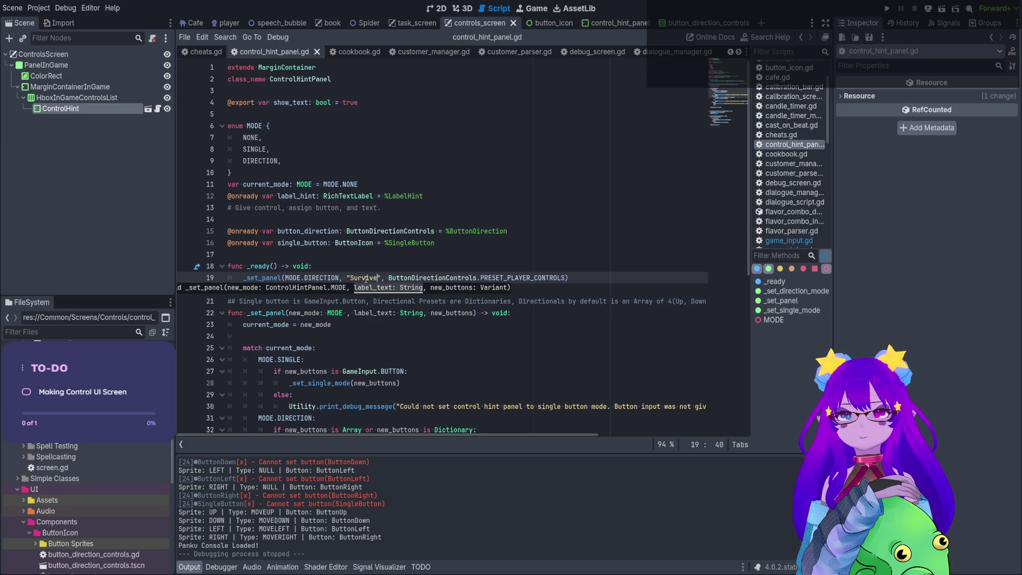
Replace the preset argument with an array starting with GameInput.BUTTON.SELECT.
{"action": "left_click_drag", "start_coordinate": [389, 277], "coordinate": [566, 278]}
{"action": "type", "text": "["}
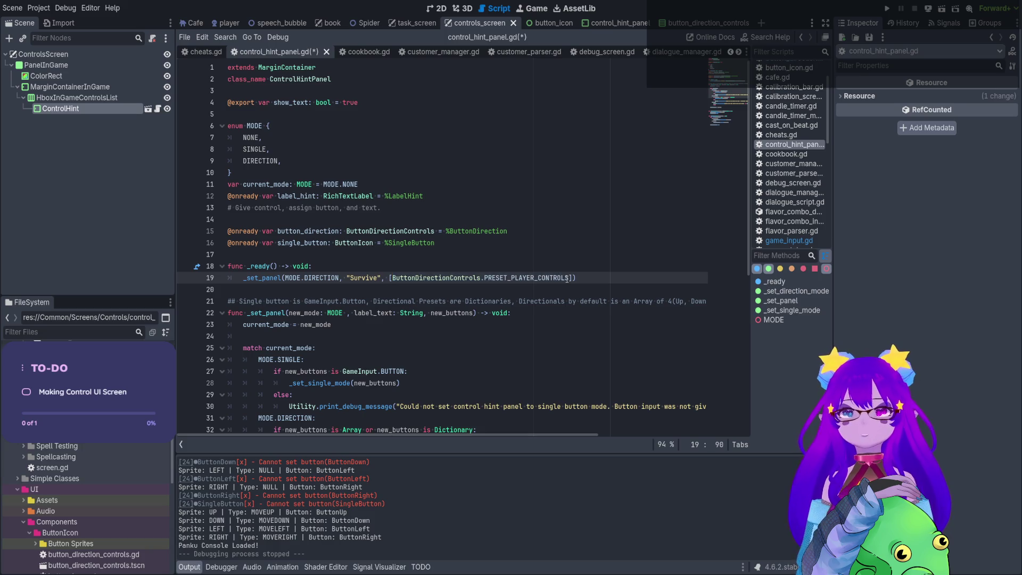
{"action": "key", "text": "shift+Left"}
{"action": "key", "text": "shift+Left"}
{"action": "key", "text": "shift+Left"}
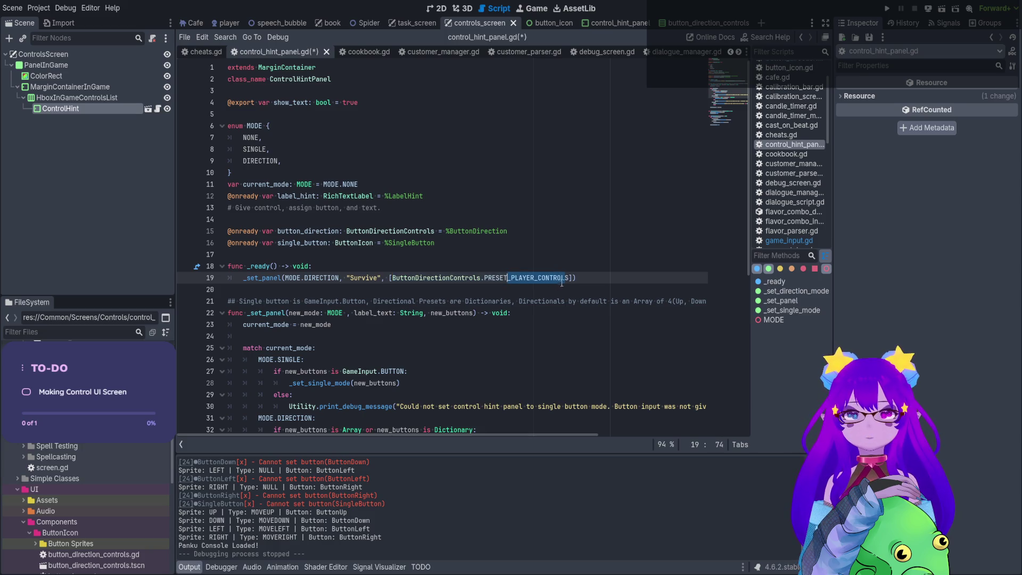
{"action": "left_click_drag", "start_coordinate": [567, 278], "coordinate": [395, 277]}
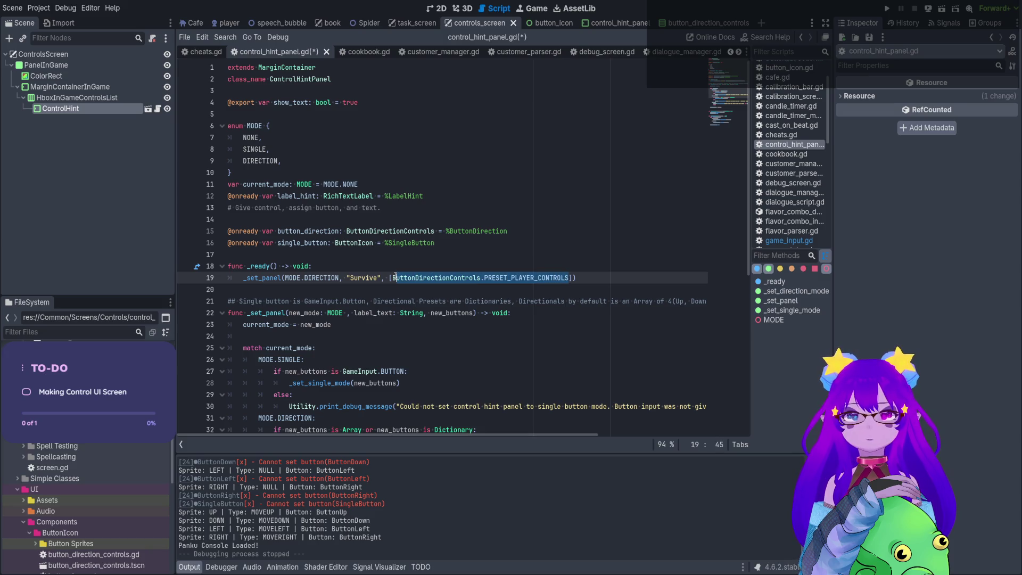
{"action": "key", "text": "BackSpace"}
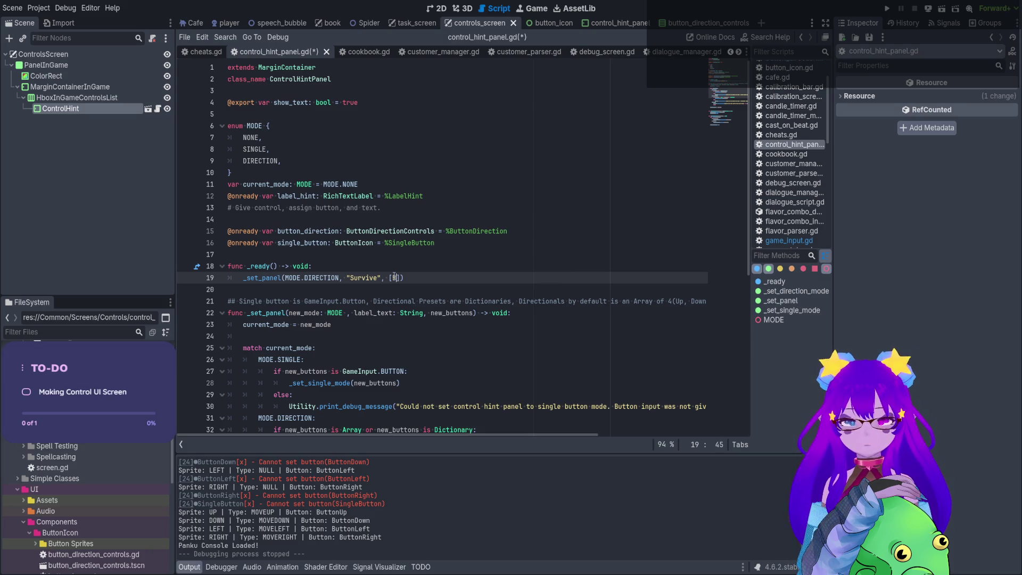
{"action": "key", "text": "BackSpace"}
{"action": "type", "text": "Game"}
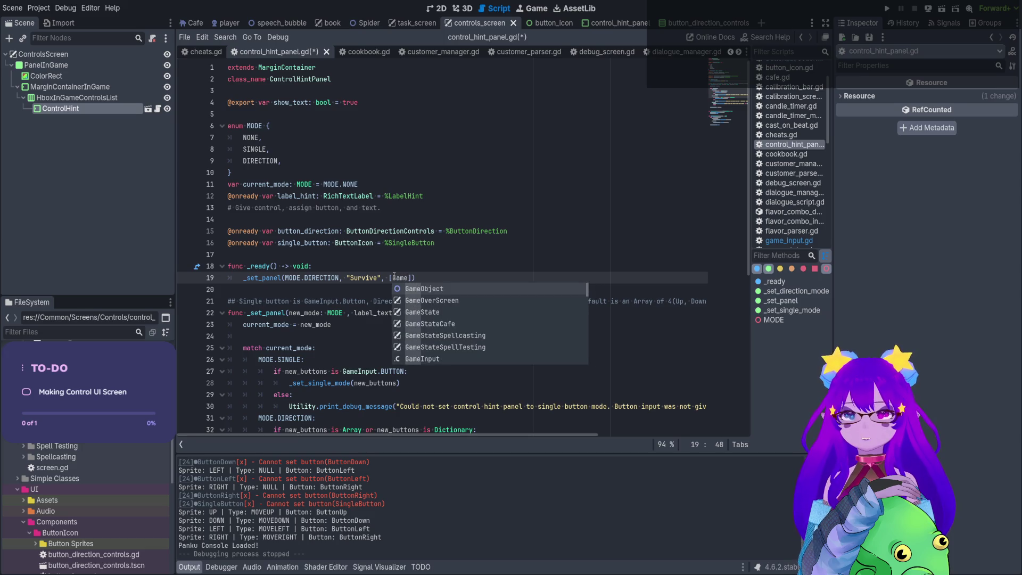
{"action": "type", "text": "Input.BU"}
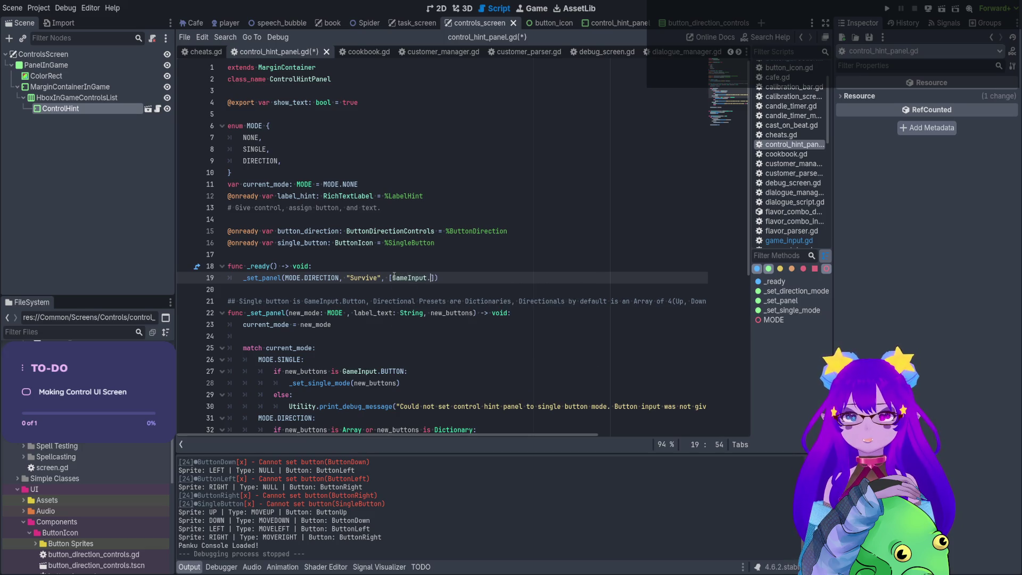
{"action": "key", "text": "Return"}
{"action": "type", "text": "."}
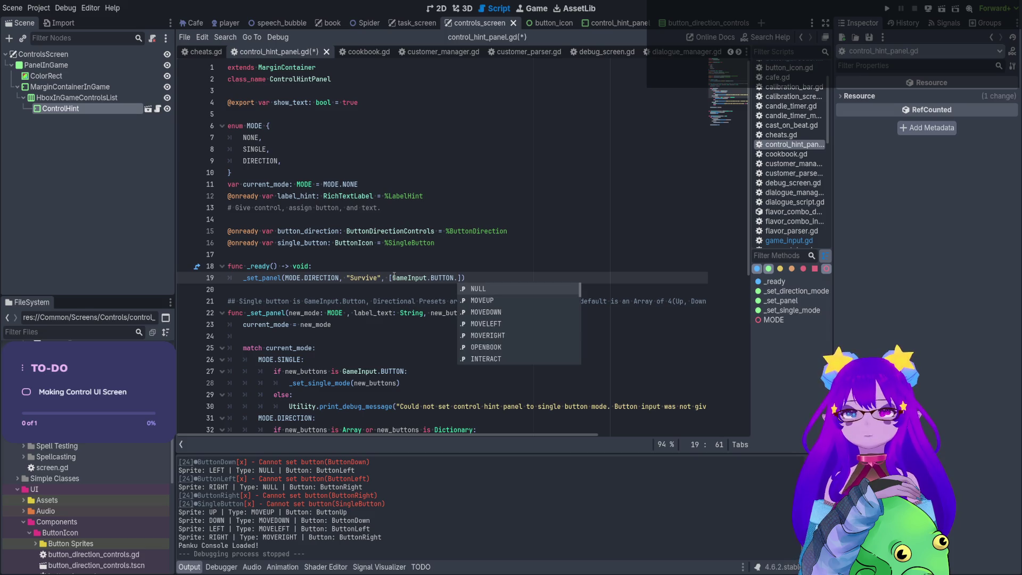
{"action": "type", "text": "Se"}
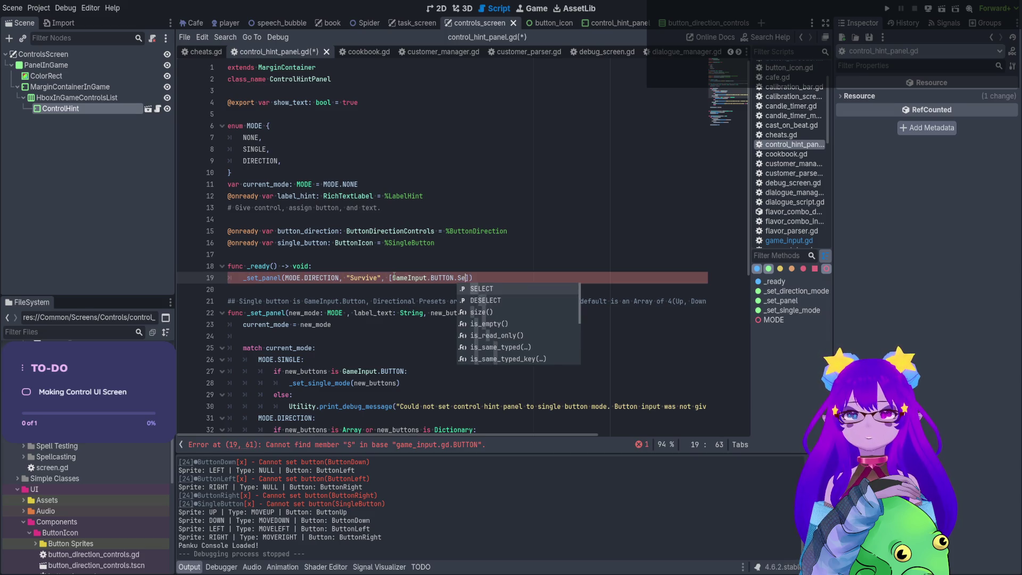
{"action": "key", "text": "Return"}
{"action": "type", "text": ","}
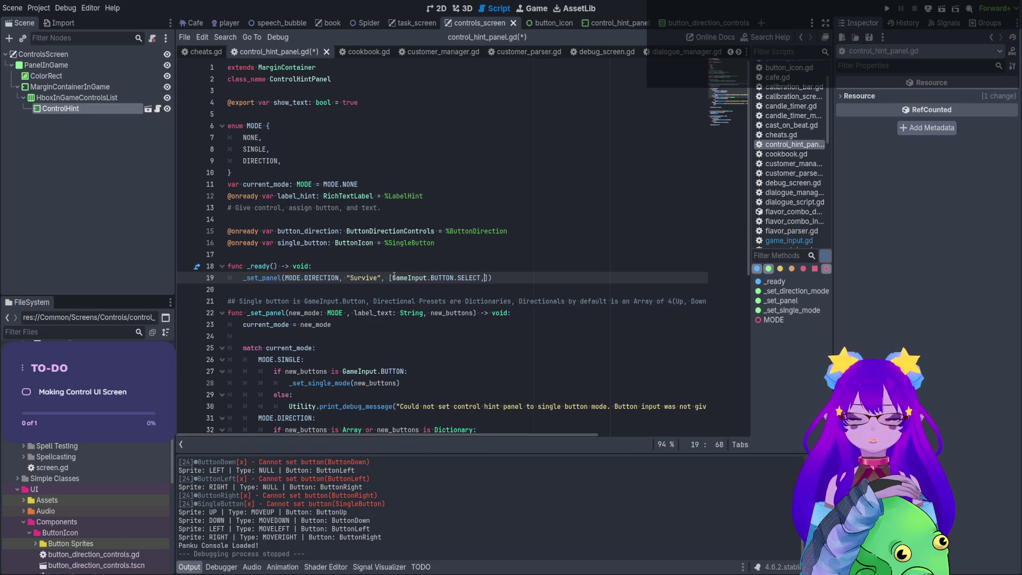
Add GameInput.BUTTON.OPENBOOK as the array's second entry.
{"action": "left_click", "coordinate": [476, 278]}
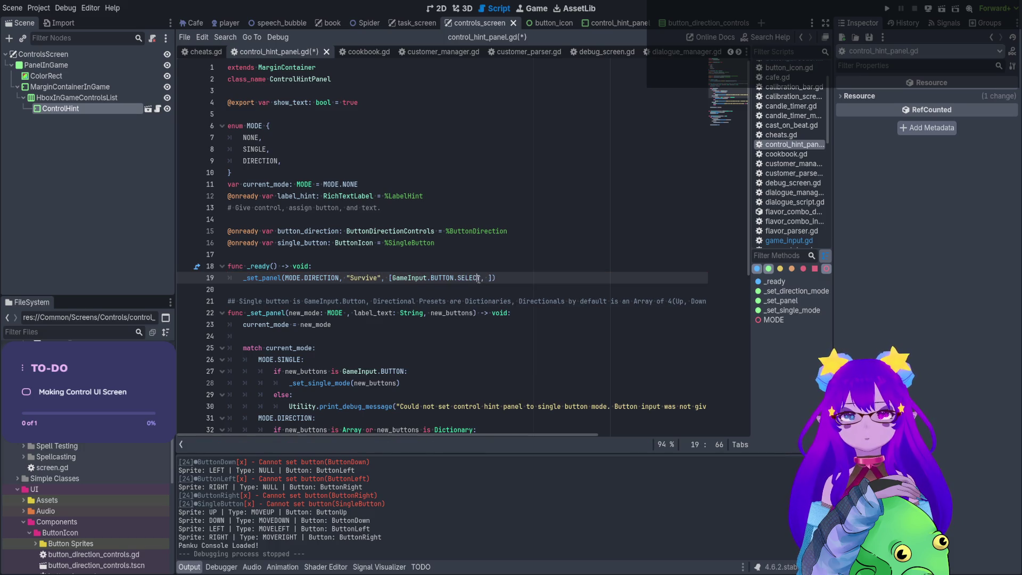
{"action": "left_click_drag", "start_coordinate": [481, 278], "coordinate": [393, 278]}
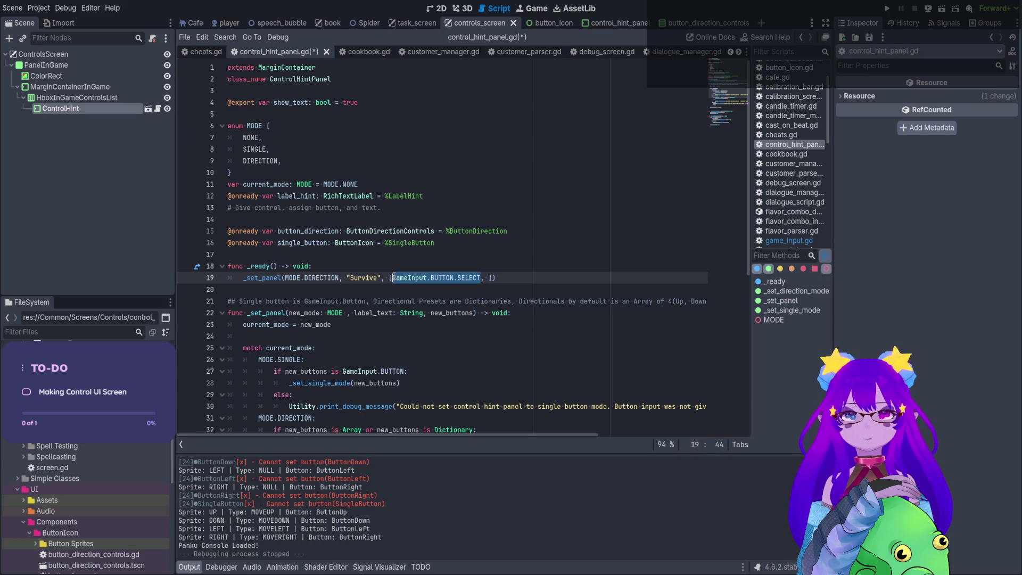
{"action": "key", "text": "ctrl+c"}
{"action": "left_click", "coordinate": [492, 278]}
{"action": "key", "text": "ctrl+v"}
{"action": "double_click", "coordinate": [567, 278]}
{"action": "type", "text": "OPEN"}
{"action": "key", "text": "BackSpace"}
{"action": "key", "text": "BackSpace"}
{"action": "key", "text": "BackSpace"}
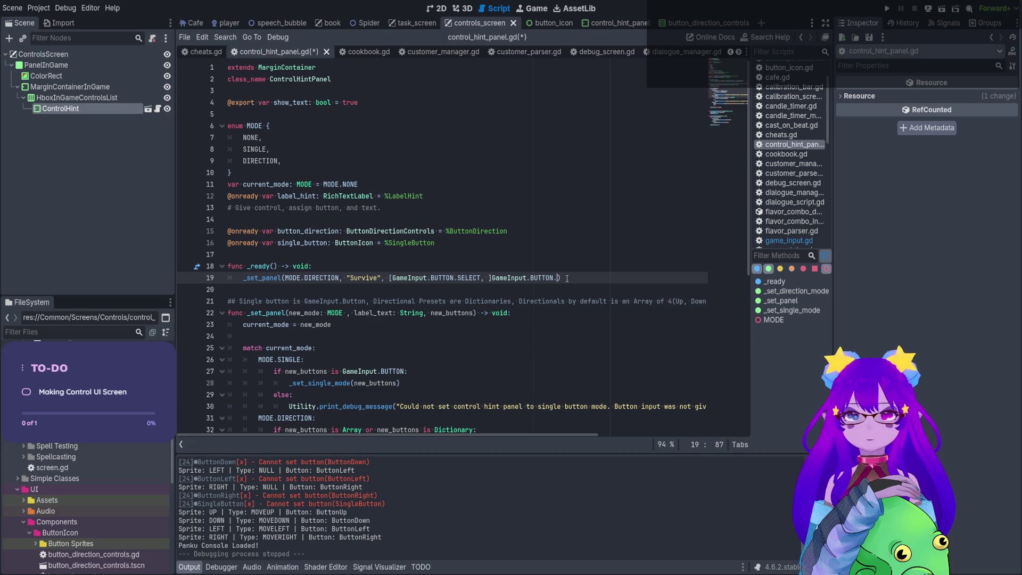
{"action": "left_click_drag", "start_coordinate": [555, 278], "coordinate": [490, 278]}
{"action": "key", "text": "BackSpace"}
{"action": "key", "text": "ctrl+v"}
{"action": "key", "text": "BackSpace"}
{"action": "key", "text": "BackSpace"}
{"action": "key", "text": "BackSpace"}
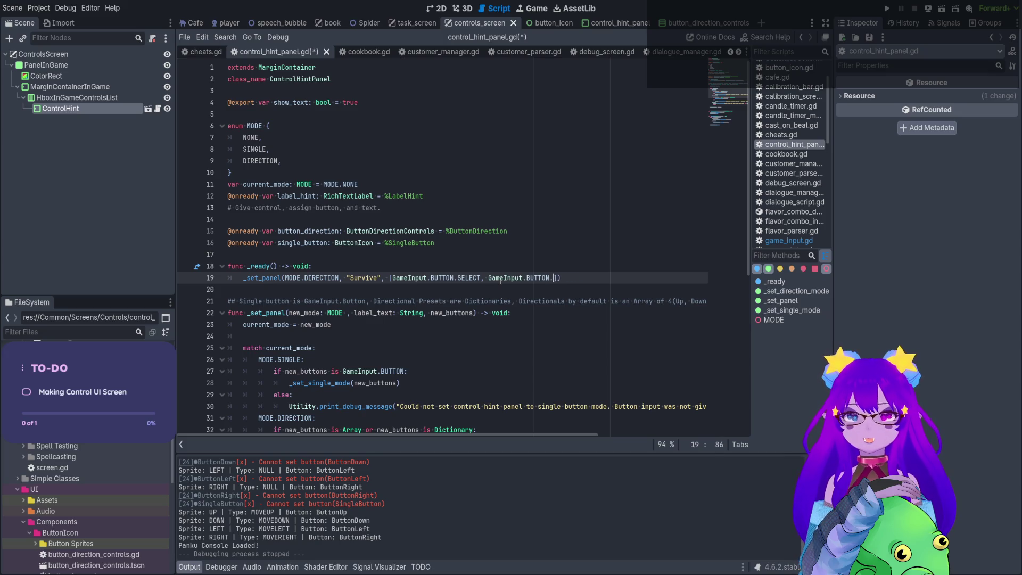
{"action": "type", "text": "O"}
{"action": "key", "text": "Return"}
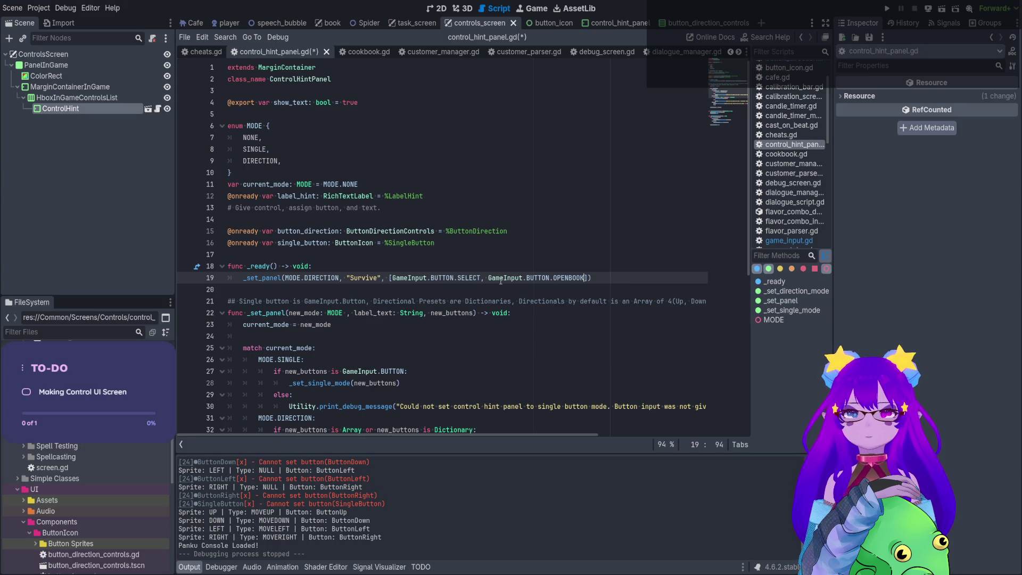
{"action": "type", "text": ","}
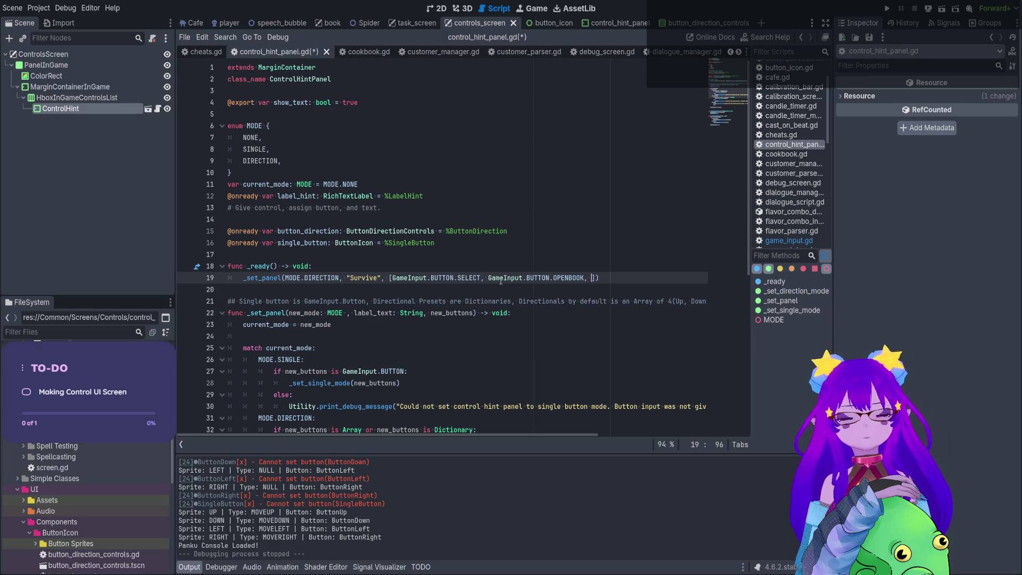
Append two GameInput.BUTTON.NULL entries as the third and fourth buttons.
{"action": "left_click_drag", "start_coordinate": [489, 278], "coordinate": [585, 277]}
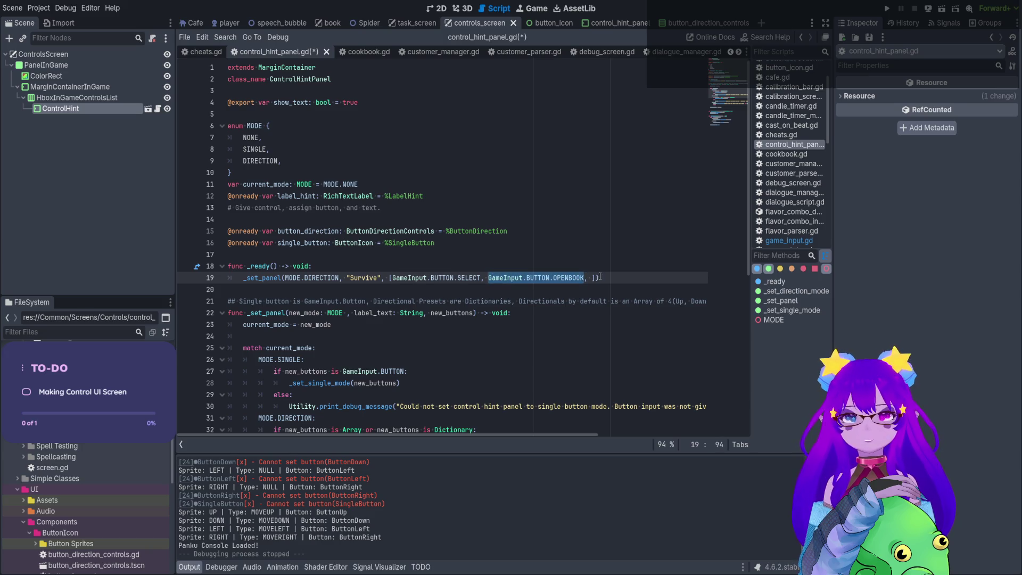
{"action": "left_click", "coordinate": [593, 278]}
{"action": "key", "text": "ctrl+v"}
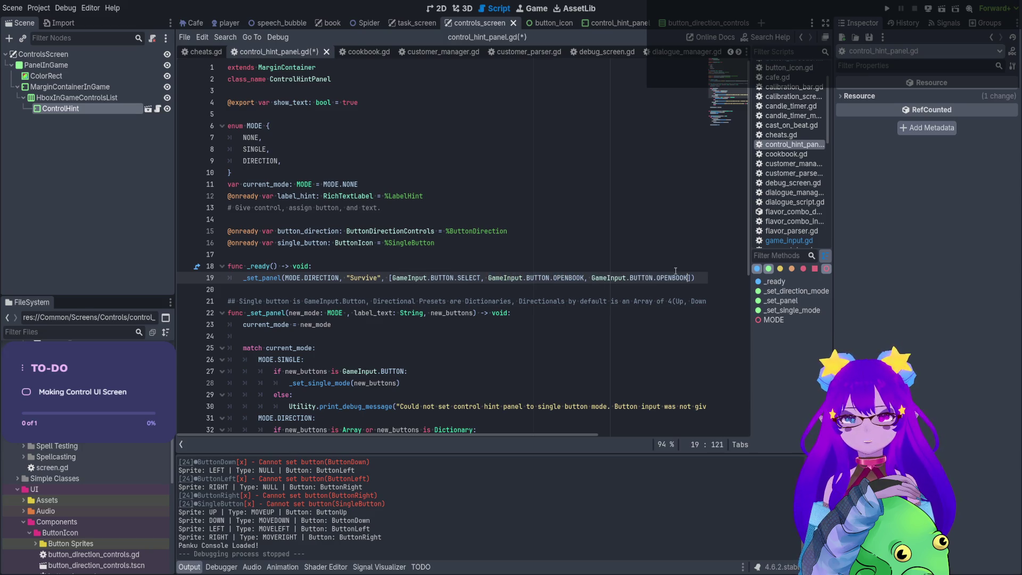
{"action": "double_click", "coordinate": [673, 277]}
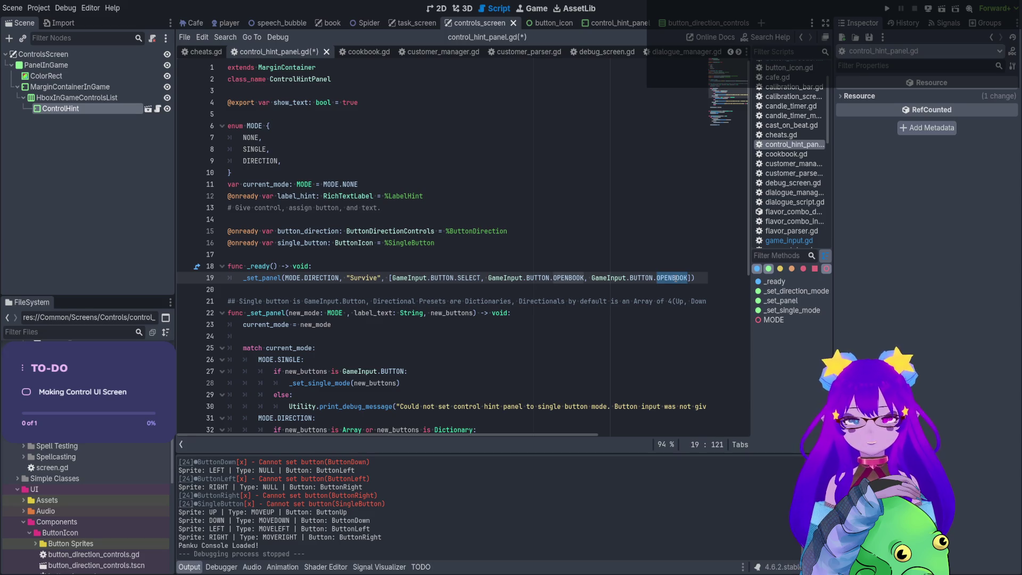
{"action": "type", "text": "N"}
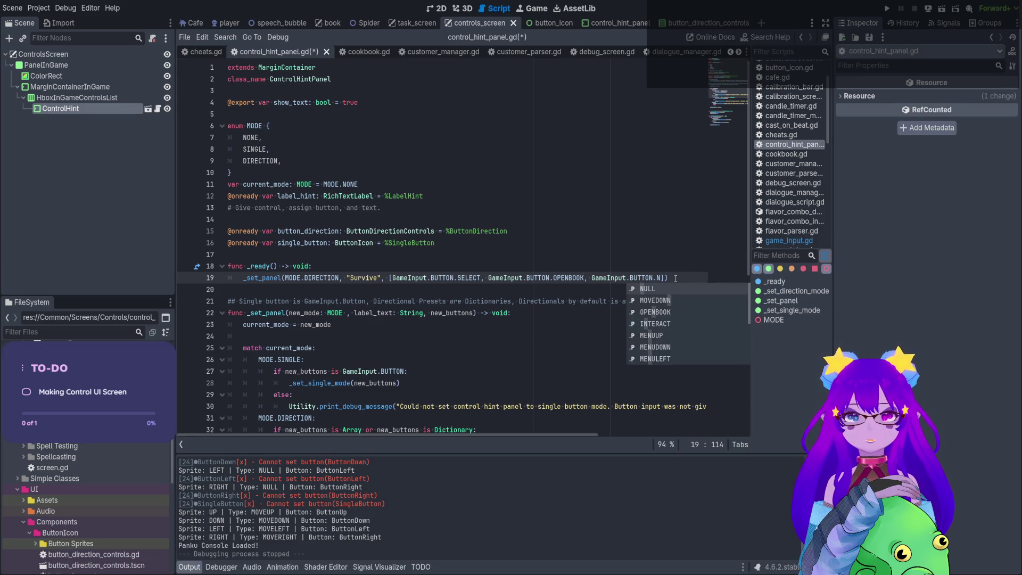
{"action": "key", "text": "Return"}
{"action": "left_click_drag", "start_coordinate": [672, 277], "coordinate": [584, 278]}
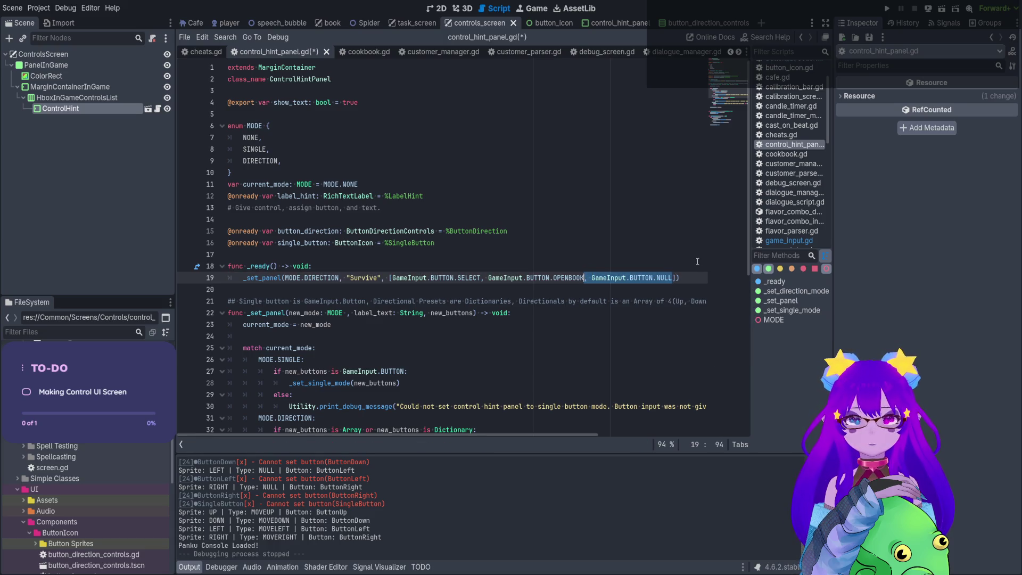
{"action": "key", "text": "ctrl+c"}
{"action": "key", "text": "Right"}
{"action": "key", "text": "ctrl+v"}
Save the script and run the game to check the Survive panel.
{"action": "key", "text": "ctrl+s"}
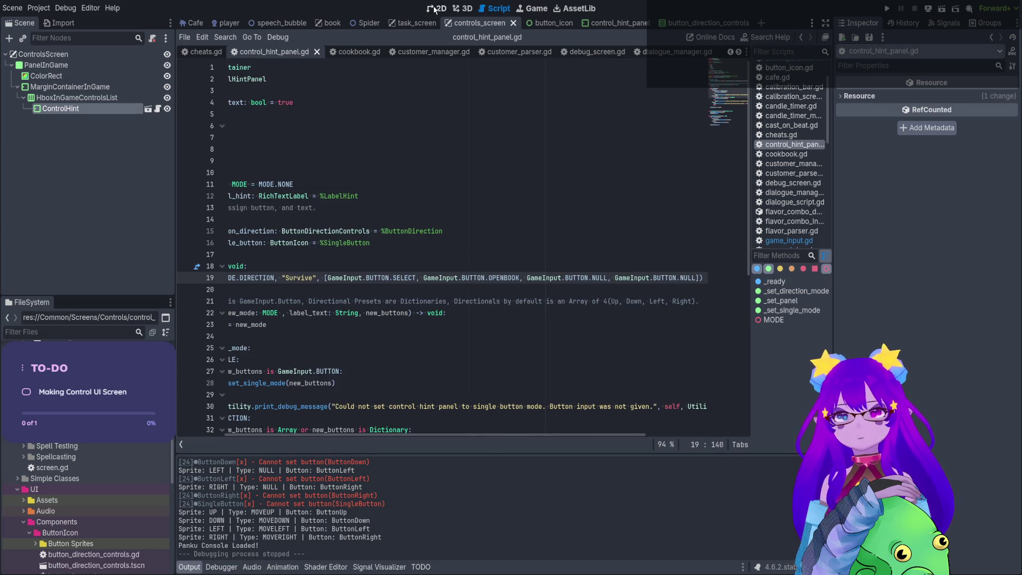
{"action": "left_click", "coordinate": [435, 10]}
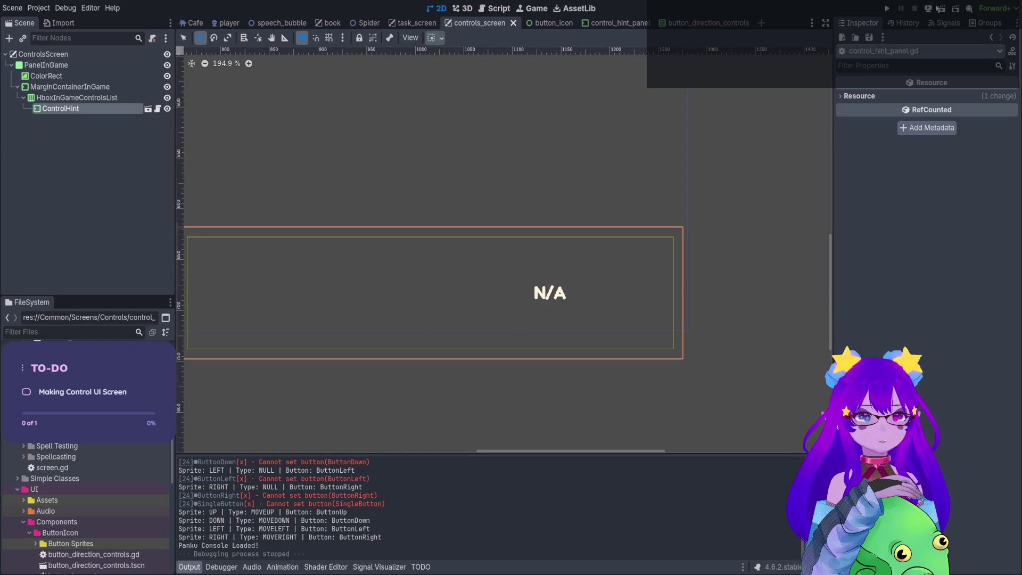
{"action": "left_click", "coordinate": [939, 8]}
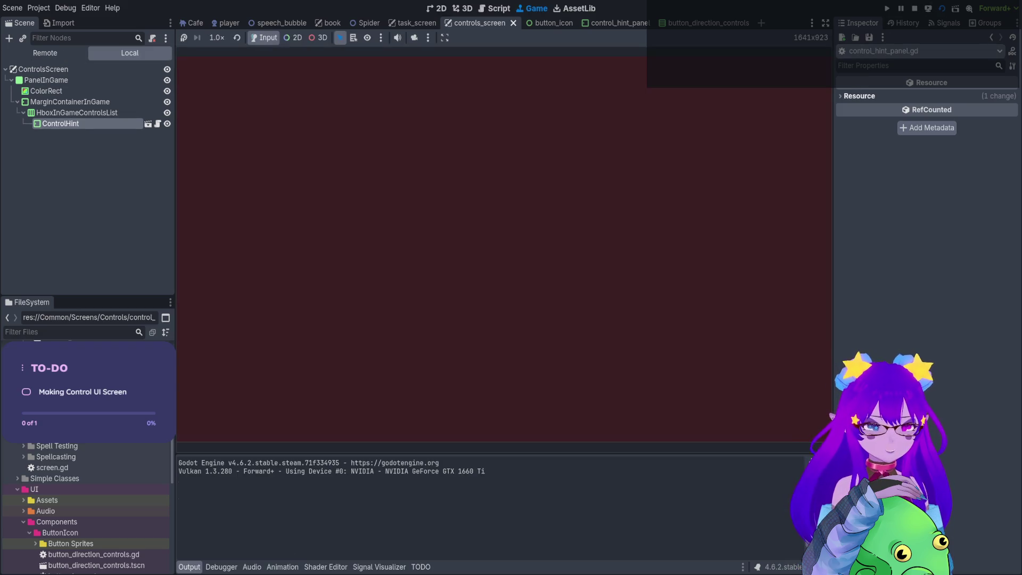